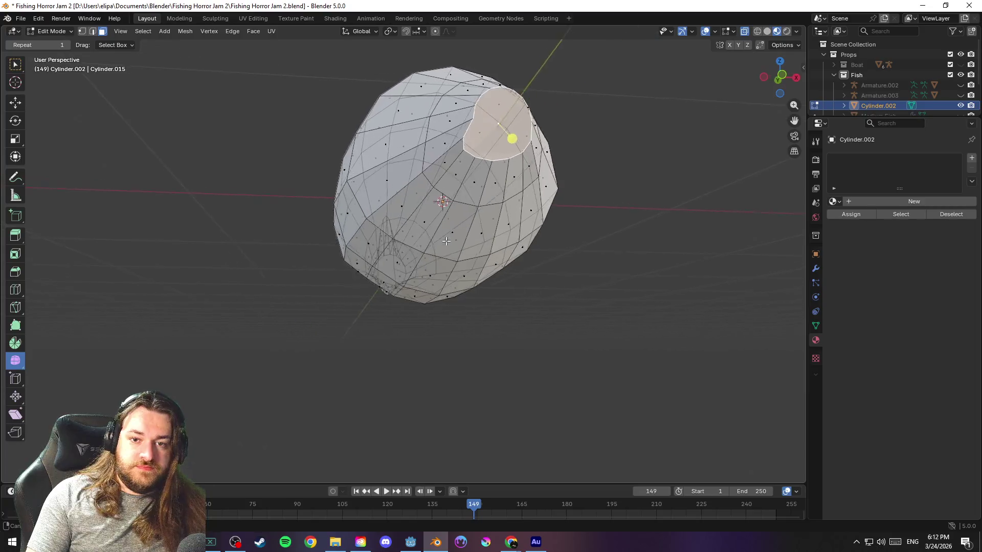
Subdivide an edge on the mouth rim in vertex mode and save the file
key("1")
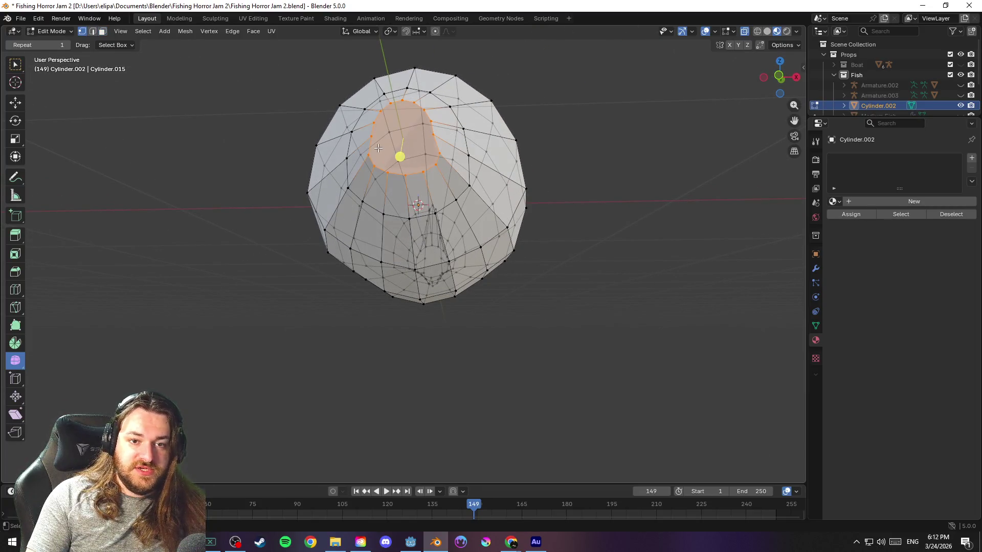
left_click(371, 137)
middle_click_drag(531, 191, 499, 203)
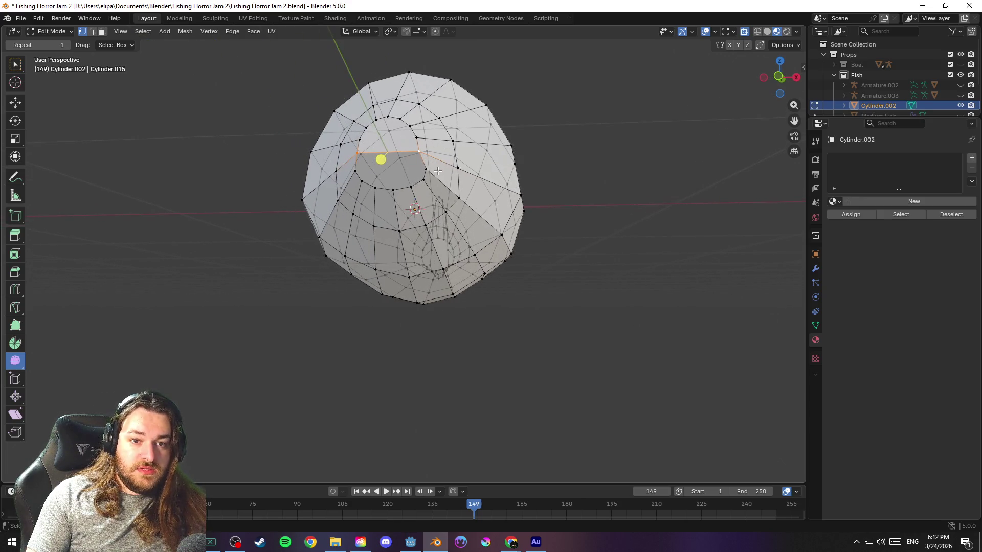
left_click(360, 175)
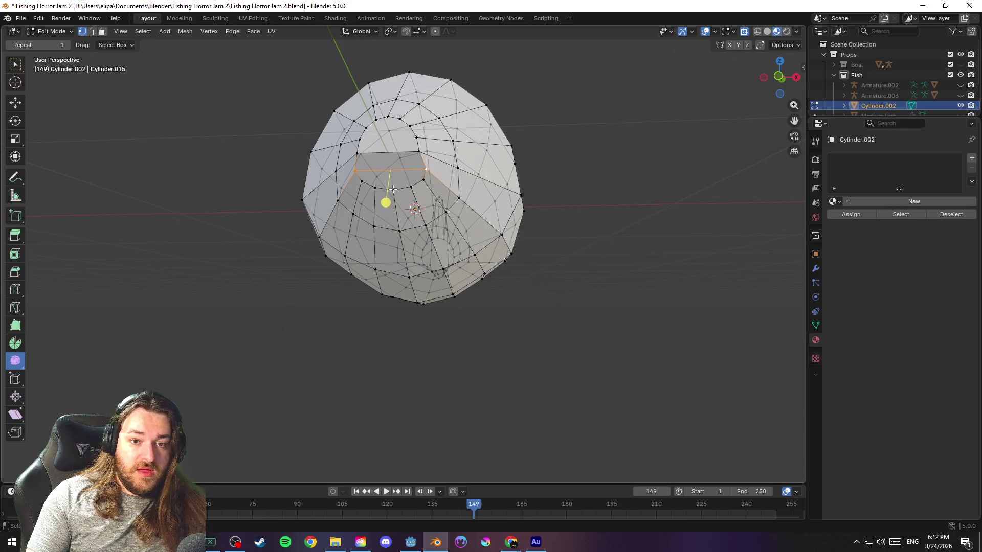
left_click(365, 181)
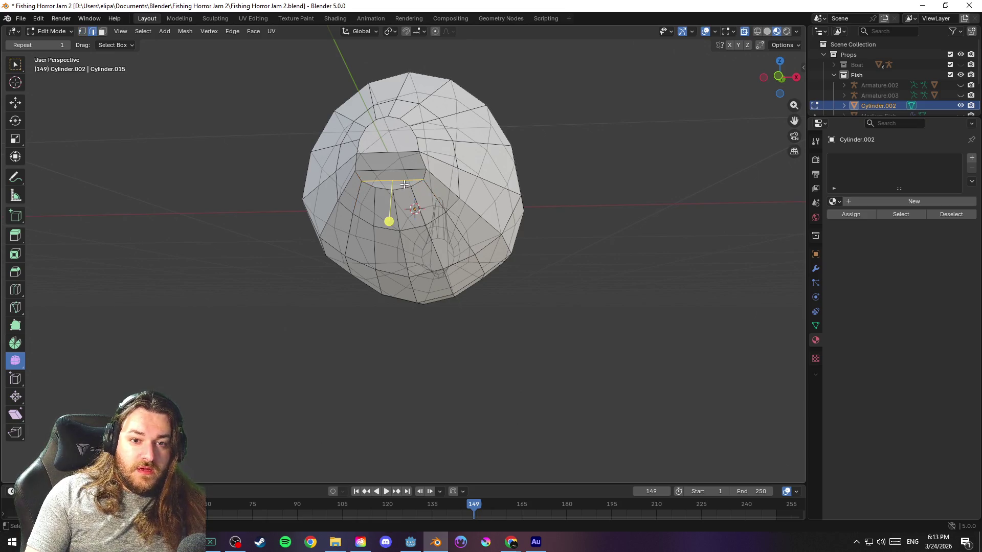
right_click(398, 183)
left_click(396, 182)
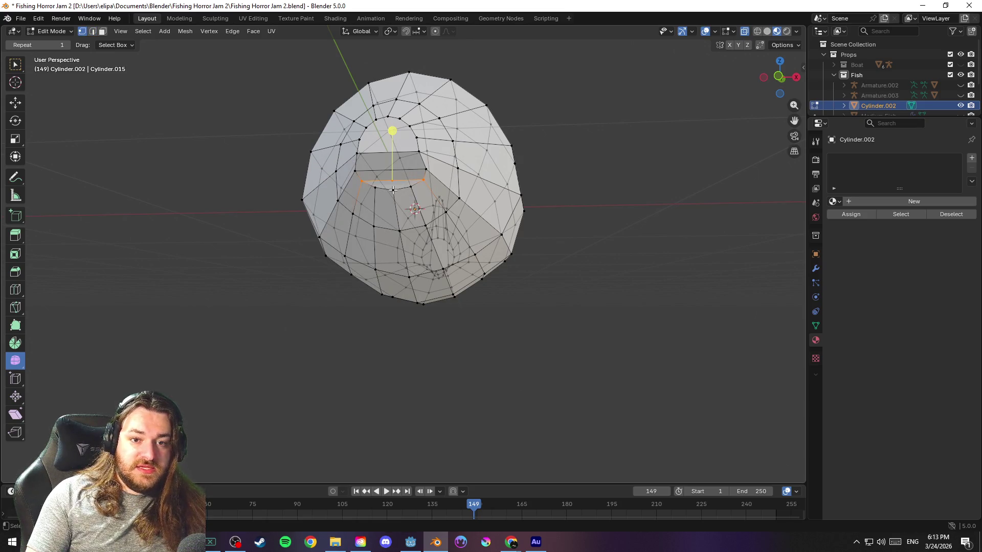
left_click(392, 181)
middle_click_drag(590, 228, 571, 220)
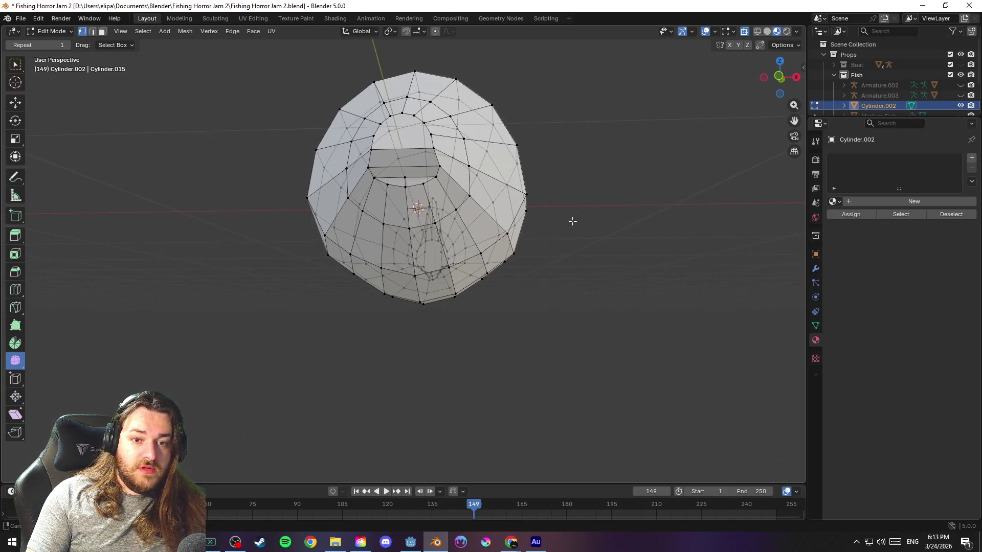
key("ctrl+s")
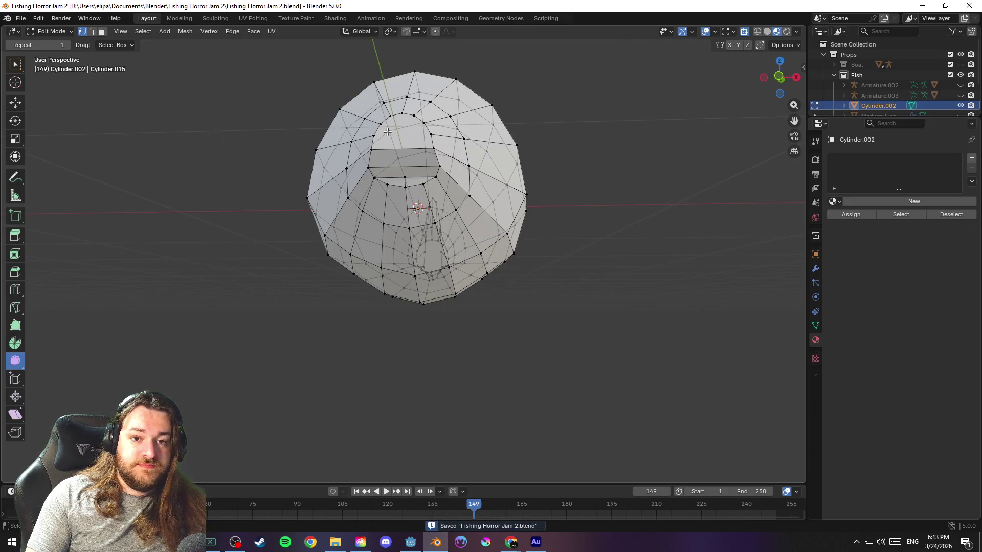
Subdivide a second edge just above the mouth opening
left_click(377, 139)
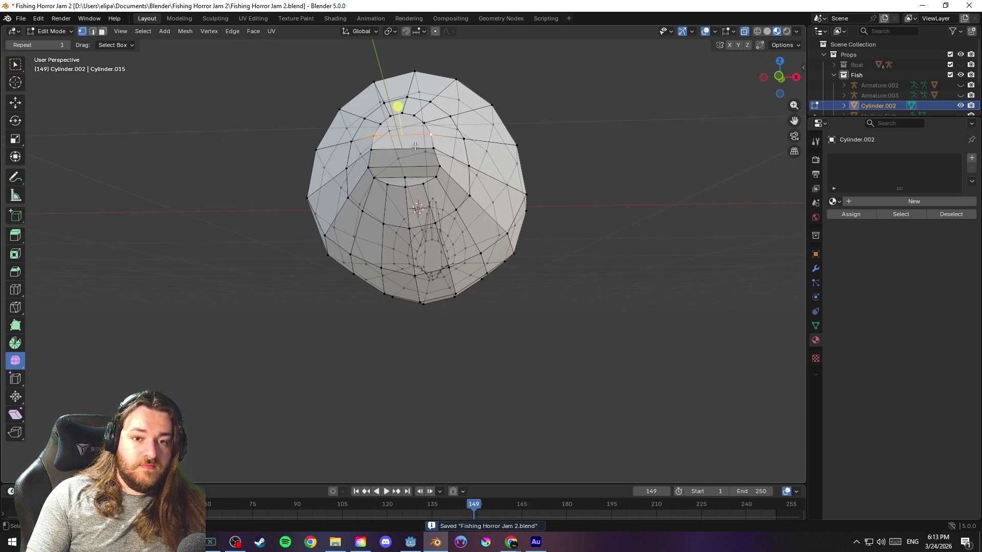
left_click(425, 123, "shift")
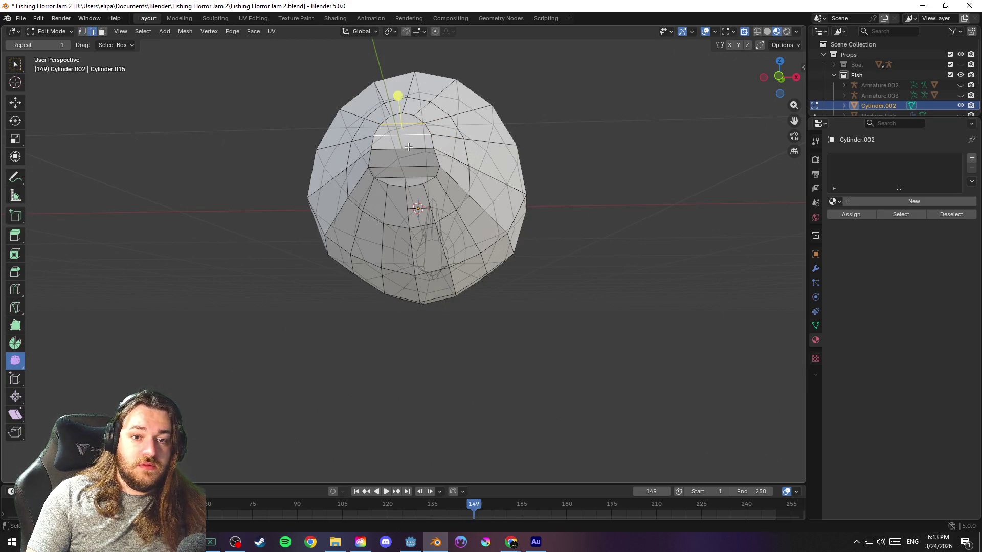
right_click(415, 178)
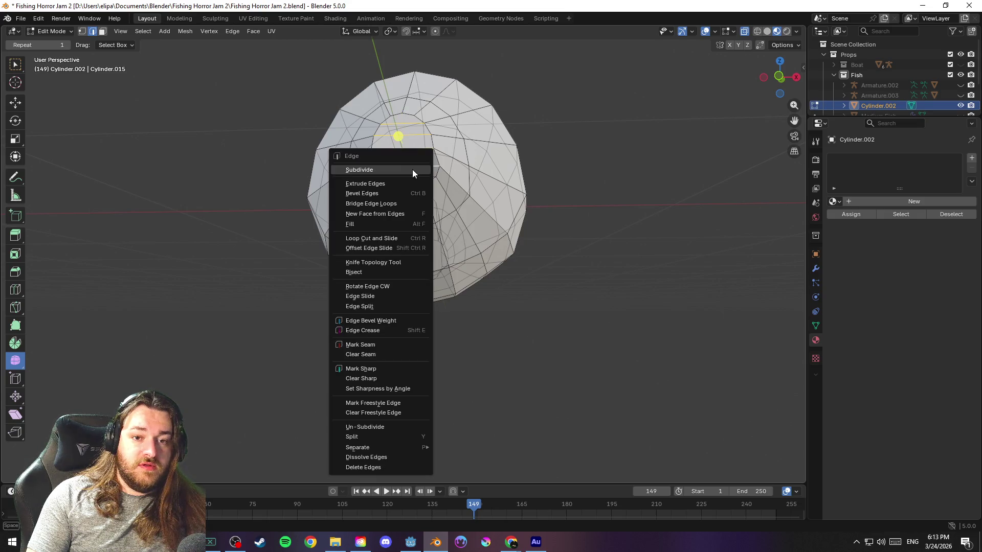
left_click(413, 170)
key("1")
left_click(404, 125)
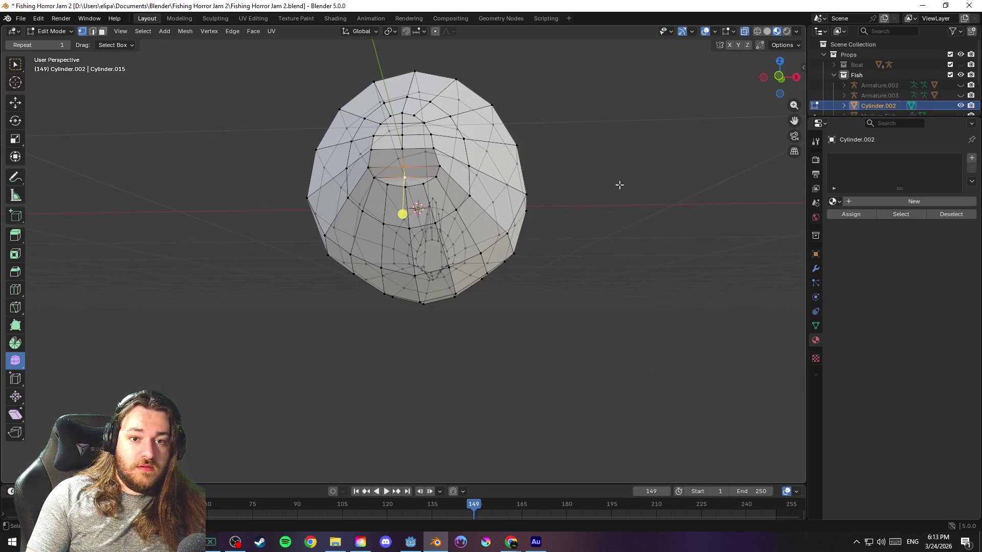
middle_click_drag(625, 187, 585, 190)
Show the fish in Right Orthographic view while in Edit Mode
key("Tab")
mouse_move(377, 204)
middle_mouse_down()
mouse_move(491, 215)
mouse_move(464, 222)
middle_mouse_up()
key("KP_3")
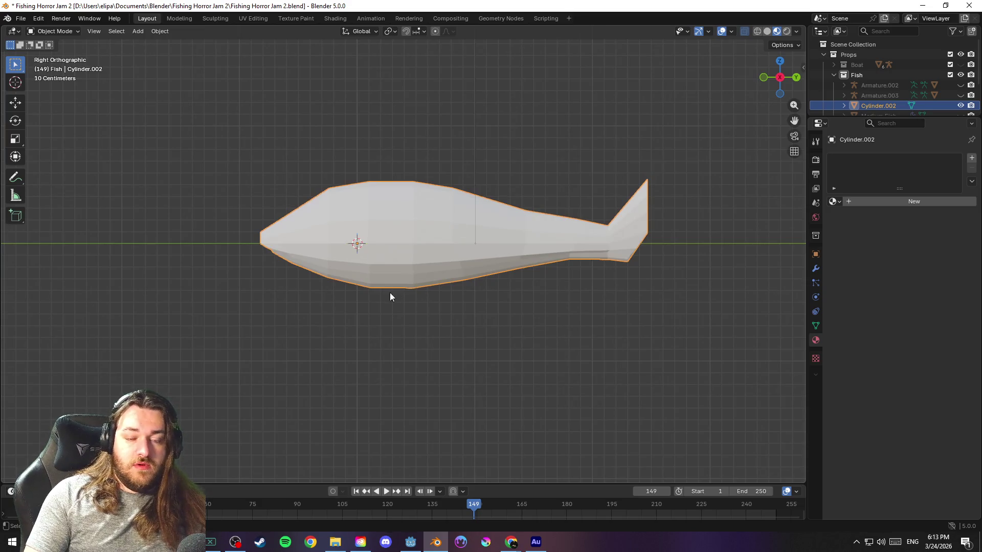
key("Tab")
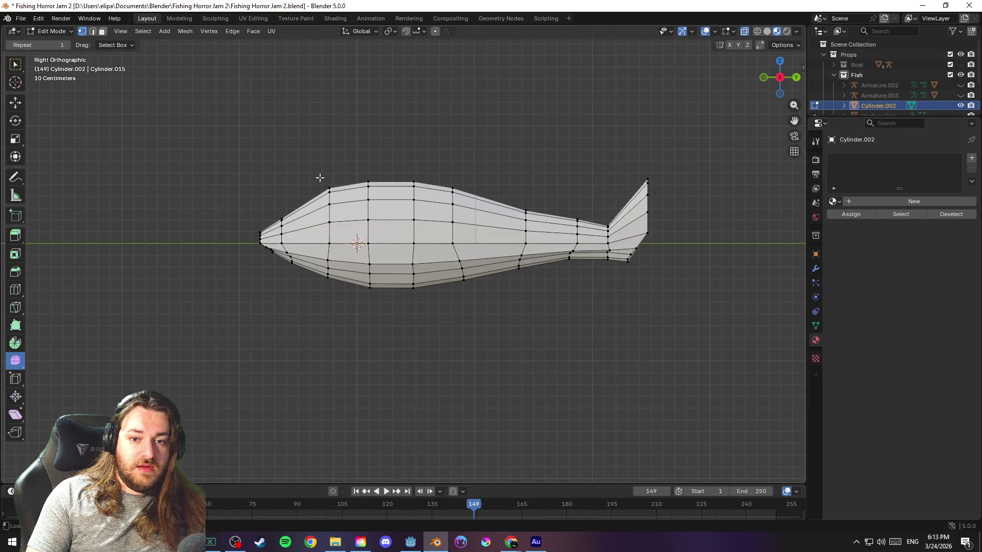
middle_click_drag(320, 177, 342, 182)
key("KP_1")
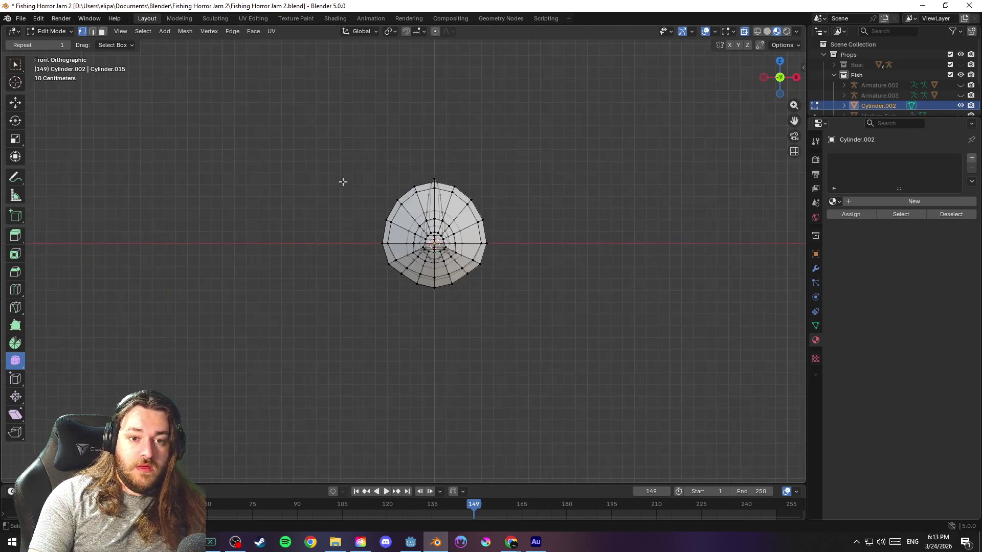
key("KP_3")
Box-select the top vertices, move them up, and return to Object Mode
left_click_drag(277, 151, 552, 214)
key("g")
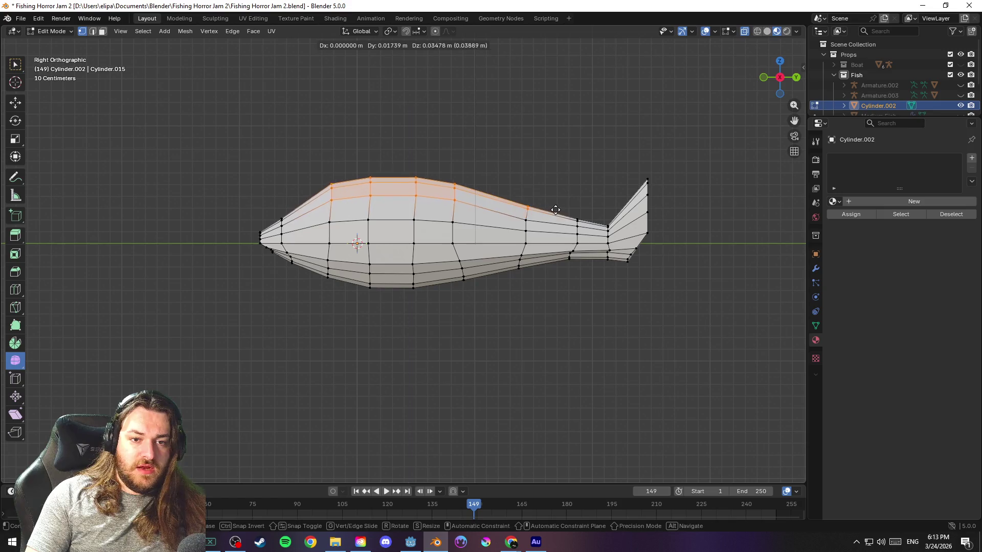
left_click(557, 211)
mouse_move(586, 171)
middle_mouse_down()
mouse_move(526, 183)
mouse_move(471, 167)
mouse_move(649, 169)
mouse_move(646, 160)
mouse_move(337, 287)
middle_mouse_up()
key("Tab")
scroll(429, 283, "up", 3)
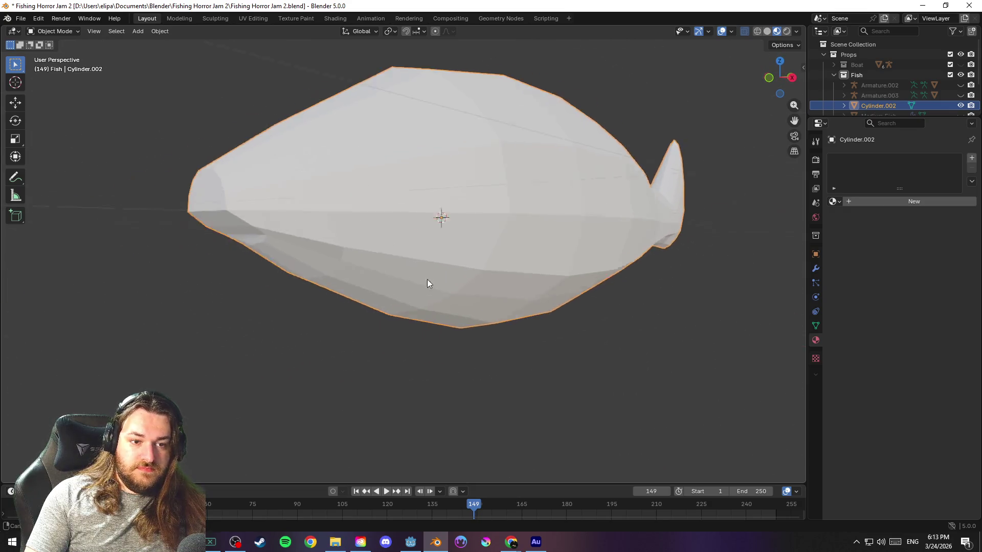
Save Fishing Horror Jam 2.blend after toggling Edit Mode and X-Ray
mouse_move(427, 284)
middle_mouse_down()
mouse_move(513, 259)
mouse_move(463, 254)
middle_mouse_up()
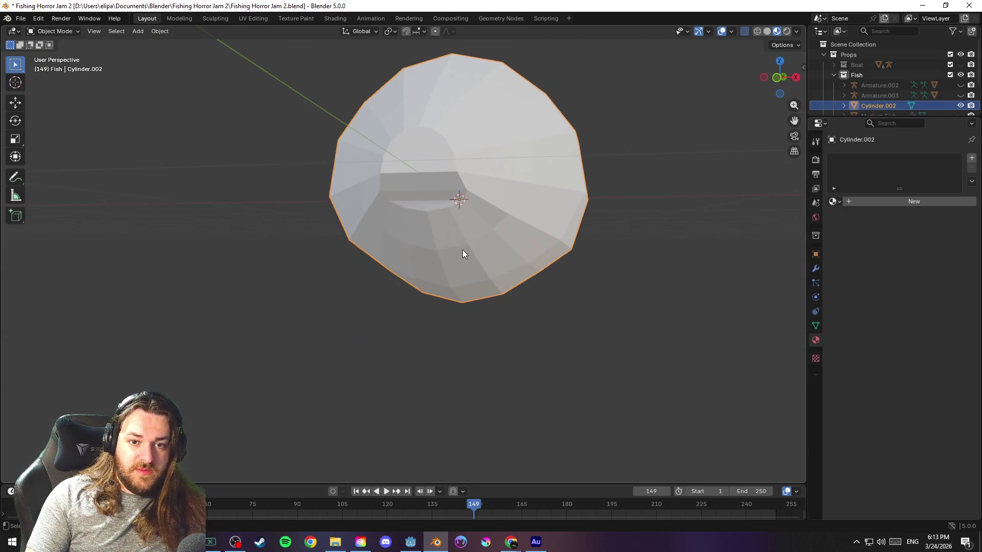
key("Tab")
key("Tab")
key("alt+z")
left_click(314, 274)
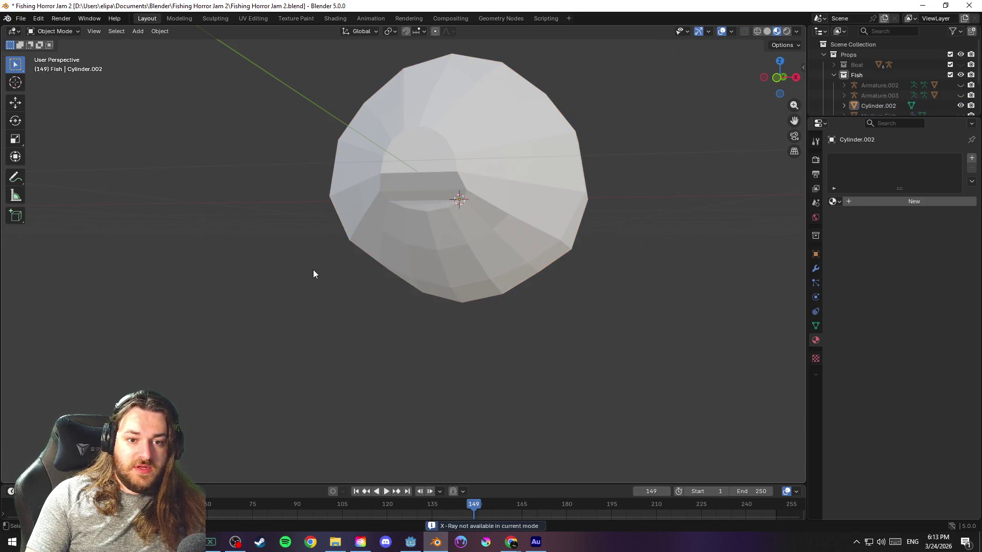
key("ctrl+s")
Select the fish, enter Edit Mode and turn X-Ray off
left_click(455, 247)
key("Tab")
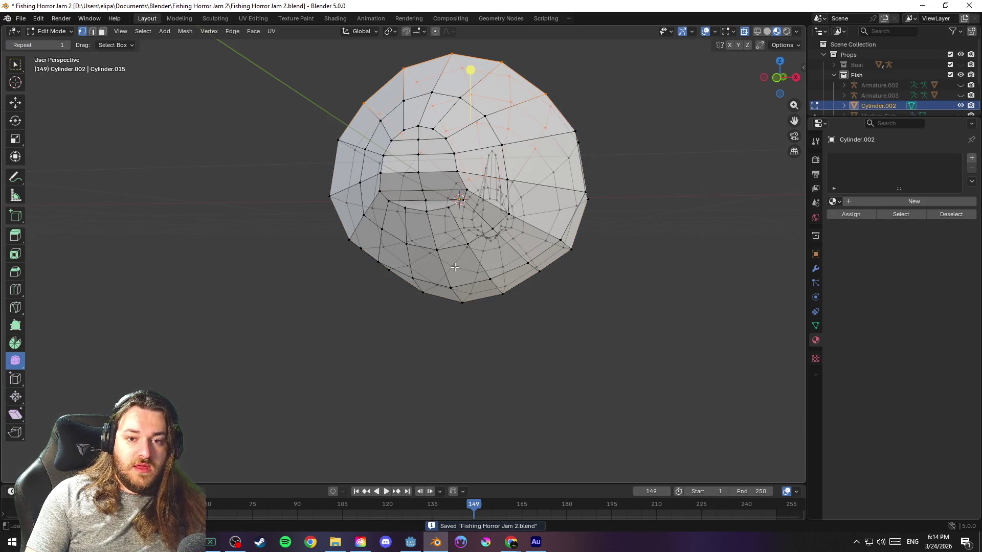
key("alt+z")
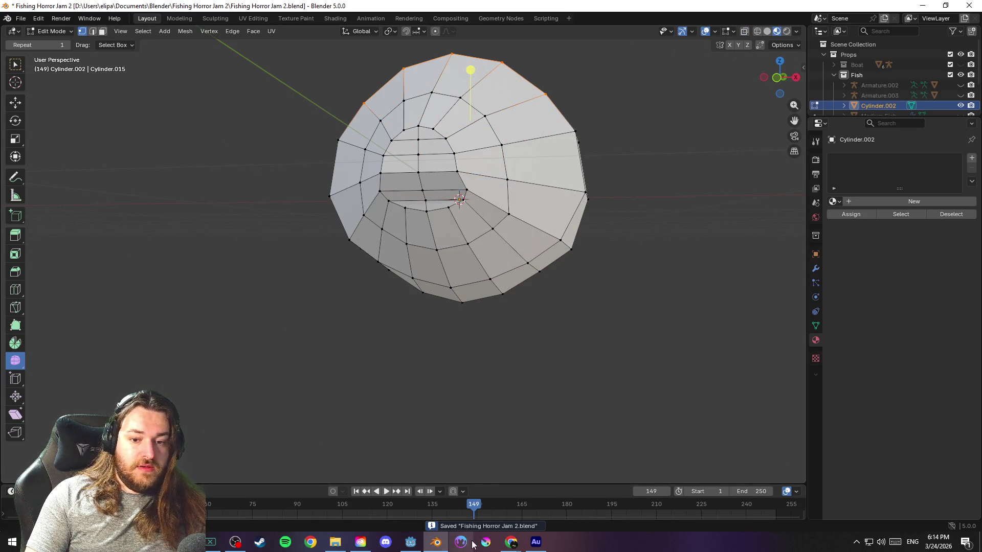
mouse_move(514, 546)
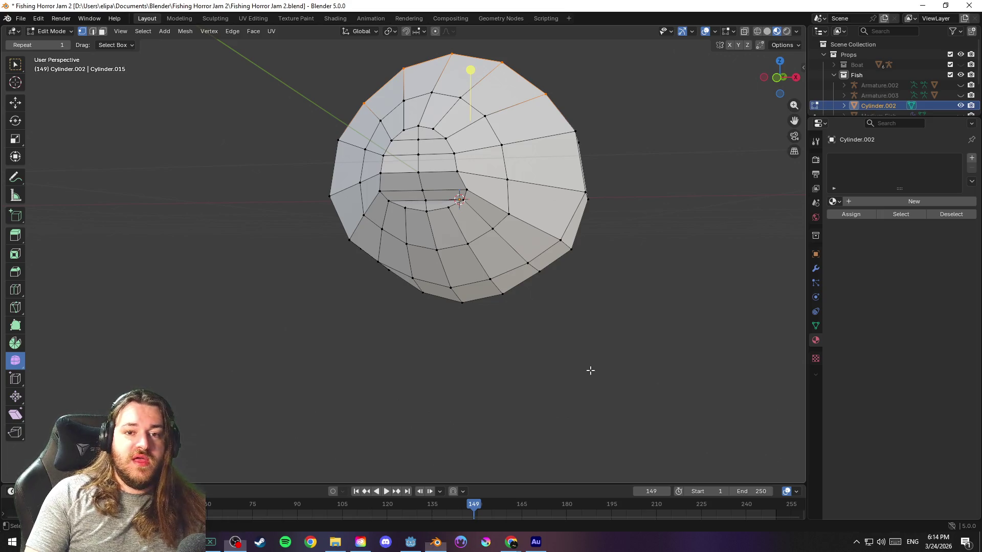
mouse_move(588, 368)
middle_mouse_down()
mouse_move(631, 327)
mouse_move(594, 344)
mouse_move(573, 328)
mouse_move(616, 320)
mouse_move(456, 324)
mouse_move(504, 314)
mouse_move(491, 316)
mouse_move(491, 340)
mouse_move(575, 326)
mouse_move(550, 325)
mouse_move(507, 297)
middle_mouse_up()
Scale the tail fin face narrower along the X axis
left_click(438, 241)
key("s")
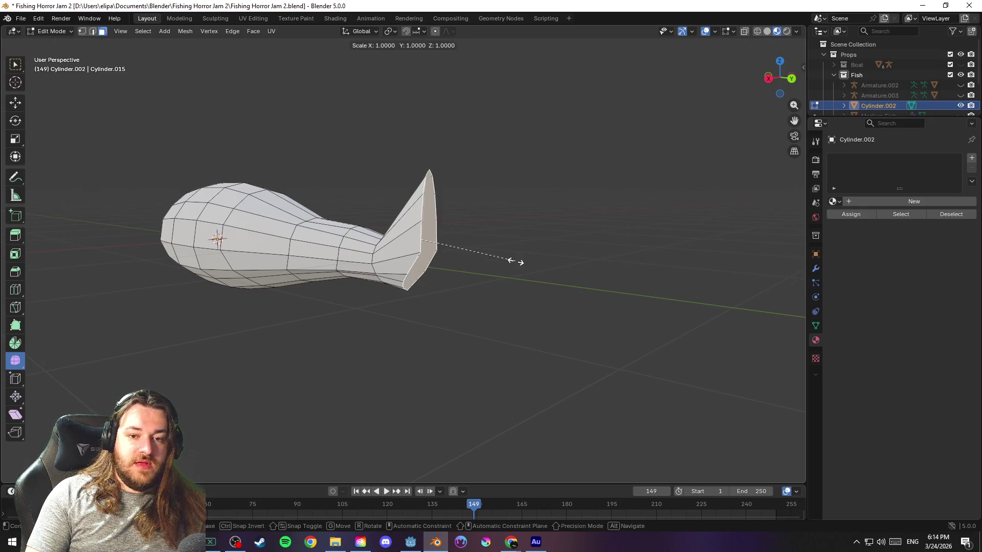
key("x")
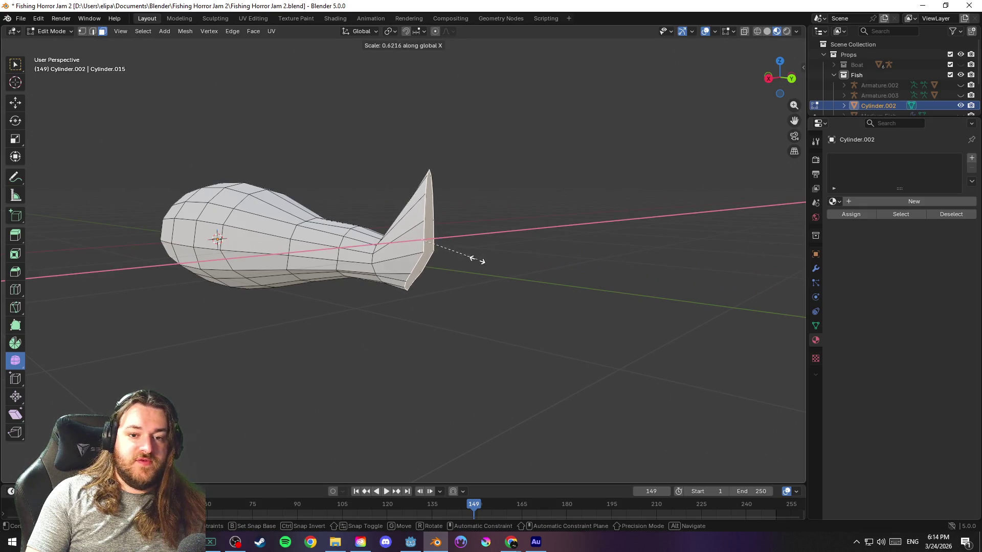
left_click(459, 256)
Save the file from Object Mode, then go back into Edit Mode on the other side
key("Tab")
mouse_move(544, 280)
middle_mouse_down()
mouse_move(362, 295)
mouse_move(520, 300)
mouse_move(548, 283)
mouse_move(527, 281)
mouse_move(580, 309)
mouse_move(563, 285)
mouse_move(528, 282)
mouse_move(539, 257)
mouse_move(553, 278)
middle_mouse_up()
key("ctrl+s")
key("Tab")
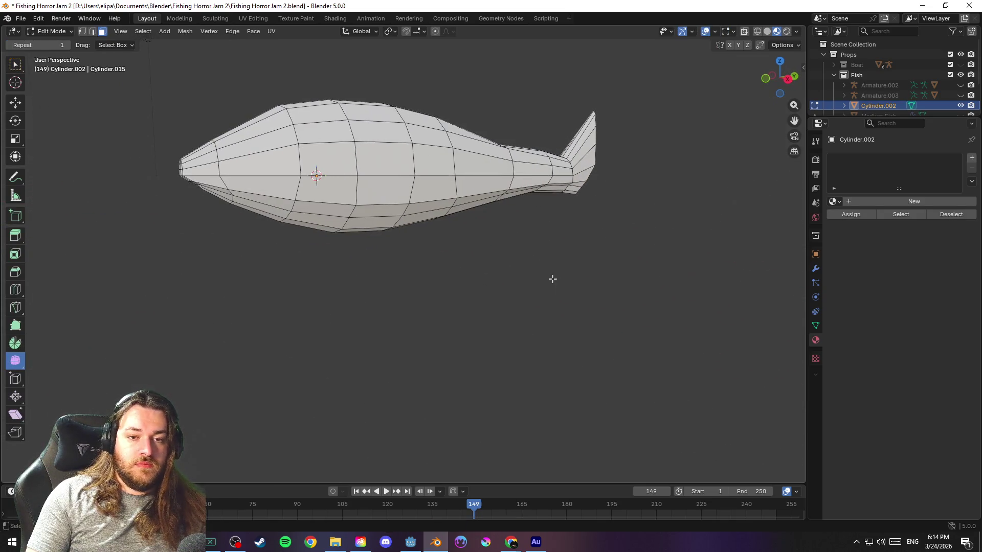
mouse_move(388, 191)
middle_mouse_down()
mouse_move(506, 292)
mouse_move(572, 291)
mouse_move(531, 195)
middle_mouse_up()
mouse_move(678, 242)
middle_mouse_down()
mouse_move(543, 233)
mouse_move(692, 234)
mouse_move(552, 232)
mouse_move(573, 204)
mouse_move(585, 145)
mouse_move(578, 254)
mouse_move(561, 262)
middle_mouse_up()
Extrude the side faces into fins, widen them, and flatten them along Z
key("s")
key("Escape")
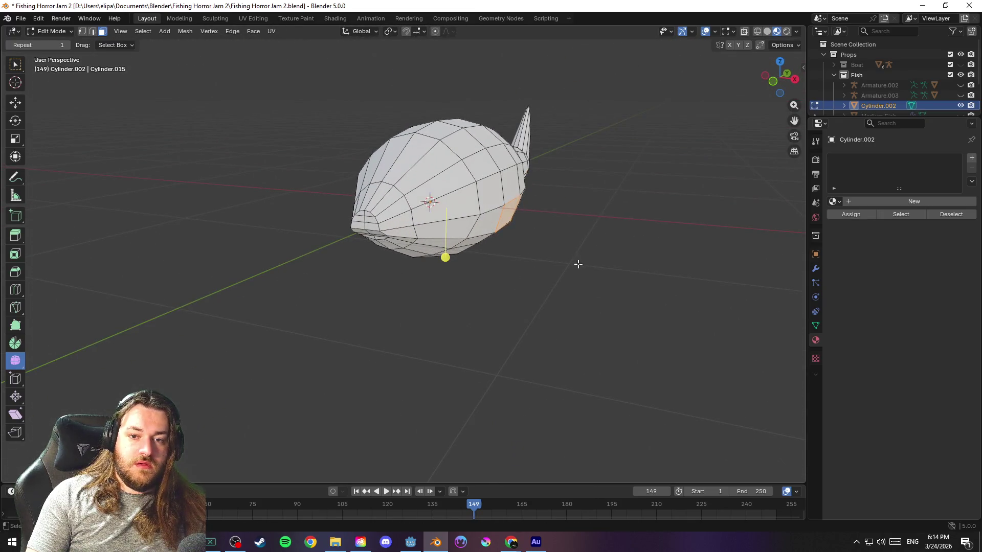
key("e")
key("s")
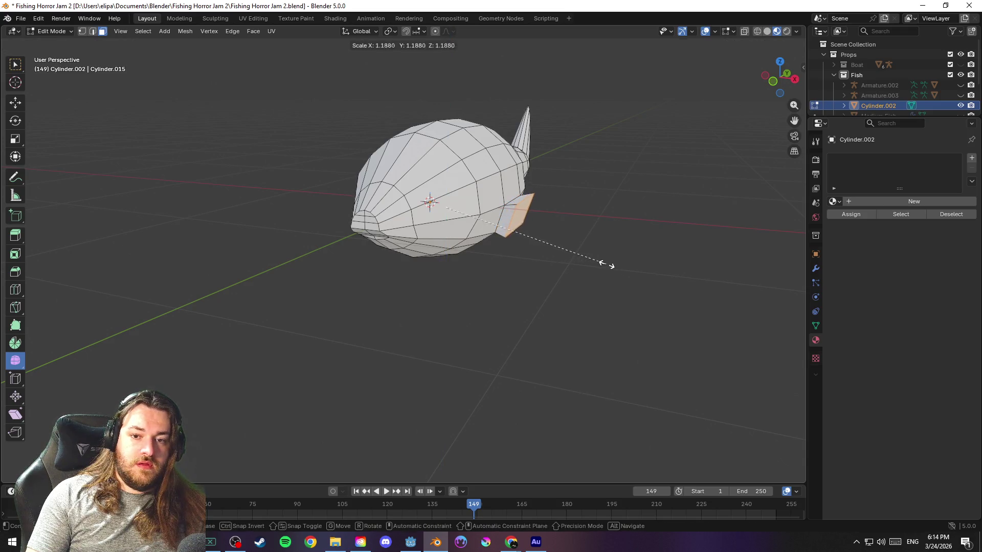
left_click(737, 282)
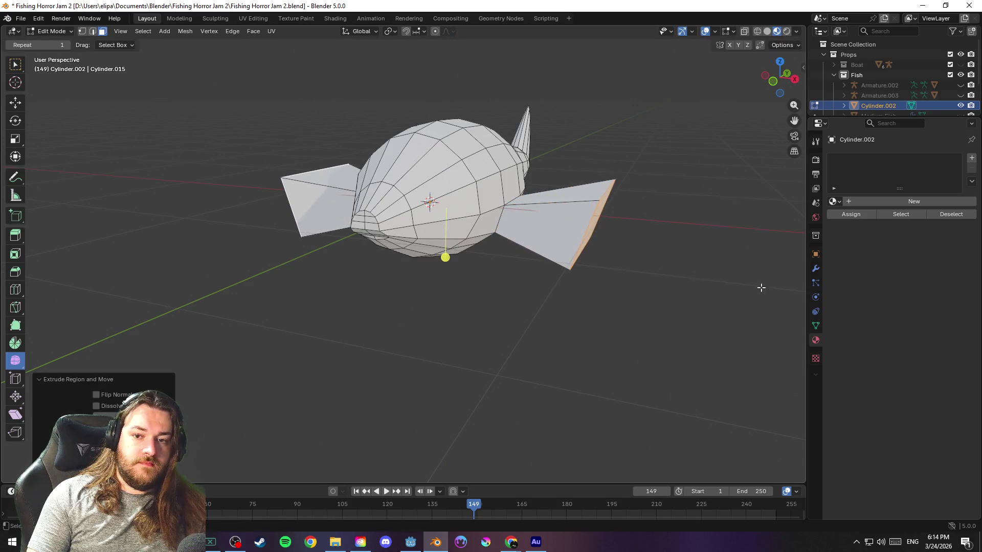
key("s")
key("z")
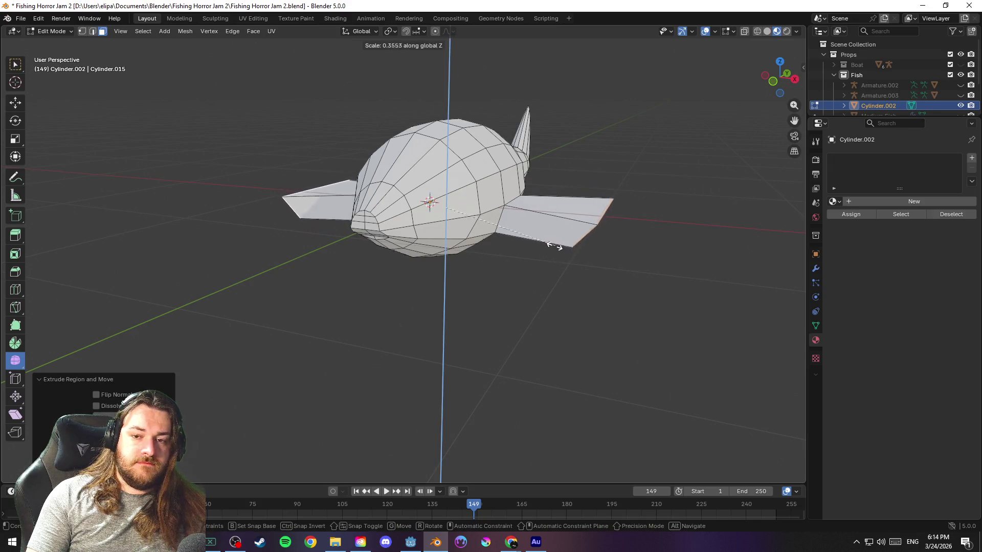
left_click(455, 215)
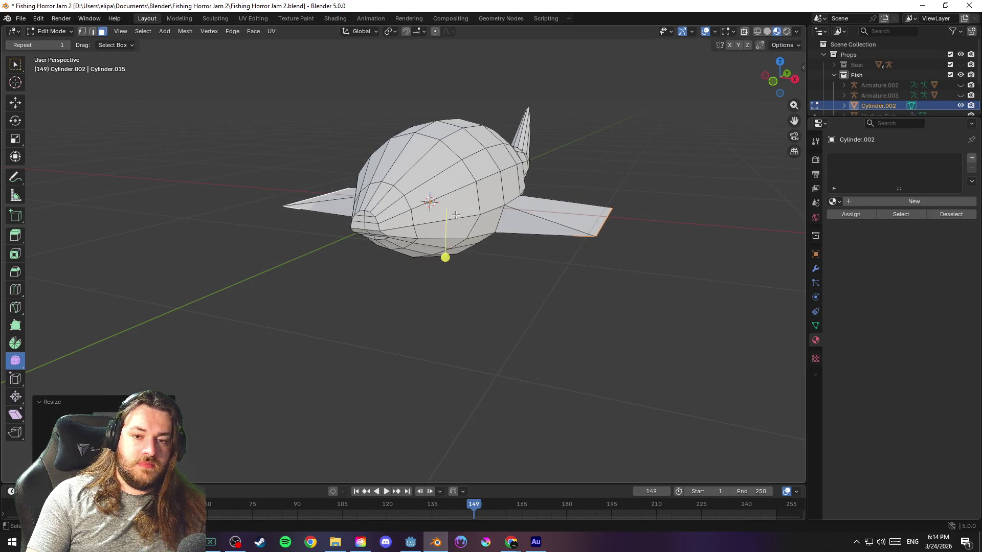
Narrow the raised top face along Y, then shrink it along Z
mouse_move(652, 307)
middle_mouse_down()
mouse_move(568, 268)
mouse_move(581, 268)
middle_mouse_up()
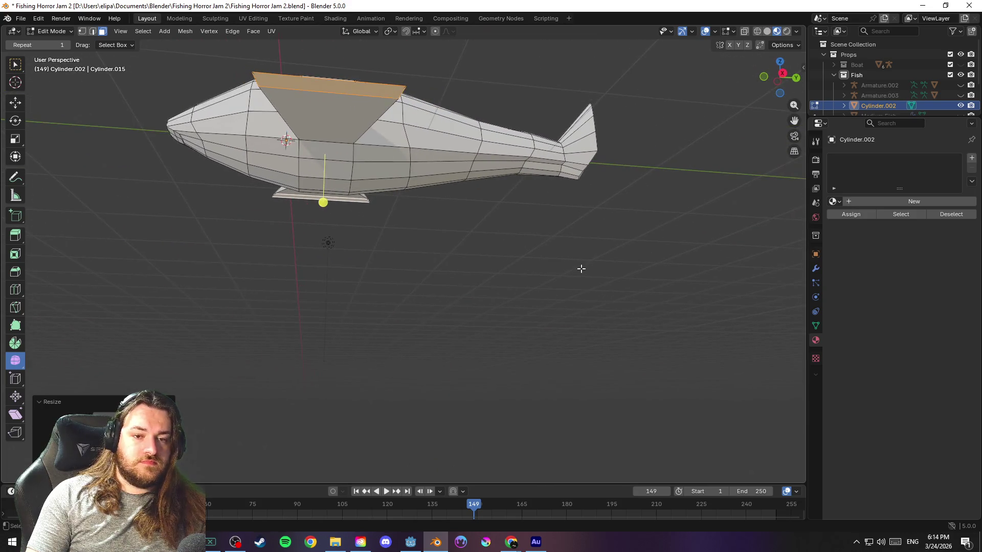
key("s")
key("y")
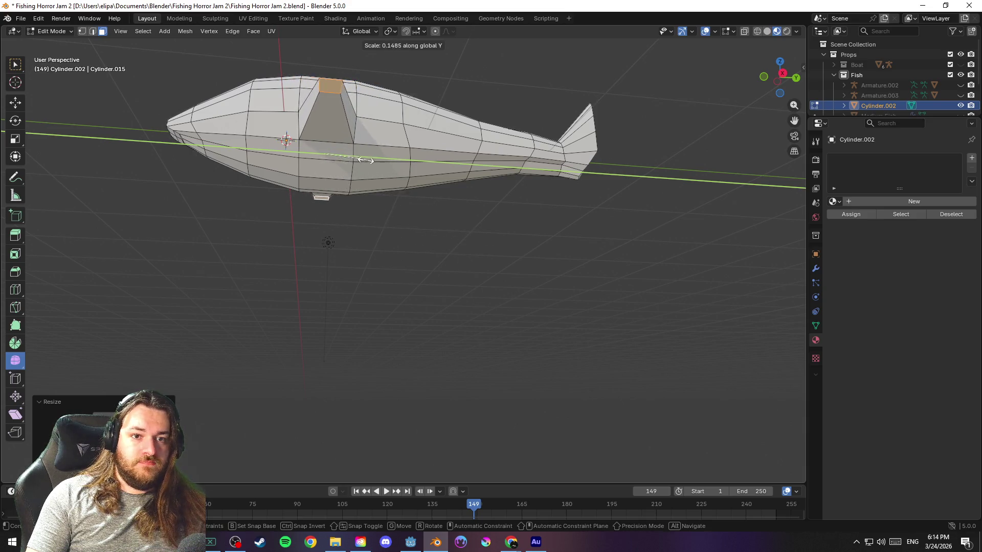
key("z")
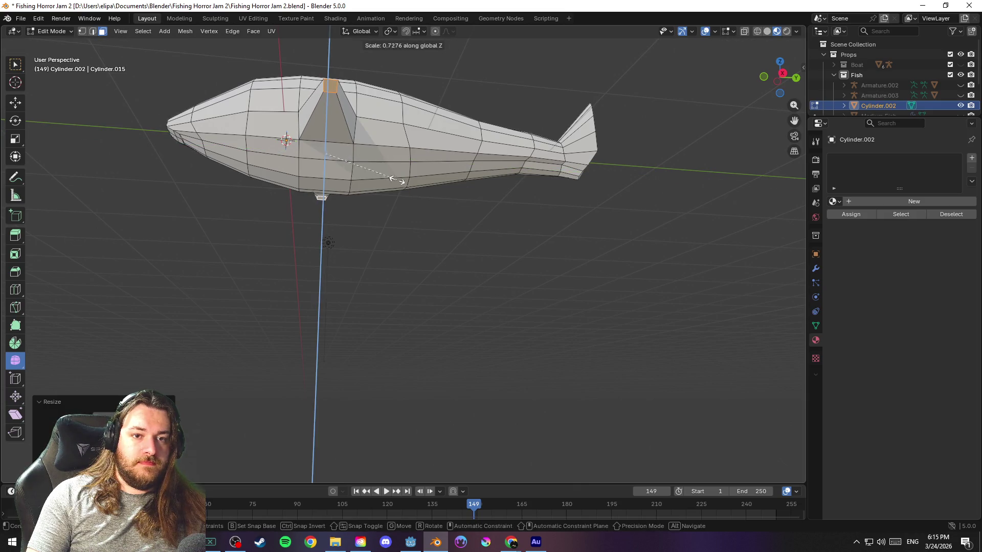
left_click(335, 152)
mouse_move(335, 151)
middle_mouse_down()
mouse_move(467, 210)
mouse_move(535, 212)
mouse_move(485, 231)
mouse_move(428, 215)
mouse_move(423, 226)
mouse_move(437, 232)
mouse_move(611, 234)
middle_mouse_up()
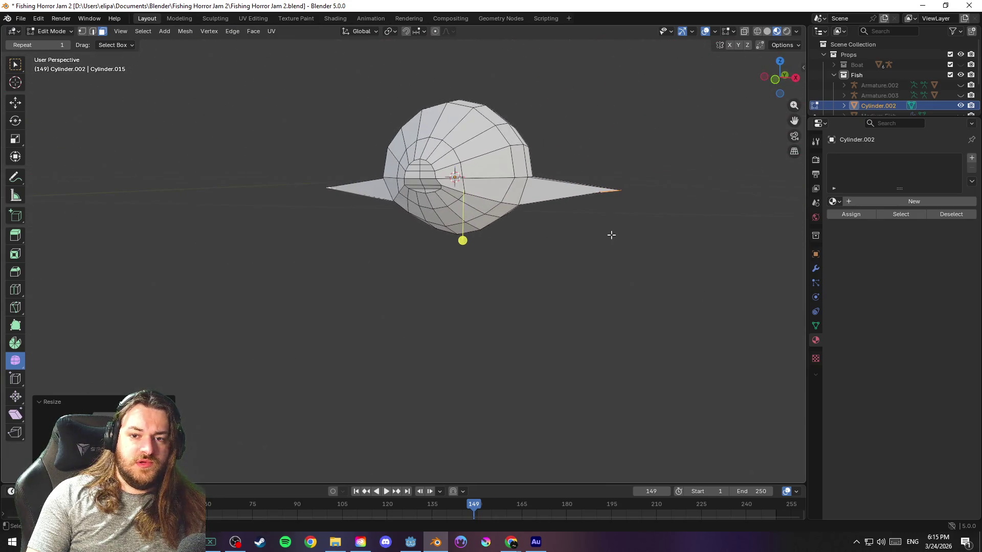
Use the Shear tool to slant the tail fin tip
left_click(15, 379)
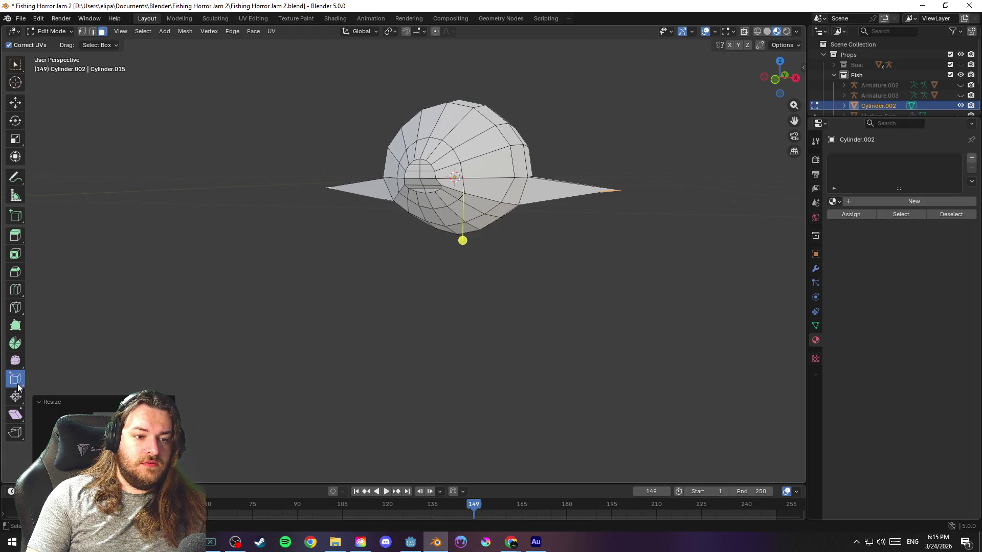
left_click(15, 396)
left_click(16, 414)
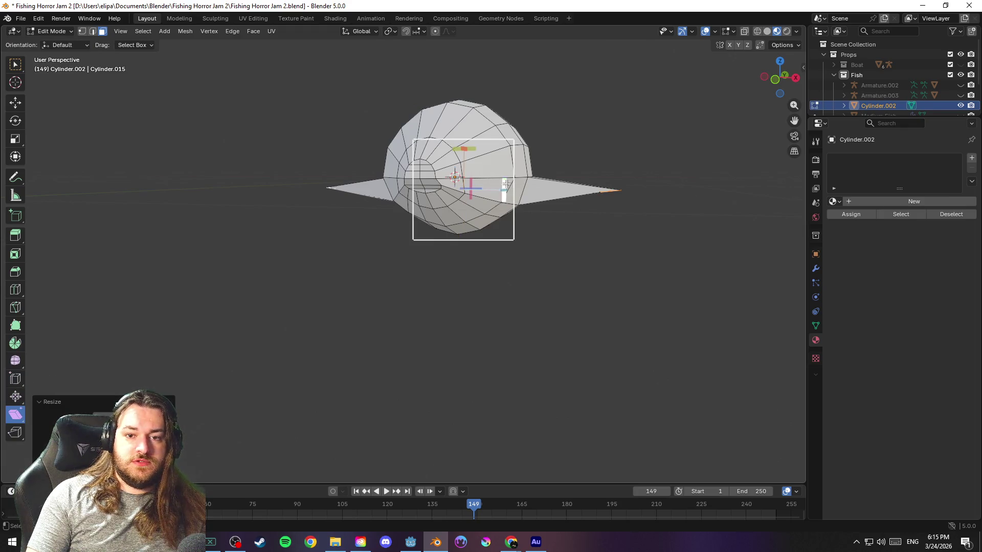
mouse_move(639, 219)
middle_mouse_down()
mouse_move(663, 210)
mouse_move(589, 162)
mouse_move(606, 161)
middle_mouse_up()
left_click_drag(609, 152, 605, 109)
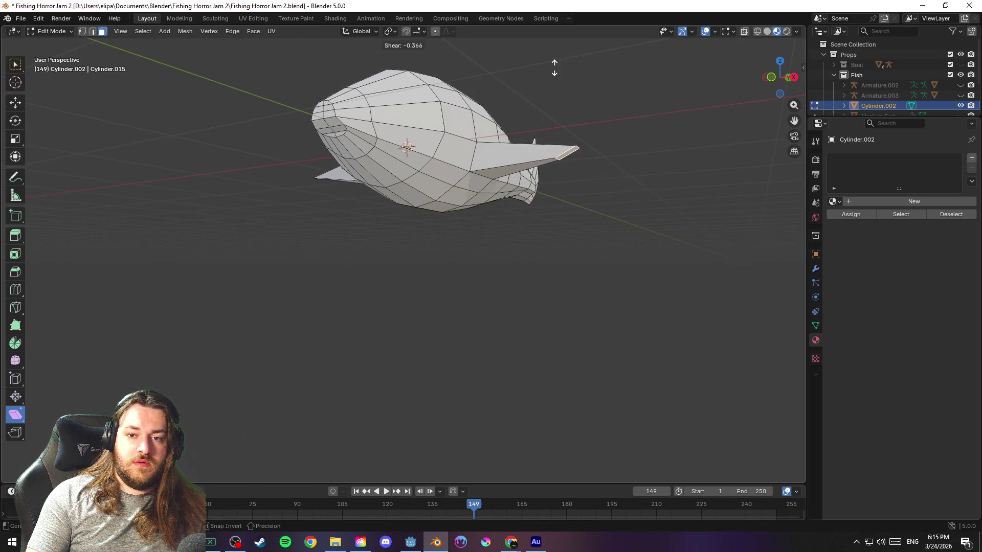
left_click_drag(555, 68, 554, 69)
Shear the side fin face into a thin sliver
middle_click_drag(570, 278, 606, 338)
left_click(407, 178)
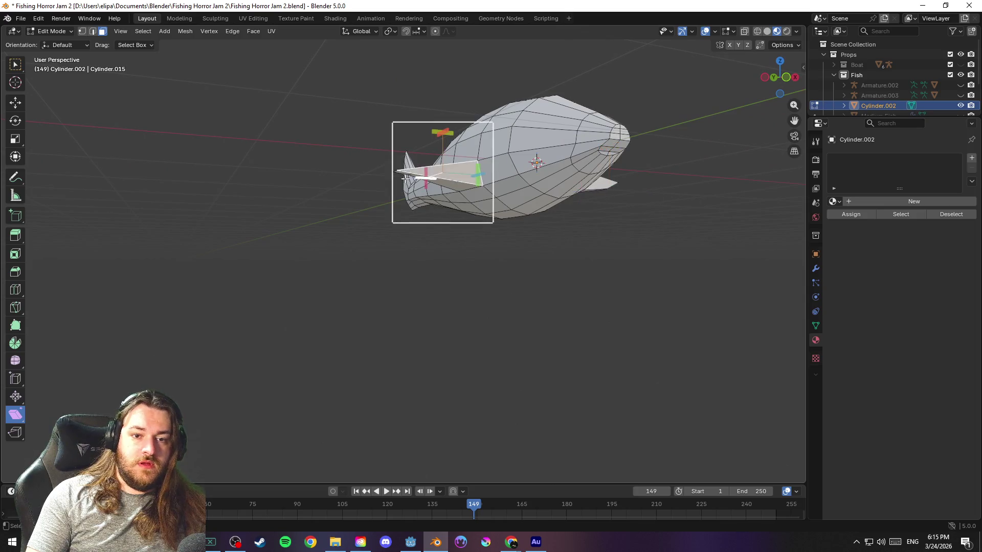
mouse_move(408, 174)
middle_mouse_down()
mouse_move(460, 228)
mouse_move(408, 170)
middle_mouse_up()
mouse_move(399, 158)
left_mouse_down()
mouse_move(410, 166)
mouse_move(385, 154)
mouse_move(385, 171)
mouse_move(434, 147)
mouse_move(441, 229)
left_mouse_up()
Return to Object Mode and save Fishing Horror Jam 2.blend
mouse_move(426, 272)
middle_mouse_down()
mouse_move(651, 156)
mouse_move(704, 160)
mouse_move(643, 176)
middle_mouse_up()
key("Tab")
key("ctrl+s")
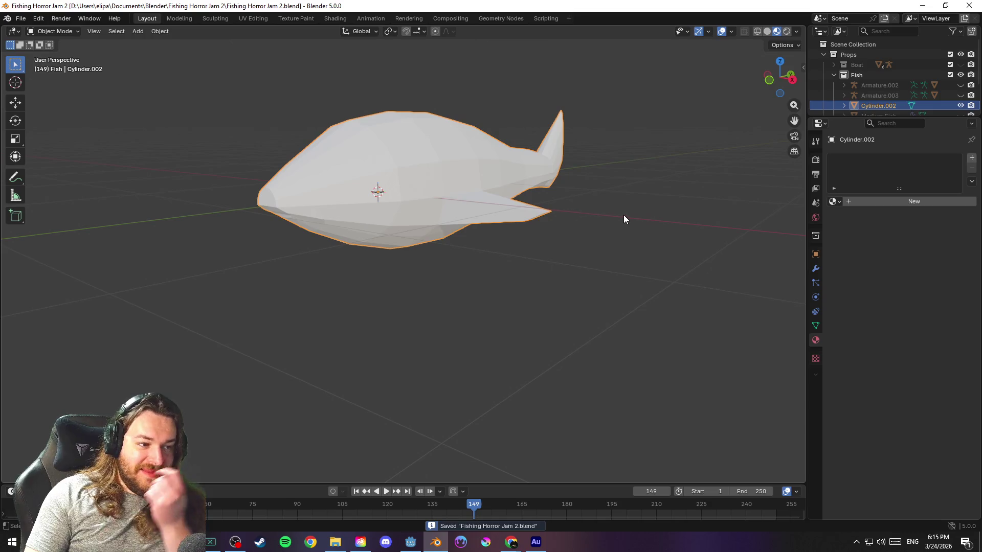
mouse_move(622, 229)
middle_mouse_down()
mouse_move(597, 221)
mouse_move(455, 233)
mouse_move(614, 226)
mouse_move(595, 219)
middle_mouse_up()
Back in Edit Mode, try raising a back vertex along Z, then undo it
key("Tab")
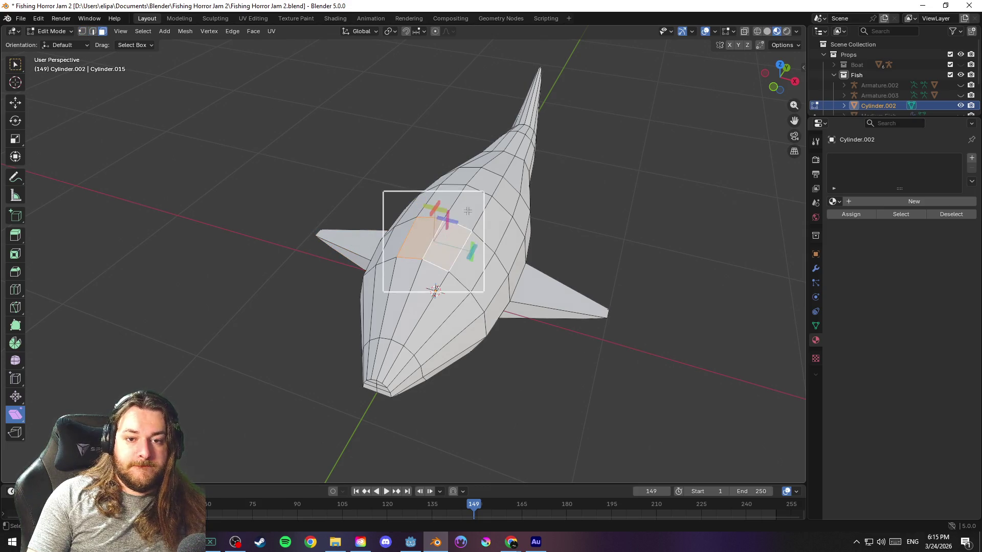
left_click(16, 360)
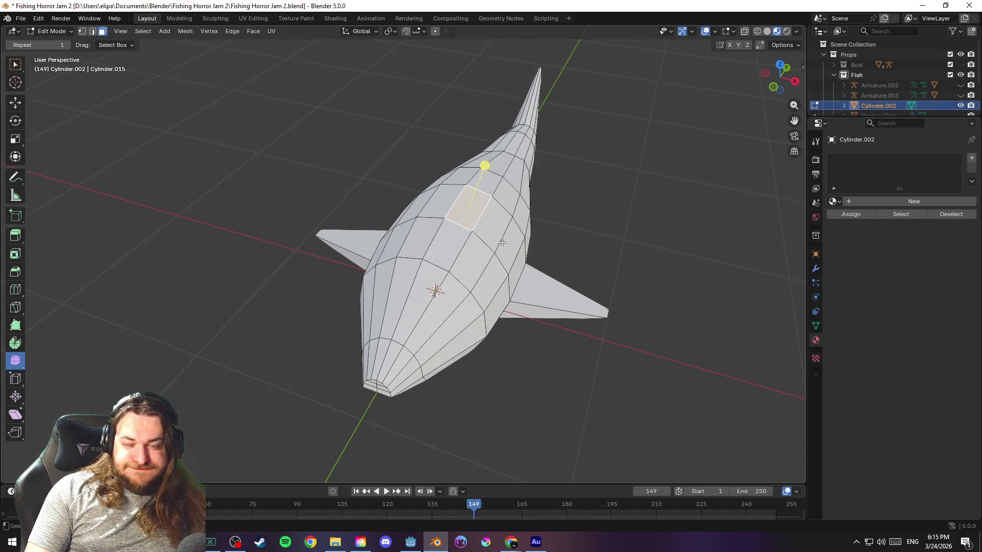
scroll(502, 243, "up", 2)
scroll(507, 240, "up", 2)
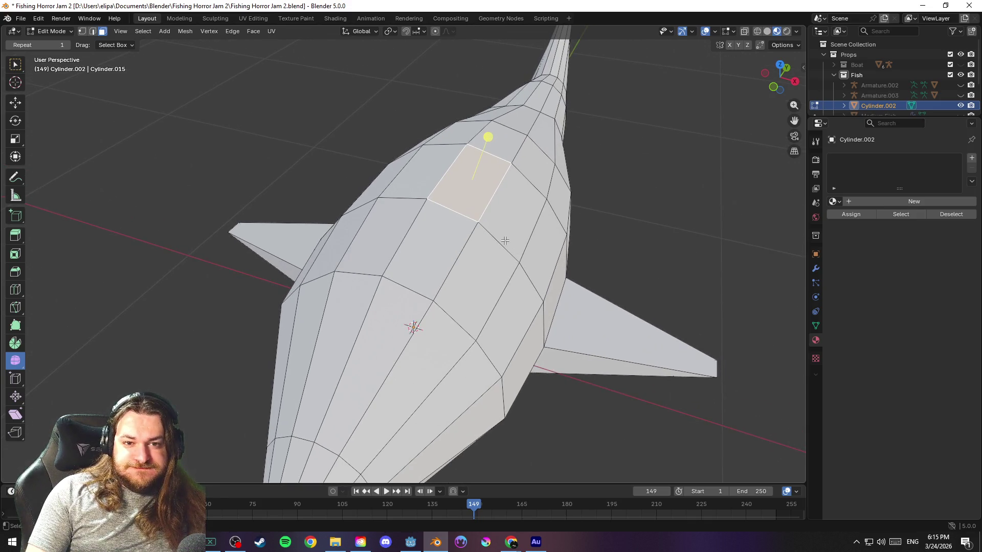
key("1")
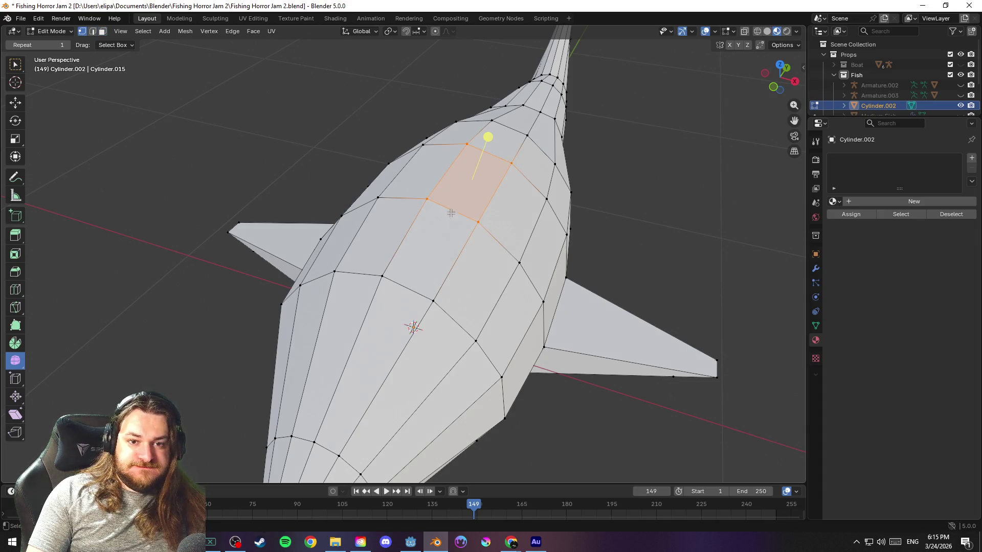
left_click(427, 199)
middle_click_drag(427, 199, 486, 212)
key("g")
key("z")
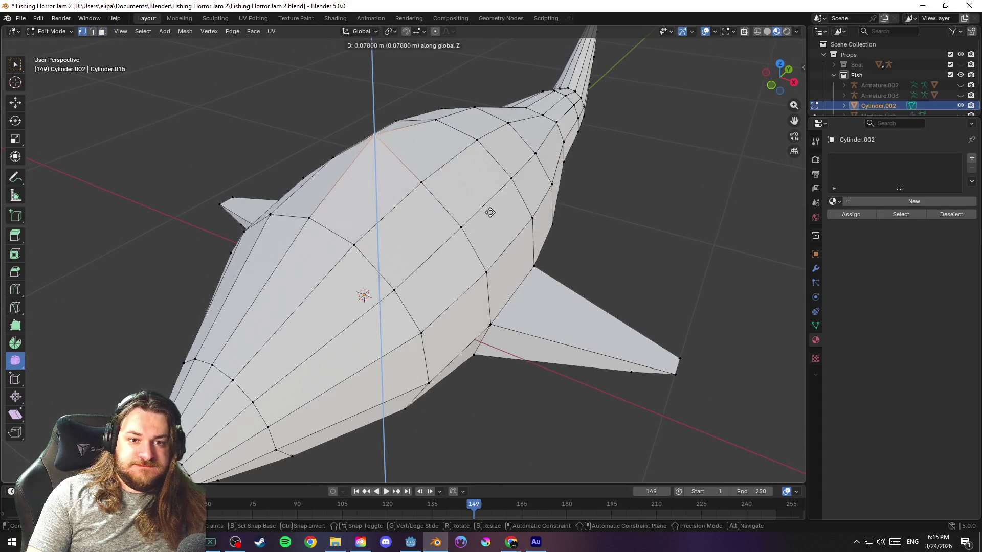
left_click(492, 180)
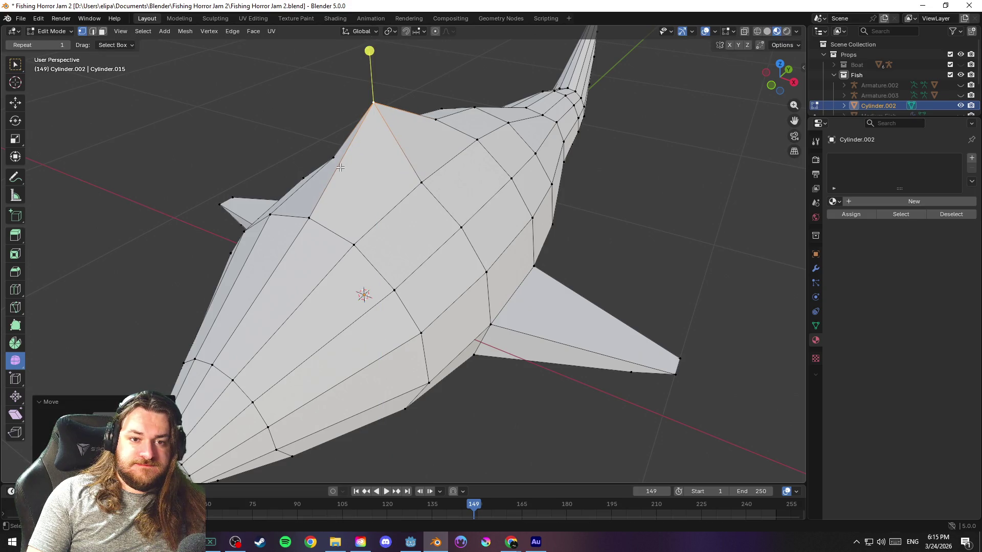
key("ctrl+z")
Raise a vertex on the fish's back along Z into a fin point
key("2")
middle_click_drag(340, 168, 396, 186)
right_click(371, 198)
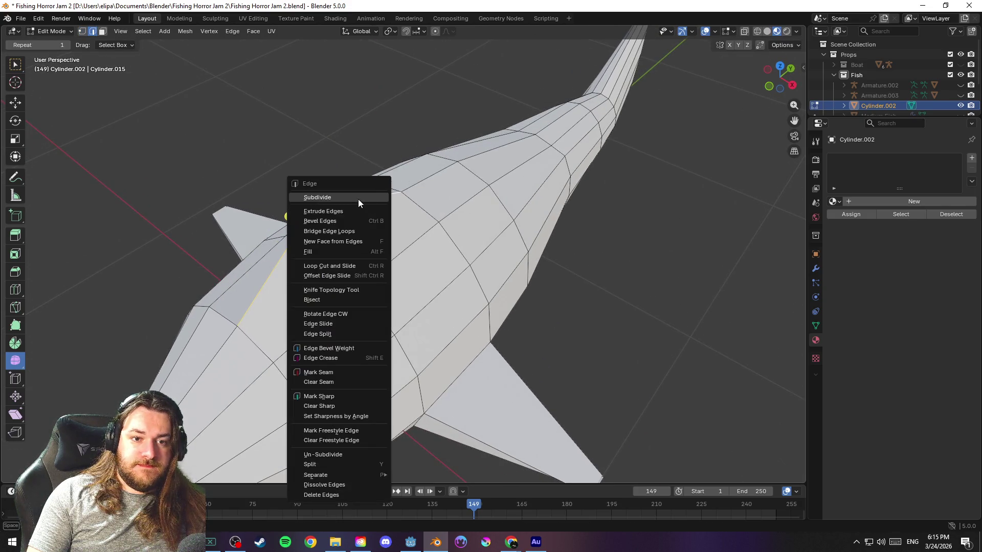
key("1")
middle_click_drag(432, 245, 498, 226)
key("alt+a")
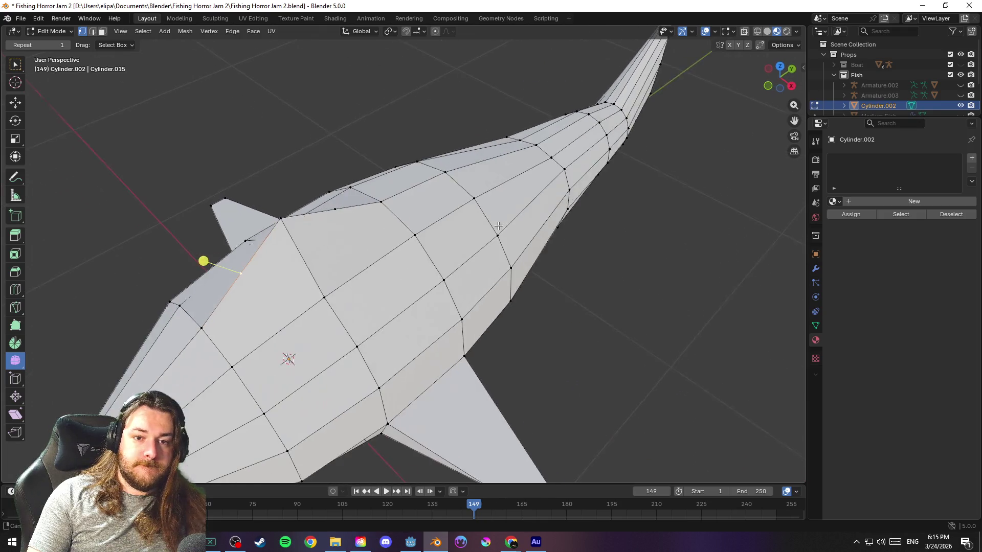
mouse_move(358, 209)
middle_mouse_down()
mouse_move(388, 214)
mouse_move(404, 204)
mouse_move(390, 268)
mouse_move(533, 257)
mouse_move(427, 242)
mouse_move(372, 279)
mouse_move(235, 252)
mouse_move(204, 235)
mouse_move(382, 278)
mouse_move(447, 331)
mouse_move(469, 263)
mouse_move(370, 235)
mouse_move(421, 260)
middle_mouse_up()
key("g")
key("z")
left_click(402, 234)
scroll(382, 278, "up", 3)
scroll(382, 278, "down", 3)
Subdivide two edges on the fish's back around the fin
key("2")
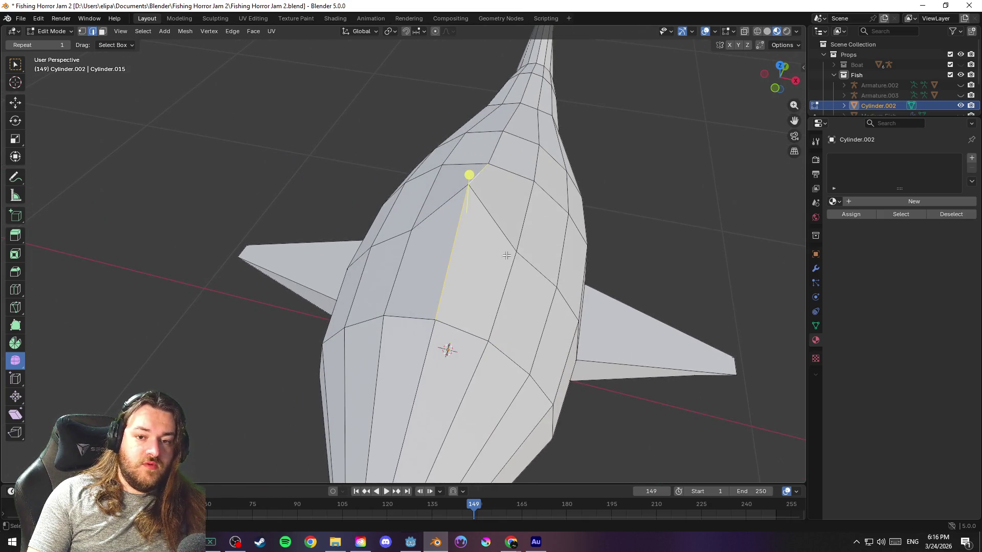
middle_click_drag(506, 255, 401, 235)
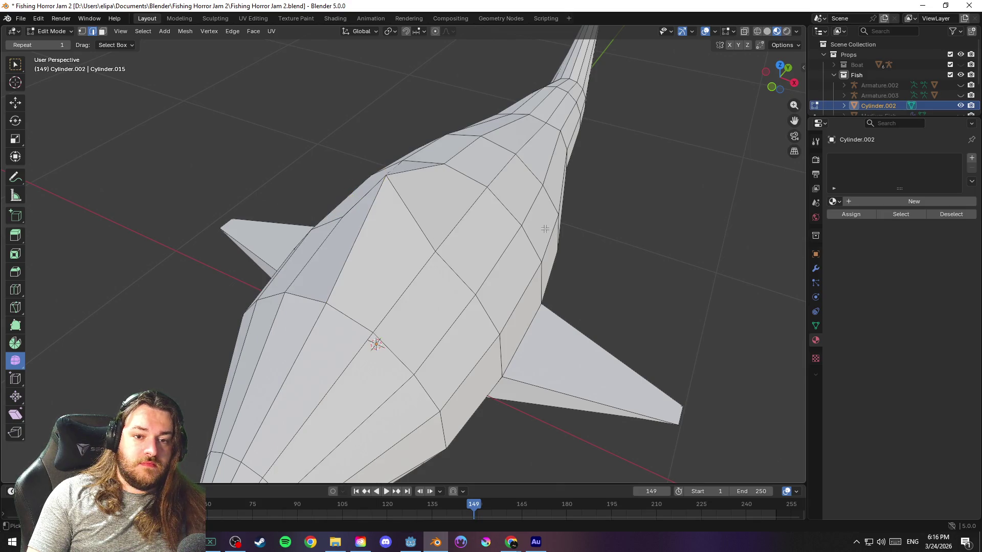
mouse_move(401, 227)
middle_mouse_down()
mouse_move(431, 214)
mouse_move(401, 200)
middle_mouse_up()
right_click(376, 244)
left_click(375, 244)
left_click(414, 203)
right_click(430, 214)
left_click(431, 215)
Move the vertex behind the fin peak down along Z, cancelling a second move
key("1")
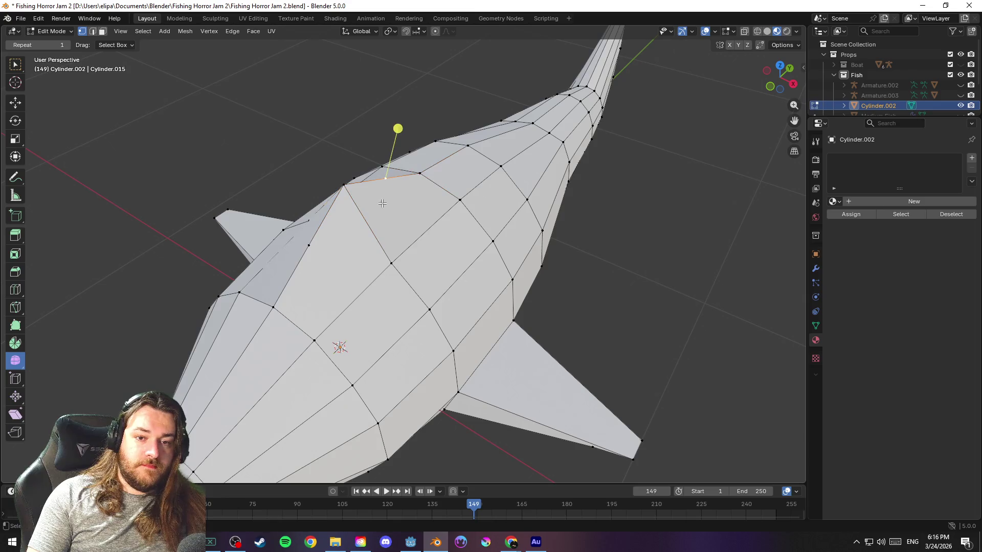
key("g")
key("z")
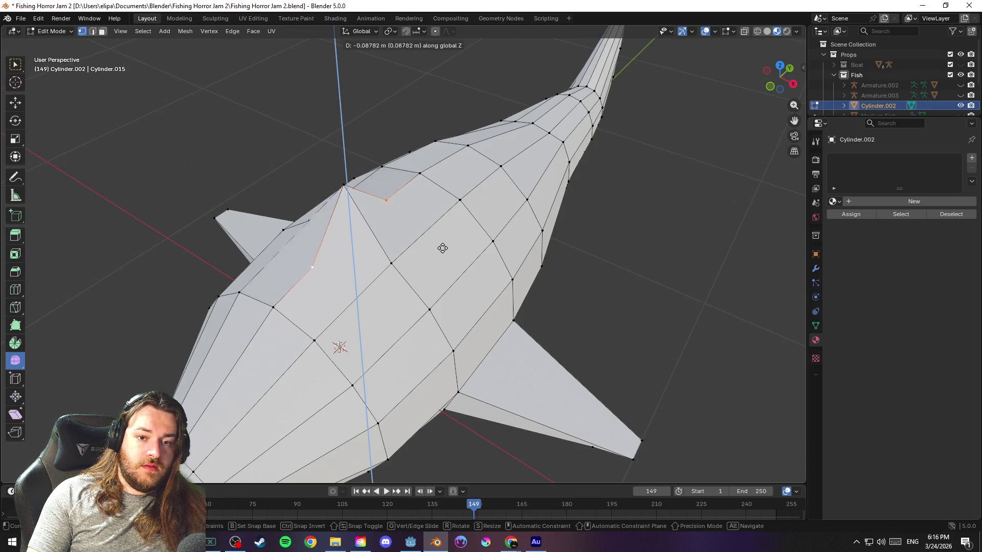
left_click(449, 252)
mouse_move(450, 252)
middle_mouse_down()
mouse_move(444, 231)
mouse_move(461, 240)
mouse_move(517, 228)
mouse_move(471, 220)
mouse_move(460, 256)
mouse_move(471, 220)
mouse_move(422, 228)
mouse_move(370, 219)
mouse_move(364, 193)
mouse_move(395, 232)
middle_mouse_up()
key("g")
key("z")
right_click(419, 225)
Orbit around the fish to inspect the dorsal fin from the side and toward the tail
scroll(470, 220, "up", 5)
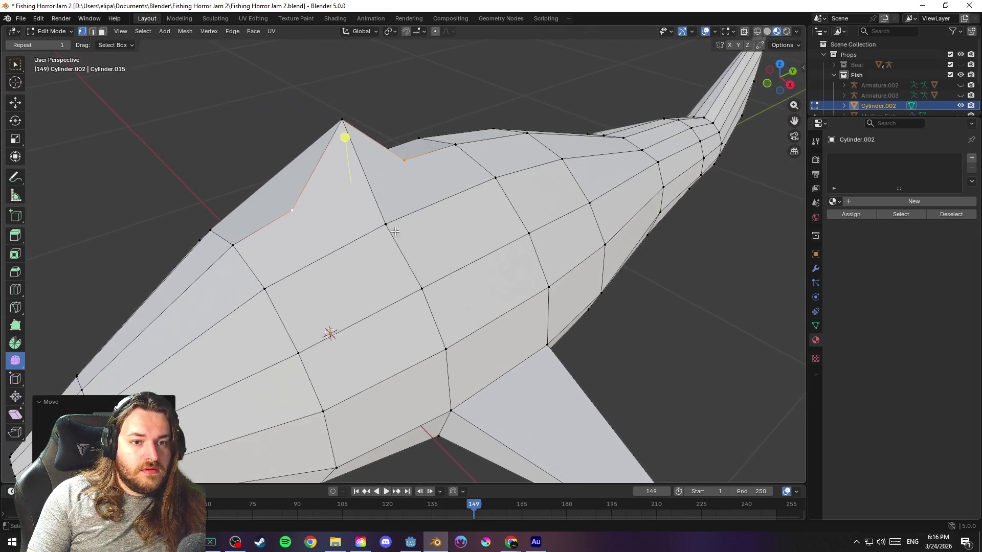
key("2")
mouse_move(391, 197)
middle_mouse_down()
mouse_move(291, 214)
mouse_move(258, 174)
mouse_move(256, 144)
middle_mouse_up()
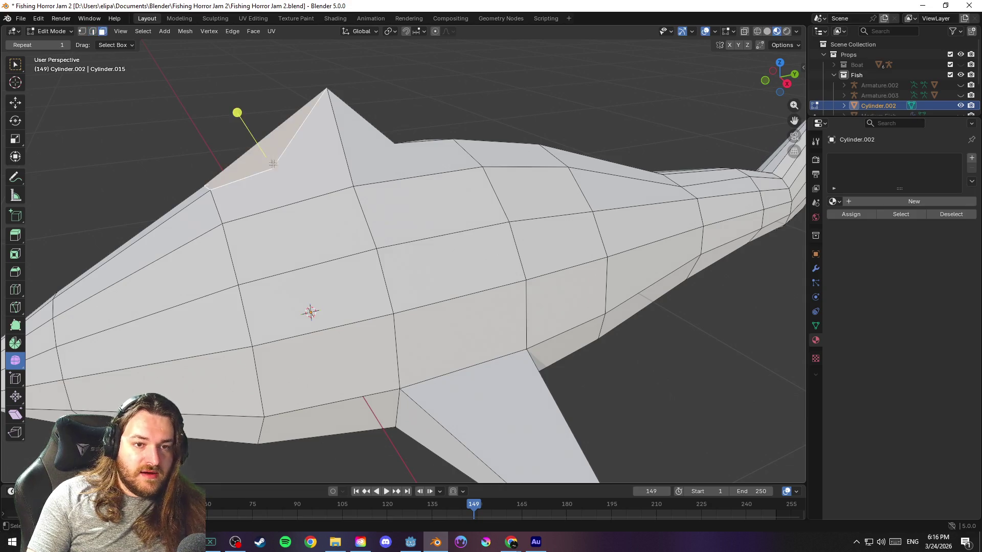
mouse_move(273, 163)
middle_mouse_down()
mouse_move(485, 119)
mouse_move(416, 155)
mouse_move(346, 169)
middle_mouse_up()
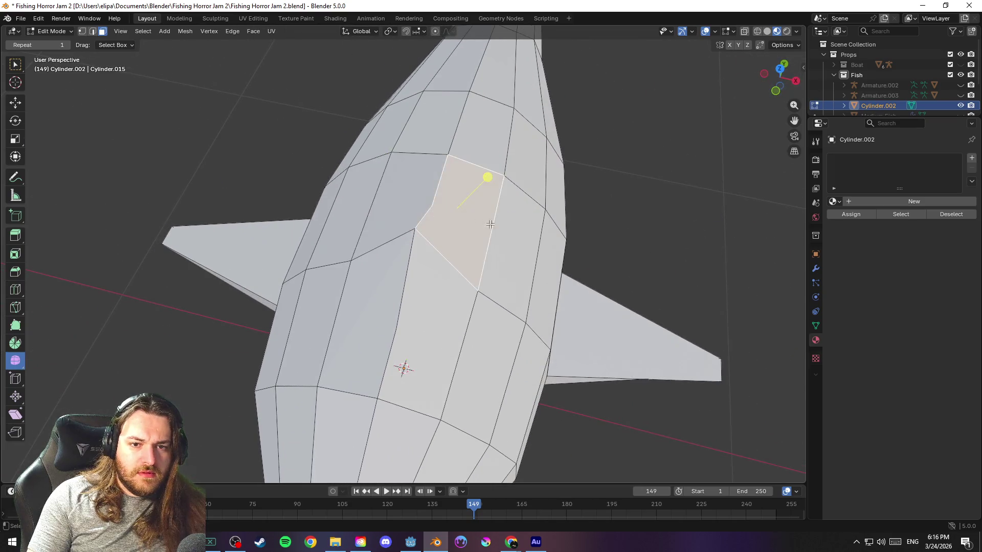
mouse_move(490, 225)
middle_mouse_down()
mouse_move(439, 219)
mouse_move(332, 234)
mouse_move(527, 197)
middle_mouse_up()
key("1")
scroll(527, 196, "up", 4)
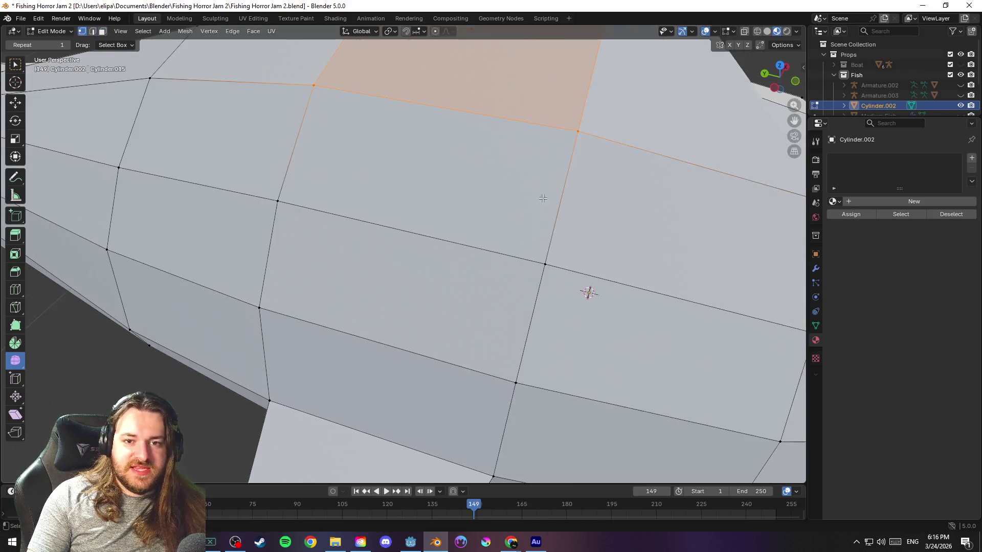
Toggle X-ray with Alt+Z and orbit around the selected fin faces to inspect them
scroll(527, 197, "down", 3)
key("alt+z")
scroll(477, 239, "up", 2)
scroll(397, 388, "down", 5)
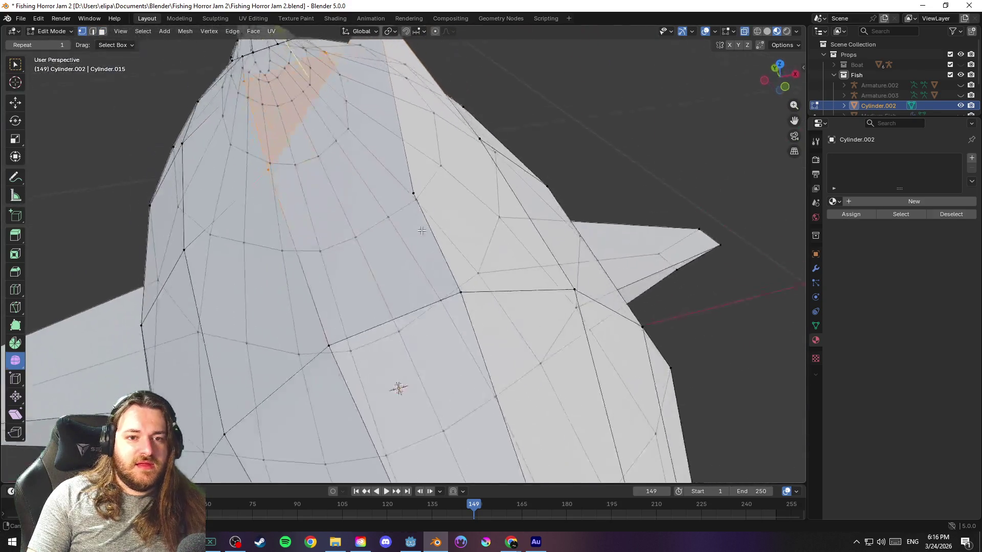
middle_click_drag(397, 388, 480, 344)
scroll(480, 344, "up", 5)
mouse_move(501, 295)
middle_mouse_down()
mouse_move(406, 344)
mouse_move(340, 351)
mouse_move(318, 329)
mouse_move(514, 224)
middle_mouse_up()
scroll(514, 225, "down", 2)
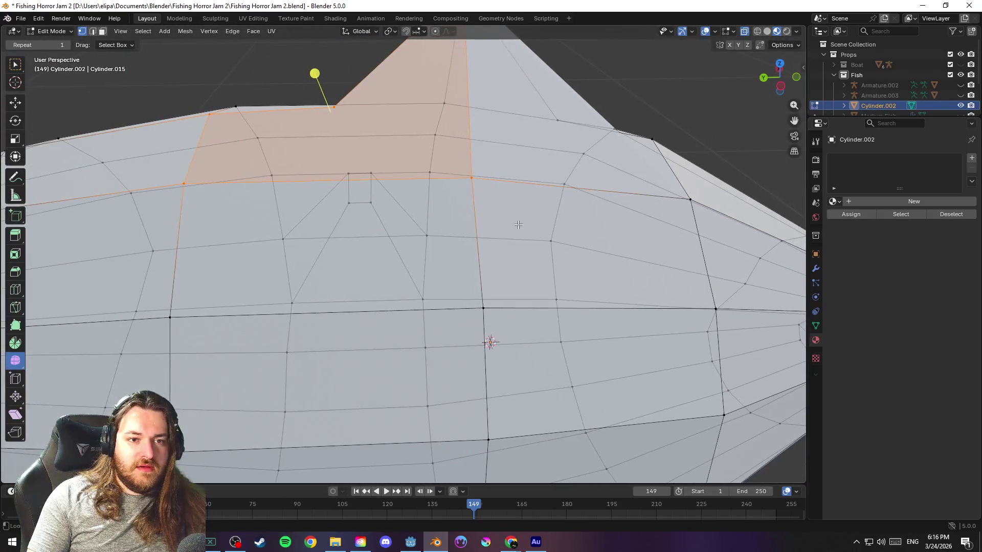
key("alt+z")
mouse_move(517, 184)
middle_mouse_down()
mouse_move(523, 210)
mouse_move(469, 182)
mouse_move(392, 204)
mouse_move(463, 216)
middle_mouse_up()
scroll(481, 195, "up", 3)
Select a vertex below the fin, check the spike from several sides, and save the file
left_click(263, 214)
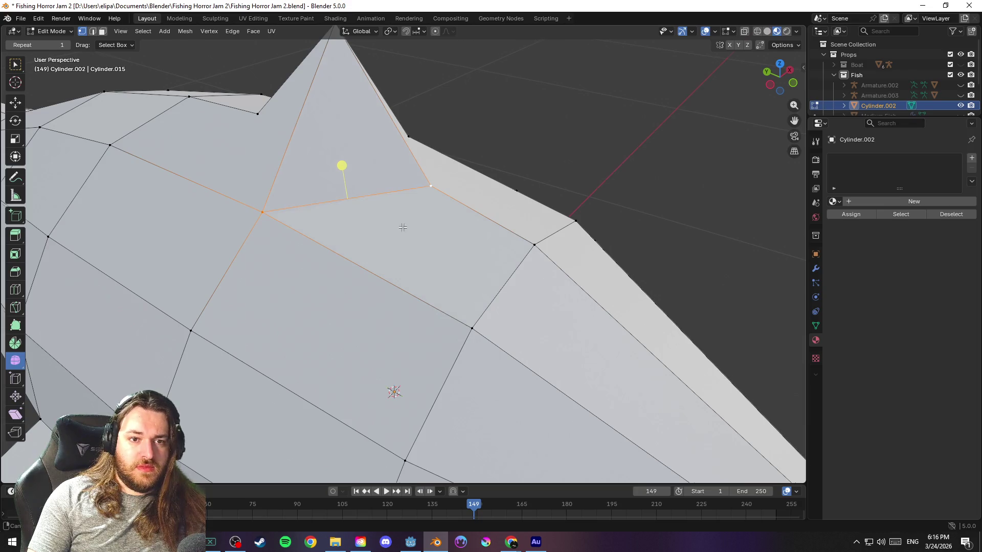
middle_click_drag(403, 227, 508, 224)
mouse_move(387, 167)
middle_mouse_down()
mouse_move(581, 194)
mouse_move(625, 248)
mouse_move(586, 233)
mouse_move(404, 239)
mouse_move(391, 183)
middle_mouse_up()
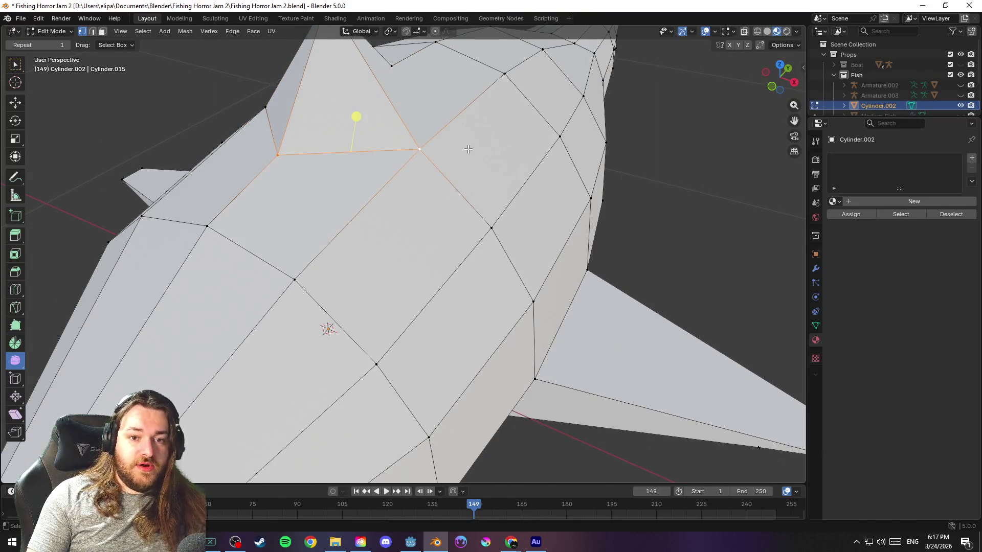
mouse_move(469, 149)
middle_mouse_down()
mouse_move(461, 212)
mouse_move(435, 153)
middle_mouse_up()
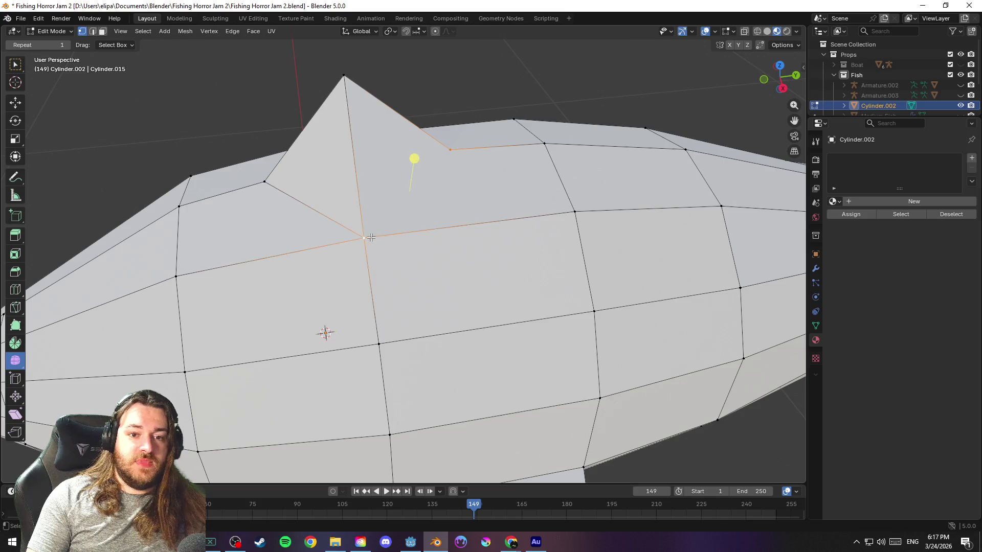
mouse_move(424, 233)
middle_mouse_down()
mouse_move(481, 220)
mouse_move(463, 213)
mouse_move(450, 225)
mouse_move(465, 276)
middle_mouse_up()
key("ctrl+s")
mouse_move(528, 254)
middle_mouse_down()
mouse_move(547, 266)
mouse_move(533, 240)
mouse_move(502, 226)
middle_mouse_up()
Narrow the fin spike along X and reposition its tip vertex
key("s")
key("x")
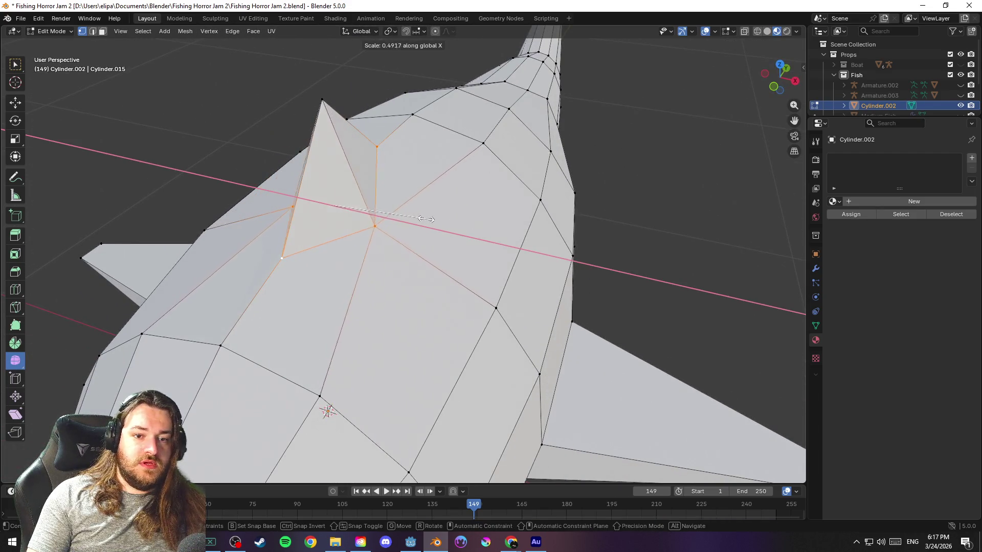
left_click(379, 205)
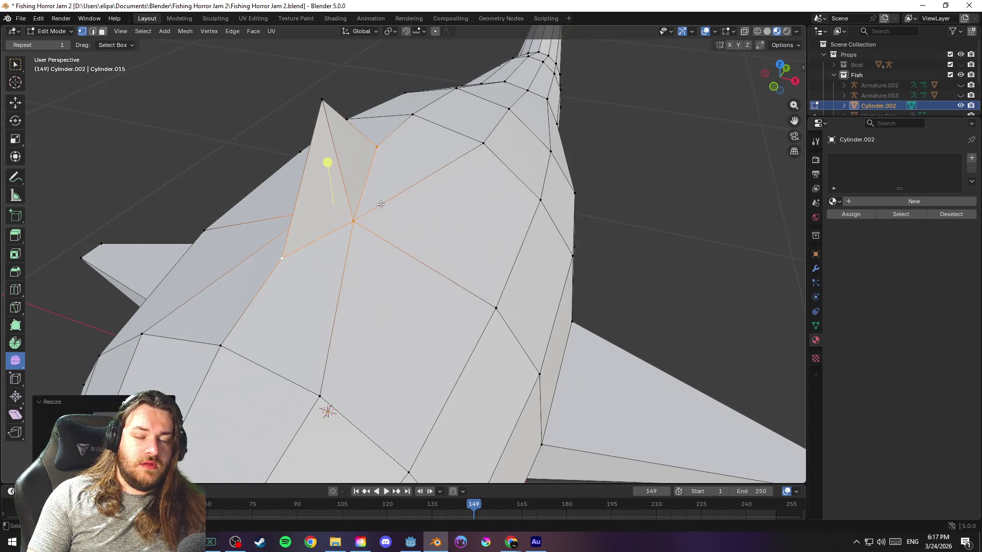
middle_click_drag(377, 204, 370, 186)
left_click(323, 91)
key("g")
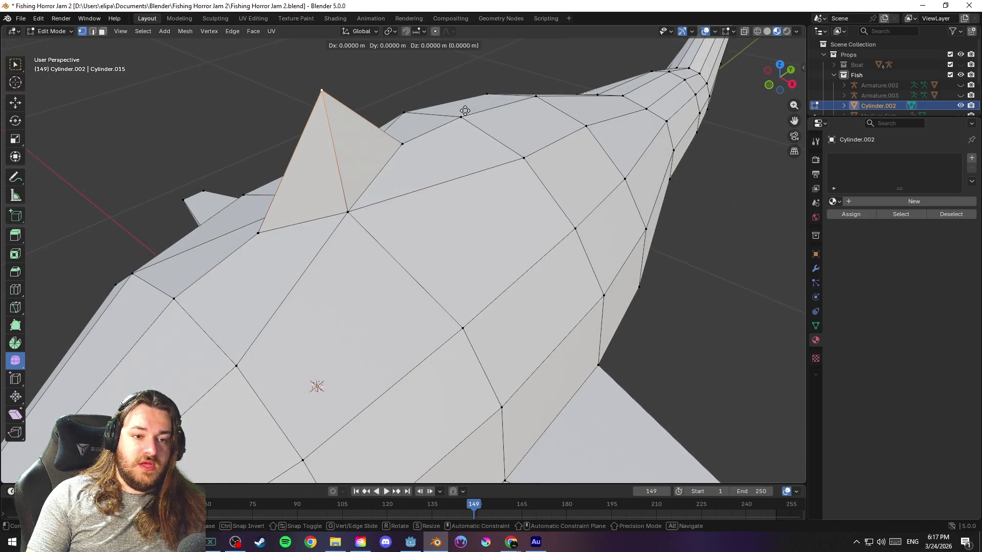
left_click(465, 110)
Shift the fin tip along Y and delete the stray extruded vertex
right_click(483, 104)
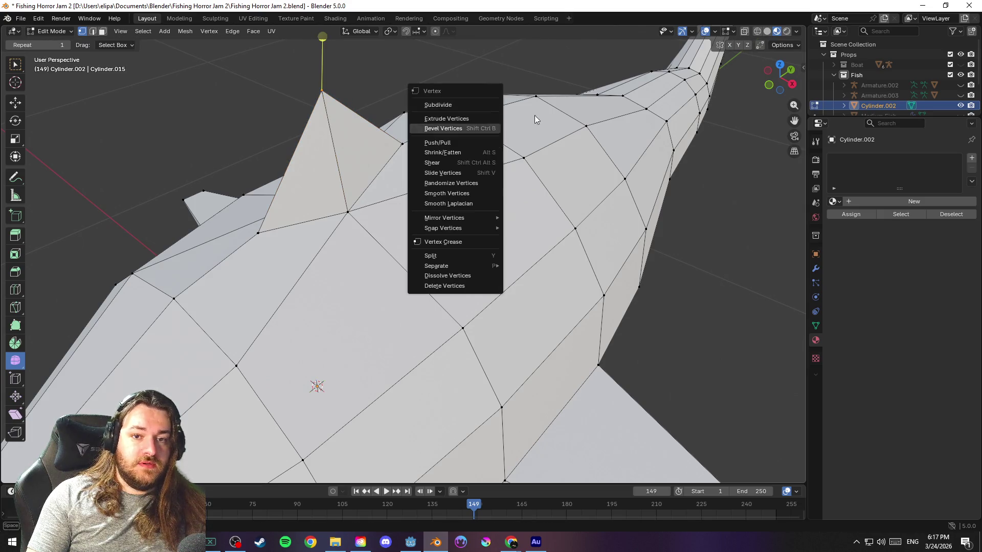
mouse_move(563, 83)
middle_mouse_down()
mouse_move(507, 84)
mouse_move(502, 111)
middle_mouse_up()
key("g")
key("y")
left_click(540, 80)
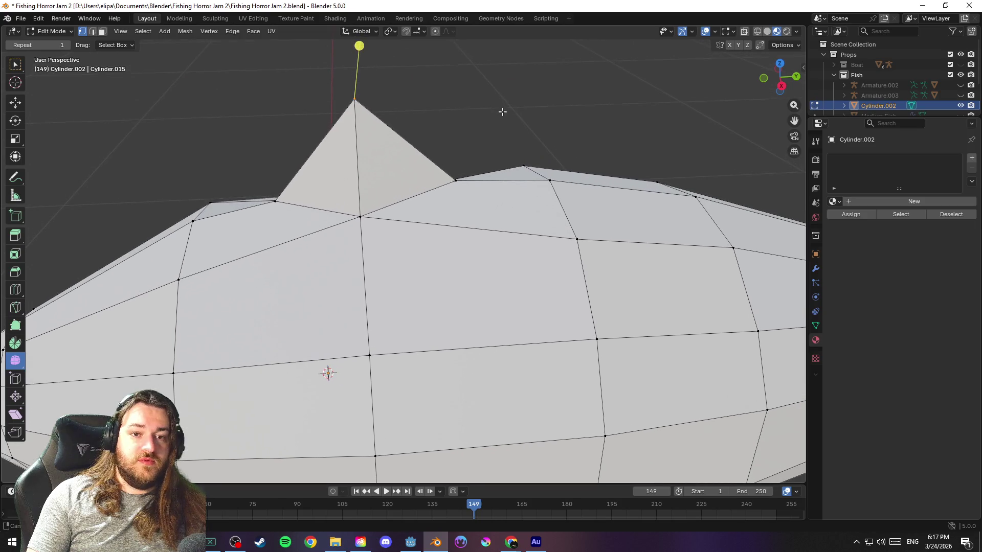
left_click(355, 98)
key("g")
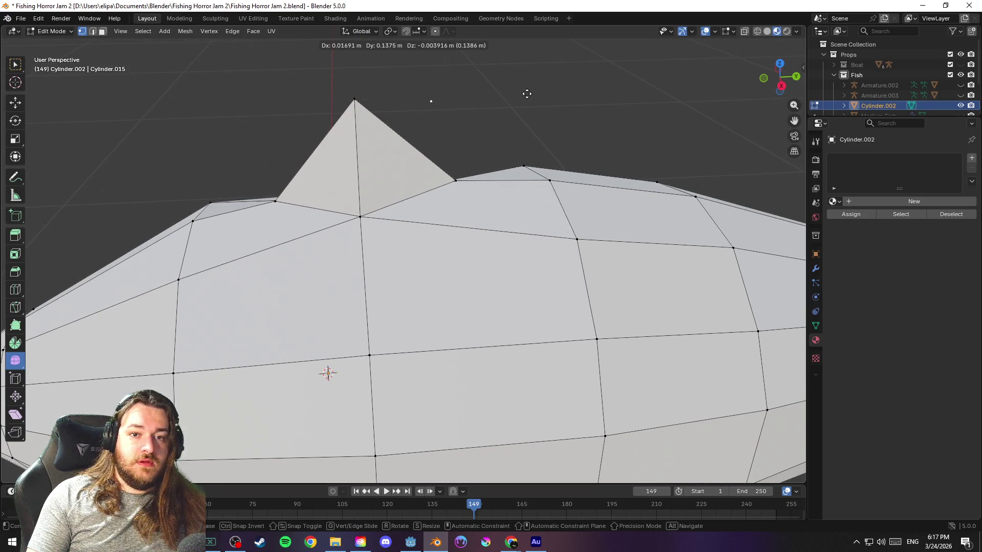
left_click(525, 94)
key("x")
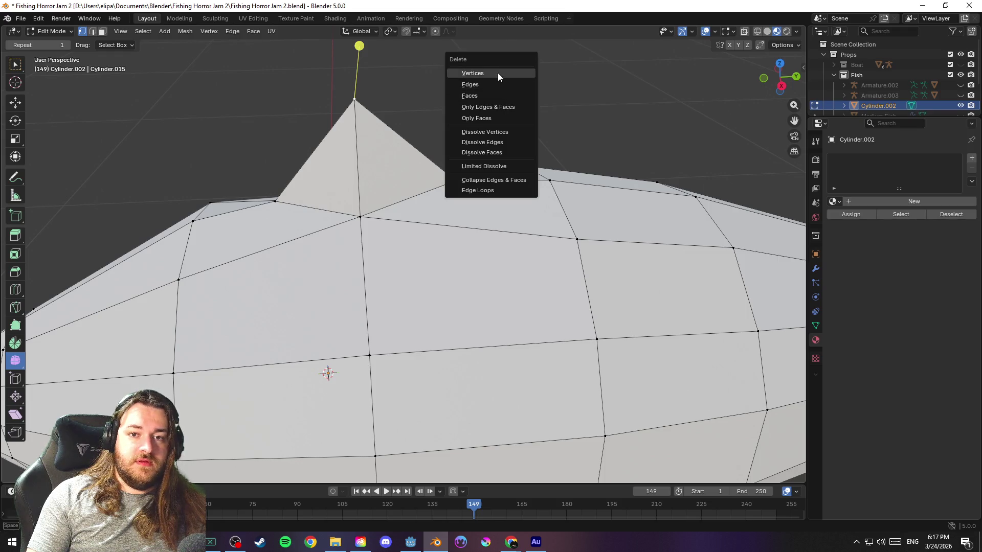
left_click(499, 73)
Move the fin tip along X, then along Y, and return to Object Mode
left_click(359, 95)
key("g")
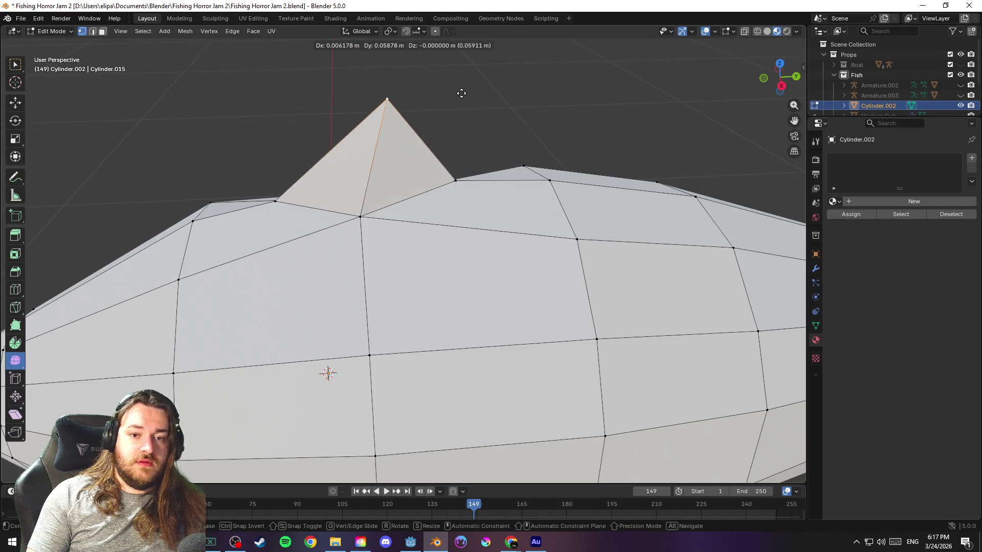
key("x")
left_click(477, 92)
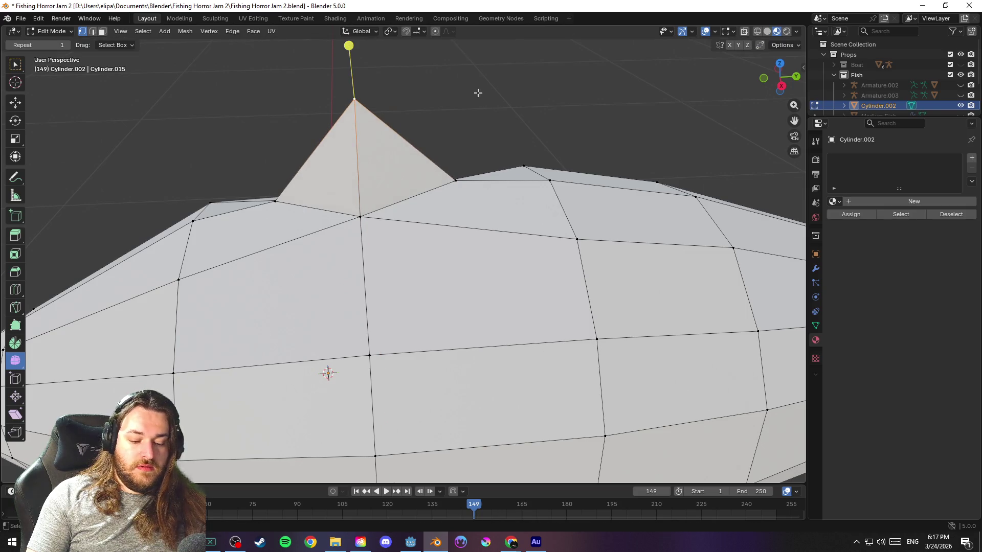
key("g")
key("y")
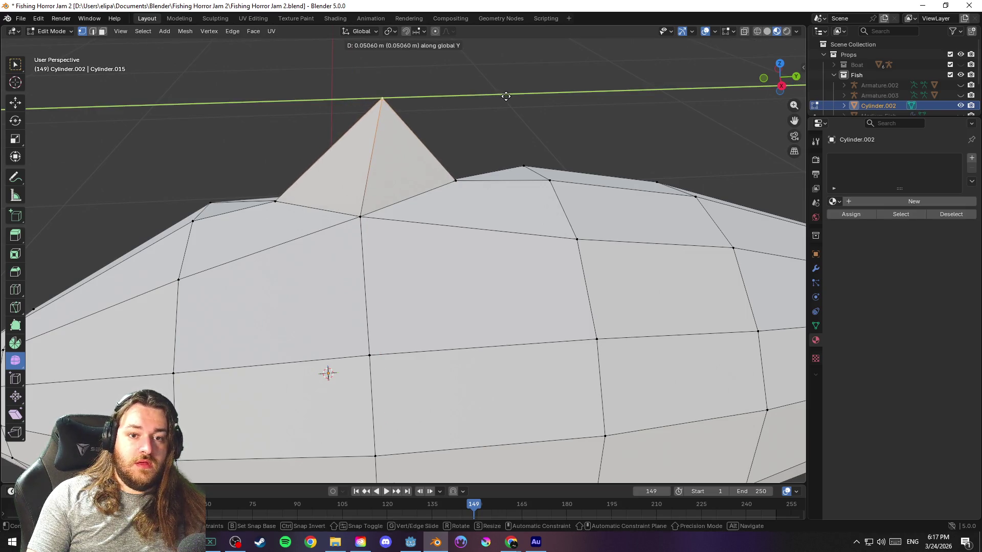
left_click(530, 96)
scroll(506, 118, "down", 5)
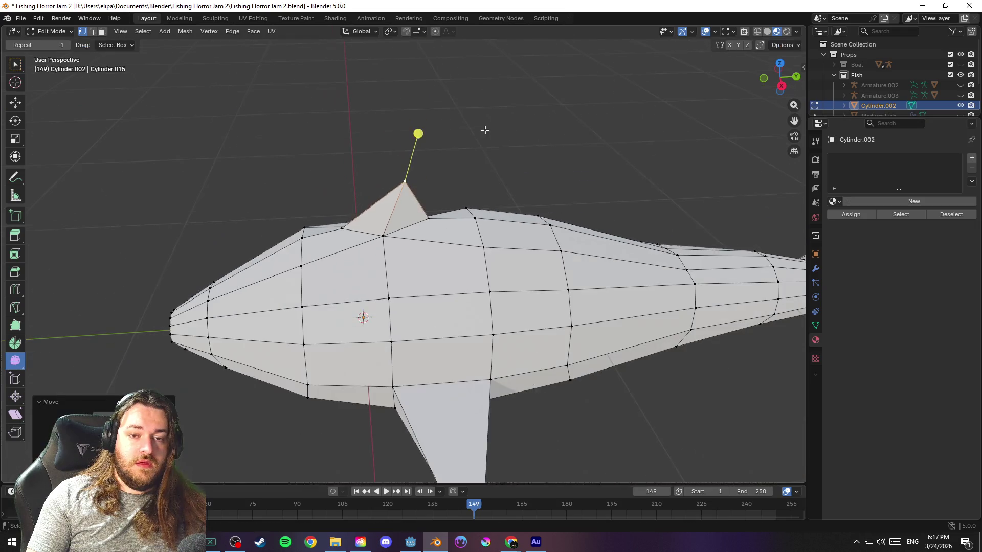
mouse_move(488, 167)
middle_mouse_down()
mouse_move(450, 193)
mouse_move(450, 145)
mouse_move(471, 132)
mouse_move(488, 132)
mouse_move(498, 165)
middle_mouse_up()
key("Tab")
scroll(535, 207, "down", 4)
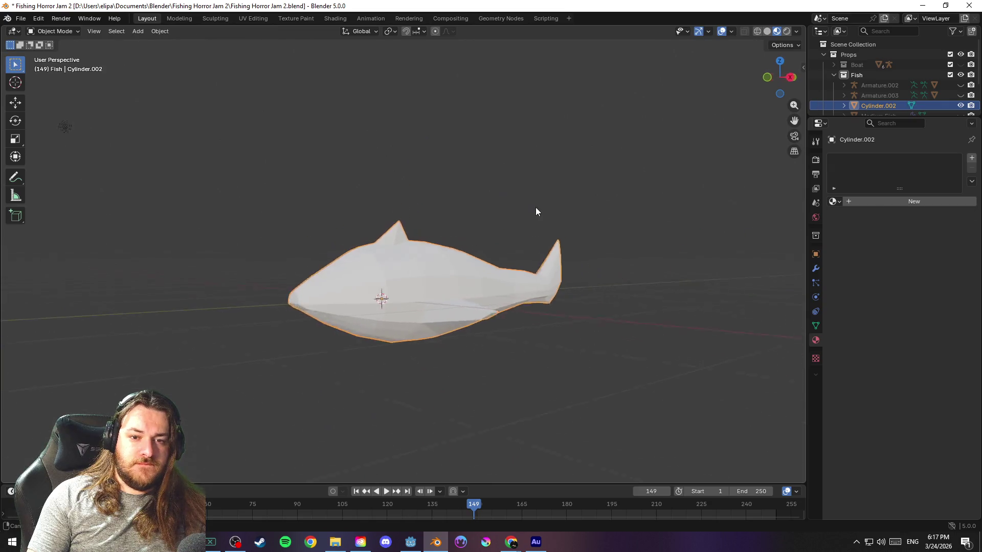
Back in Edit Mode, shift the selected fin vertices along Y
scroll(486, 207, "up", 2)
mouse_move(487, 209)
middle_mouse_down()
mouse_move(423, 215)
mouse_move(489, 210)
mouse_move(509, 246)
mouse_move(341, 279)
mouse_move(373, 294)
middle_mouse_up()
scroll(509, 237, "up", 2)
scroll(486, 254, "up", 3)
key("Tab")
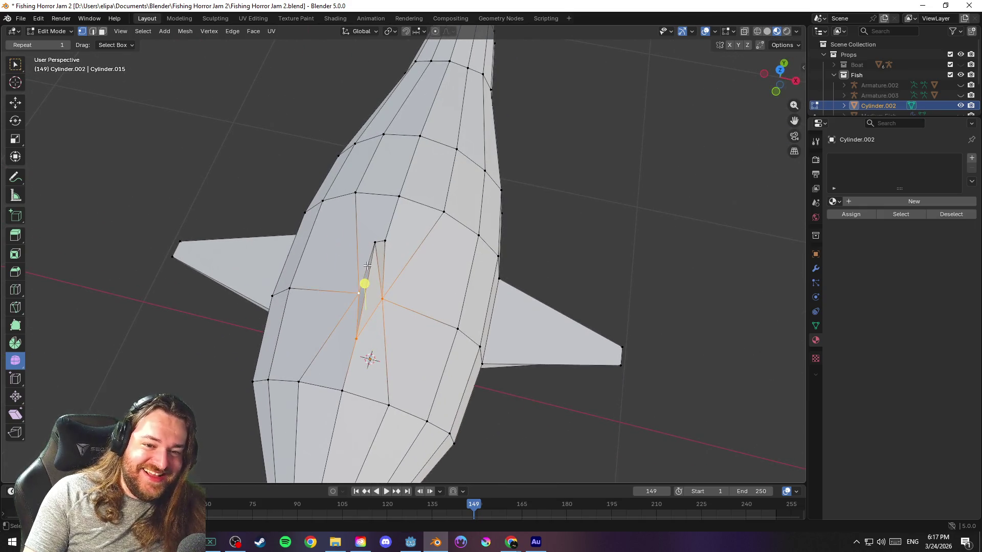
mouse_move(427, 262)
middle_mouse_down()
mouse_move(440, 266)
mouse_move(423, 258)
middle_mouse_up()
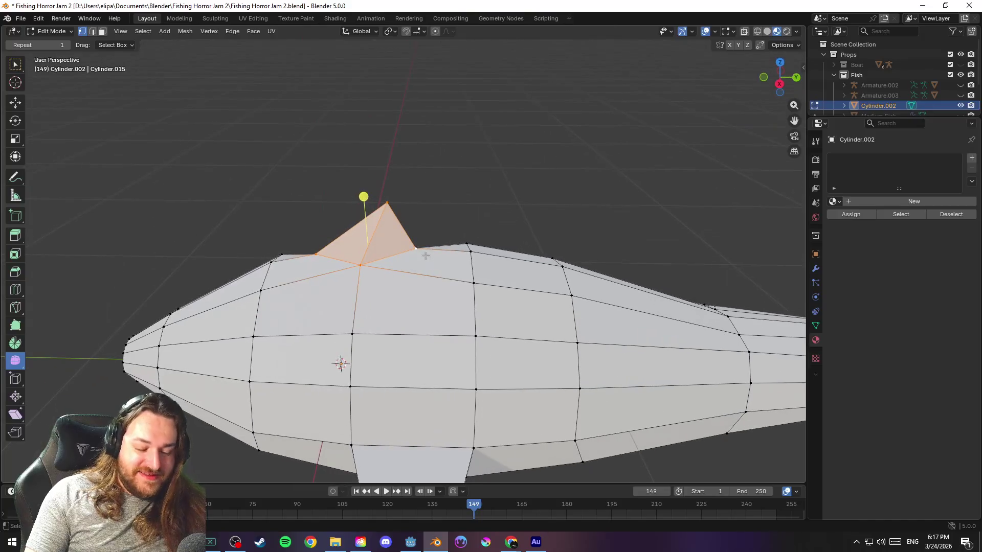
key("g")
key("y")
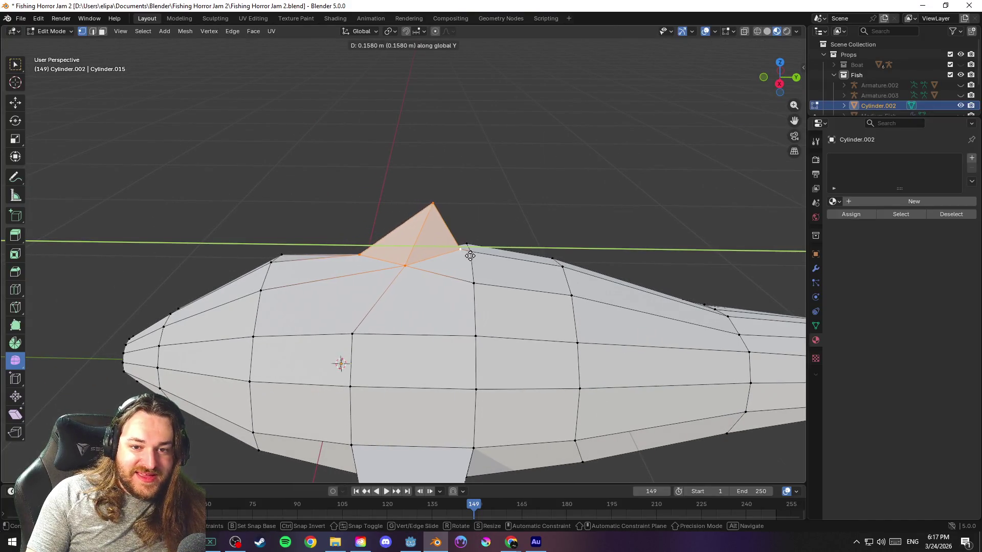
left_click(467, 254)
mouse_move(467, 255)
middle_mouse_down()
mouse_move(509, 315)
mouse_move(609, 278)
mouse_move(569, 266)
mouse_move(592, 297)
mouse_move(548, 309)
middle_mouse_up()
Preview the fish in Object Mode, then resize the selected fin faces
key("Tab")
scroll(592, 296, "up", 3)
scroll(587, 304, "down", 3)
scroll(570, 343, "up", 4)
key("Tab")
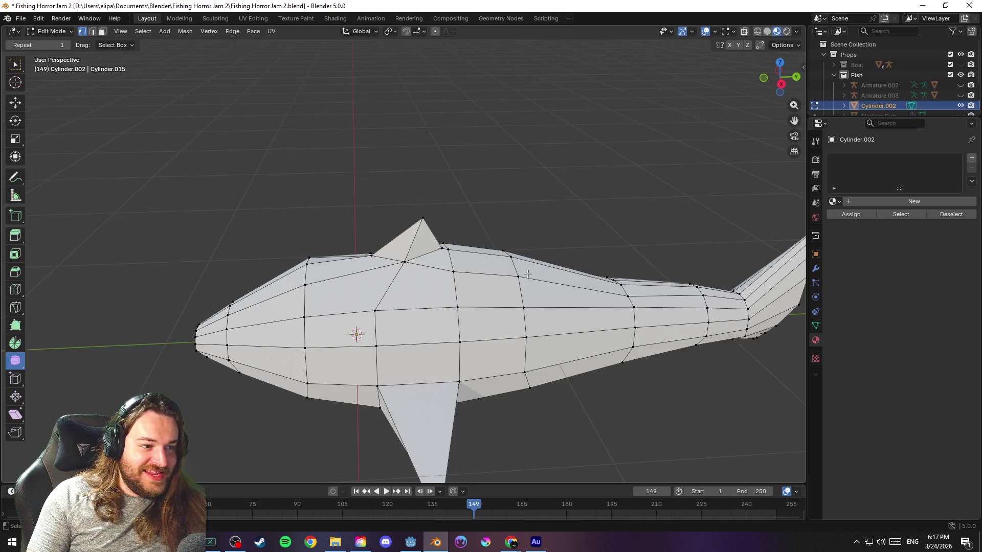
scroll(528, 274, "down", 1)
scroll(473, 291, "up", 3)
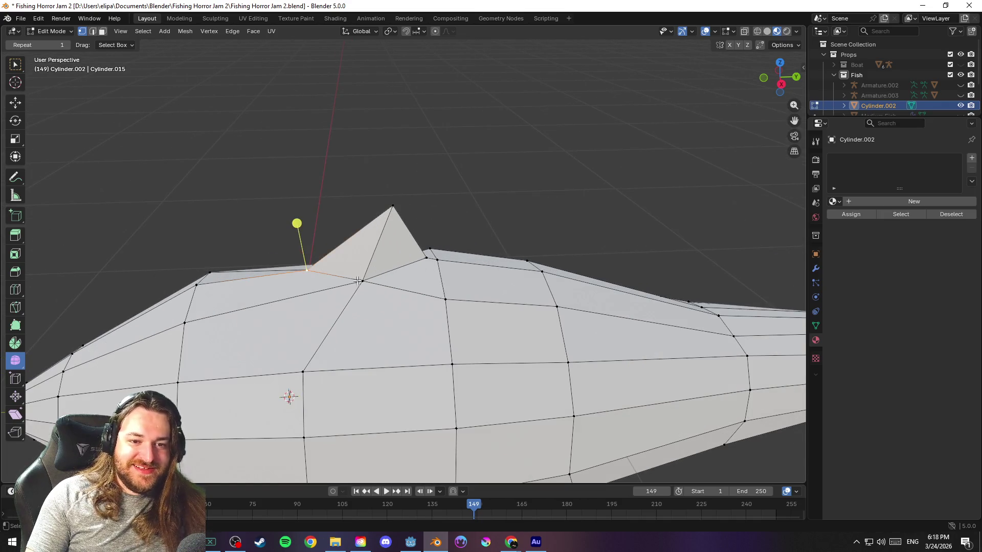
middle_click_drag(395, 211, 384, 300)
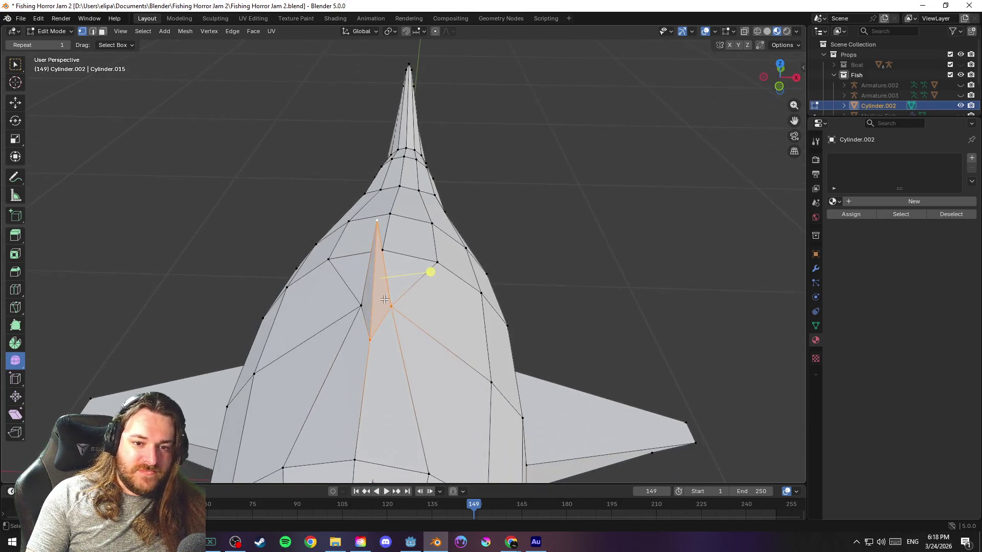
middle_click_drag(540, 299, 455, 274)
key("s")
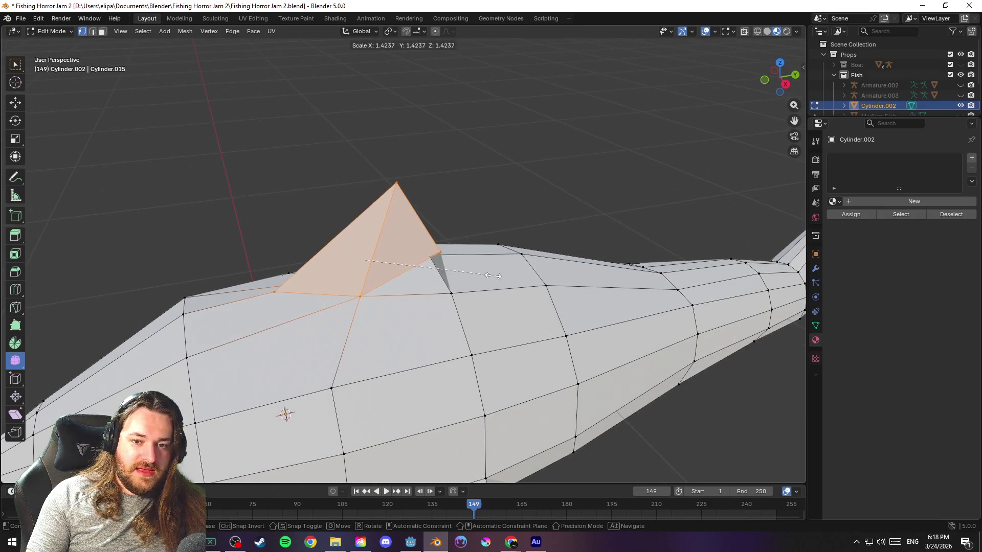
left_click(481, 275)
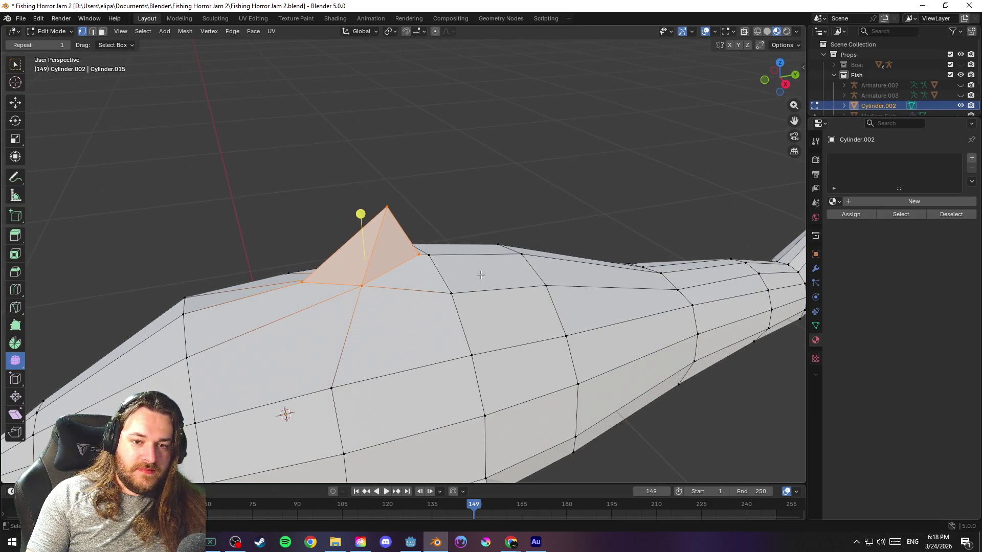
Slide the fin's rear base vertex along its edge and scale the fin up about 1.3
left_click(427, 253)
key("shift+v")
left_click(519, 258)
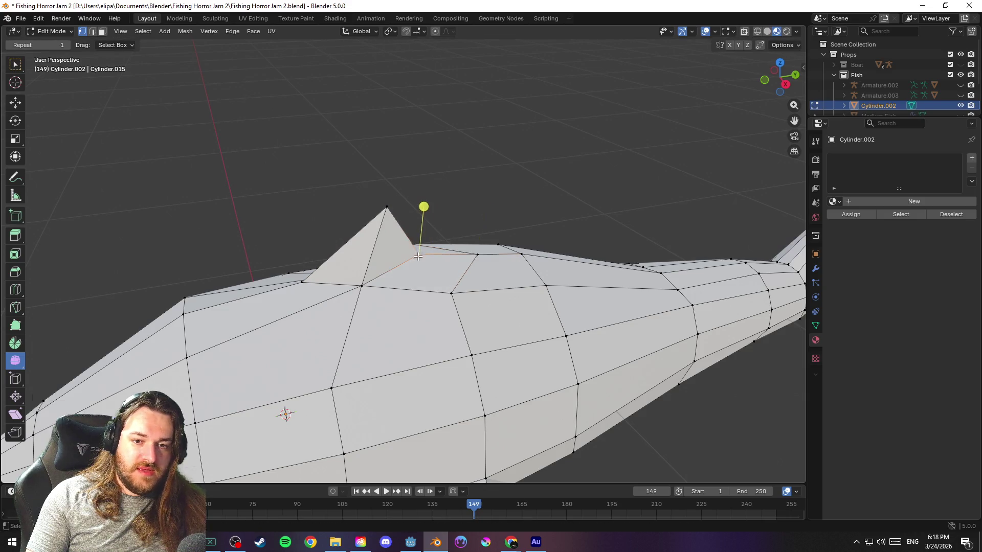
mouse_move(317, 283)
middle_mouse_down()
mouse_move(432, 271)
mouse_move(511, 287)
mouse_move(329, 285)
middle_mouse_up()
key("s")
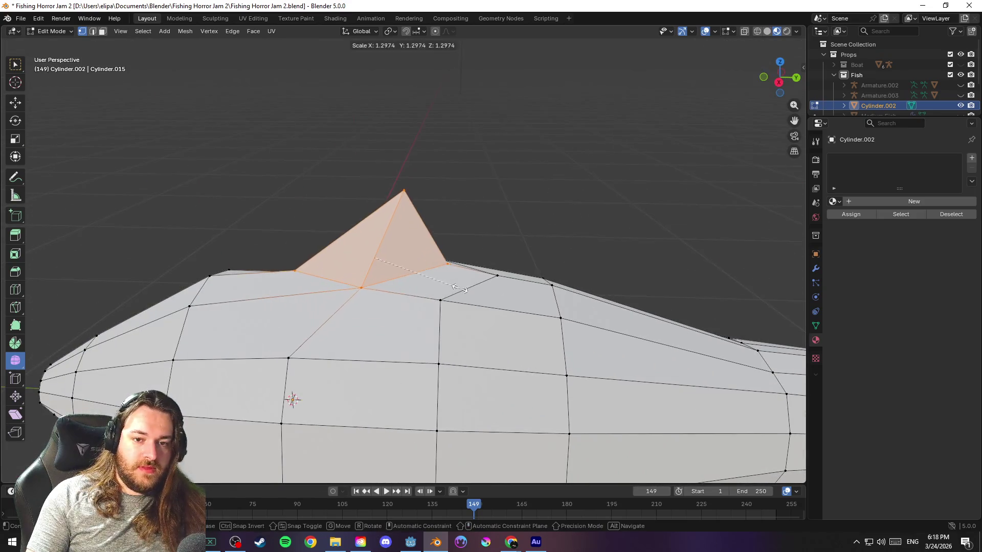
left_click(478, 290)
scroll(477, 290, "down", 4)
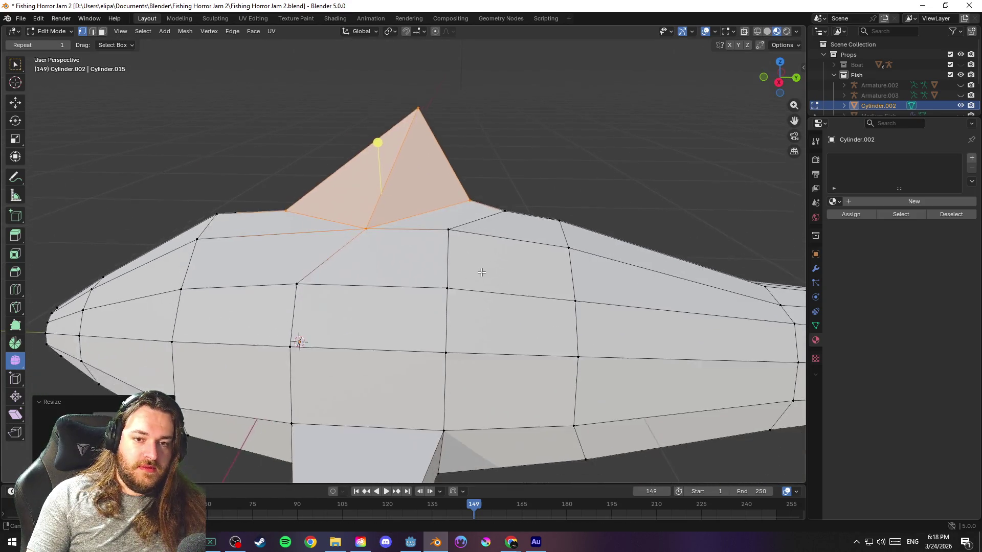
left_click(559, 398)
mouse_move(560, 398)
middle_mouse_down()
mouse_move(661, 410)
mouse_move(533, 350)
mouse_move(456, 335)
mouse_move(499, 360)
mouse_move(438, 361)
mouse_move(647, 362)
mouse_move(523, 369)
middle_mouse_up()
key("Tab")
mouse_move(338, 408)
middle_mouse_down()
mouse_move(337, 422)
mouse_move(342, 401)
mouse_move(372, 392)
middle_mouse_up()
key("Tab")
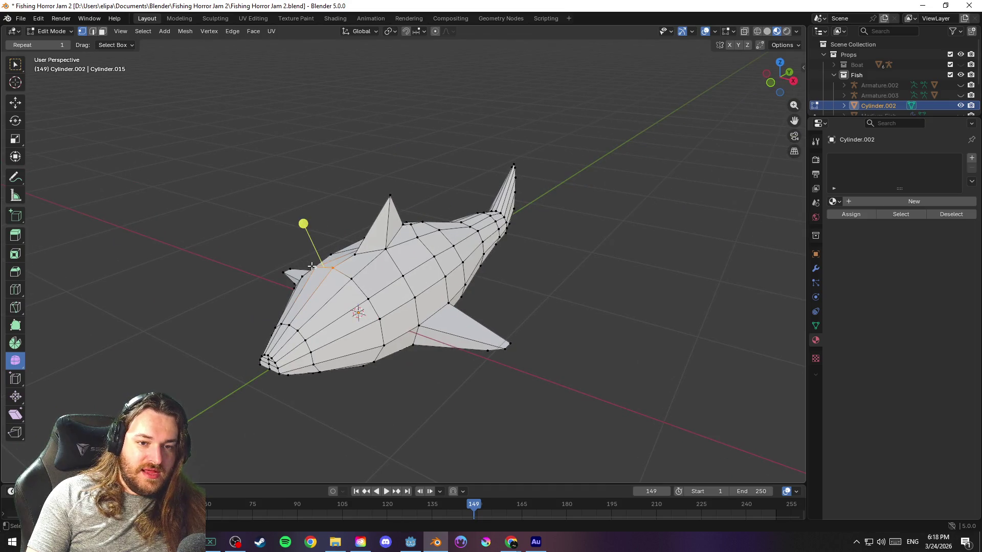
Cancel the accidental cut preview and lower the selected head vertex along Z
key("Escape")
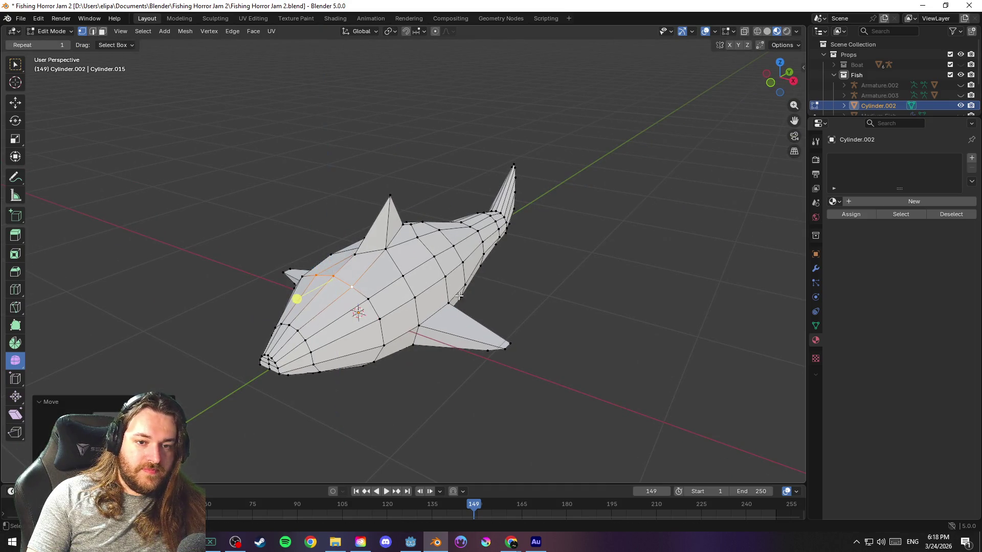
key("Tab")
mouse_move(535, 358)
middle_mouse_down()
mouse_move(489, 325)
mouse_move(545, 335)
mouse_move(530, 349)
middle_mouse_up()
key("Tab")
middle_click_drag(534, 311, 486, 317)
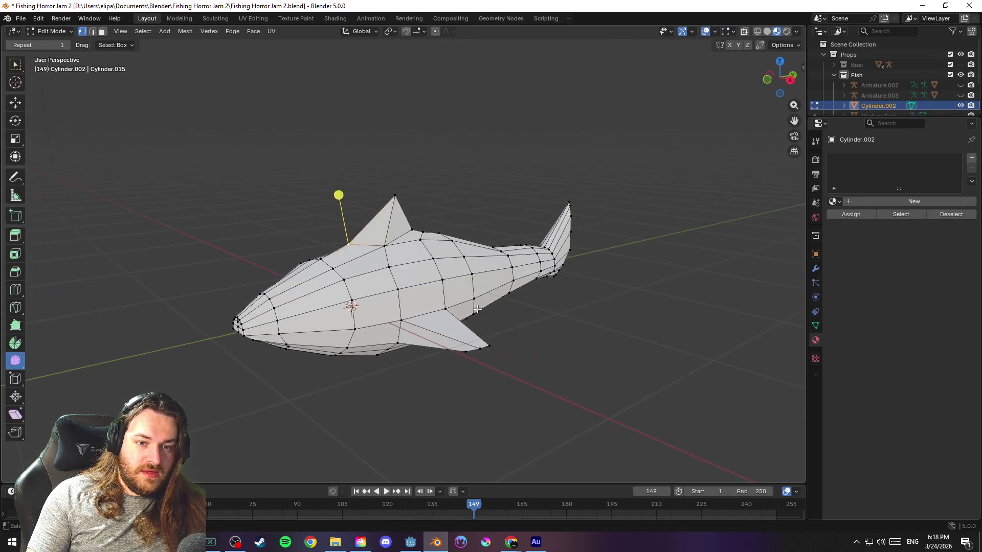
key("g")
key("z")
left_click(490, 315)
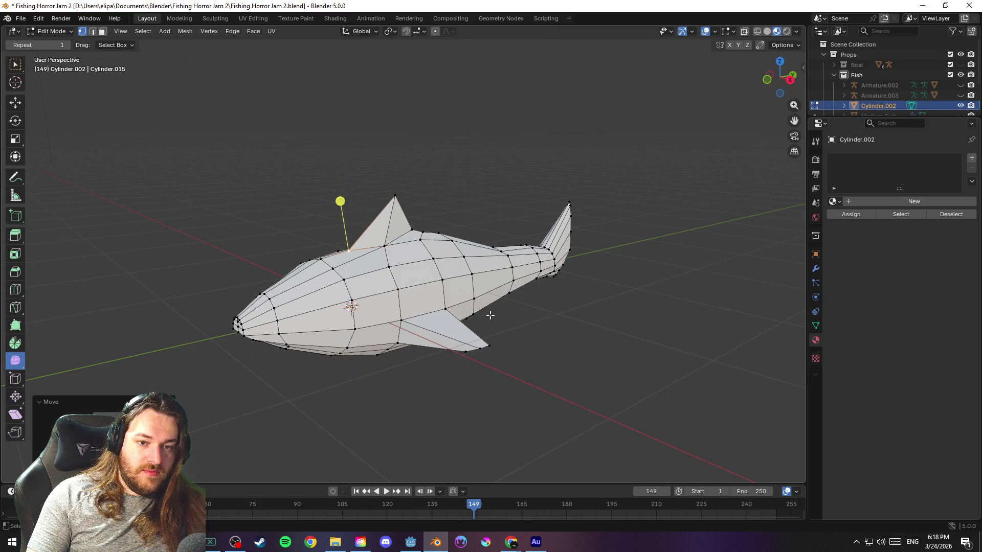
Save Fishing Horror Jam 2.blend from Object Mode and reopen the mesh in Edit Mode
key("g")
key("z")
key("Escape")
key("Tab")
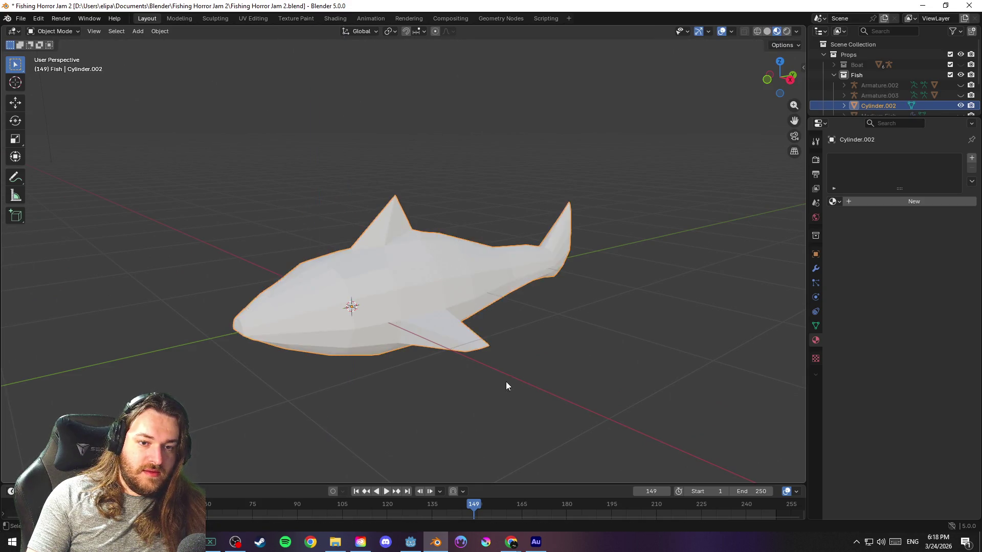
mouse_move(505, 381)
middle_mouse_down()
mouse_move(551, 363)
mouse_move(592, 364)
mouse_move(554, 357)
mouse_move(423, 373)
mouse_move(627, 366)
mouse_move(440, 380)
mouse_move(433, 390)
mouse_move(542, 388)
mouse_move(480, 390)
mouse_move(482, 402)
mouse_move(526, 359)
mouse_move(514, 364)
mouse_move(506, 345)
mouse_move(532, 340)
mouse_move(501, 338)
mouse_move(449, 290)
middle_mouse_up()
key("ctrl+s")
key("Tab")
key("Tab")
key("Tab")
scroll(469, 337, "up", 2)
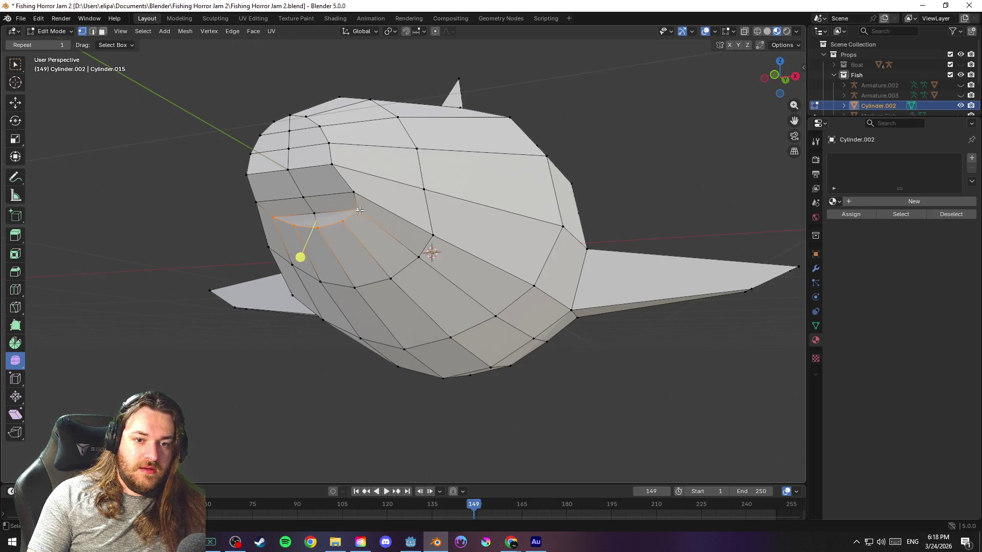
Move the selected mouth faces along the Z axis
key("g")
key("z")
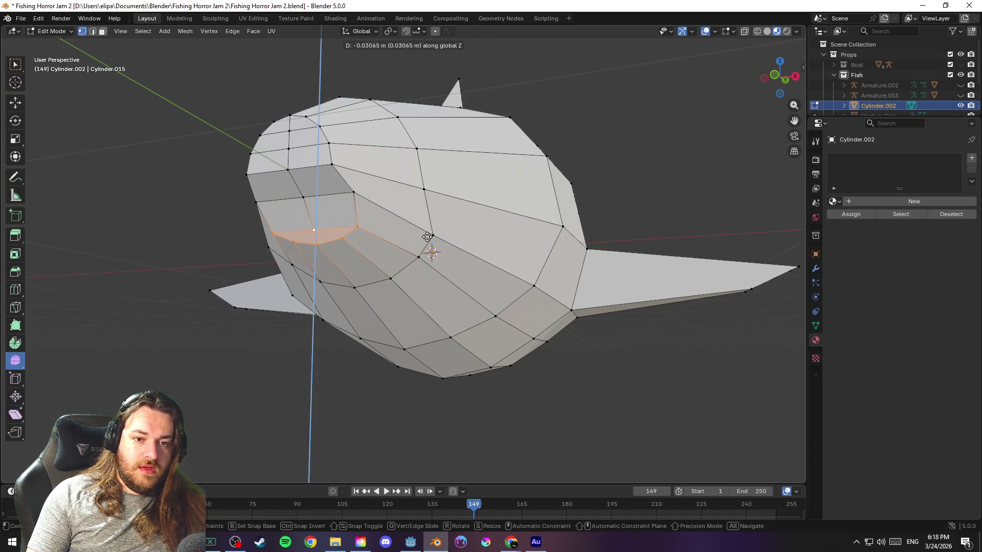
left_click(427, 237)
middle_click_drag(363, 229, 377, 229)
left_click(511, 542)
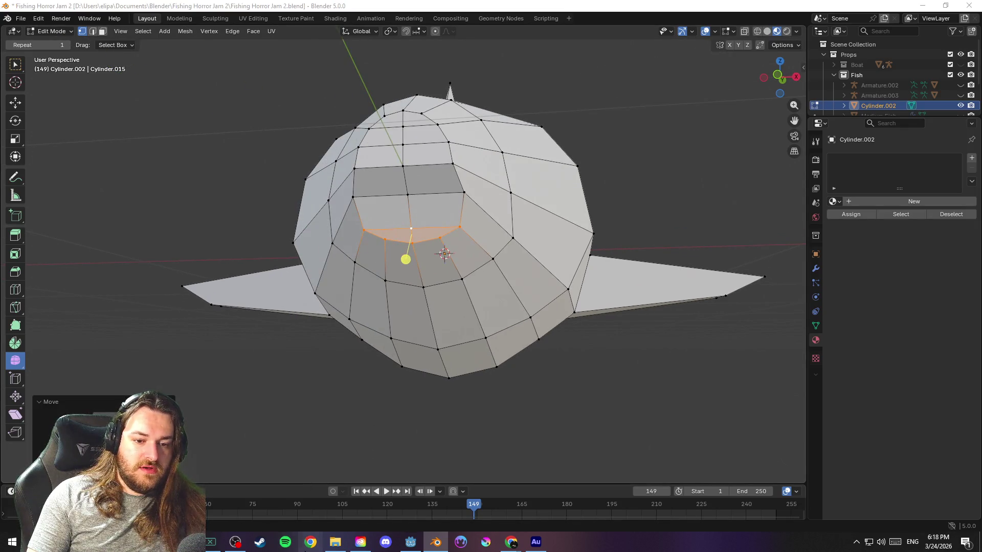
key("alt+Tab")
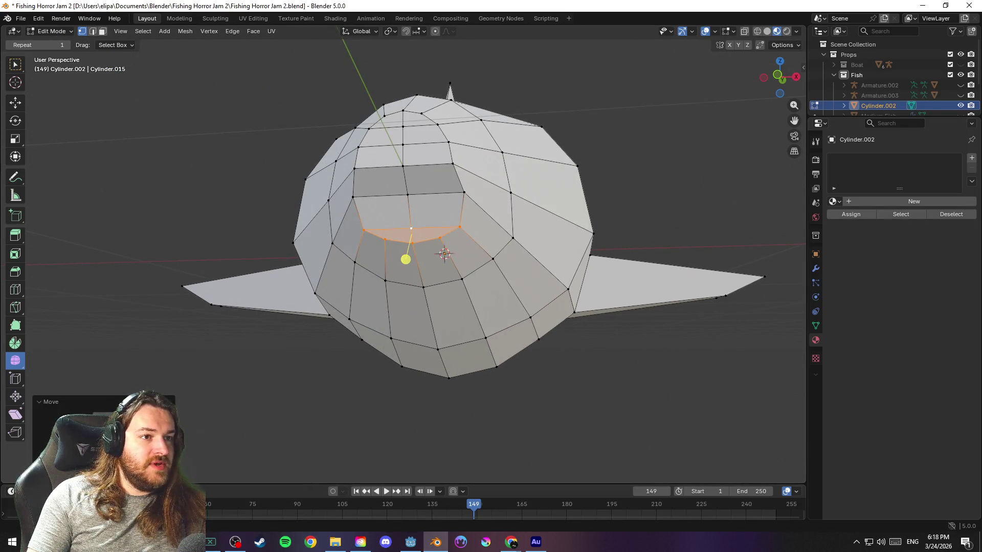
key("alt+Tab")
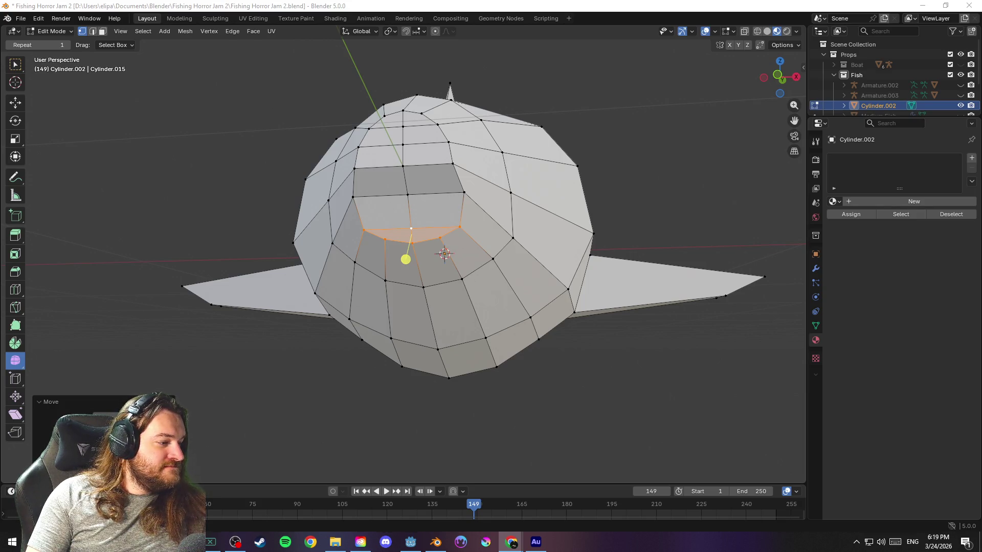
Deselect the jaw edge loop, save the file, and select the mouth-corner vertex
left_click(592, 385)
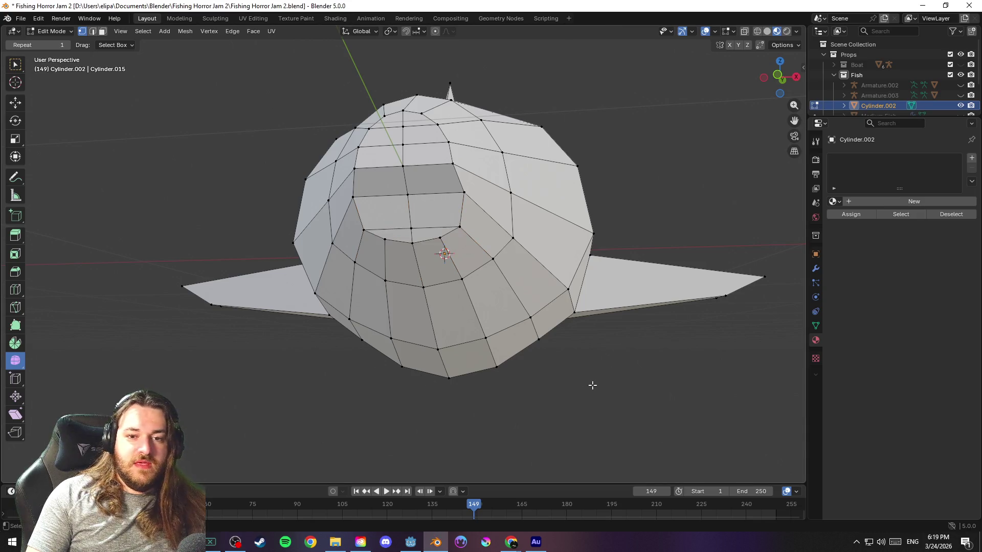
key("ctrl+s")
mouse_move(492, 272)
middle_mouse_down()
mouse_move(527, 275)
mouse_move(502, 263)
mouse_move(567, 257)
middle_mouse_up()
left_click(538, 276)
Push the lower jaw edge forward along Y
key("g")
key("g")
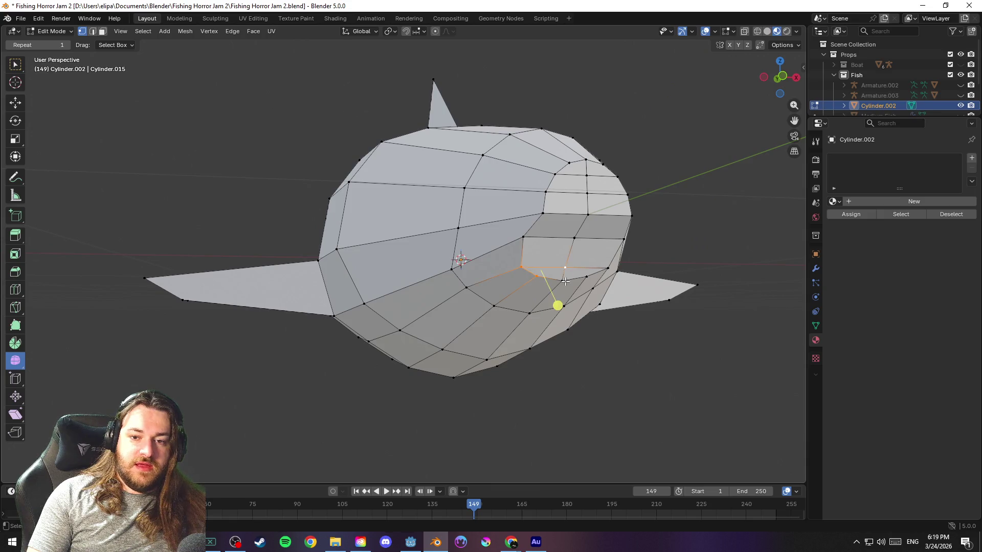
mouse_move(606, 296)
middle_mouse_down()
mouse_move(542, 283)
mouse_move(529, 295)
middle_mouse_up()
key("g")
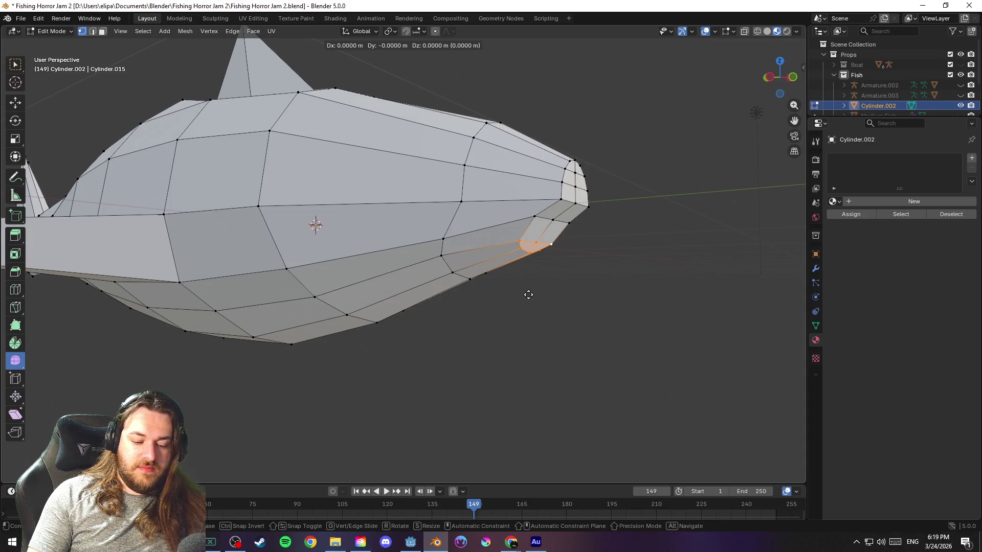
key("y")
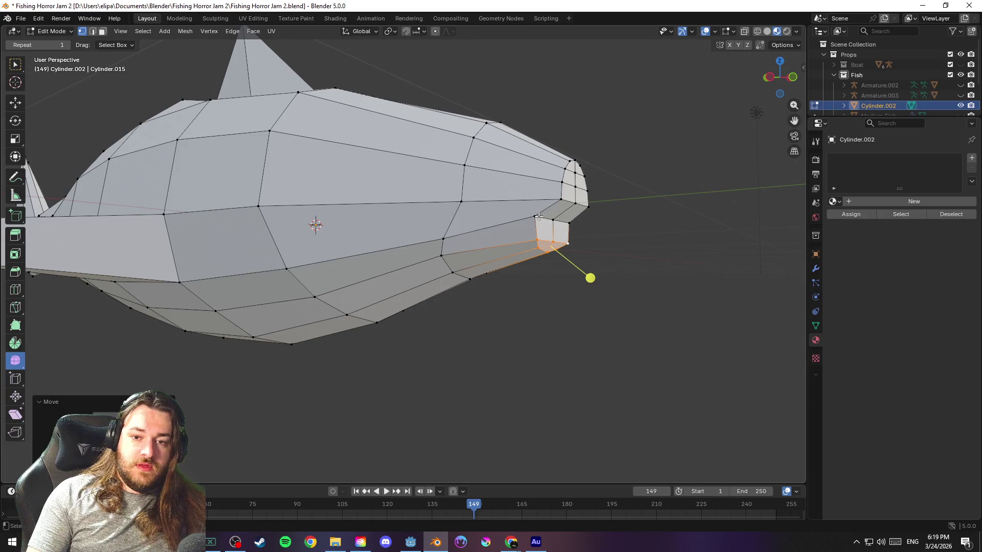
key("g")
key("y")
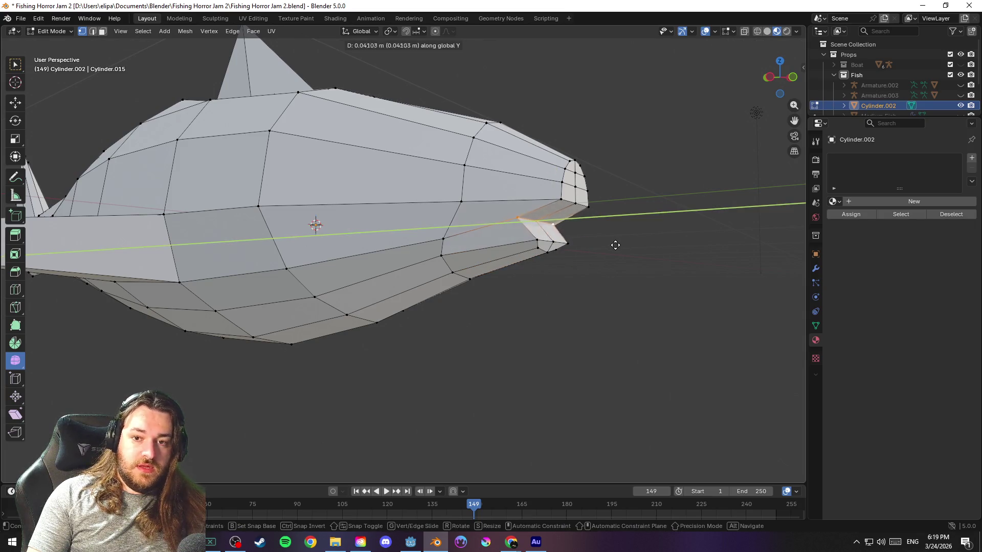
left_click(563, 254)
Scale the mouth edge loop up twice so the mouth gapes wider
middle_click_drag(556, 247, 600, 276)
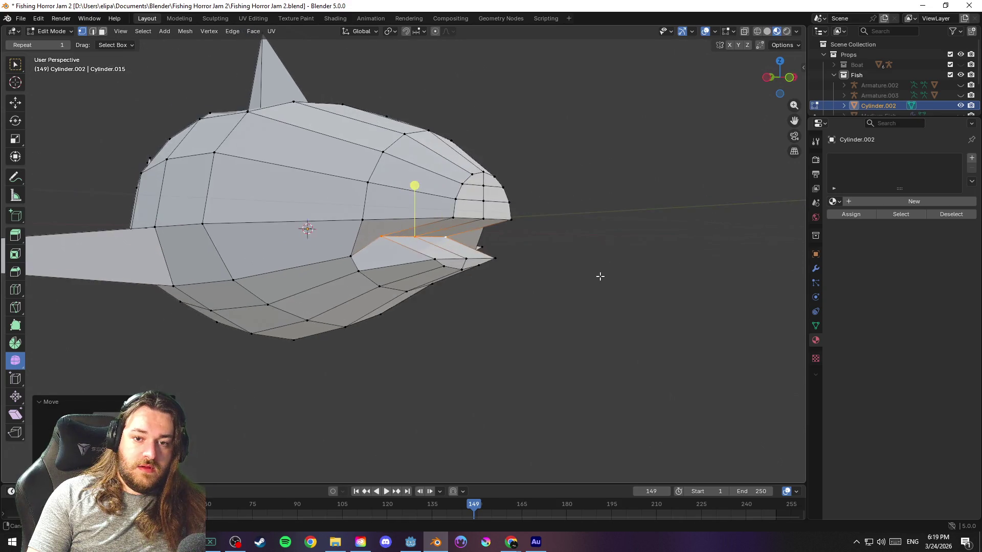
middle_click_drag(445, 269, 443, 276)
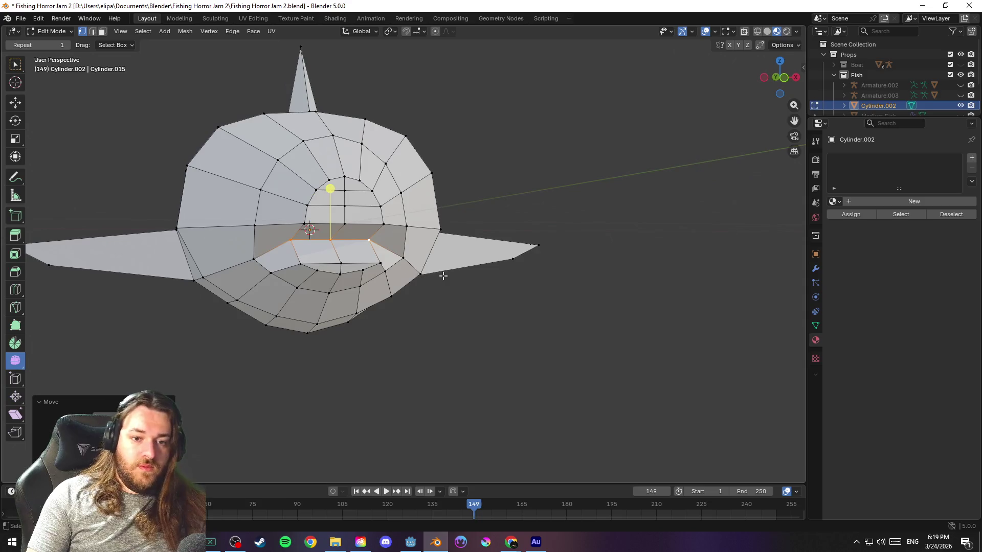
left_click(517, 266)
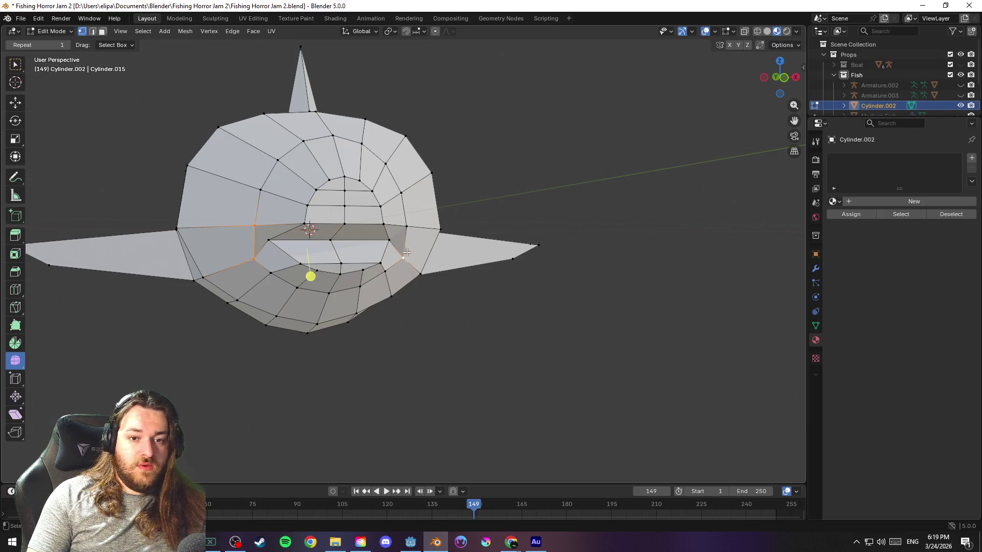
key("s")
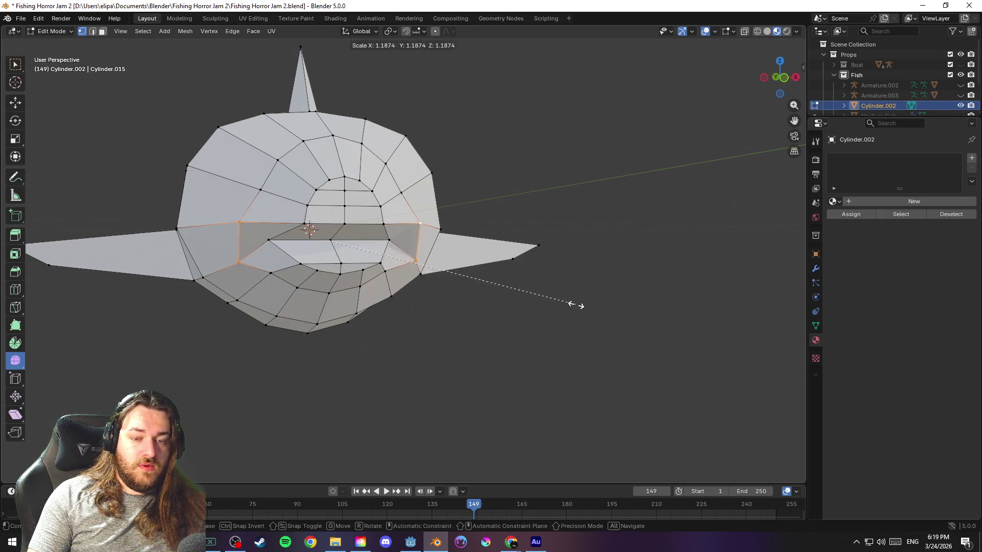
left_click(576, 305)
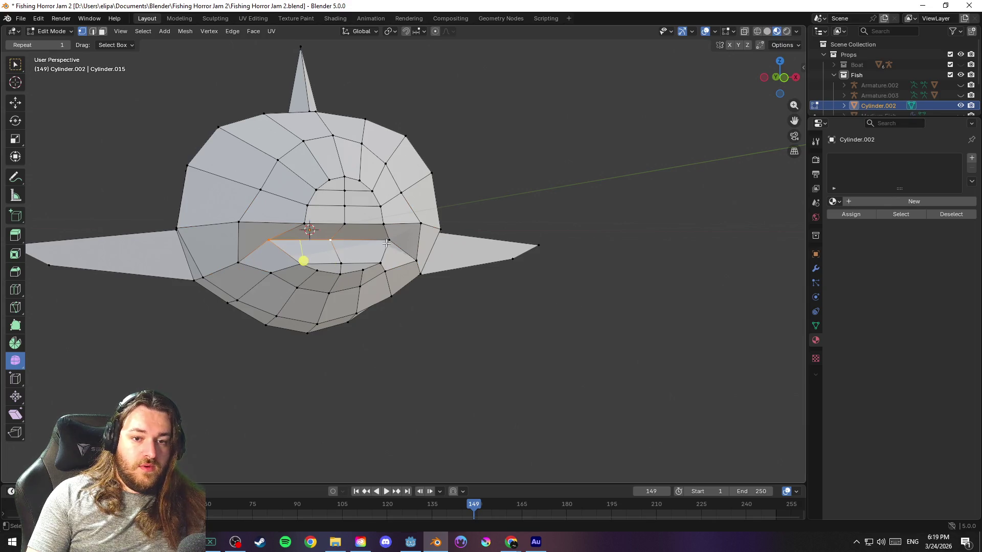
middle_click_drag(386, 243, 502, 315)
key("s")
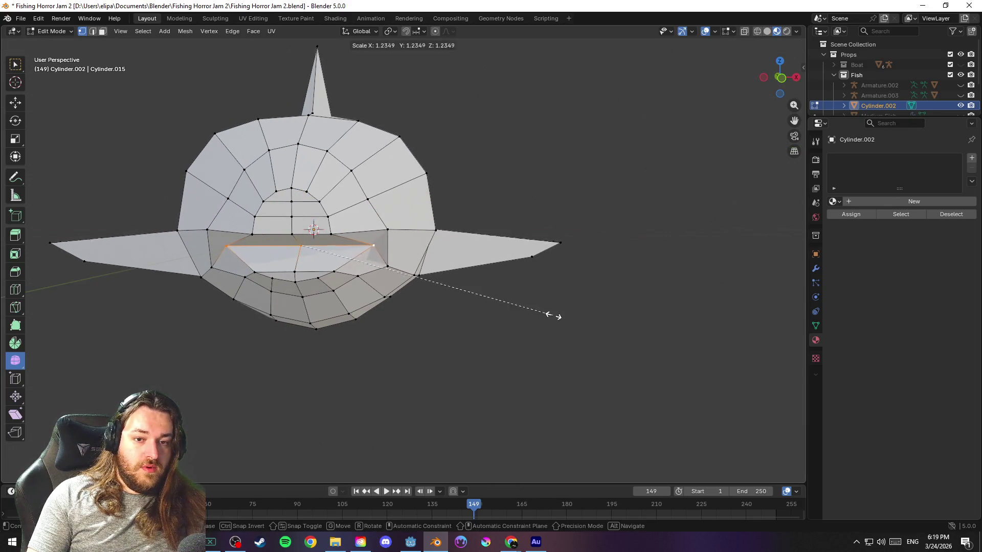
left_click(565, 314)
Check the shark in Object Mode, save the file, and return to Edit Mode
key("Tab")
mouse_move(384, 339)
middle_mouse_down()
mouse_move(475, 329)
mouse_move(313, 345)
mouse_move(366, 340)
mouse_move(335, 350)
mouse_move(296, 342)
mouse_move(222, 222)
middle_mouse_up()
scroll(474, 329, "down", 3)
key("ctrl+s")
scroll(332, 346, "up", 3)
scroll(368, 344, "down", 2)
key("Tab")
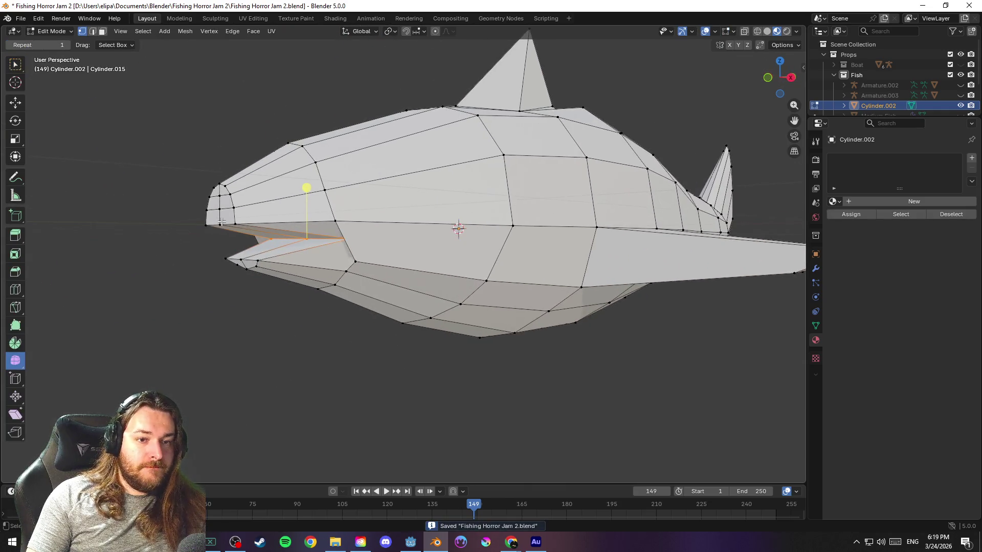
Move the snout vertices along Y, tilt them about 43° around X, then adjust the tip along Y
key("g")
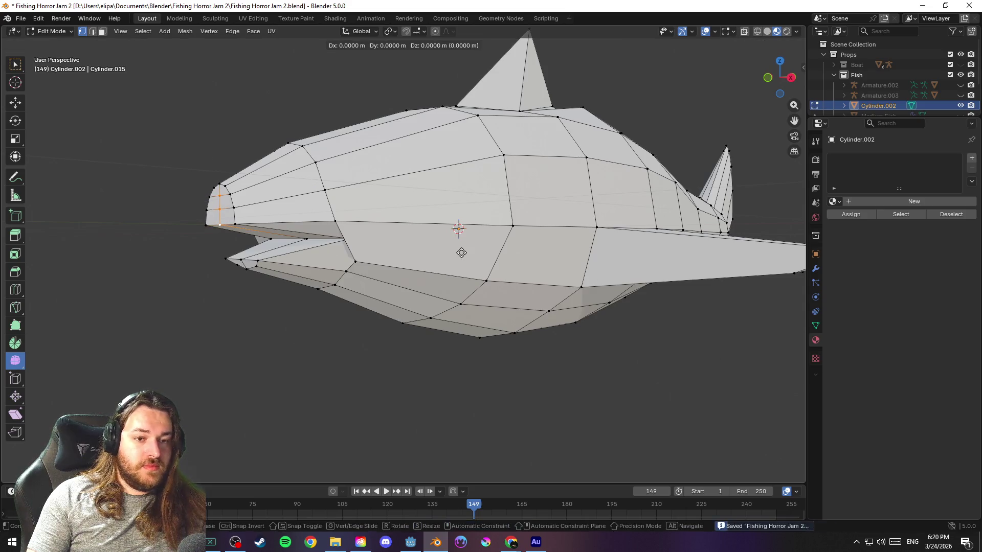
key("y")
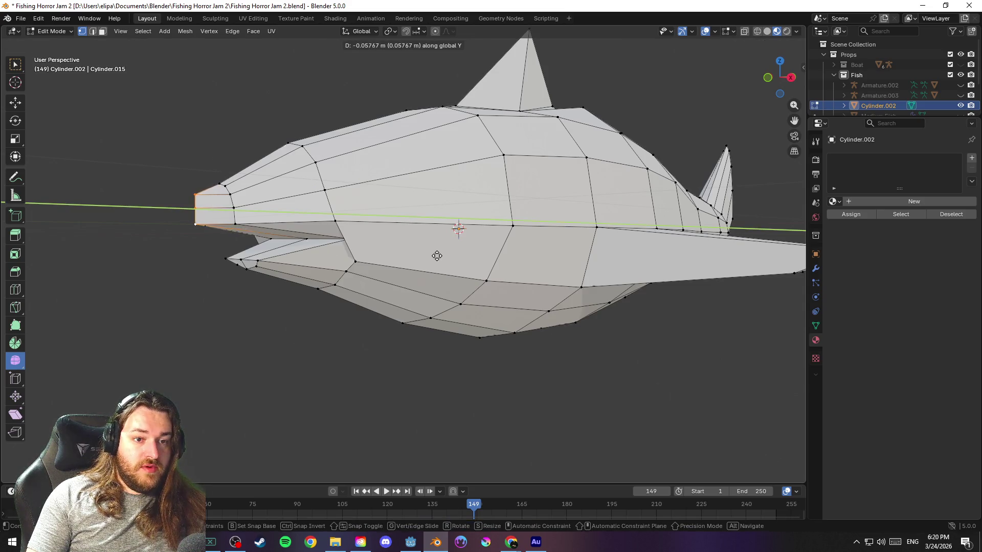
left_click(437, 256)
key("r")
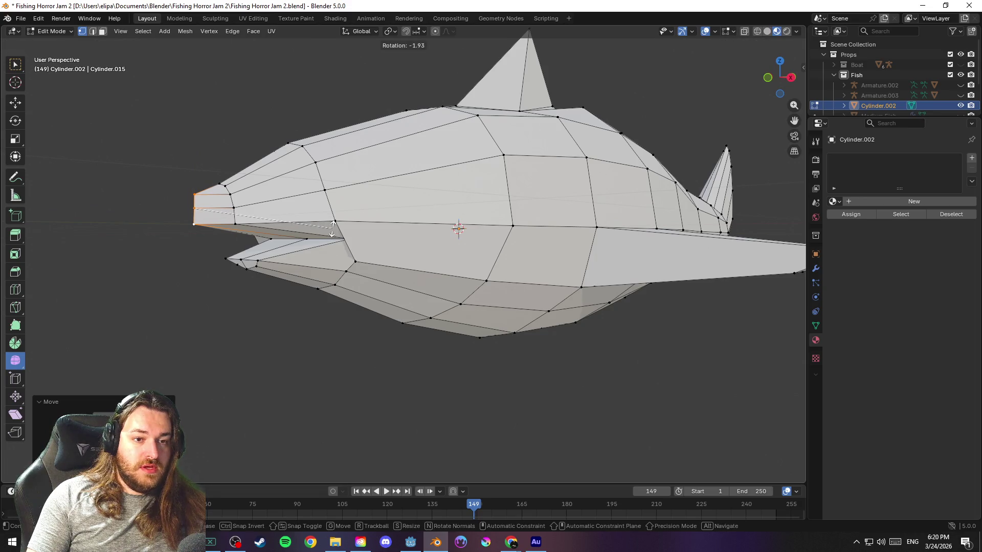
key("x")
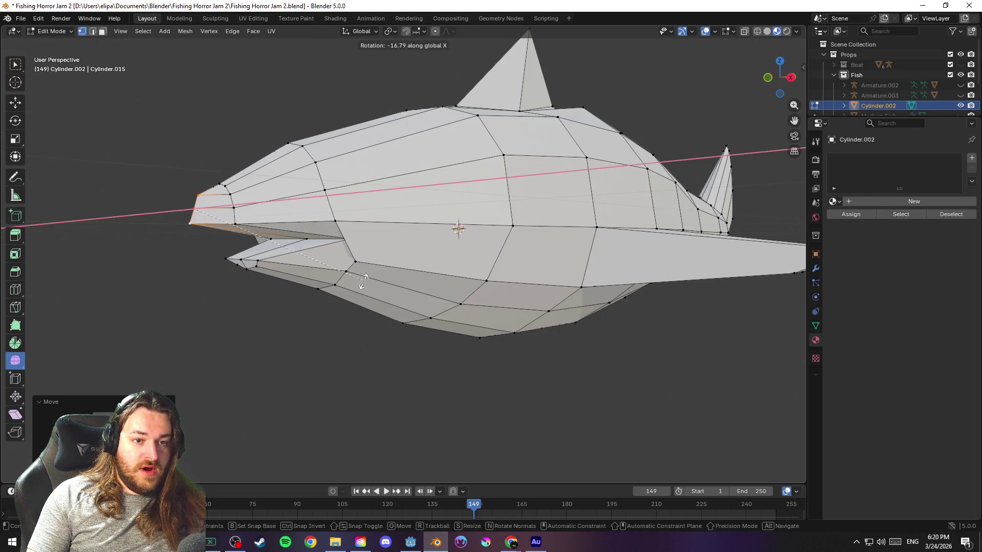
left_click(337, 360)
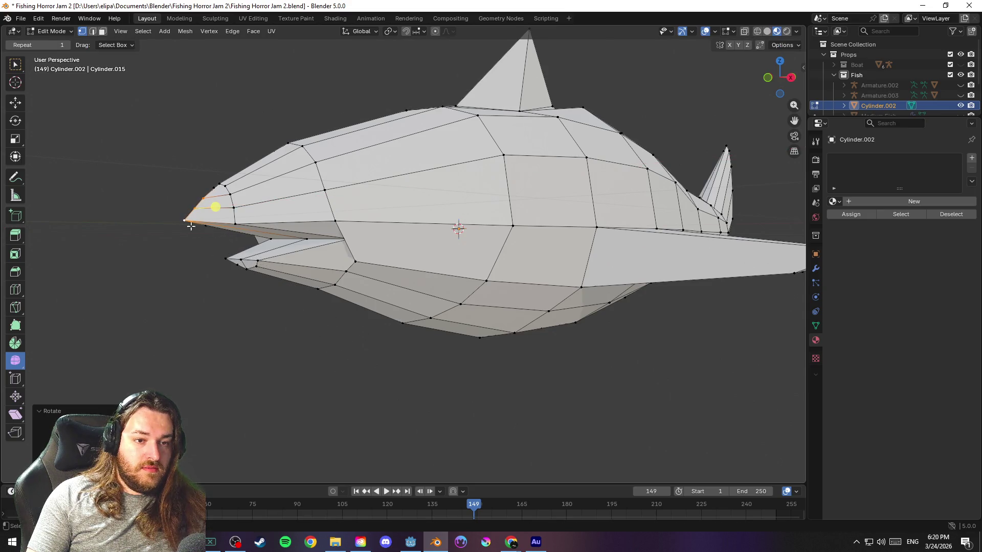
key("g")
key("y")
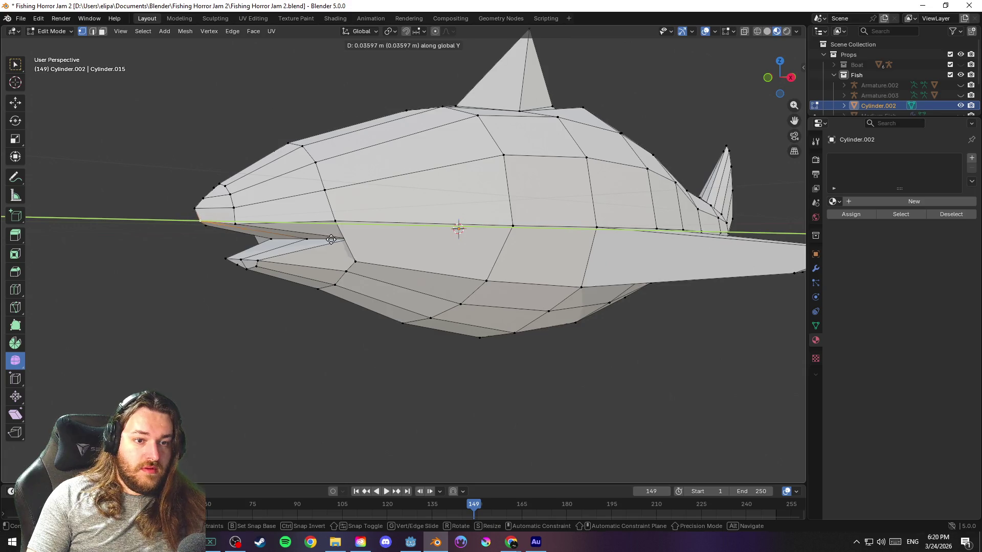
left_click(331, 240)
key("Tab")
mouse_move(263, 340)
middle_mouse_down()
mouse_move(435, 341)
mouse_move(252, 338)
mouse_move(269, 344)
mouse_move(250, 265)
middle_mouse_up()
scroll(298, 340, "up", 2)
Save, then slide the lower jaw tip along Y twice toward a spot under the snout
key("ctrl+s")
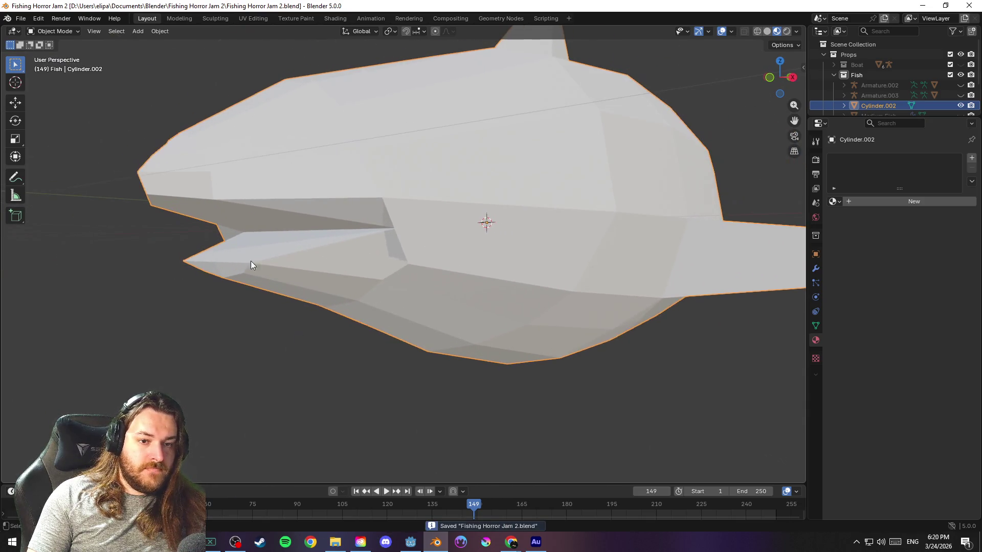
key("Tab")
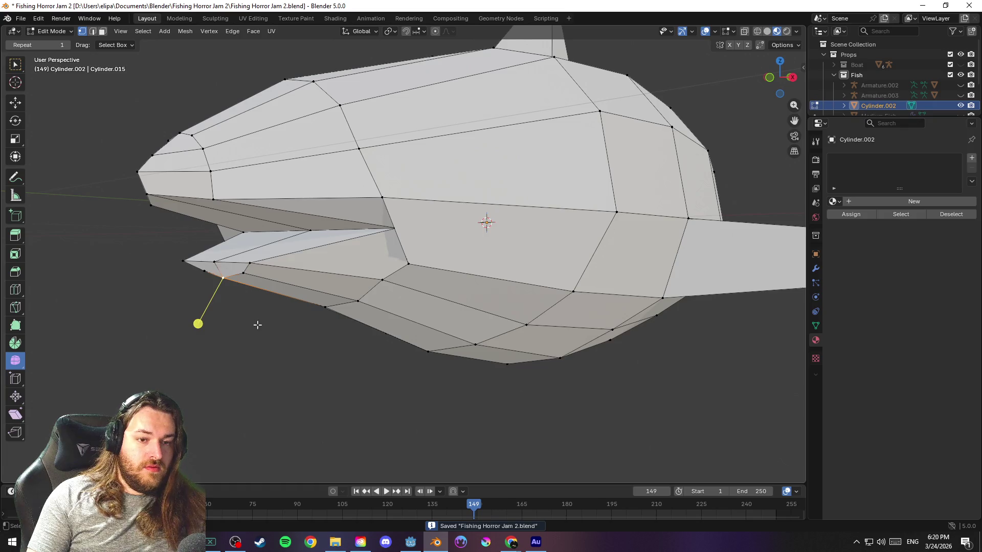
mouse_move(258, 325)
middle_mouse_down()
mouse_move(229, 324)
mouse_move(384, 309)
middle_mouse_up()
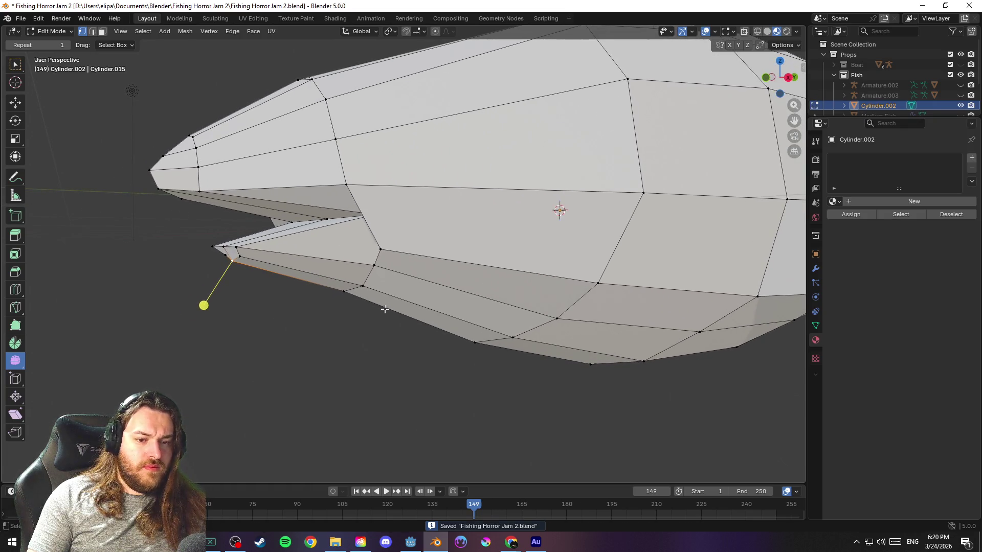
key("g")
key("y")
left_click(364, 309)
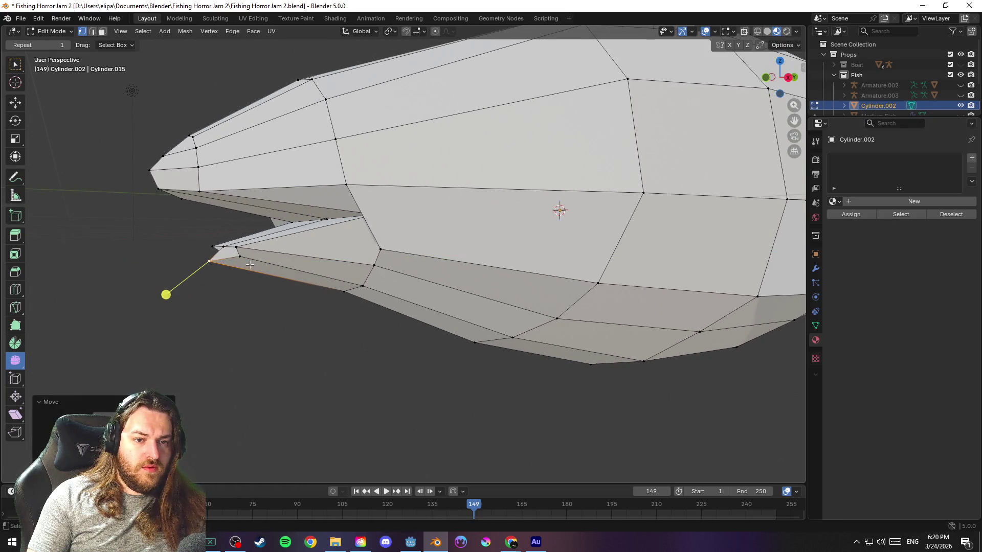
mouse_move(279, 292)
middle_mouse_down()
mouse_move(267, 314)
mouse_move(237, 262)
middle_mouse_up()
key("g")
key("y")
left_click(270, 292)
Fine-tune the lower jaw tip's Y position, checking it from below the front of the head
key("g")
key("y")
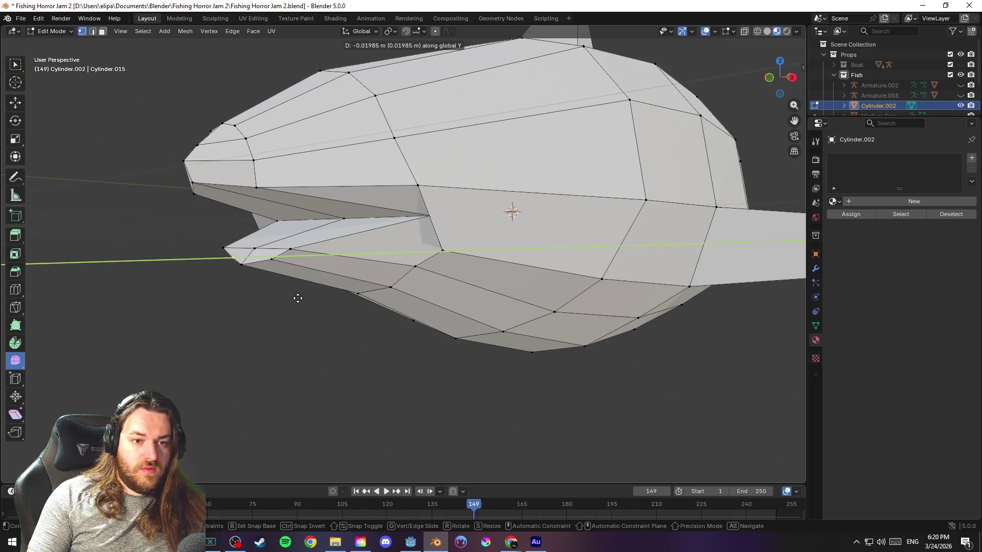
left_click(294, 298)
mouse_move(294, 298)
middle_mouse_down()
mouse_move(296, 325)
mouse_move(325, 323)
mouse_move(312, 287)
mouse_move(326, 262)
mouse_move(474, 275)
mouse_move(422, 292)
mouse_move(364, 292)
mouse_move(539, 292)
mouse_move(366, 291)
middle_mouse_up()
key("g")
key("y")
left_click(325, 265)
Return to Object Mode, save, look over the whole shark, and re-enter Edit Mode
key("Tab")
key("ctrl+s")
scroll(420, 297, "down", 4)
mouse_move(476, 305)
middle_mouse_down()
mouse_move(495, 311)
mouse_move(553, 280)
mouse_move(418, 298)
mouse_move(407, 320)
mouse_move(446, 289)
mouse_move(467, 299)
middle_mouse_up()
scroll(363, 311, "up", 5)
key("Tab")
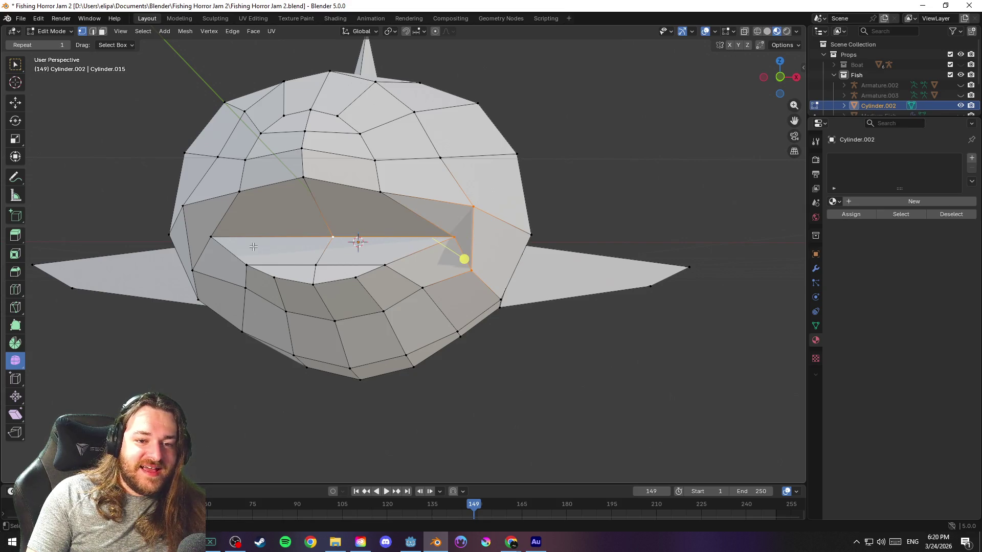
Push the mouth edge loop back along the Y axis
middle_click_drag(196, 270, 320, 287)
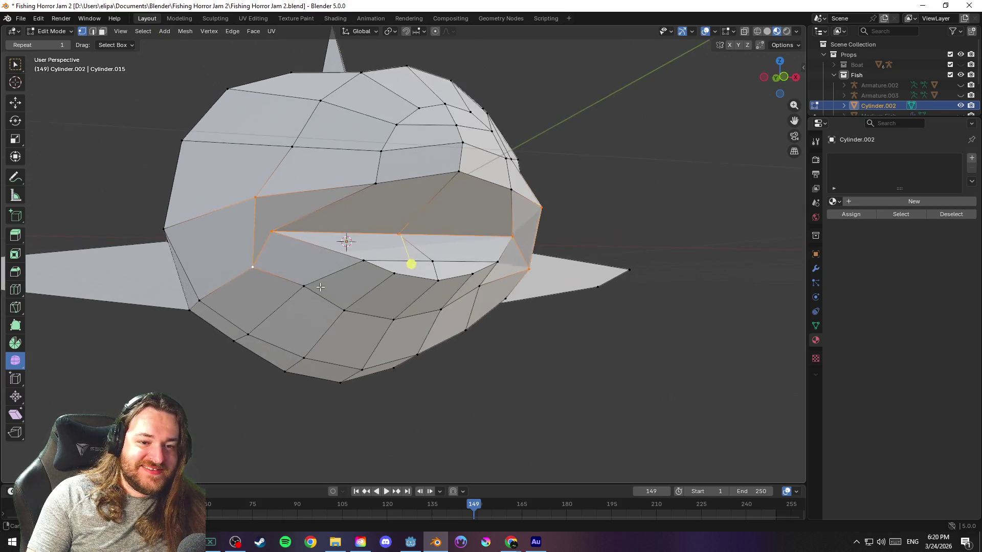
middle_click_drag(503, 269, 435, 273)
key("g")
key("y")
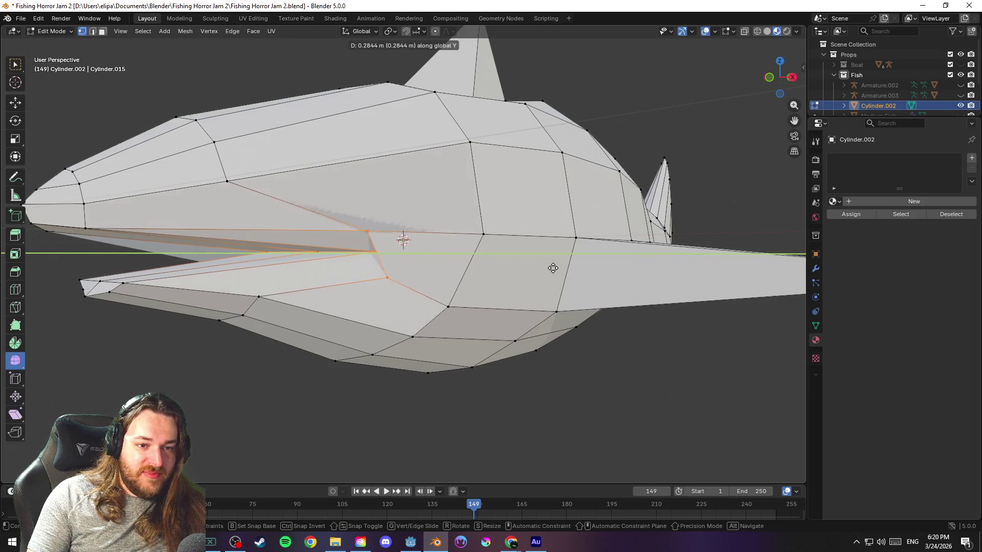
left_click(526, 267)
mouse_move(526, 267)
middle_mouse_down()
mouse_move(373, 327)
mouse_move(426, 316)
mouse_move(402, 311)
mouse_move(387, 275)
middle_mouse_up()
Subdivide two edges along the mouth opening and check the new cuts
key("2")
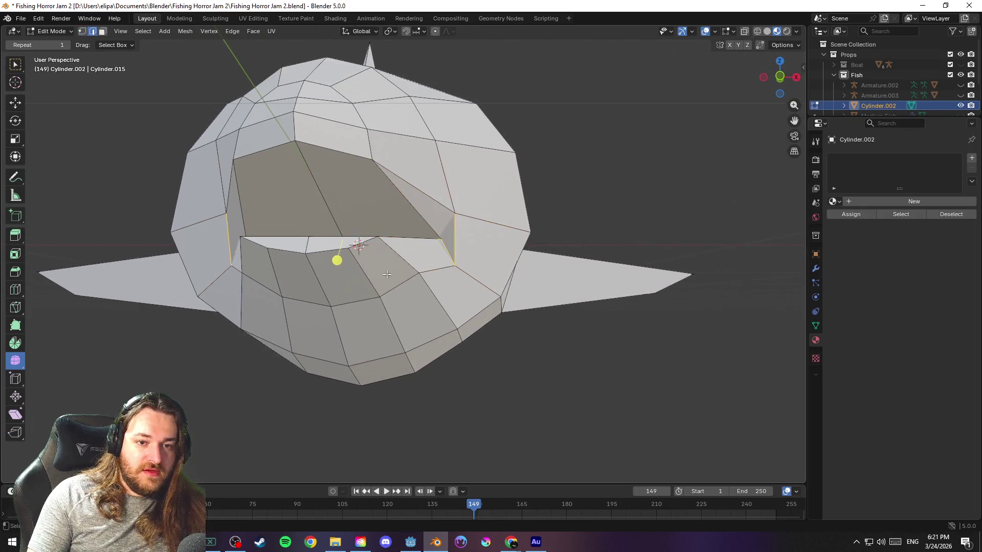
right_click(329, 200)
key("1")
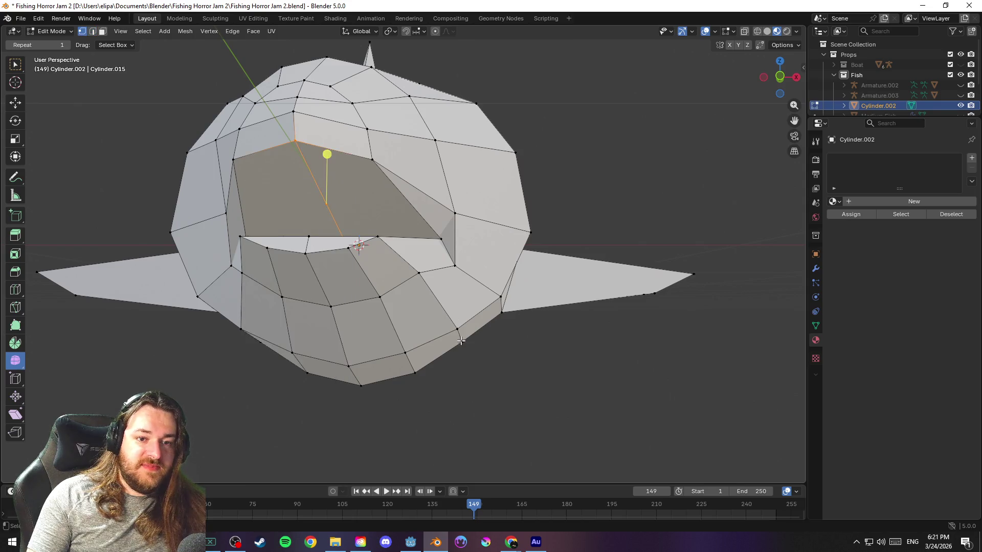
mouse_move(358, 229)
middle_mouse_down()
mouse_move(428, 266)
mouse_move(483, 229)
middle_mouse_up()
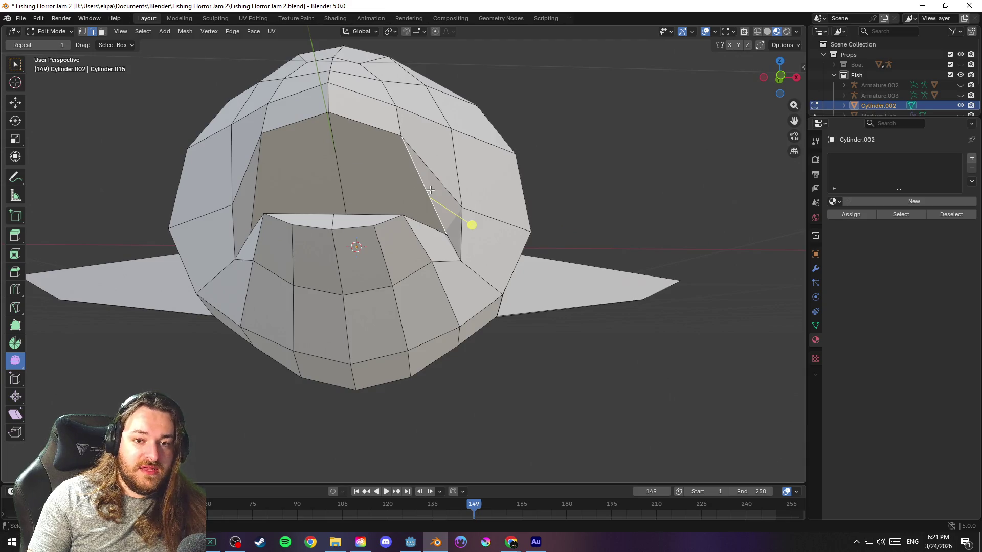
right_click(430, 189)
left_click(422, 190)
right_click(256, 184)
left_click(257, 186)
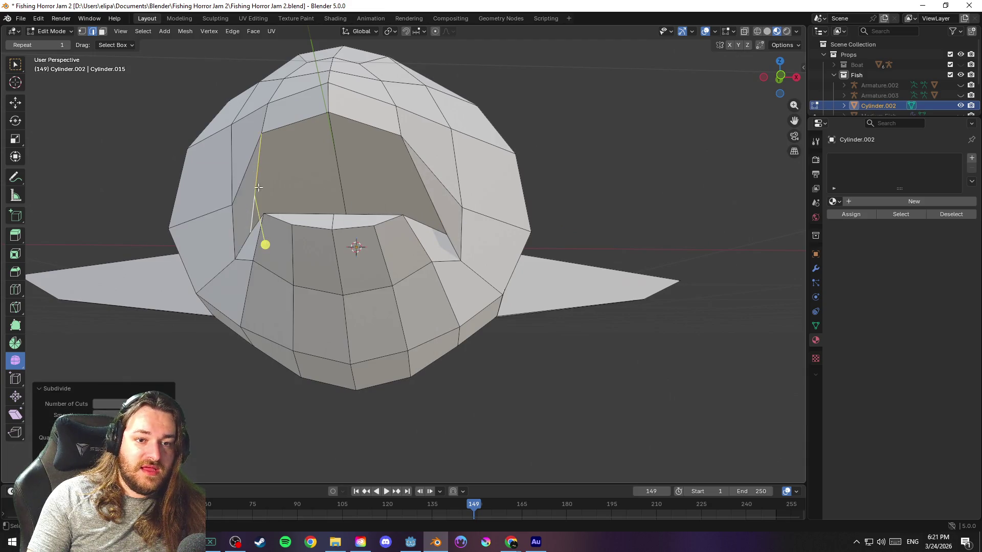
key("1")
middle_click_drag(261, 187, 340, 207)
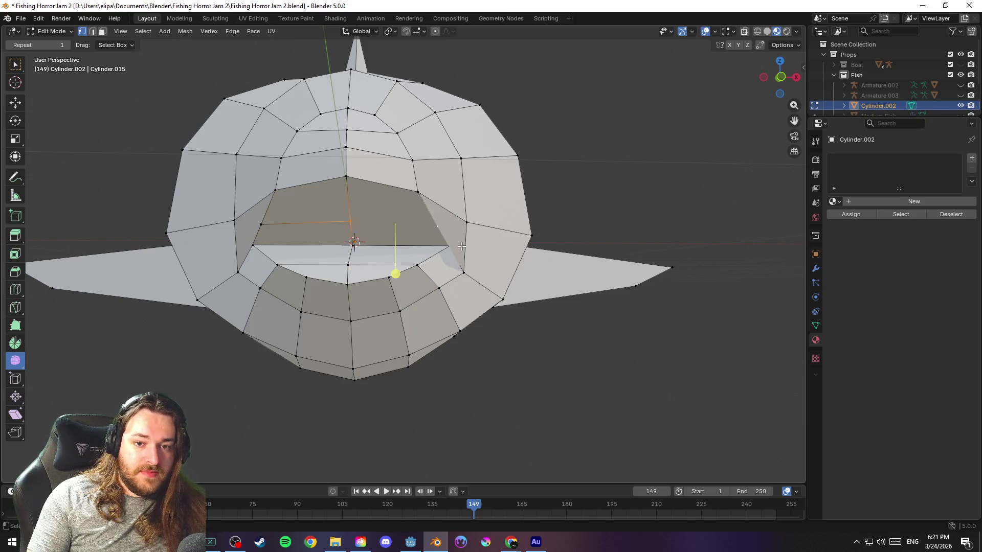
Return to Object Mode and save the file
mouse_move(461, 246)
middle_mouse_down()
mouse_move(469, 239)
mouse_move(420, 268)
mouse_move(371, 279)
mouse_move(502, 282)
mouse_move(367, 284)
mouse_move(202, 398)
middle_mouse_up()
key("Tab")
key("ctrl+s")
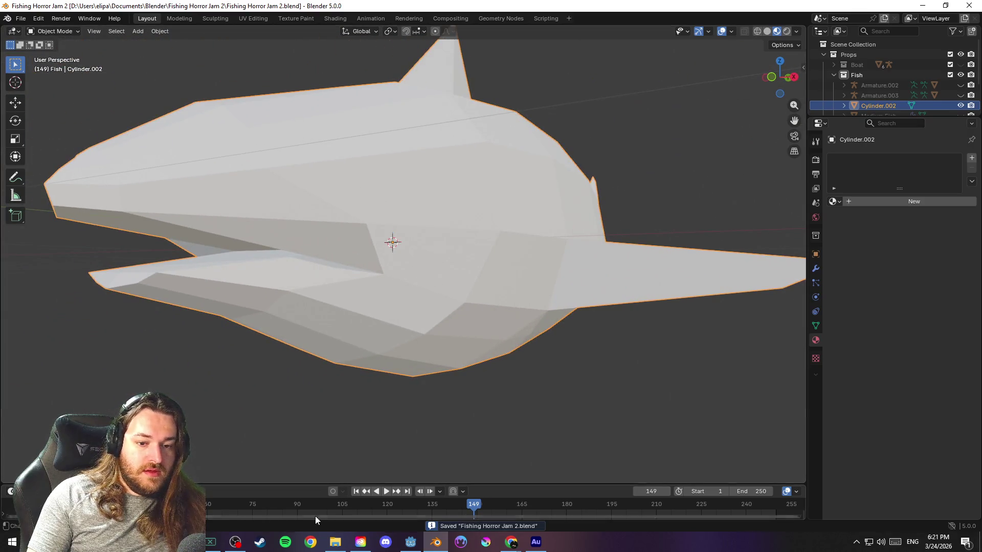
Save the file, deselect the fish and view it from the side
left_click(512, 542)
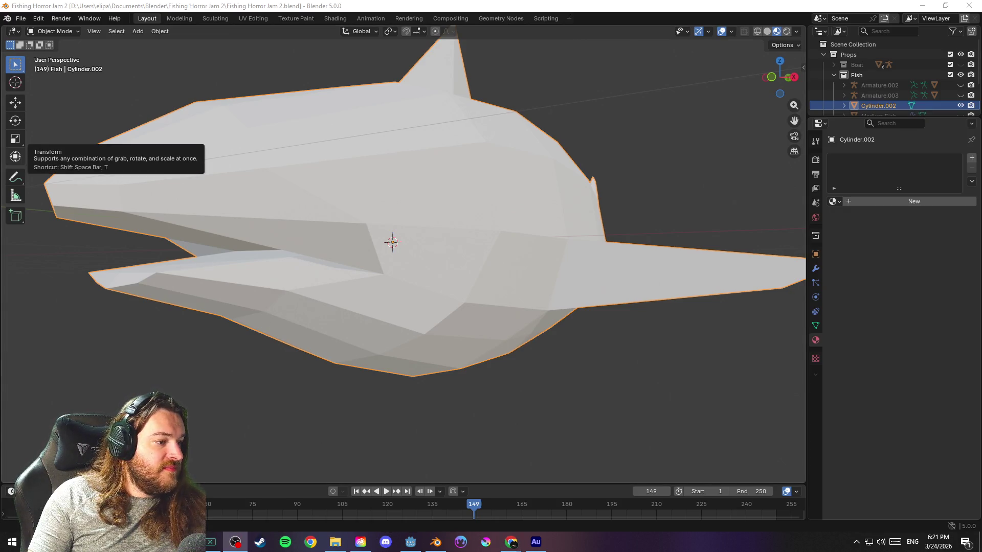
key("ctrl+s")
left_click(185, 391)
mouse_move(186, 391)
middle_mouse_down()
mouse_move(300, 361)
mouse_move(249, 369)
middle_mouse_up()
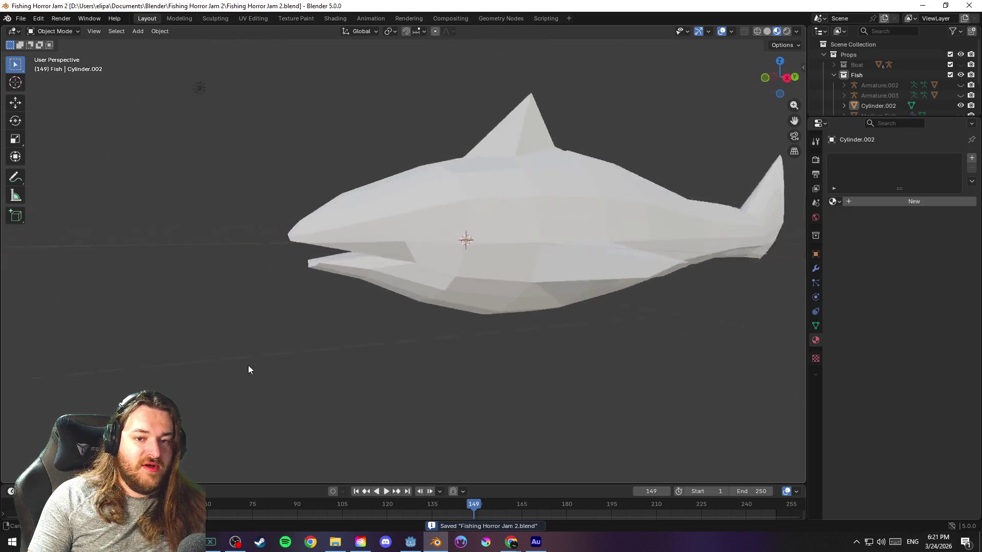
scroll(248, 369, "up", 2)
scroll(229, 370, "down", 2)
scroll(267, 366, "up", 3)
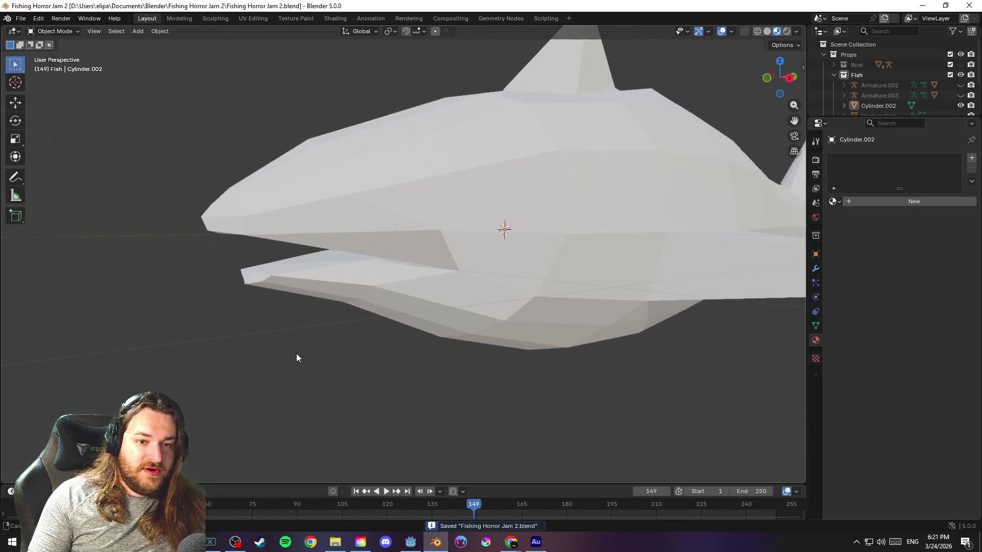
scroll(296, 358, "down", 2)
Turn the fish to a front view and enter Edit Mode on its head
middle_click_drag(237, 328, 353, 340)
key("Tab")
scroll(354, 248, "up", 2)
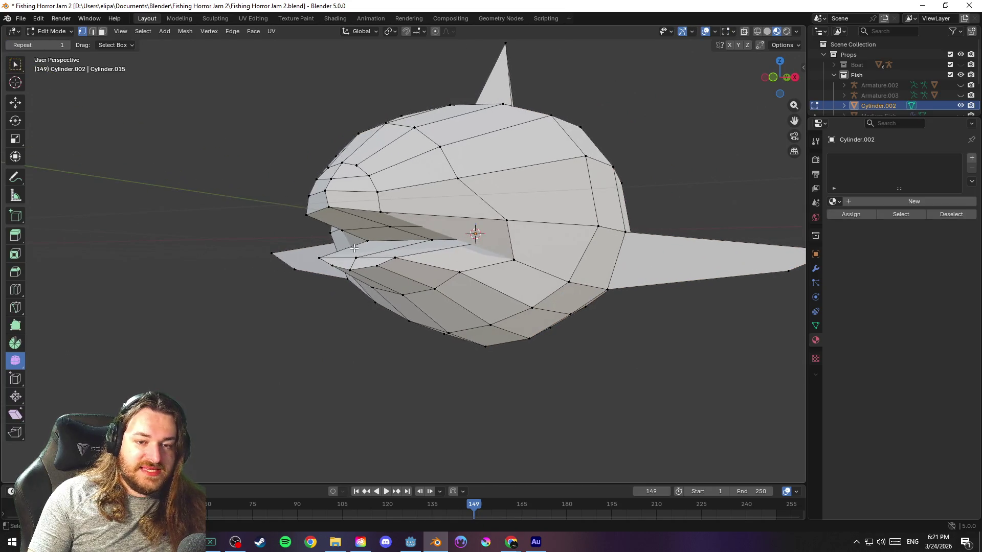
mouse_move(354, 248)
middle_mouse_down()
mouse_move(399, 241)
mouse_move(365, 206)
middle_mouse_up()
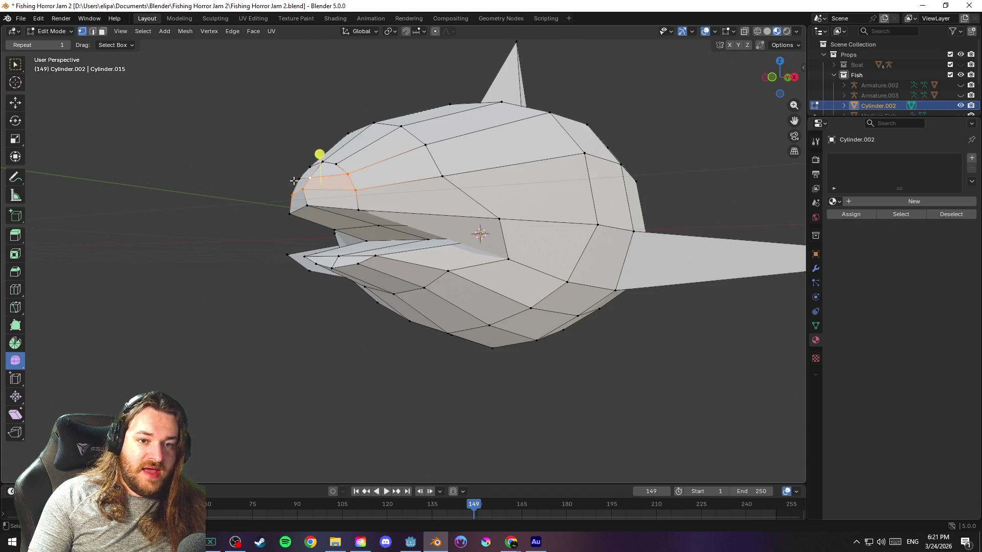
Push the nose vertices forward along Y in two moves to lengthen the snout
middle_click_drag(334, 165, 459, 215)
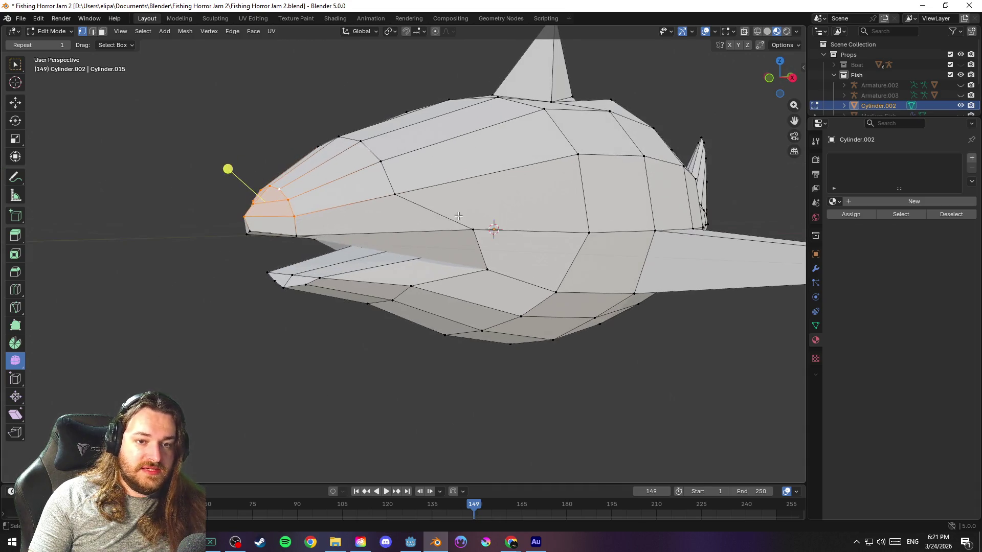
key("g")
key("y")
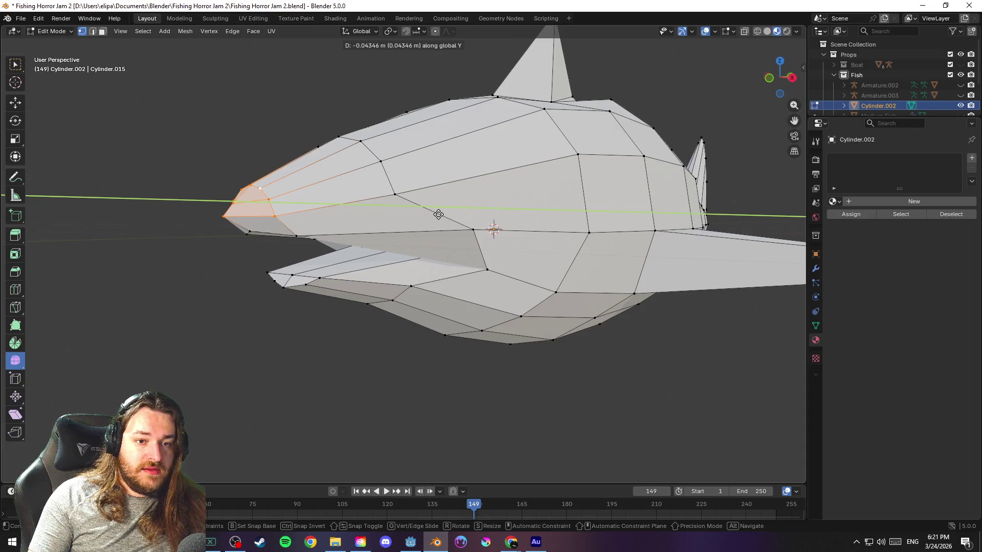
left_click(438, 215)
mouse_move(302, 221)
middle_mouse_down()
mouse_move(376, 217)
mouse_move(378, 226)
middle_mouse_up()
key("g")
key("y")
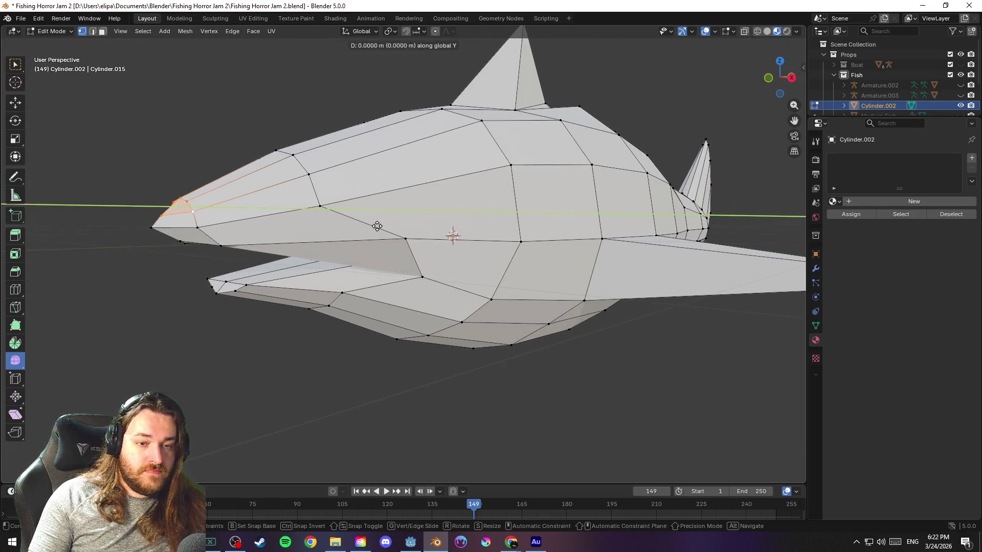
left_click(351, 218)
Raise the nose tip slightly along Z and return to Object Mode
key("g")
key("z")
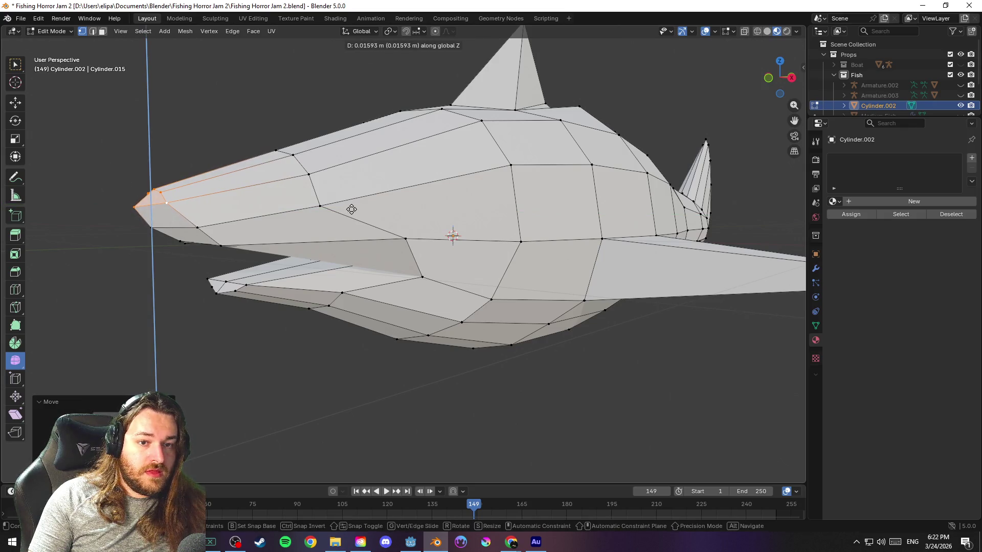
left_click(351, 209)
mouse_move(110, 162)
middle_mouse_down()
mouse_move(570, 314)
mouse_move(550, 292)
mouse_move(504, 292)
middle_mouse_up()
key("Tab")
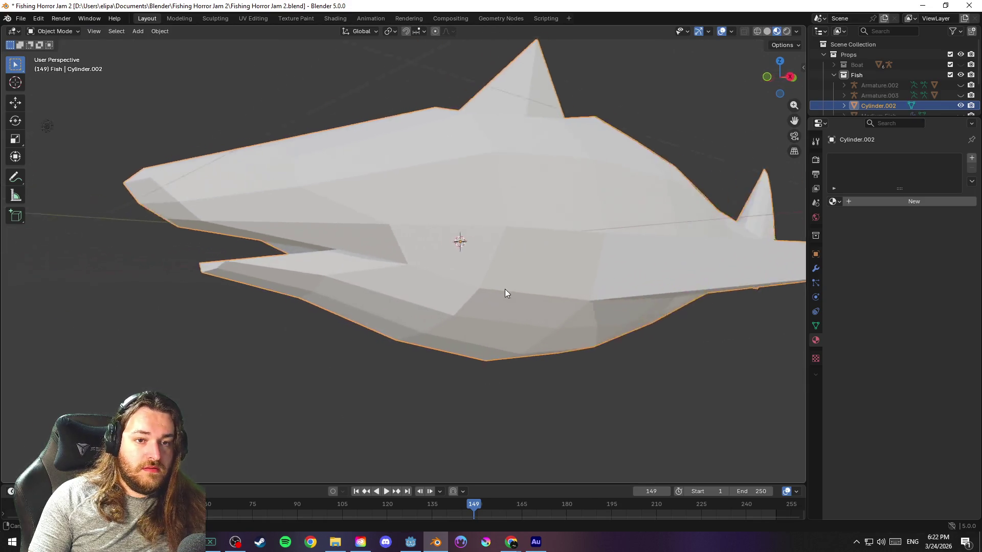
Save and orbit around the fish to inspect the snout
scroll(468, 307, "up", 2)
key("ctrl+s")
scroll(545, 330, "down", 3)
mouse_move(545, 330)
middle_mouse_down()
mouse_move(518, 328)
mouse_move(693, 329)
mouse_move(596, 325)
middle_mouse_up()
scroll(595, 325, "down", 2)
mouse_move(495, 309)
middle_mouse_down()
mouse_move(548, 303)
mouse_move(578, 314)
mouse_move(510, 304)
mouse_move(449, 282)
mouse_move(280, 301)
mouse_move(530, 302)
mouse_move(467, 296)
mouse_move(495, 320)
mouse_move(570, 309)
mouse_move(422, 306)
mouse_move(467, 326)
mouse_move(766, 321)
mouse_move(748, 329)
mouse_move(464, 321)
mouse_move(457, 334)
mouse_move(554, 336)
middle_mouse_up()
Apply Shade Smooth to the fish, deselect it, and save
right_click(413, 218)
left_click(412, 220)
left_click(472, 327)
scroll(471, 327, "up", 2)
key("ctrl+s")
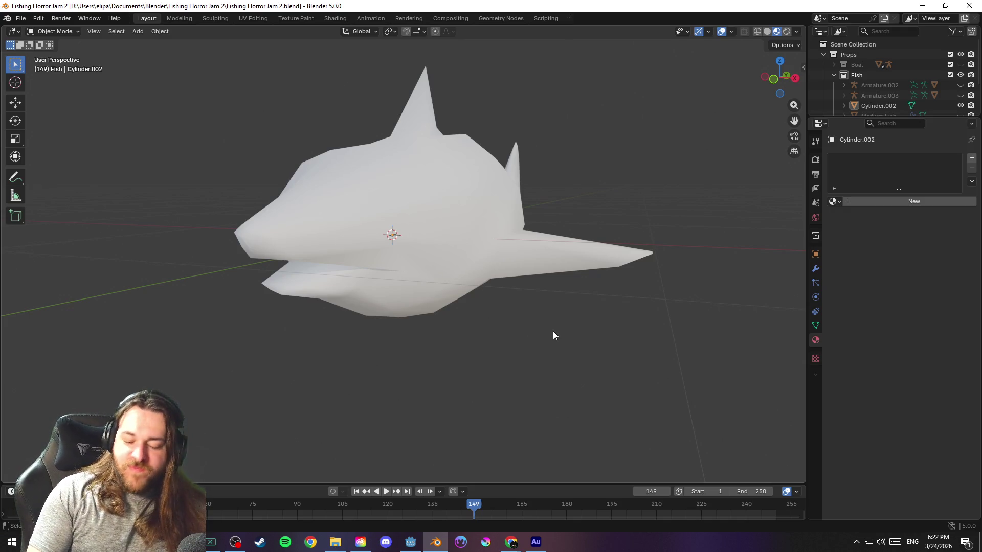
Save again from a front three-quarter view and enter Edit Mode
mouse_move(570, 364)
middle_mouse_down()
mouse_move(523, 341)
mouse_move(521, 329)
mouse_move(581, 327)
mouse_move(547, 336)
middle_mouse_up()
key("ctrl+s")
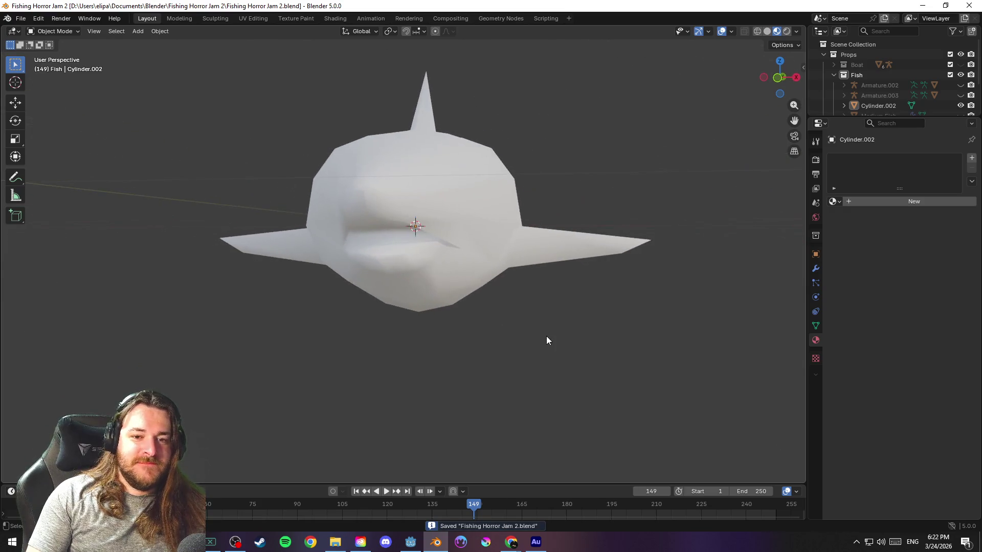
key("Tab")
scroll(505, 279, "up", 10)
scroll(438, 313, "down", 10)
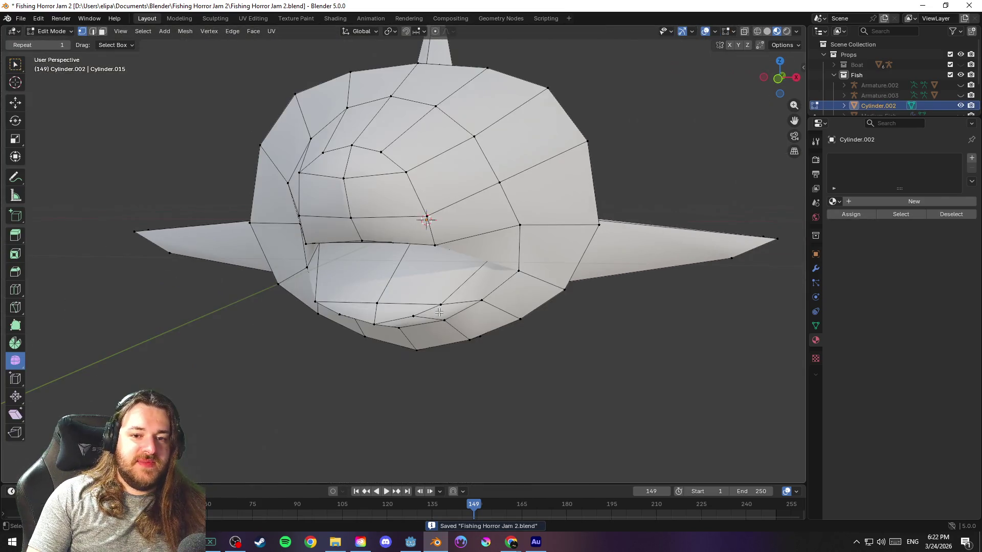
Rename Cylinder.002 to Shark in the Outliner and save
mouse_move(438, 314)
middle_mouse_down()
mouse_move(474, 321)
mouse_move(476, 310)
mouse_move(486, 339)
mouse_move(505, 333)
middle_mouse_up()
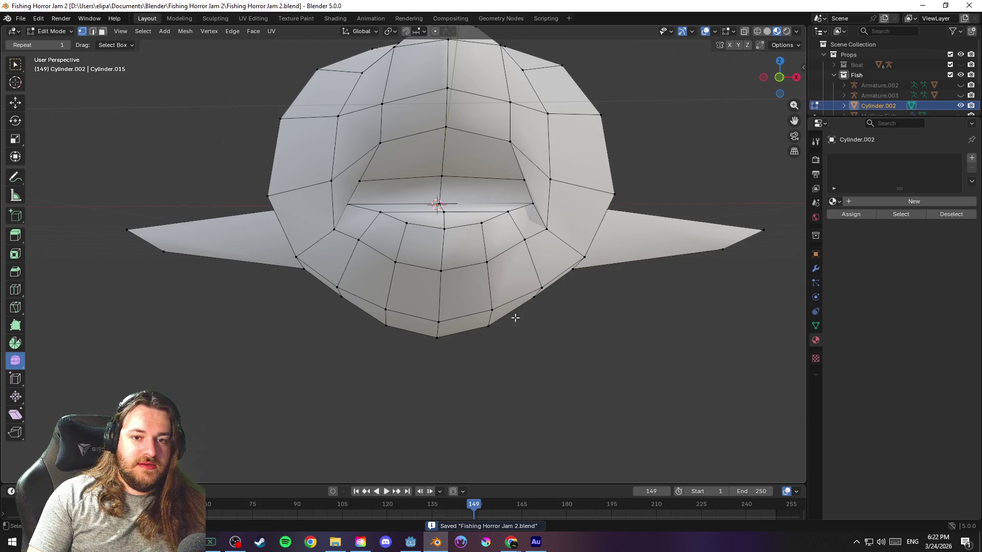
middle_click_drag(513, 316, 502, 322)
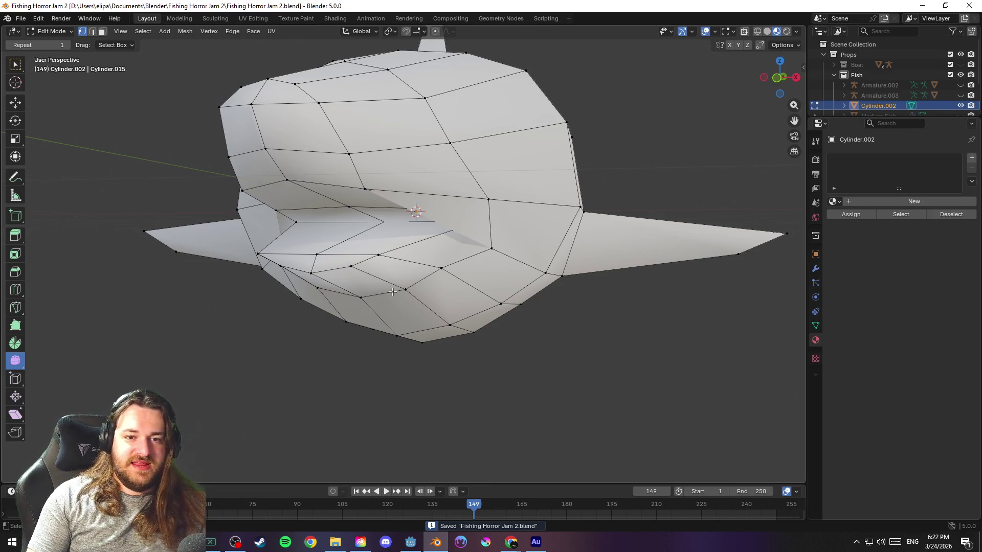
double_click(897, 106)
scroll(889, 105, "down", 3)
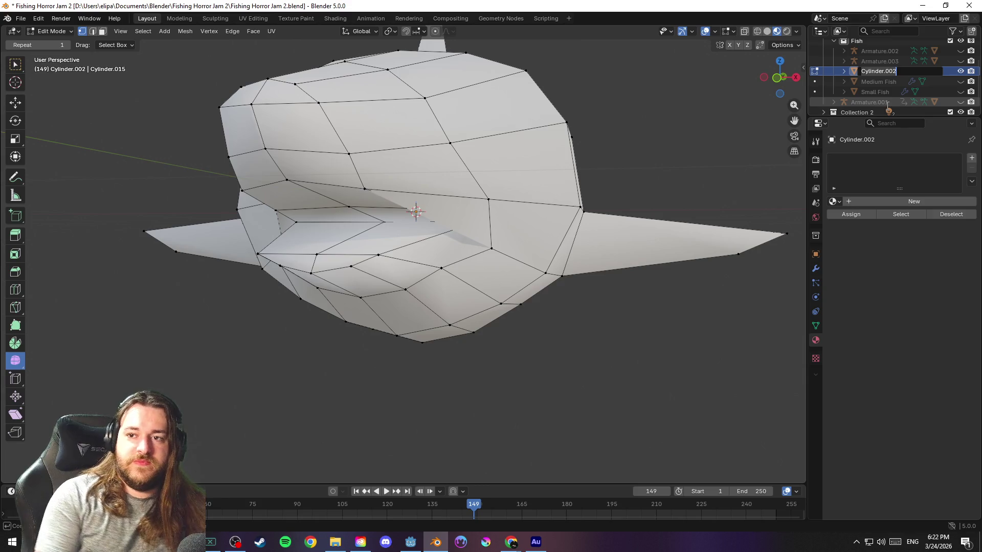
type("Shr")
key("Return")
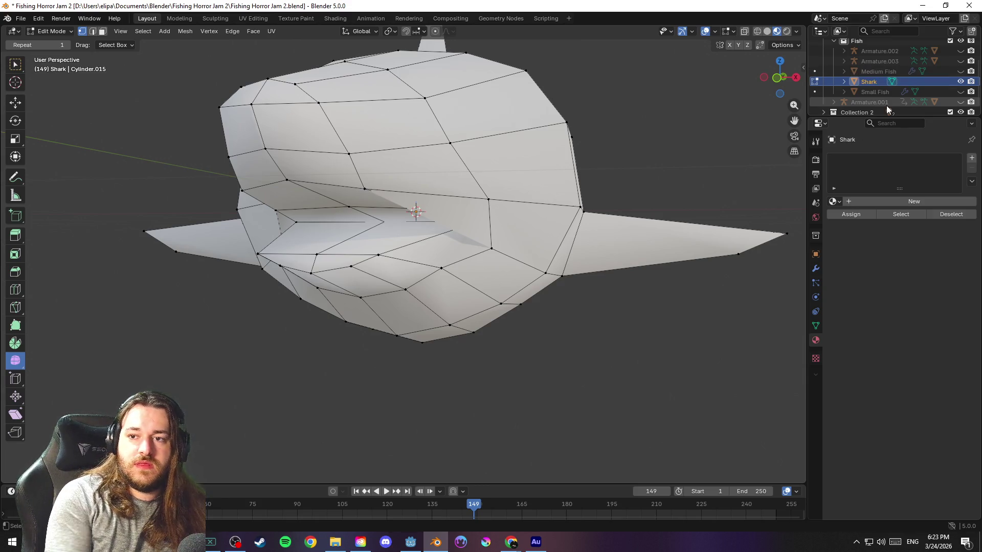
key("ctrl+s")
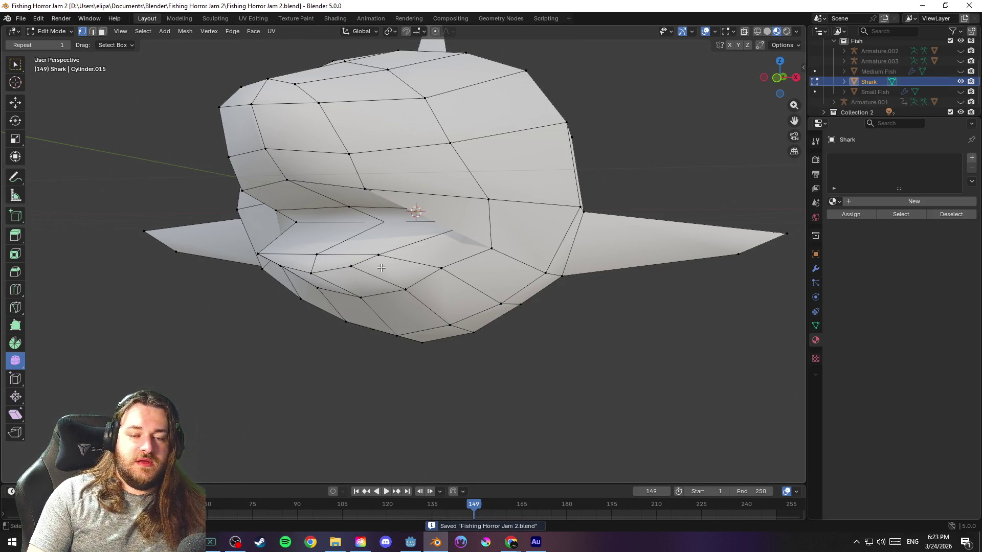
Return to Object Mode, save twice, and view the shark from the side
key("shift+a")
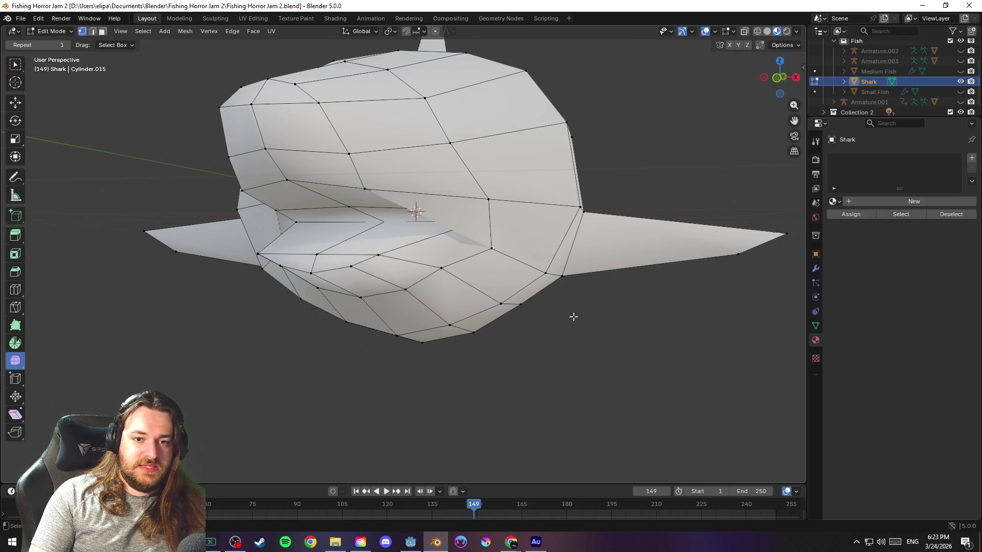
key("Tab")
key("ctrl+s")
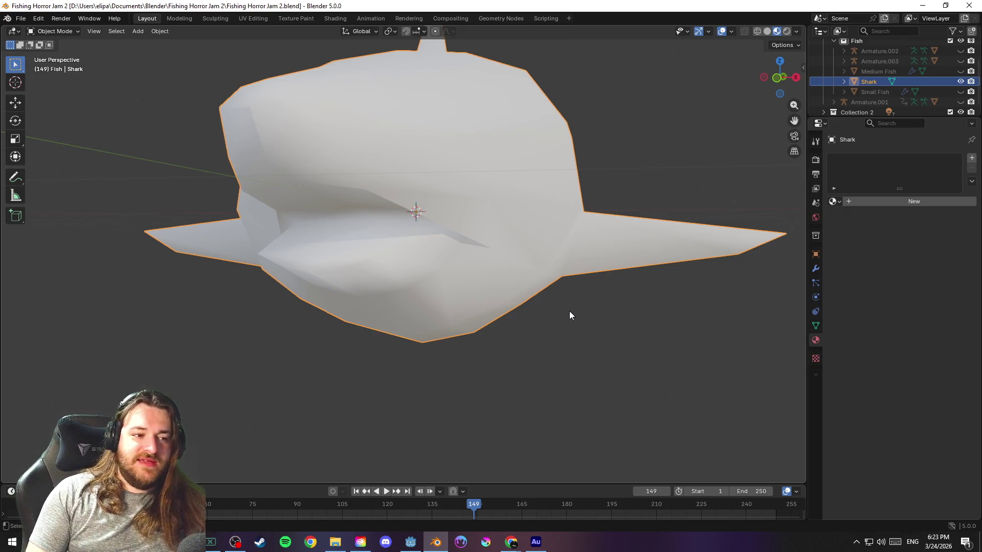
key("ctrl+s")
mouse_move(552, 318)
middle_mouse_down()
mouse_move(340, 322)
mouse_move(568, 323)
mouse_move(478, 332)
mouse_move(509, 329)
mouse_move(504, 350)
mouse_move(507, 340)
mouse_move(460, 344)
mouse_move(462, 326)
mouse_move(467, 341)
mouse_move(499, 340)
mouse_move(241, 343)
mouse_move(337, 295)
mouse_move(422, 317)
mouse_move(605, 315)
mouse_move(539, 284)
mouse_move(470, 283)
mouse_move(431, 292)
mouse_move(434, 305)
middle_mouse_up()
Save, toggle Edit Mode, and orbit to a front view of the shark's underside
key("ctrl+s")
key("Tab")
key("Tab")
scroll(436, 307, "up", 3)
key("Tab")
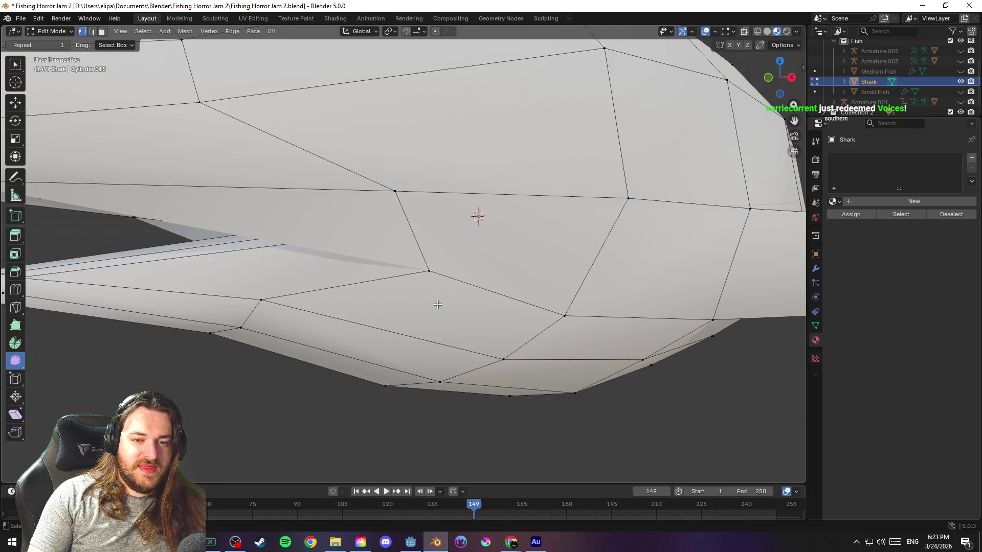
scroll(440, 301, "up", 2)
mouse_move(514, 288)
middle_mouse_down()
mouse_move(567, 280)
mouse_move(520, 276)
mouse_move(616, 259)
middle_mouse_up()
Select two vertices at the mouth's right corner and bring up the vertex operations
key("2")
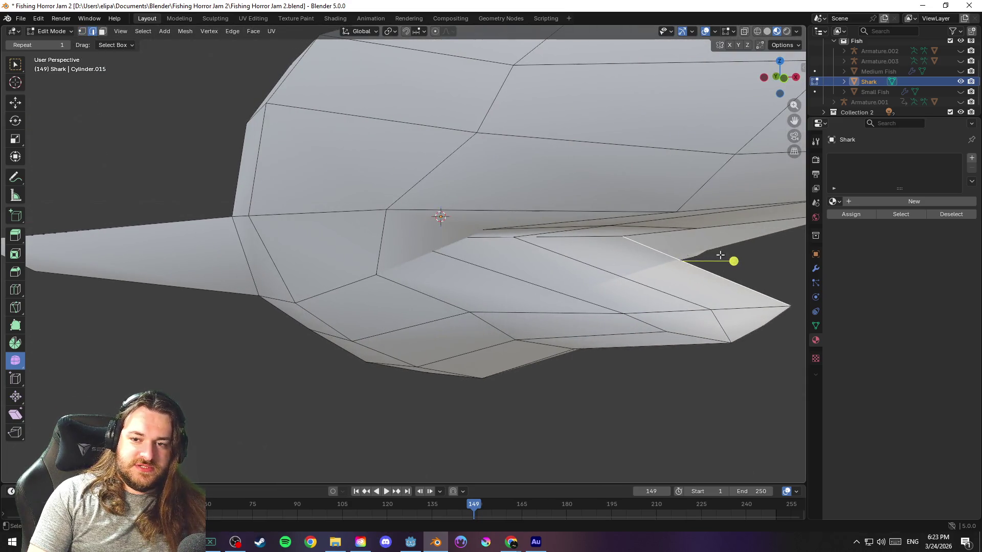
middle_click_drag(721, 246, 618, 263)
key("1")
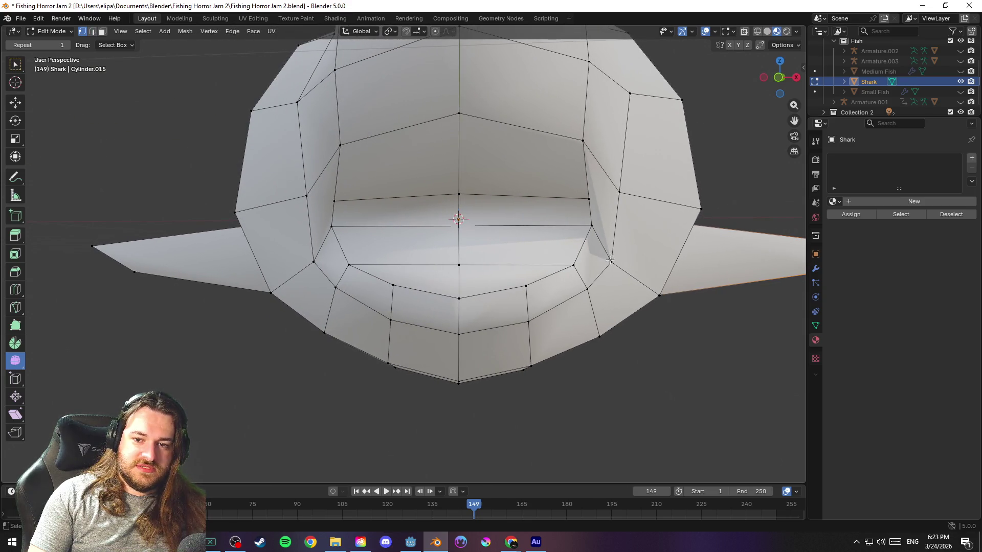
left_click(583, 143)
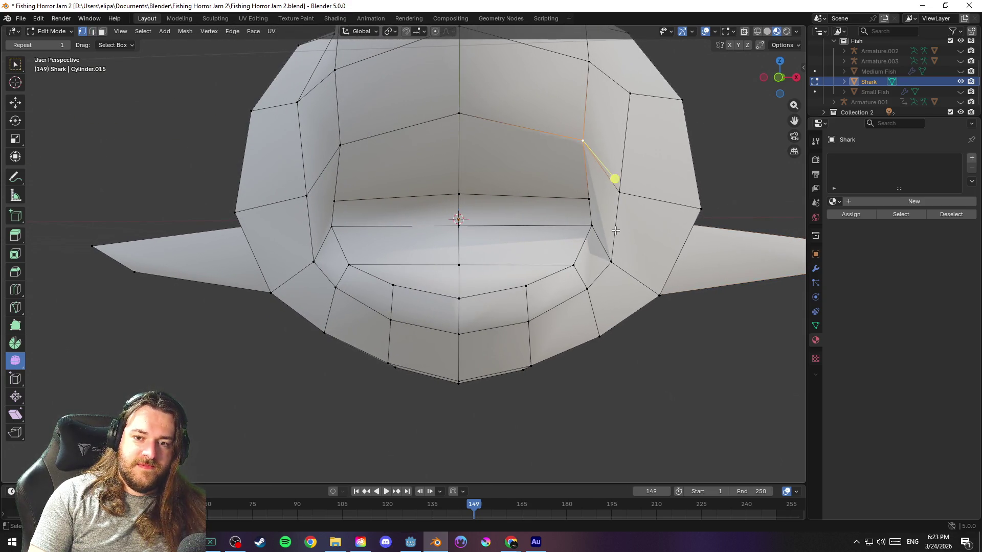
left_click(645, 255, "shift")
key("s")
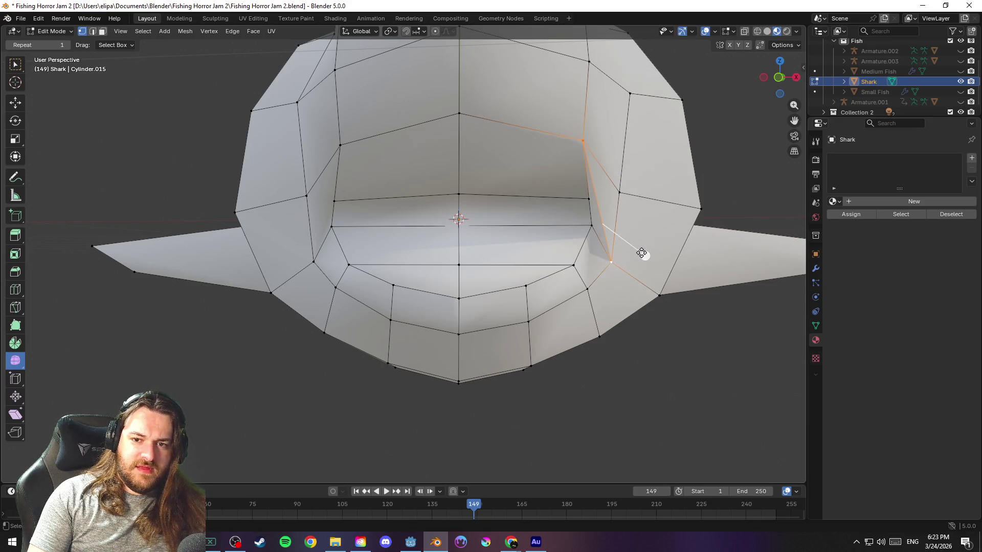
mouse_move(643, 253)
middle_mouse_down()
mouse_move(432, 281)
mouse_move(430, 241)
middle_mouse_up()
right_click(394, 242)
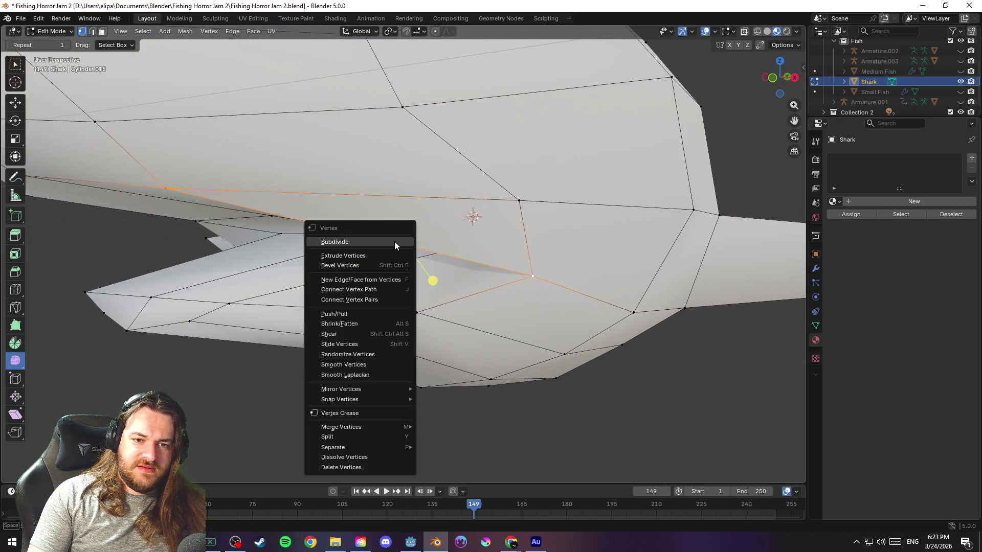
Subdivide the mouth edge, leave the new middle vertex in place, and save
left_click(392, 240)
key("s")
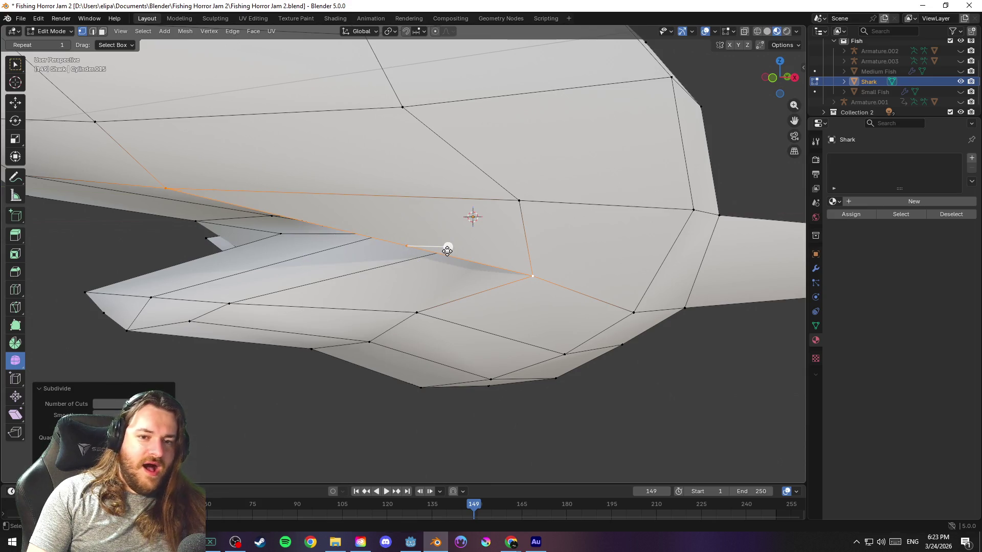
right_click(447, 250)
key("g")
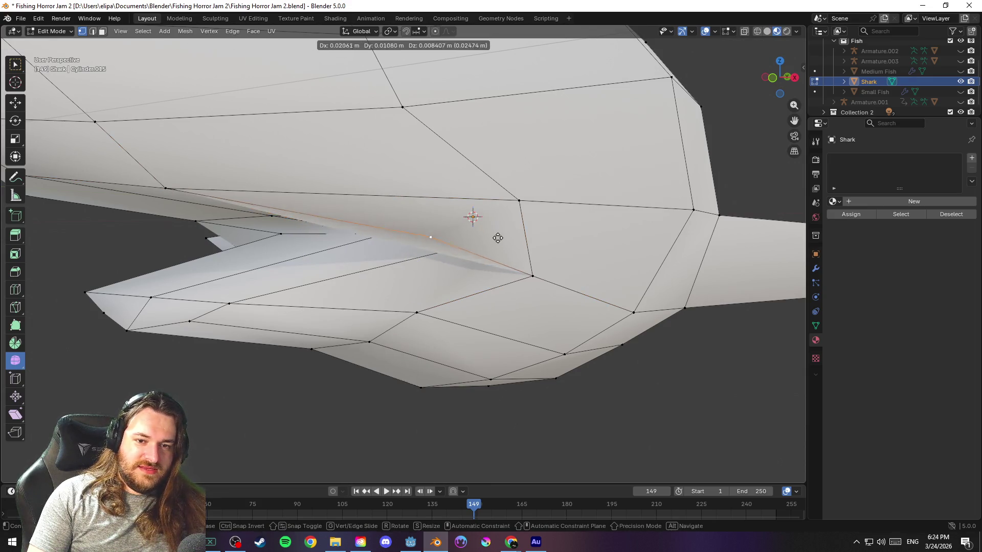
right_click(543, 228)
mouse_move(519, 241)
middle_mouse_down()
mouse_move(563, 245)
mouse_move(573, 233)
mouse_move(629, 224)
middle_mouse_up()
left_click(526, 241, "shift")
key("ctrl+s")
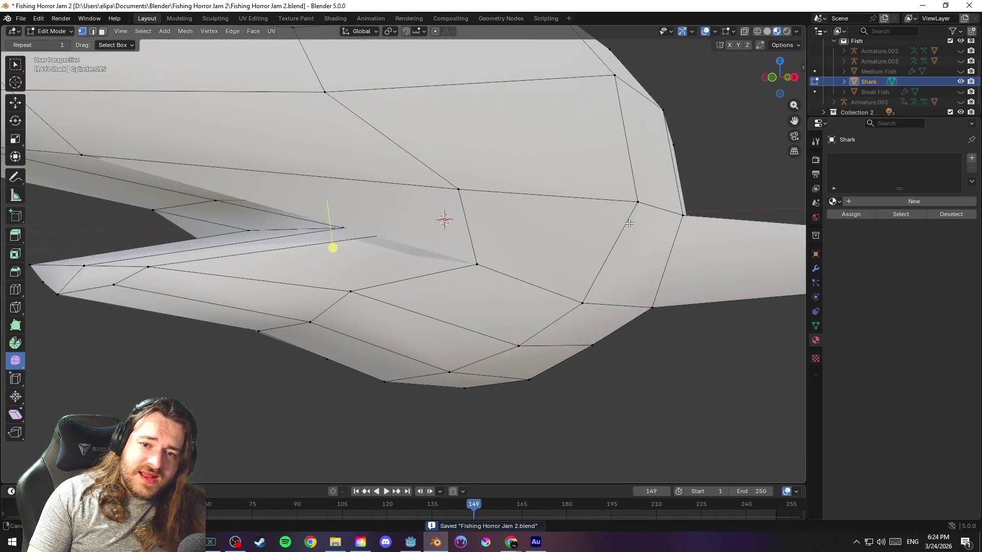
Select vertices near the mouth corner, save, then select a side face inside the mouth
left_click_drag(389, 229, 397, 241)
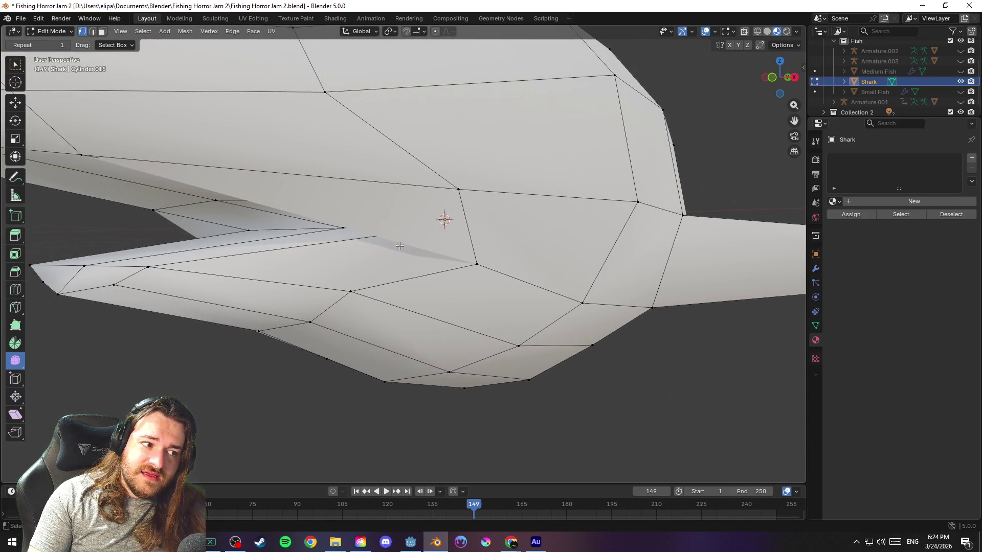
mouse_move(416, 249)
middle_mouse_down()
mouse_move(433, 240)
mouse_move(484, 248)
mouse_move(459, 261)
mouse_move(622, 232)
mouse_move(622, 248)
mouse_move(509, 233)
mouse_move(573, 248)
mouse_move(548, 240)
mouse_move(576, 232)
mouse_move(563, 237)
middle_mouse_up()
key("ctrl+s")
scroll(468, 256, "down", 3)
key("ctrl+s")
scroll(554, 245, "up", 3)
key("3")
left_click(553, 240)
Delete the face at the first mouth corner and fill the hole with a new three-vertex face
key("x")
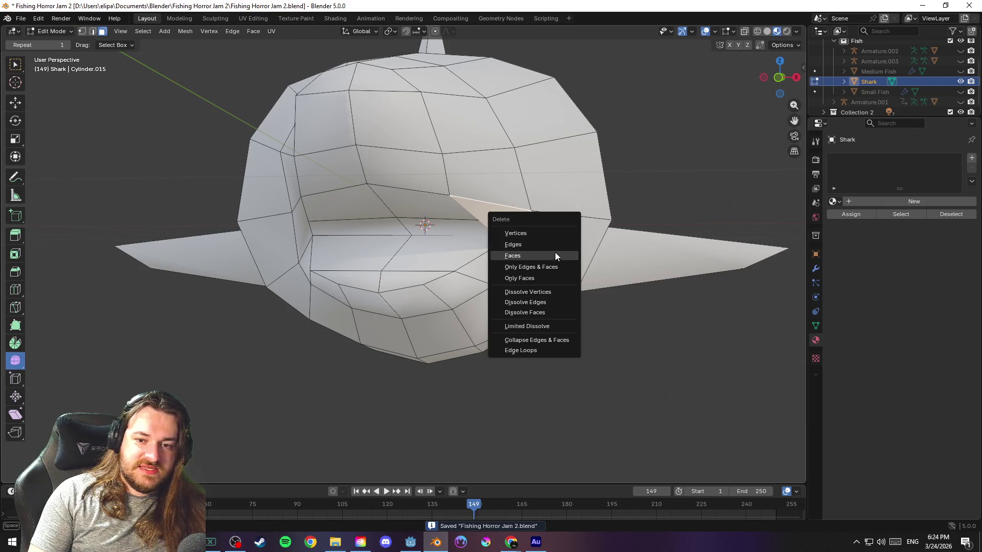
left_click(555, 256)
scroll(562, 251, "up", 5)
key("ctrl+s")
mouse_move(562, 251)
middle_mouse_down()
mouse_move(568, 245)
mouse_move(558, 245)
middle_mouse_up()
key("1")
left_click(534, 280)
left_click(509, 231, "shift")
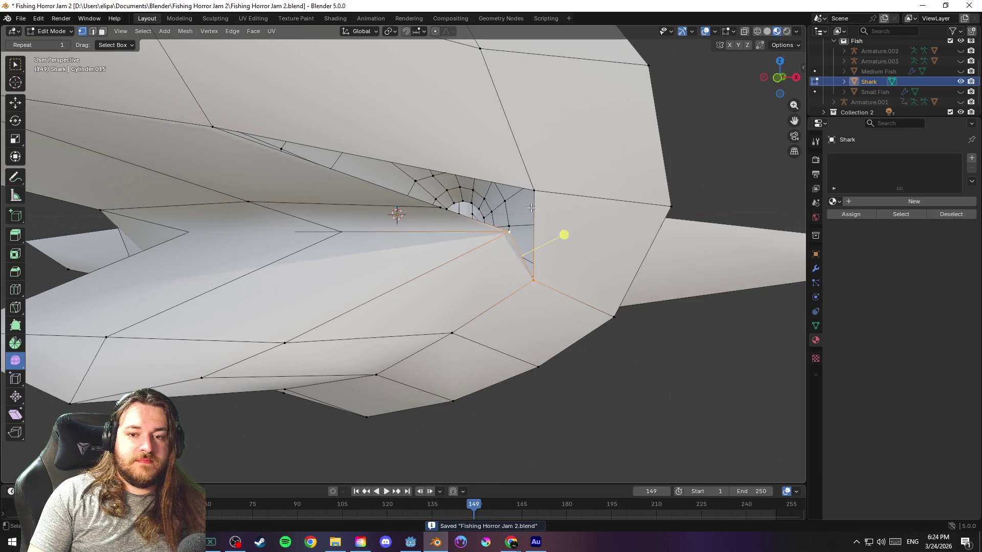
left_click(534, 190, "shift")
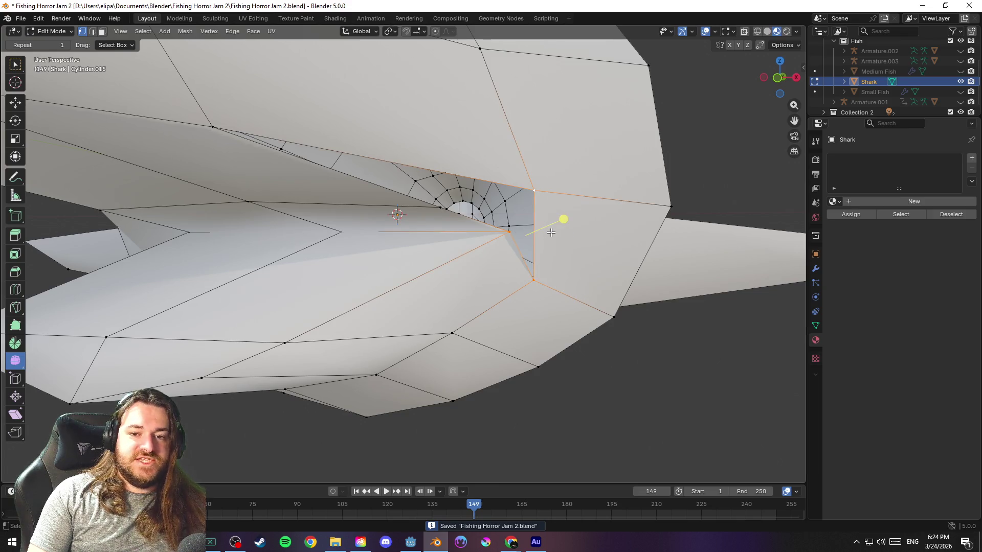
key("f")
Select an upper-jaw vertex, then save from the shark's other side
middle_click_drag(373, 188, 532, 215)
left_click(586, 219)
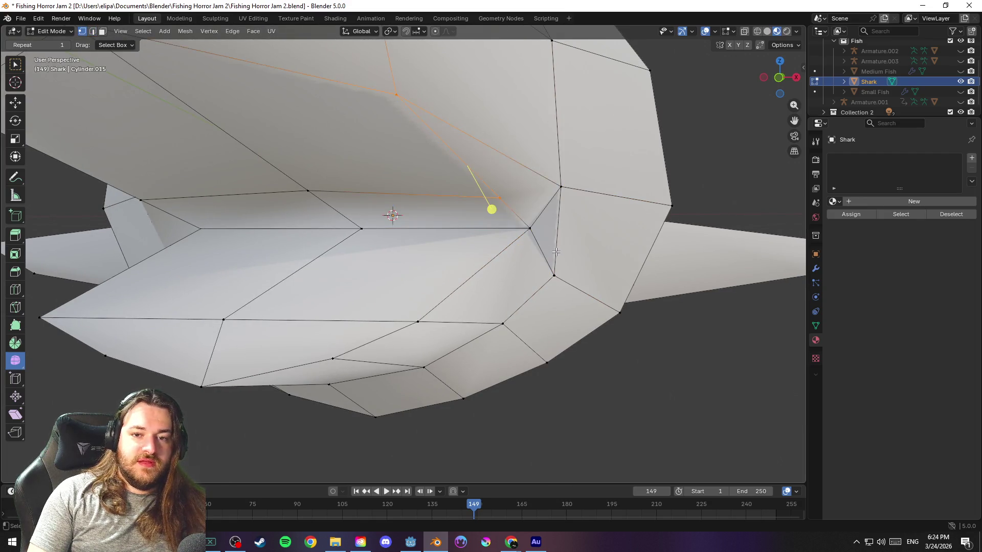
mouse_move(557, 252)
middle_mouse_down()
mouse_move(588, 256)
mouse_move(547, 254)
middle_mouse_up()
scroll(548, 254, "down", 5)
scroll(450, 264, "up", 4)
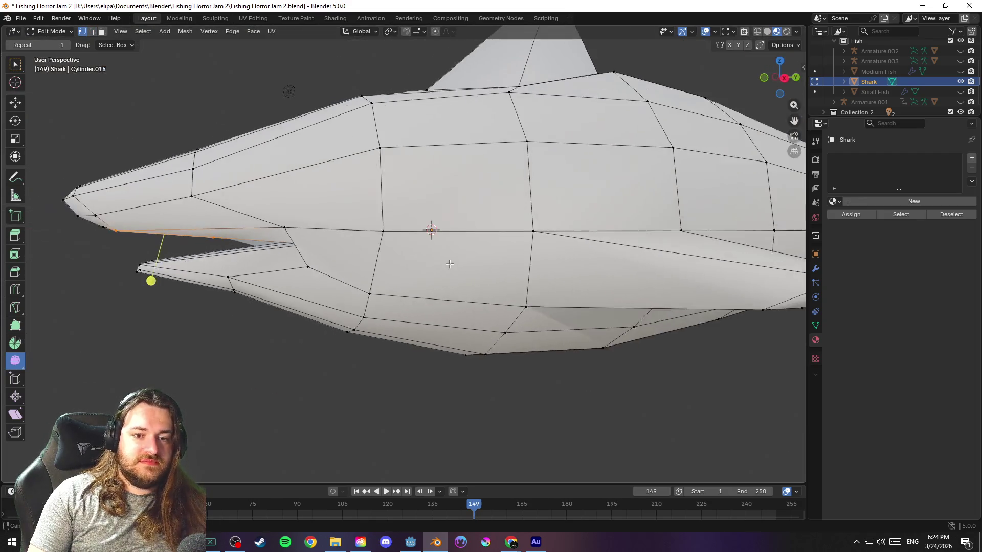
mouse_move(450, 264)
middle_mouse_down()
mouse_move(551, 258)
mouse_move(516, 251)
middle_mouse_up()
key("ctrl+s")
Delete the face at the other mouth corner and select its corner vertices and mouth edges
key("3")
left_click(418, 220)
key("x")
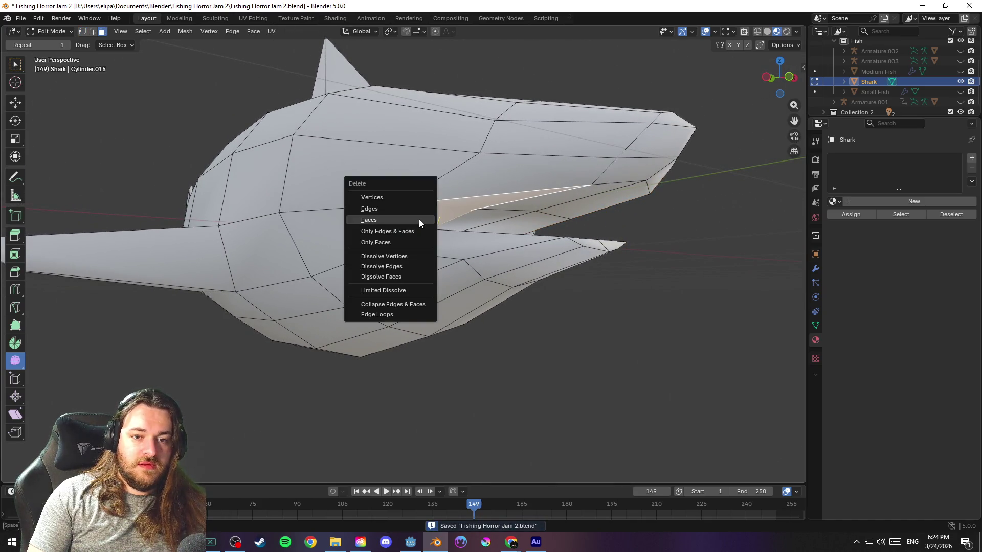
left_click(418, 219)
mouse_move(419, 219)
middle_mouse_down()
mouse_move(337, 237)
mouse_move(386, 262)
mouse_move(358, 241)
middle_mouse_up()
key("1")
left_click(332, 233)
left_click(323, 212, "shift")
left_click(321, 256, "shift")
key("2")
key("alt+a")
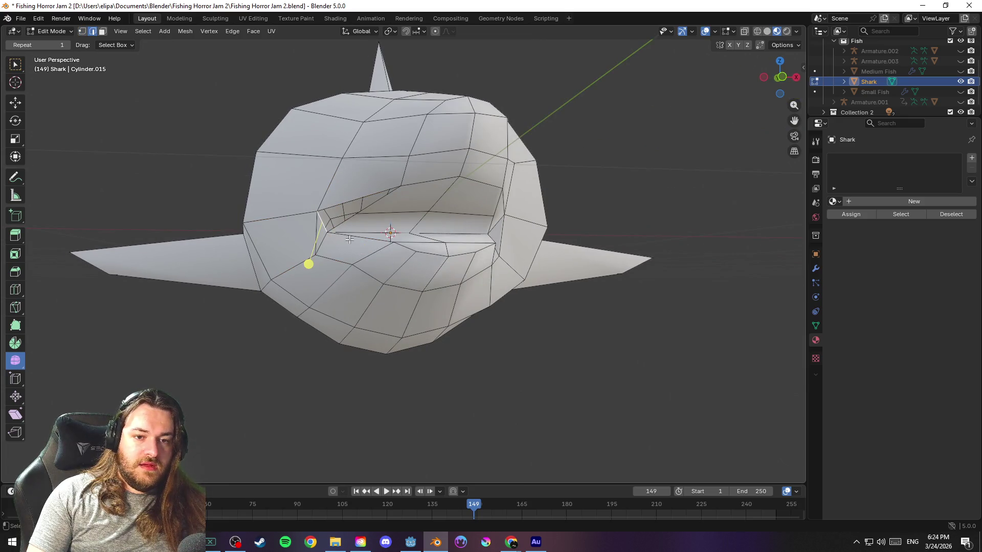
left_click(351, 240)
Confirm the knife cut at the mouth corner, return to Object Mode and save
key("1")
middle_click_drag(434, 250, 450, 262)
key("ctrl+s")
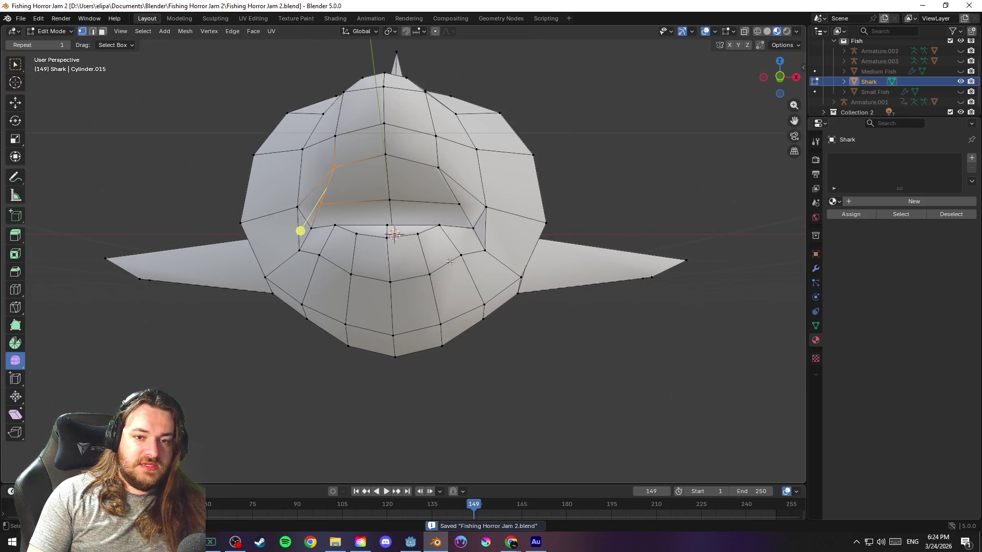
key("Return")
key("Tab")
mouse_move(581, 234)
middle_mouse_down()
mouse_move(514, 241)
mouse_move(674, 240)
mouse_move(456, 246)
mouse_move(492, 259)
mouse_move(483, 253)
middle_mouse_up()
scroll(461, 250, "down", 3)
key("ctrl+s")
middle_click_drag(405, 272, 403, 271)
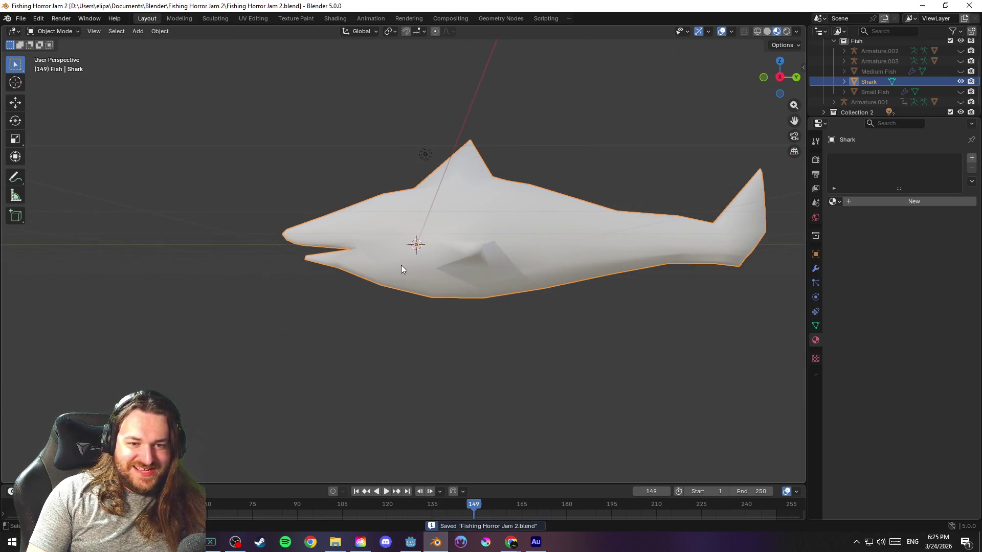
Slide the mouth's left-corner vertices back along Y, return to Object Mode and save
mouse_move(325, 285)
middle_mouse_down()
mouse_move(320, 270)
mouse_move(387, 274)
mouse_move(377, 287)
mouse_move(406, 287)
middle_mouse_up()
key("Tab")
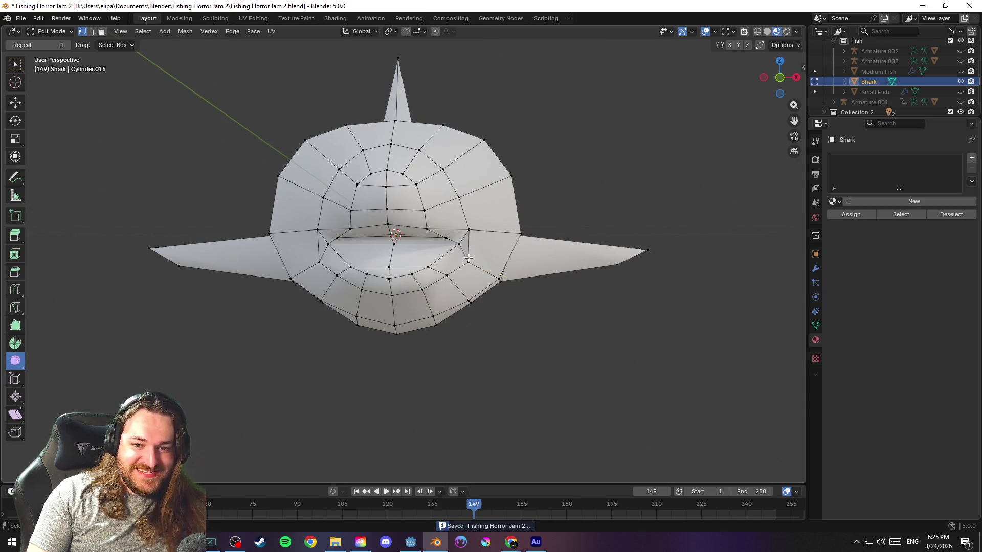
middle_click_drag(463, 245, 409, 253)
left_click(354, 239)
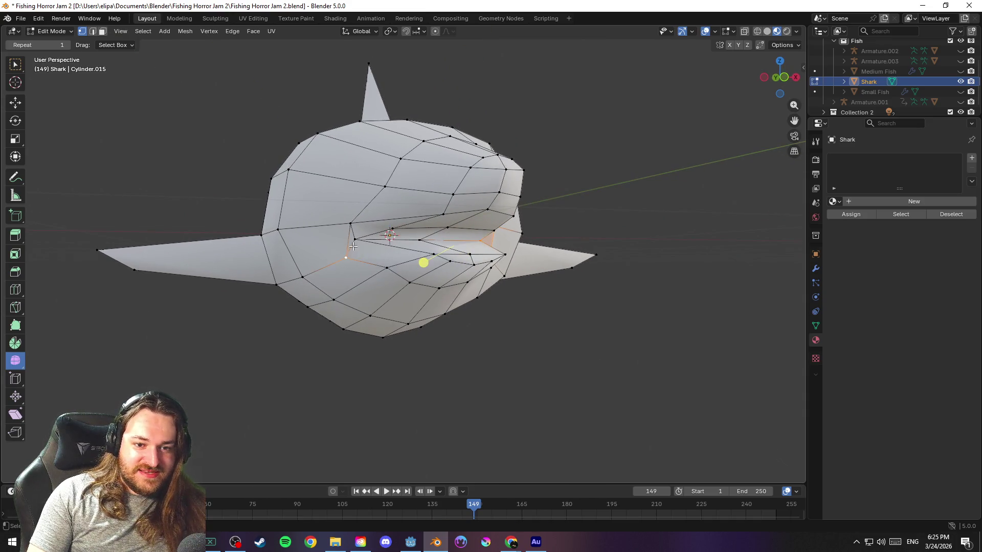
mouse_move(350, 225)
middle_mouse_down()
mouse_move(373, 240)
mouse_move(465, 256)
mouse_move(449, 276)
mouse_move(407, 270)
mouse_move(486, 277)
middle_mouse_up()
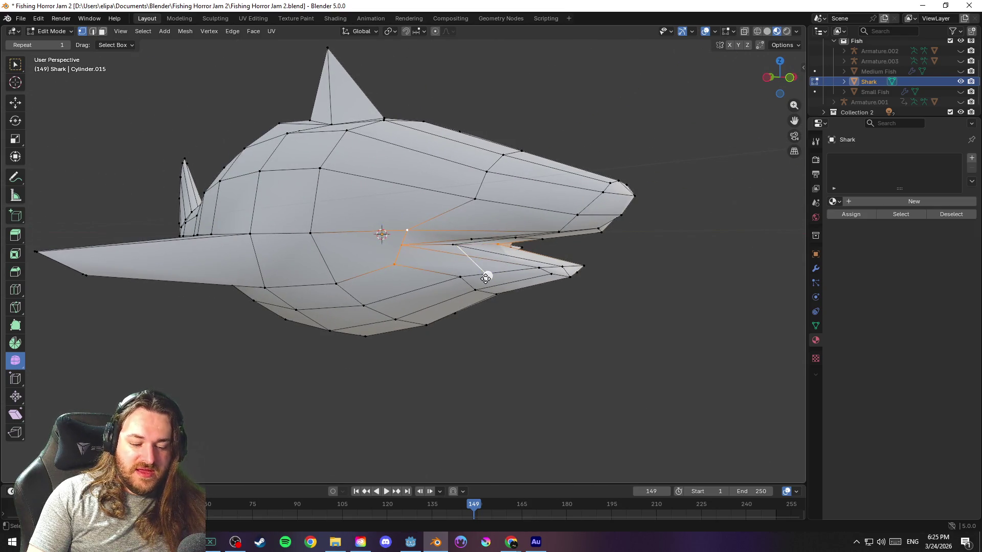
key("g")
key("y")
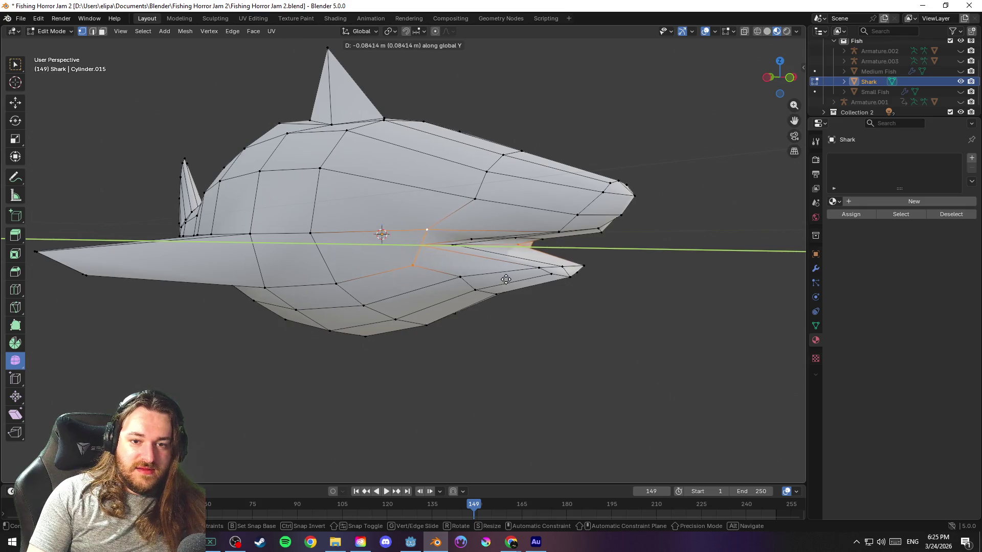
left_click(514, 280)
key("Tab")
mouse_move(521, 278)
middle_mouse_down()
mouse_move(612, 317)
mouse_move(560, 316)
mouse_move(480, 339)
mouse_move(550, 348)
mouse_move(487, 334)
middle_mouse_up()
key("ctrl+s")
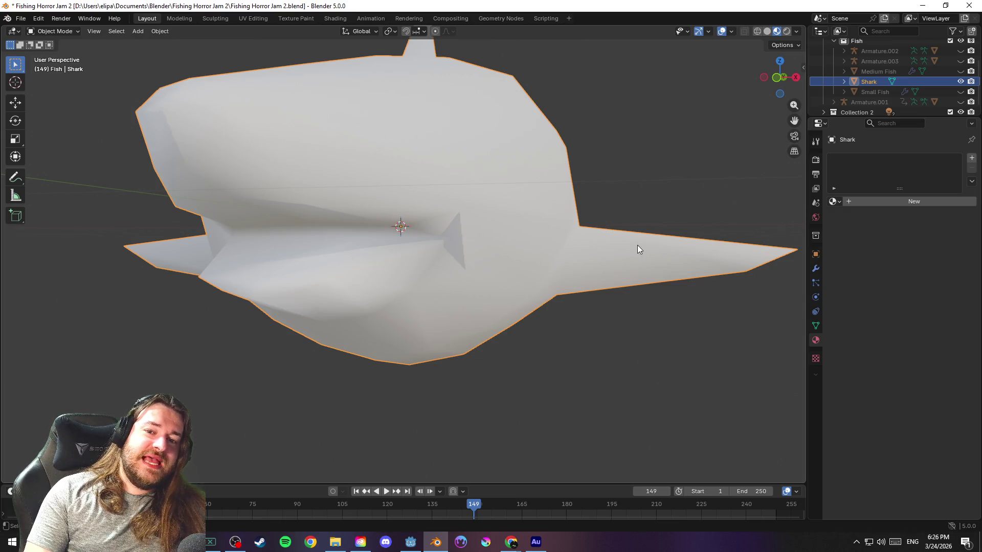
Add a plane to the shark mesh in Edit Mode and scale it down
key("ctrl+s")
key("Tab")
scroll(566, 228, "down", 2)
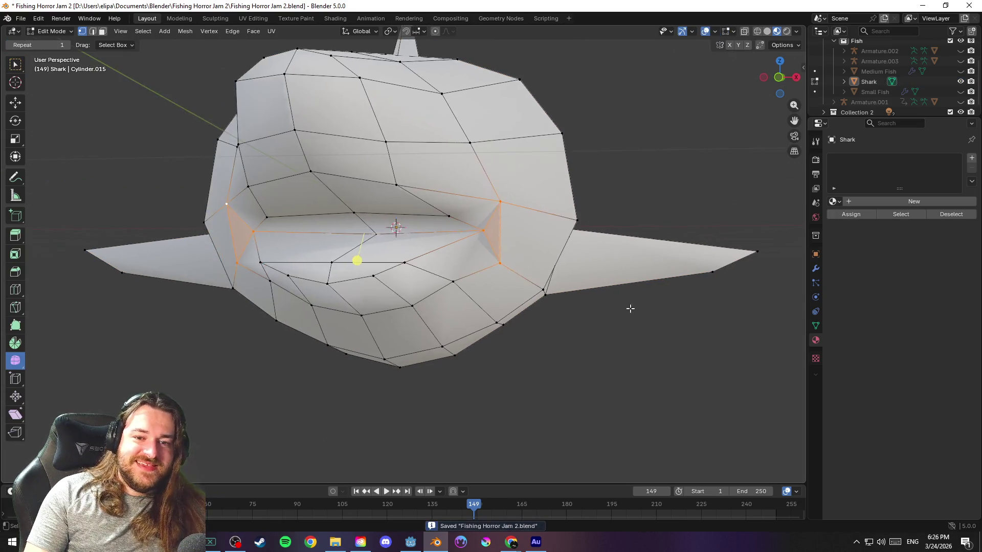
key("alt+a")
mouse_move(629, 307)
middle_mouse_down()
mouse_move(559, 297)
mouse_move(600, 287)
middle_mouse_up()
mouse_move(558, 278)
middle_mouse_down()
mouse_move(512, 287)
mouse_move(539, 292)
mouse_move(512, 318)
mouse_move(446, 289)
middle_mouse_up()
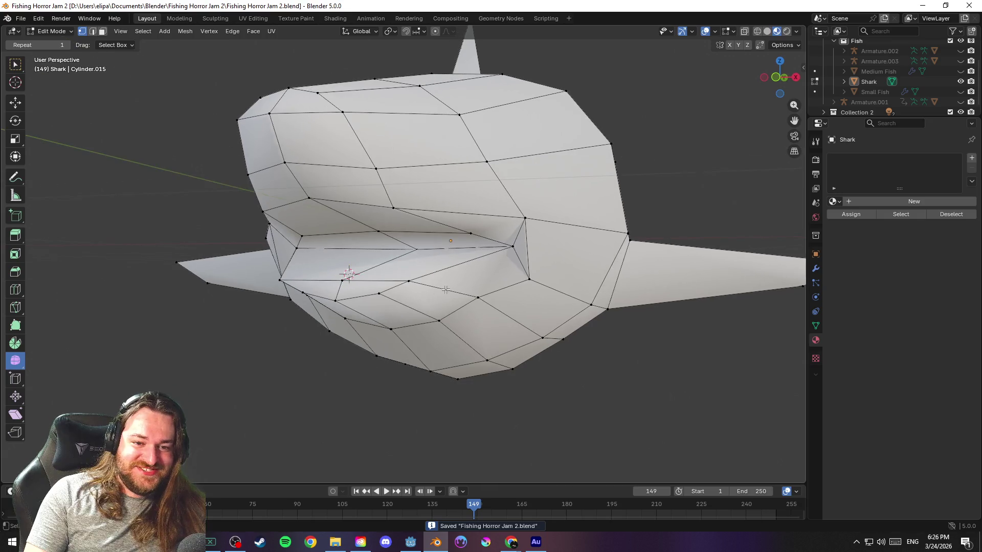
key("shift+a")
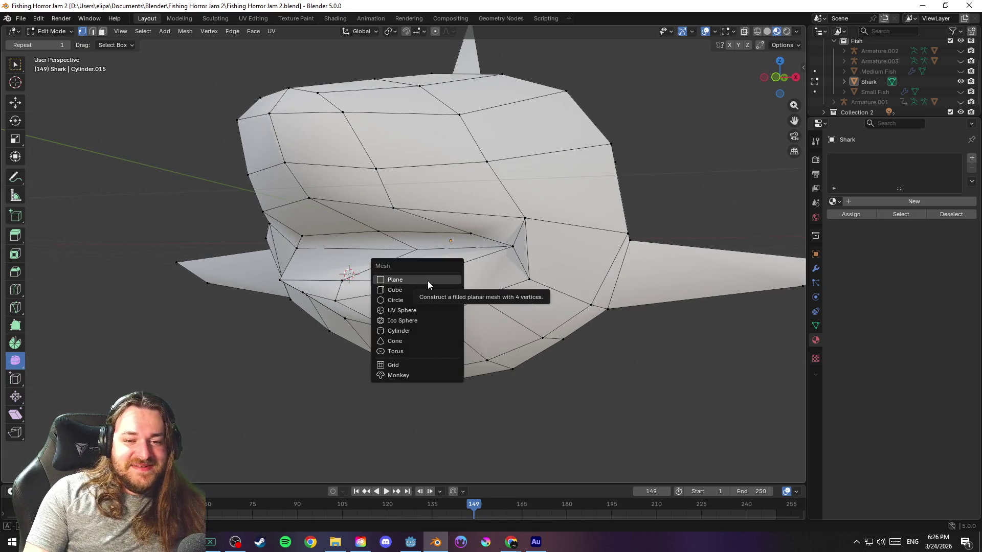
left_click(428, 283)
scroll(446, 297, "down", 6)
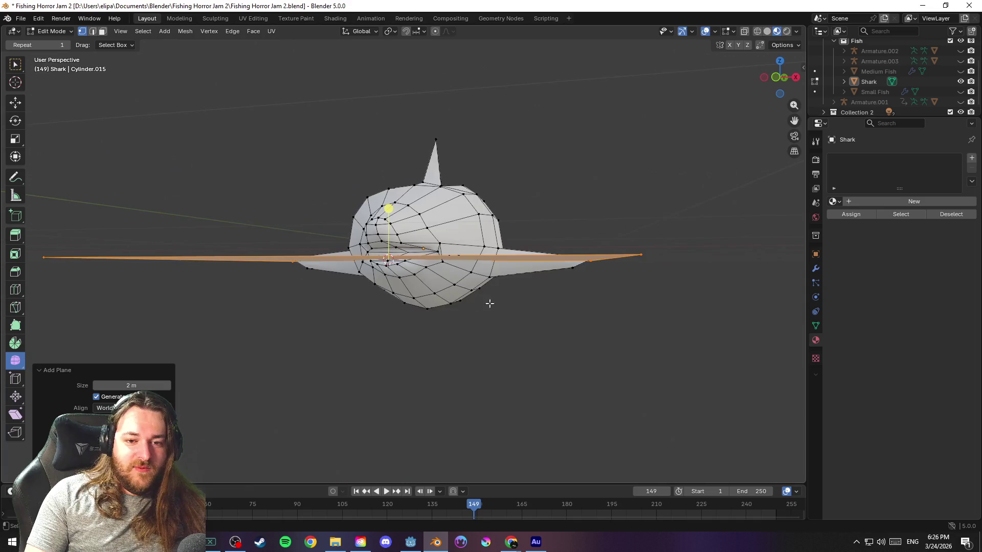
middle_click_drag(489, 302, 498, 329)
key("s")
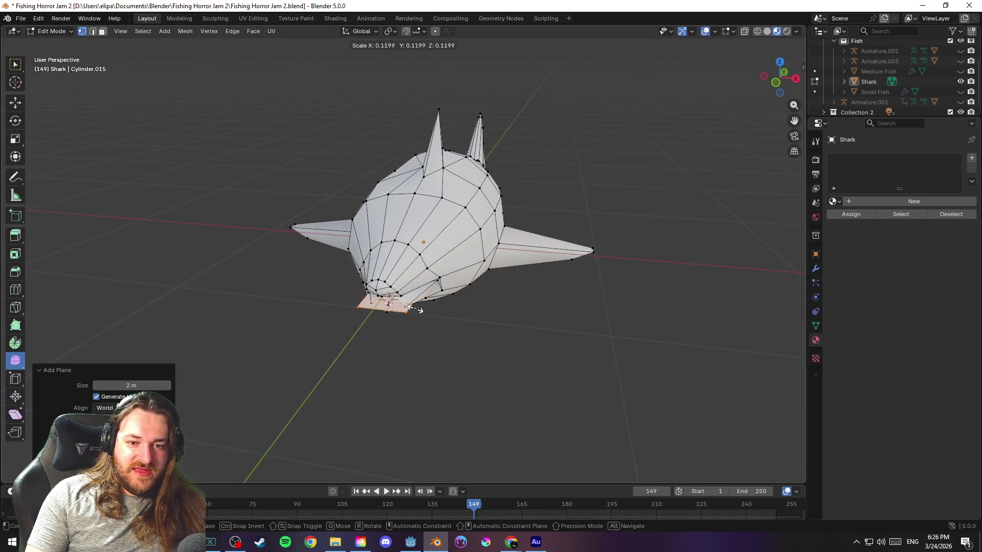
left_click(413, 310)
Move the plane along Y into the mouth and extrude it for thickness
scroll(412, 311, "up", 5)
middle_click_drag(413, 311, 526, 309)
key("g")
key("y")
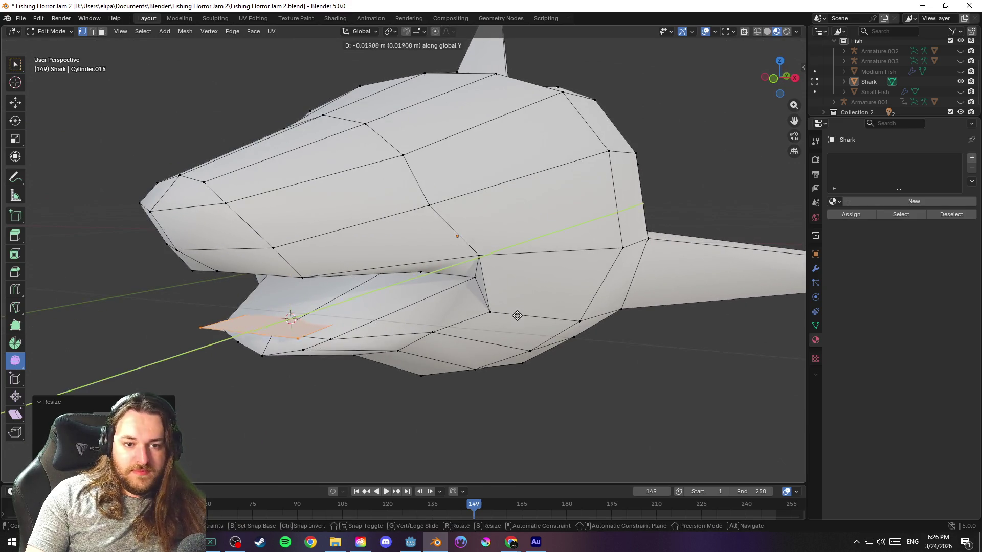
left_click(443, 331)
mouse_move(443, 331)
middle_mouse_down()
mouse_move(470, 340)
mouse_move(444, 369)
middle_mouse_up()
key("e")
left_click(471, 335)
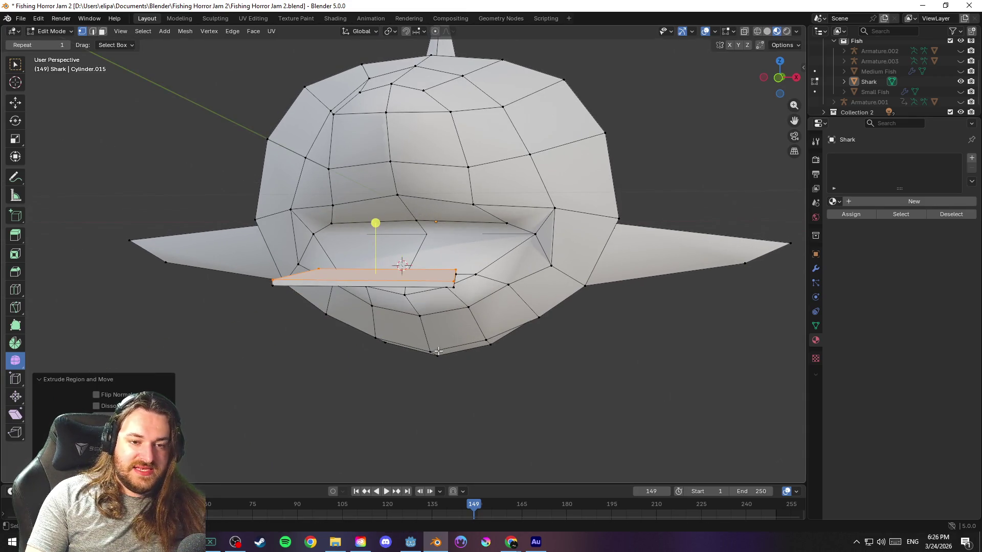
Select only the connected plane piece, apart from the shark geometry
key("ctrl+l")
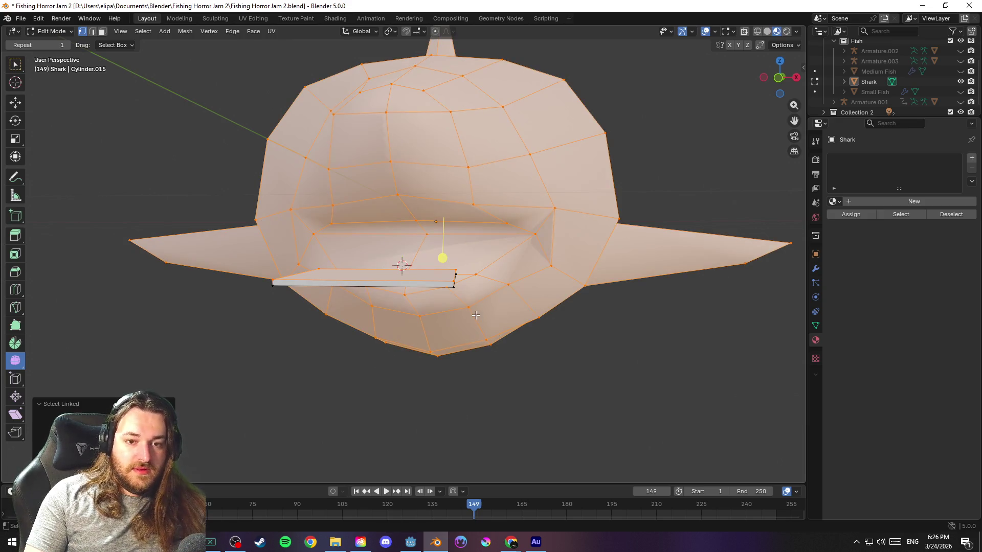
left_click(436, 330)
key("l")
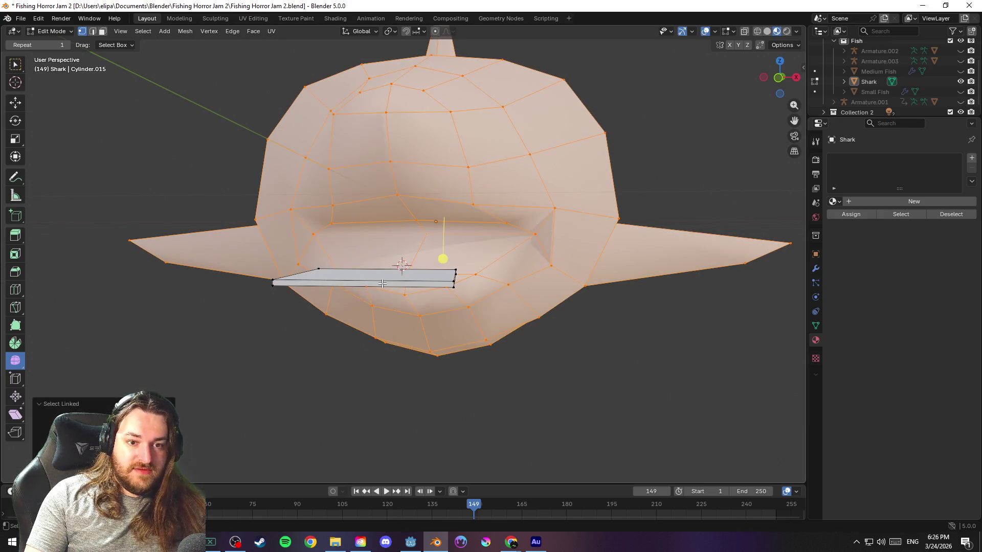
middle_click_drag(554, 411, 530, 404)
left_click(153, 323)
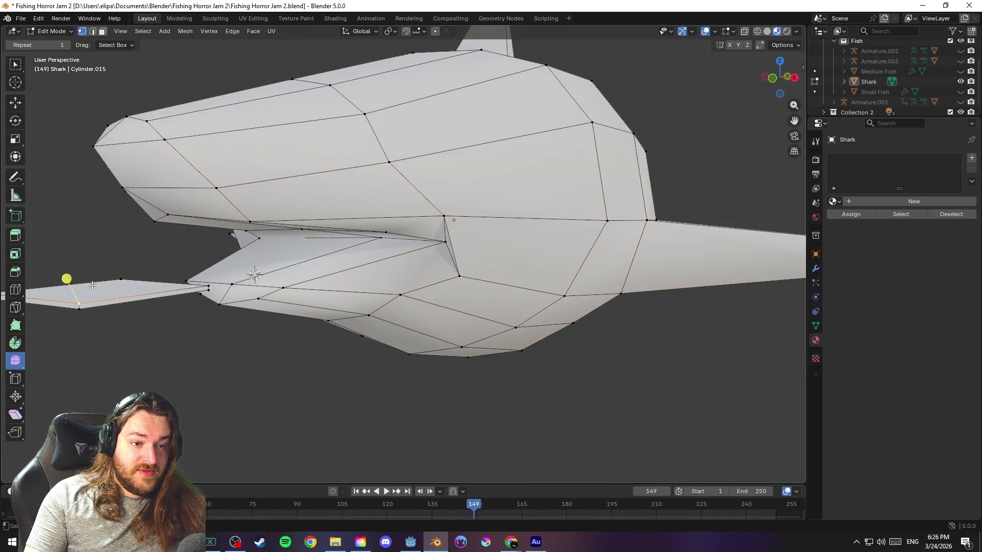
key("l")
middle_click_drag(201, 362, 298, 353)
Rotate the plane piece 90° about X and scale it down to about 0.41
key("r")
type("x")
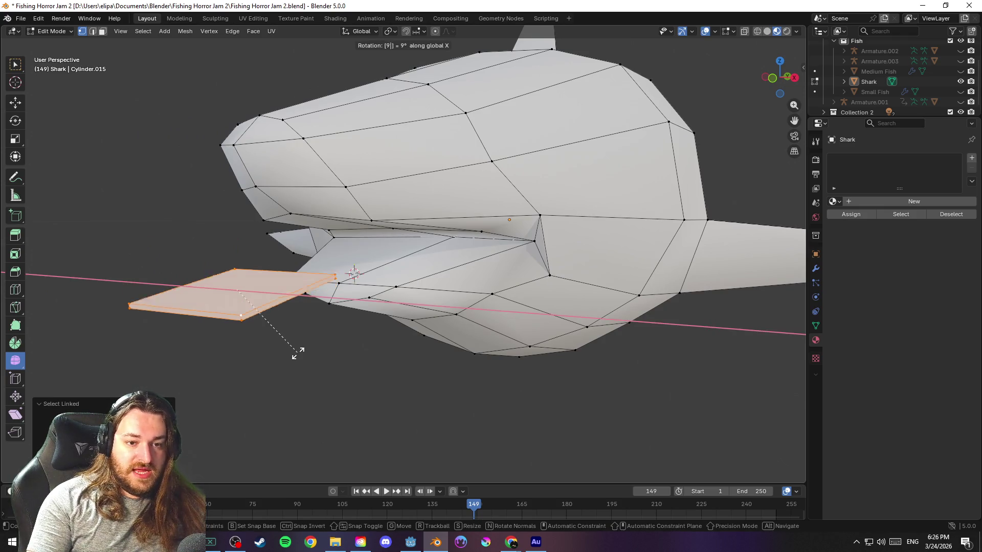
type("90")
key("Return")
key("s")
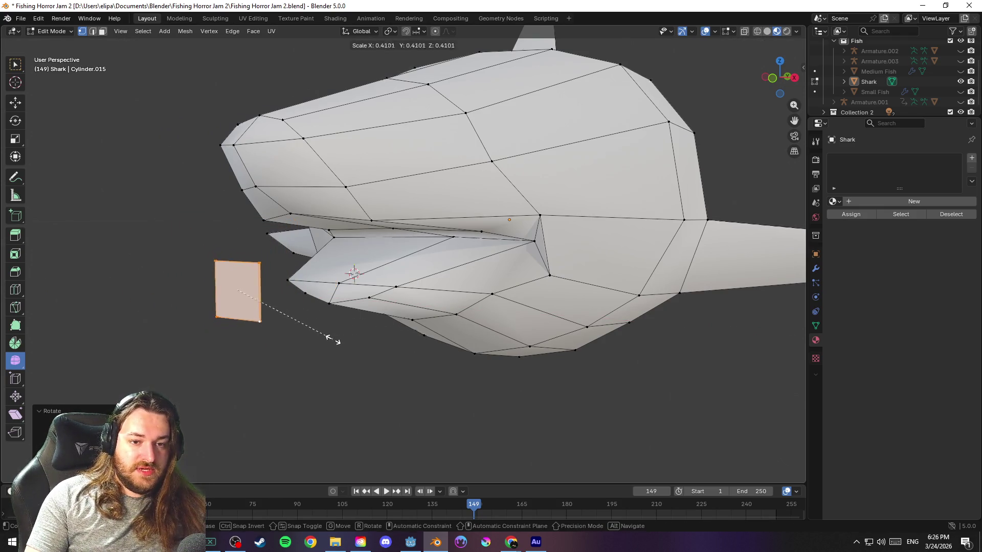
left_click(284, 324)
middle_click_drag(268, 347, 292, 346)
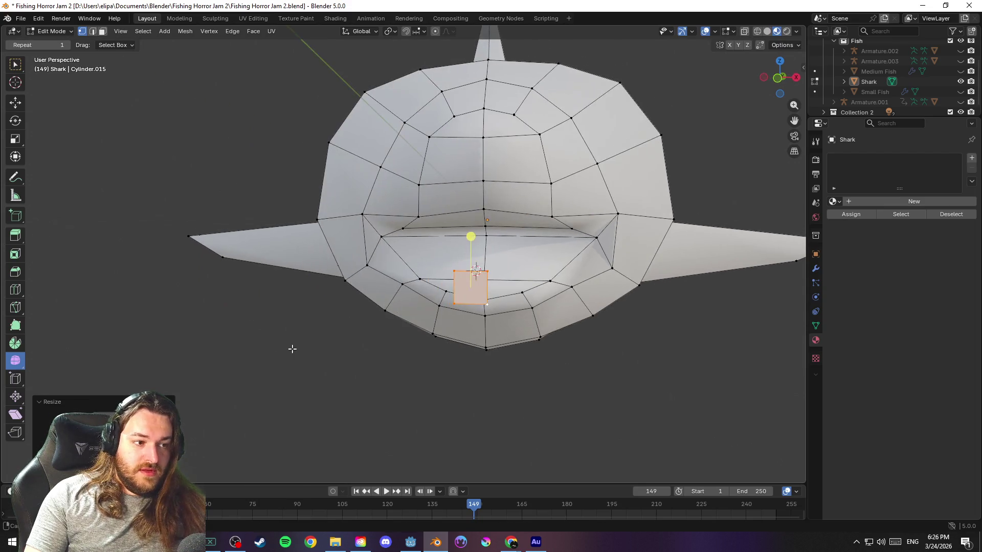
Frame the small plane and delete one of its corners
scroll(426, 357, "up", 3)
key("KP_Decimal")
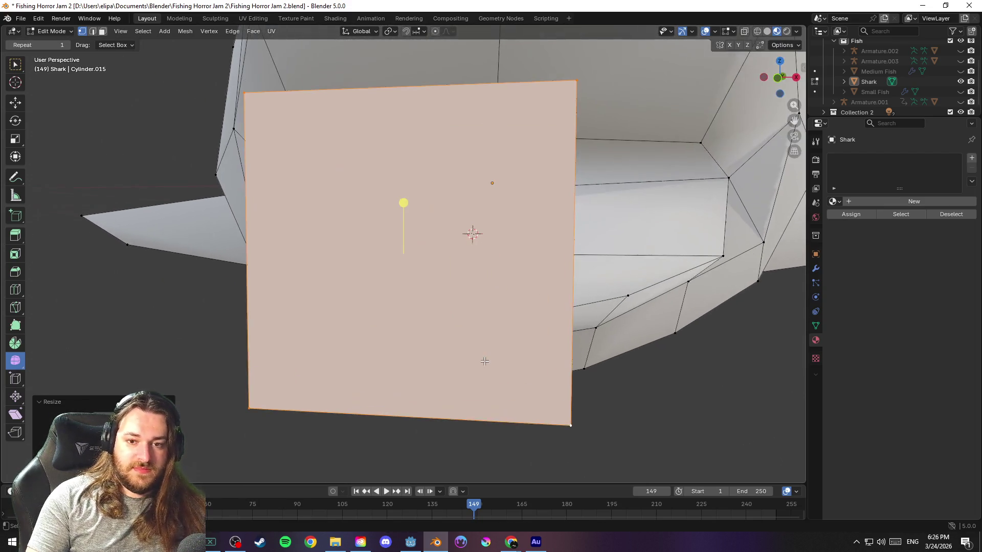
mouse_move(471, 230)
middle_mouse_down()
mouse_move(508, 235)
mouse_move(449, 357)
mouse_move(459, 354)
mouse_move(463, 328)
middle_mouse_up()
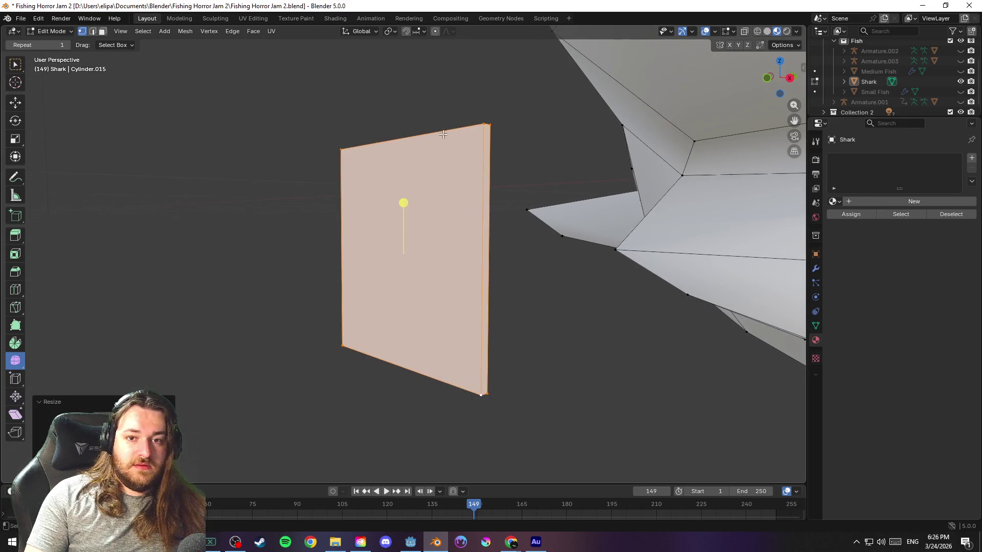
left_click_drag(467, 89, 515, 156)
key("x")
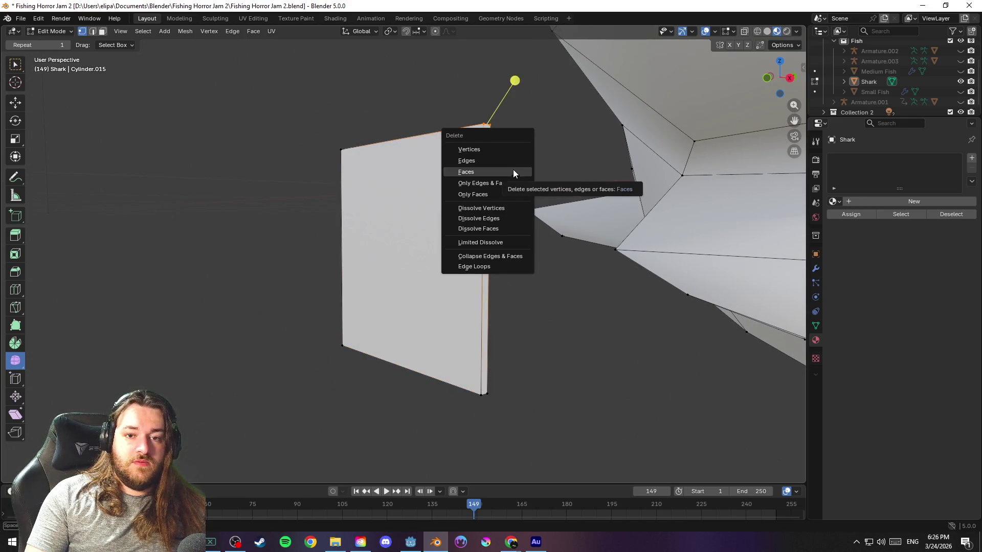
left_click(514, 171)
Connect the top and bottom-right vertices with a diagonal edge
left_click_drag(343, 136, 361, 156)
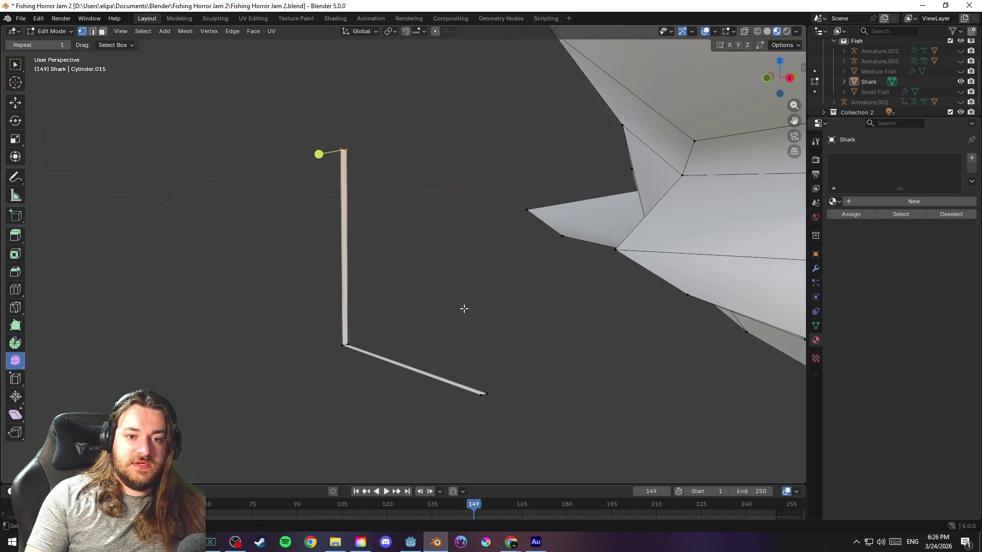
left_click(482, 394, "shift")
key("f")
left_click(347, 152)
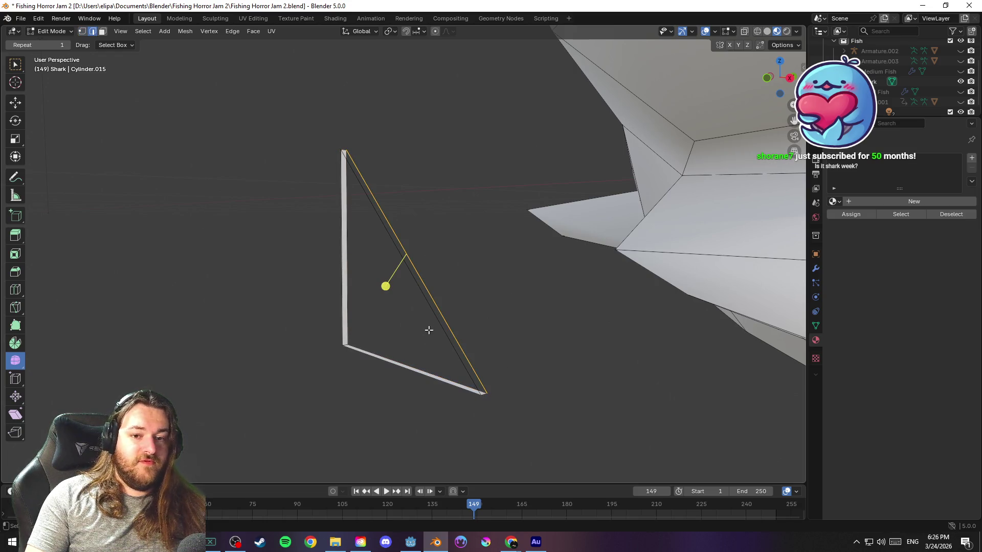
key("2")
key("1")
middle_click_drag(446, 322, 518, 318)
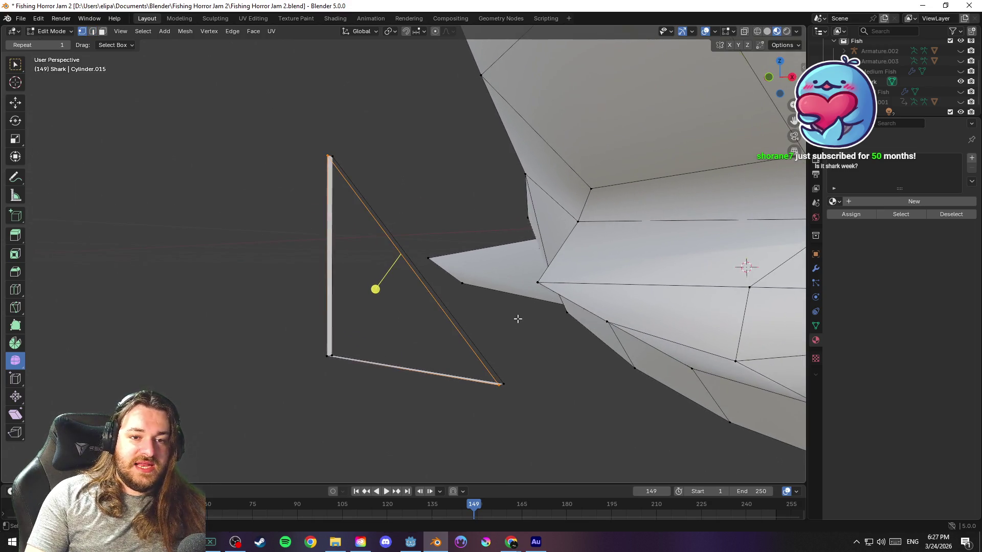
Select the triangle's outline edges and fill them with a face
left_click(389, 370)
mouse_move(390, 366)
middle_mouse_down()
mouse_move(517, 362)
mouse_move(393, 368)
middle_mouse_up()
key("2")
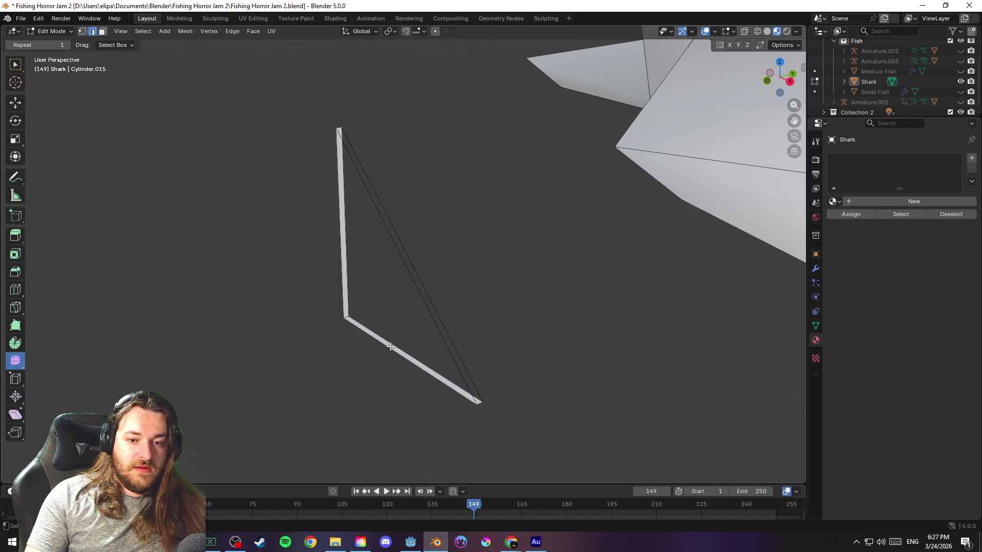
middle_click_drag(484, 347, 465, 342)
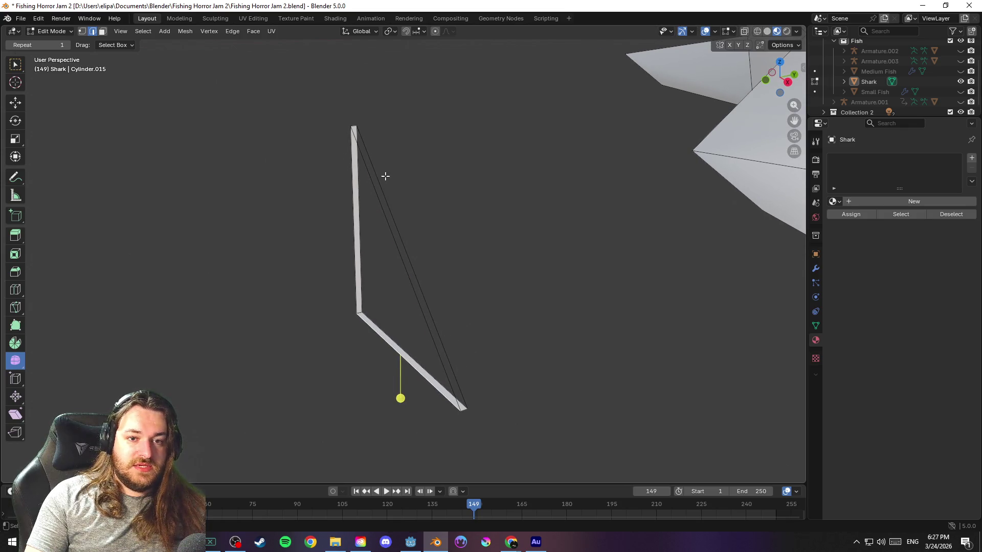
key("1")
left_click(363, 126)
left_click(466, 408, "shift")
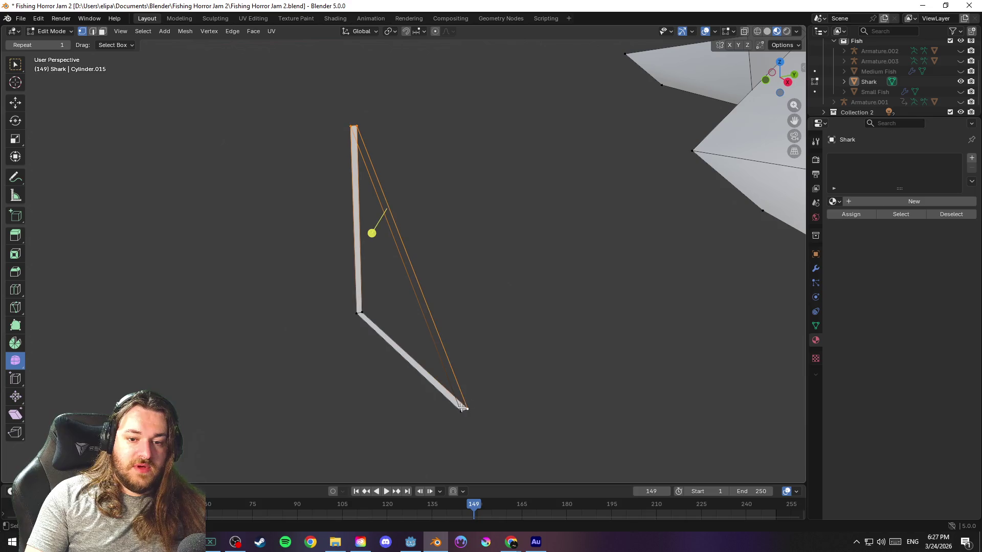
key("2")
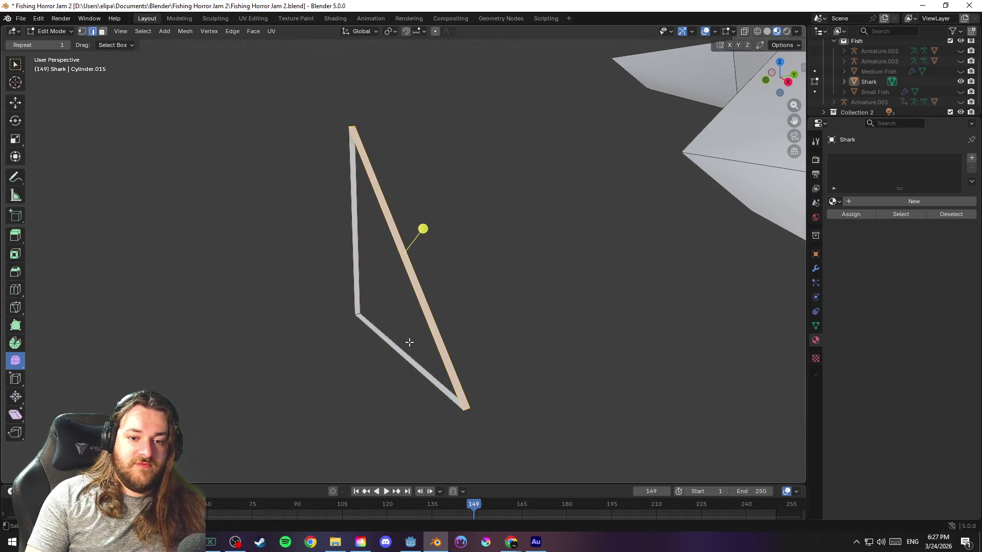
left_click(385, 339)
key("f")
middle_click_drag(492, 341, 417, 343)
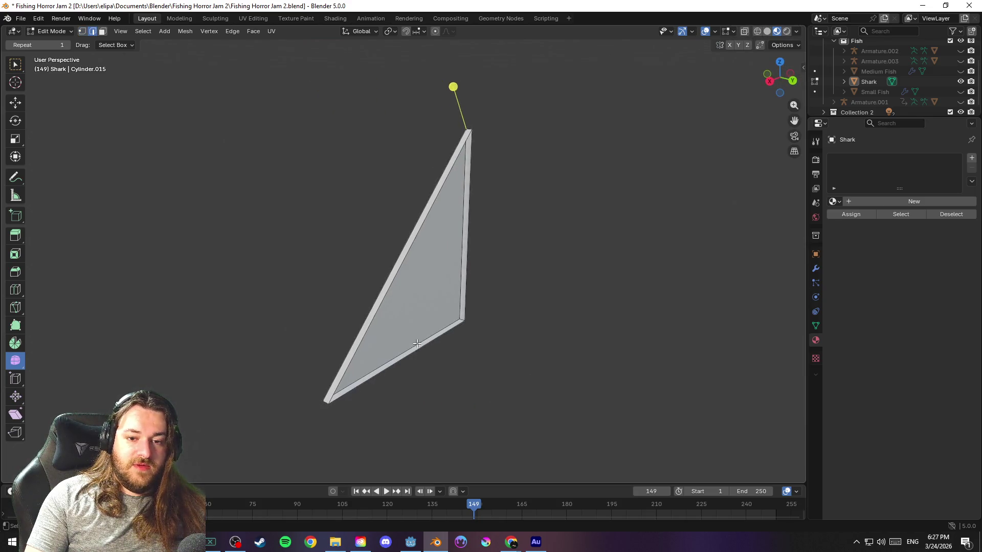
mouse_move(483, 357)
middle_mouse_down()
mouse_move(506, 368)
mouse_move(574, 362)
middle_mouse_up()
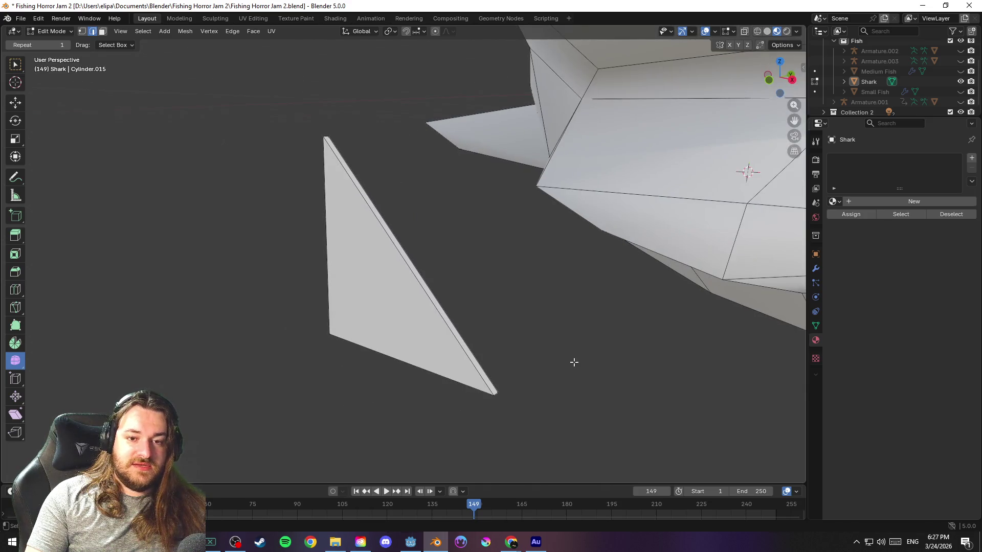
Move the triangle's top vertex along Y, then along X
key("ctrl+s")
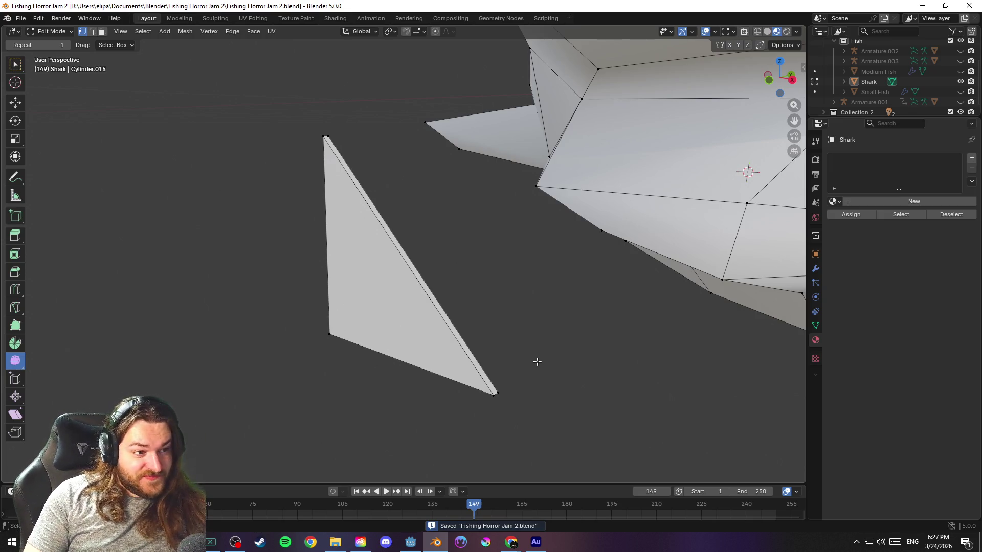
left_click(326, 137)
key("g")
middle_click_drag(453, 222, 534, 265)
key("y")
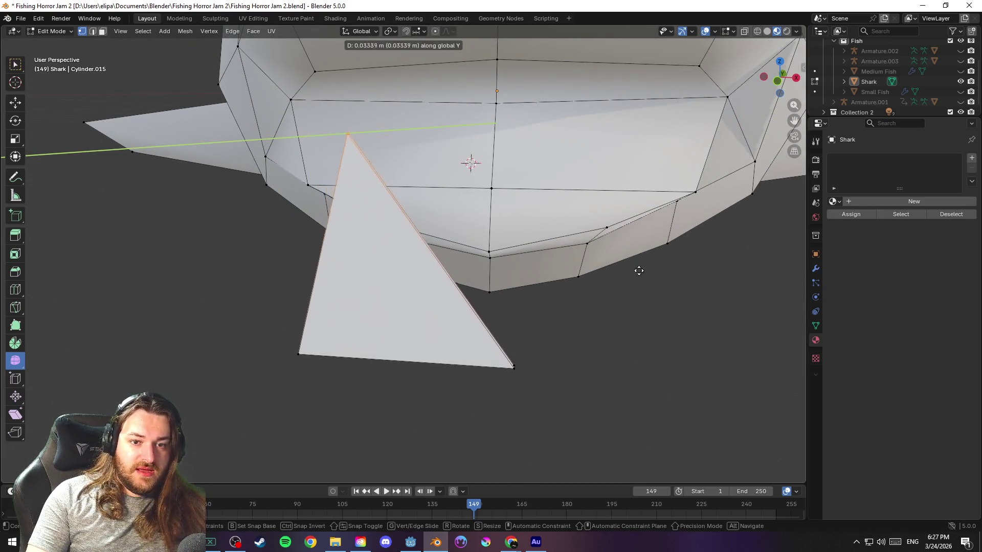
left_click(745, 286)
middle_click_drag(744, 287, 575, 320)
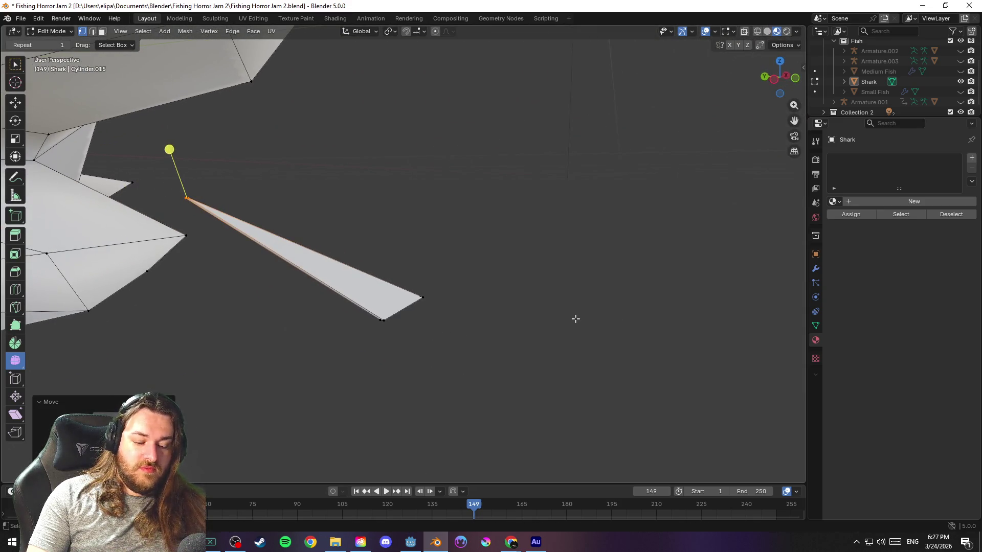
key("g")
key("x")
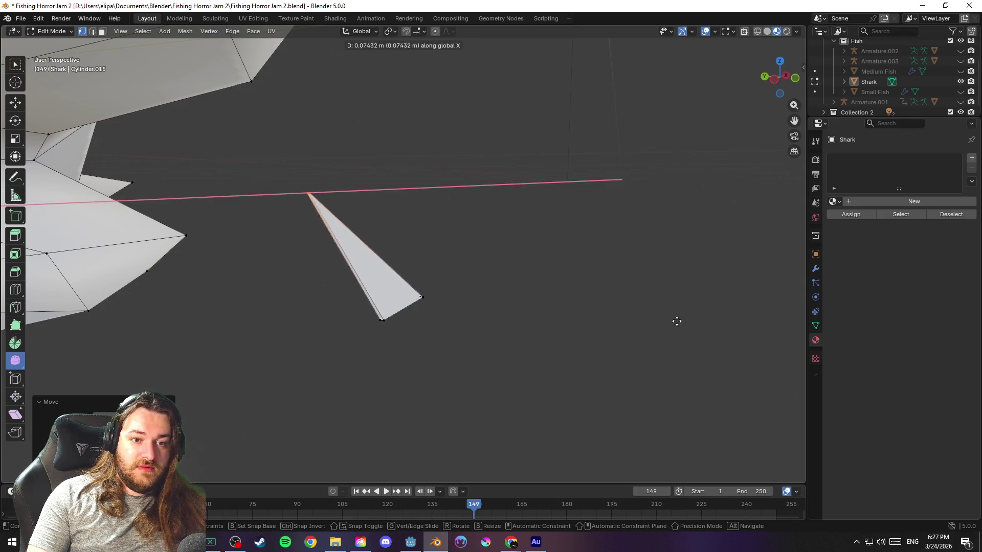
left_click(9, 338)
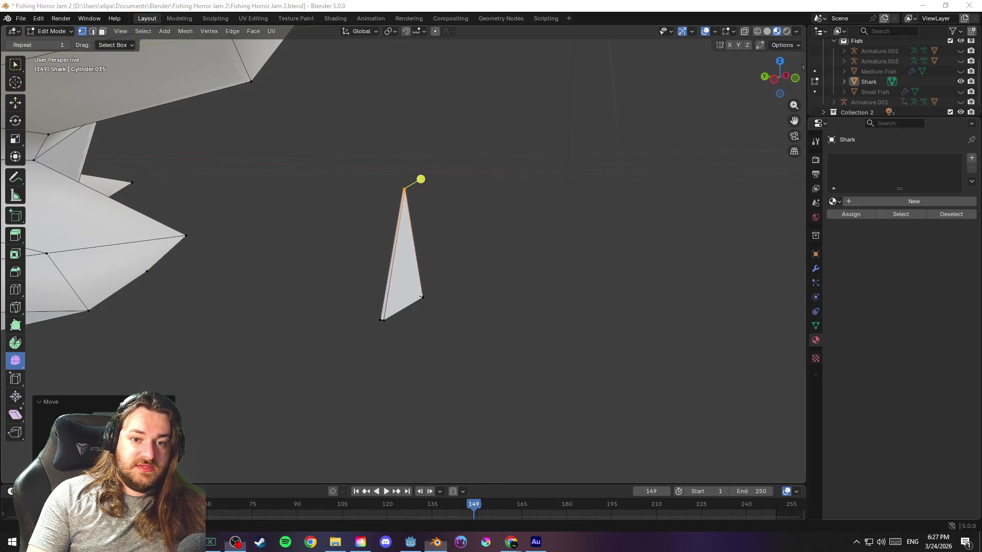
Place the tooth tip just below the jaw, save, and return to Object Mode
mouse_move(548, 256)
middle_mouse_down()
mouse_move(728, 220)
mouse_move(570, 313)
mouse_move(609, 317)
middle_mouse_up()
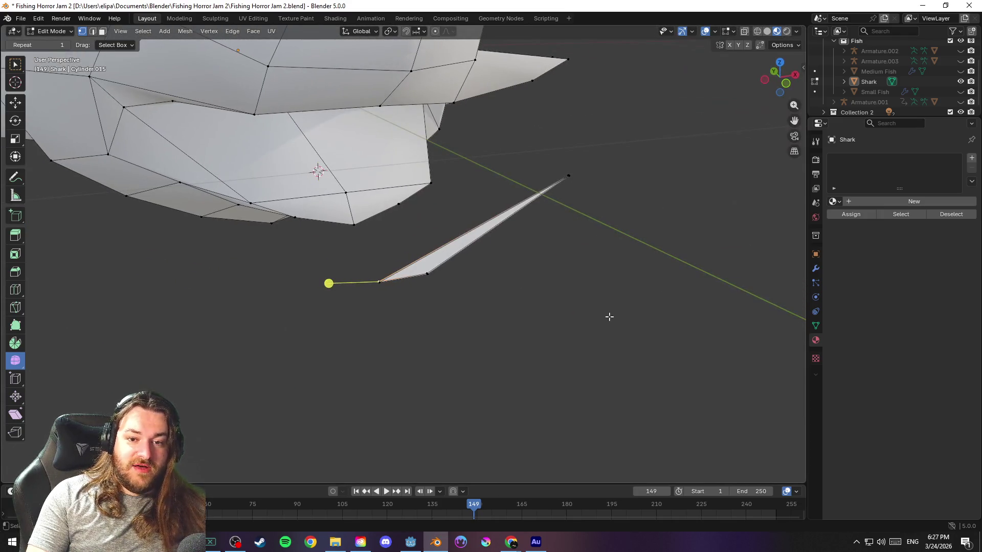
mouse_move(568, 171)
middle_mouse_down()
mouse_move(640, 235)
mouse_move(633, 230)
middle_mouse_up()
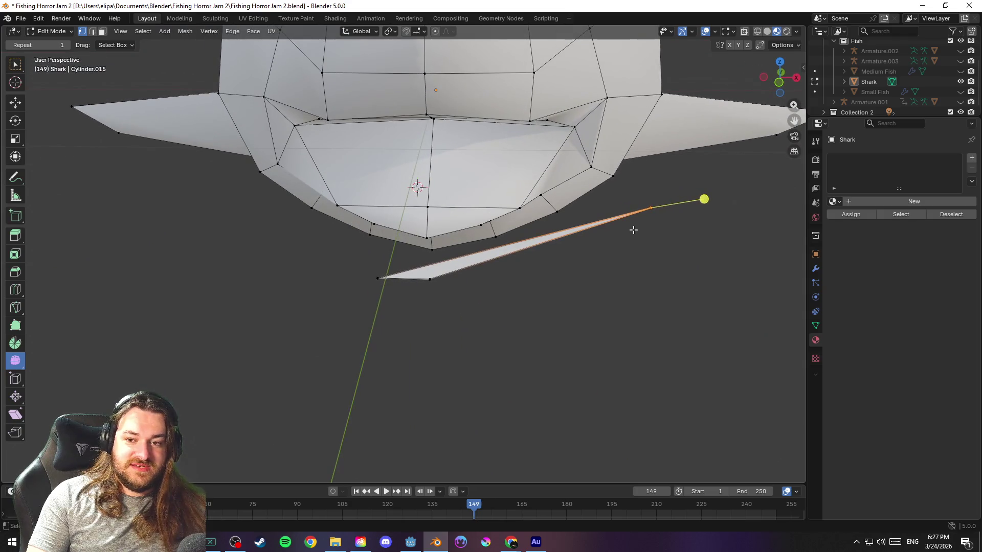
key("g")
left_click(410, 226)
mouse_move(410, 225)
middle_mouse_down()
mouse_move(566, 256)
mouse_move(762, 256)
mouse_move(526, 256)
mouse_move(465, 241)
mouse_move(458, 290)
mouse_move(605, 285)
mouse_move(491, 289)
mouse_move(497, 275)
mouse_move(593, 322)
mouse_move(550, 329)
mouse_move(489, 306)
middle_mouse_up()
key("g")
left_click(482, 305)
key("ctrl+s")
key("Tab")
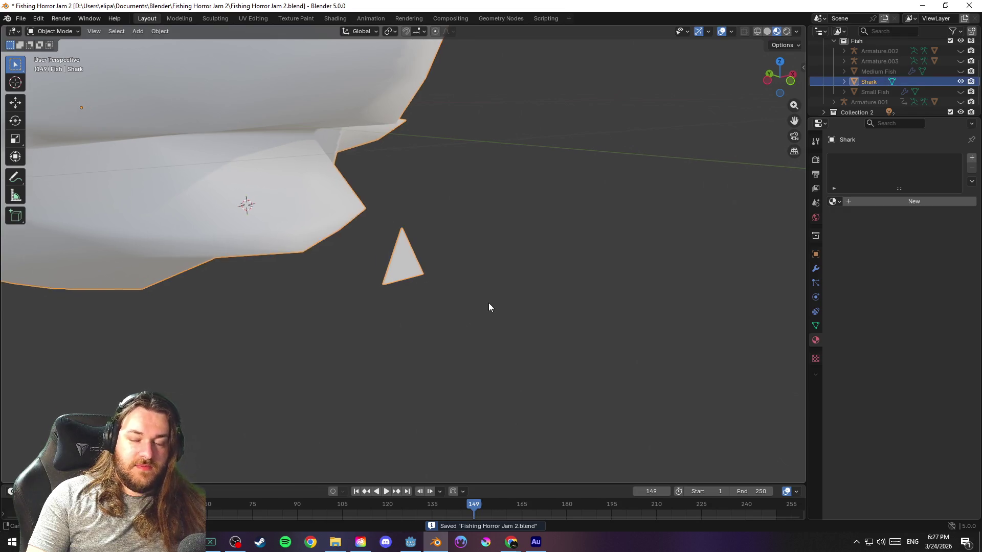
Copy the triangle tooth and place the copy beside it along X
key("Tab")
left_click_drag(375, 215, 445, 319)
mouse_move(445, 319)
middle_mouse_down()
mouse_move(465, 322)
mouse_move(430, 318)
middle_mouse_up()
key("g")
right_click(366, 322)
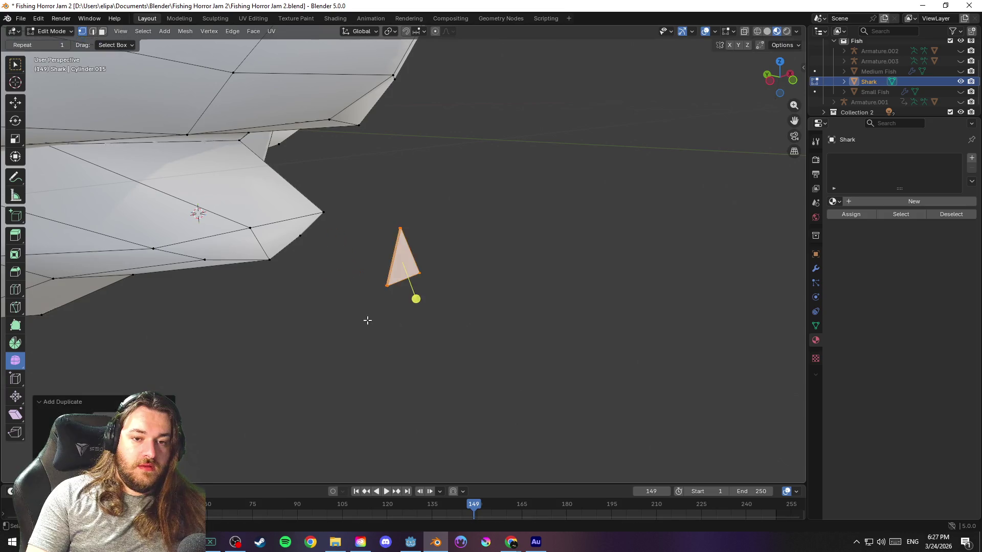
middle_click_drag(512, 321, 454, 322)
key("g")
key("x")
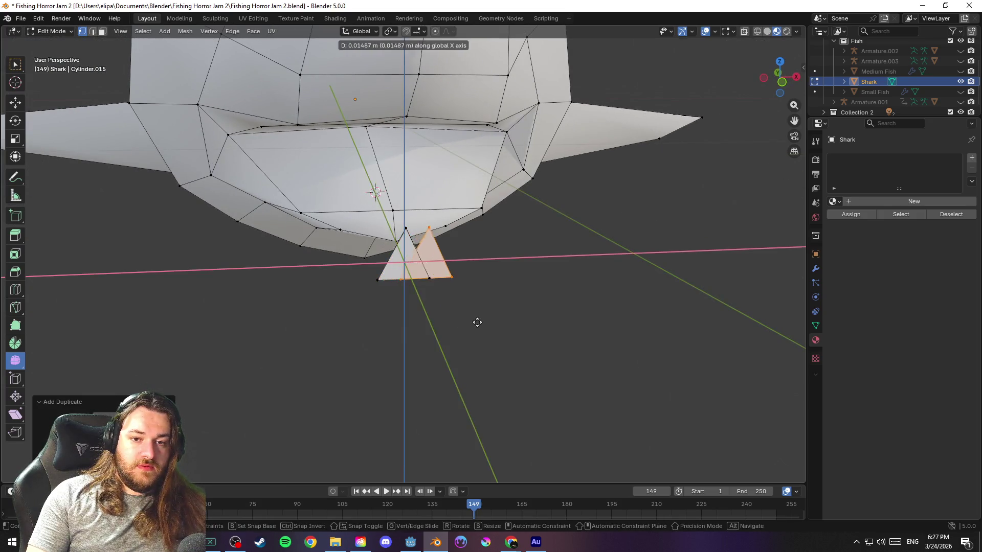
left_click(505, 296)
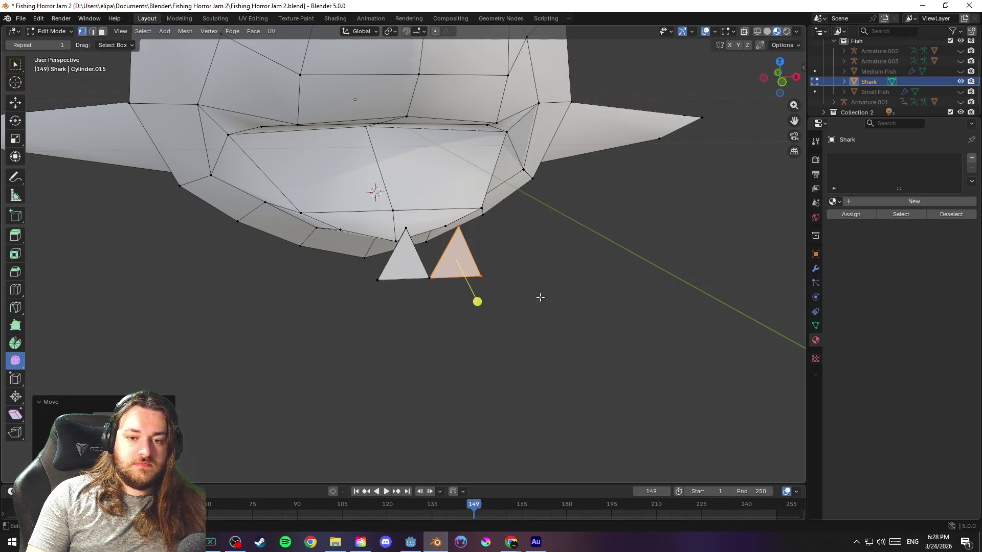
Duplicate the tooth pair twice along X to make a row of six teeth
key("l")
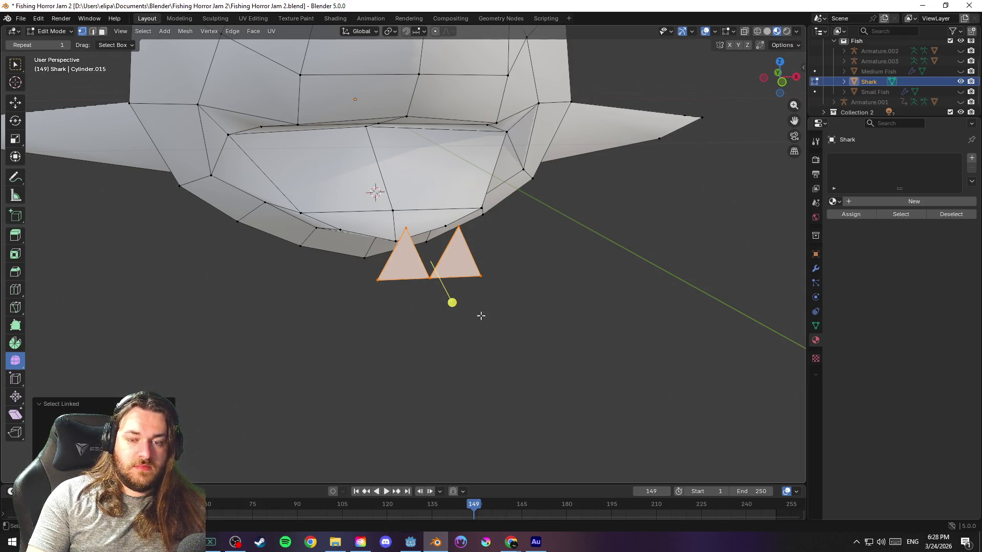
key("shift+d")
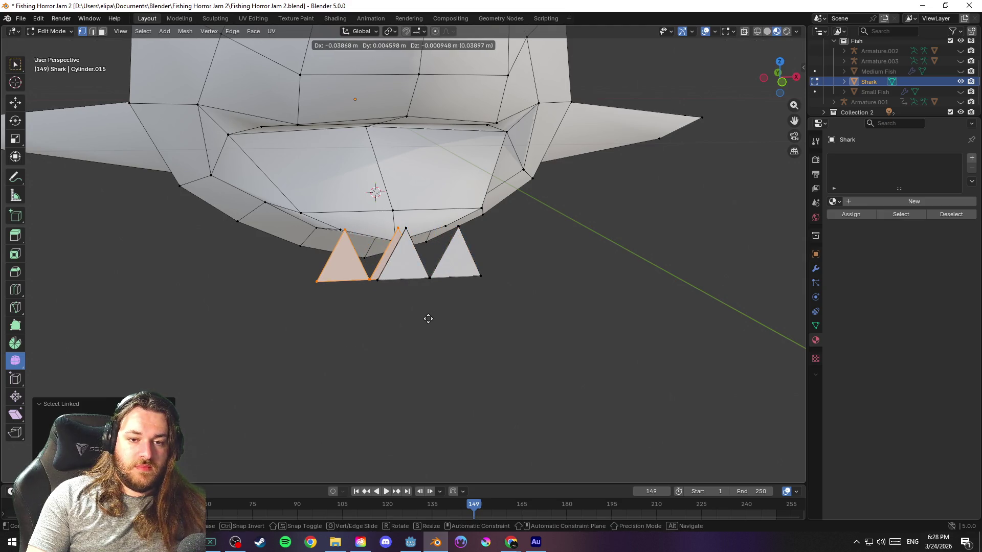
left_click(384, 325)
mouse_move(384, 325)
middle_mouse_down()
mouse_move(504, 344)
mouse_move(425, 346)
middle_mouse_up()
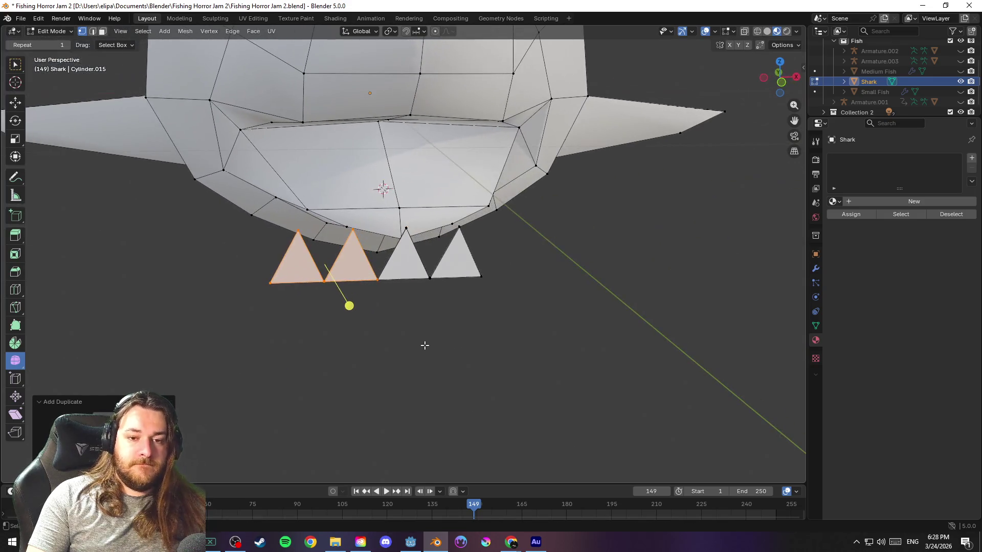
key("g")
key("x")
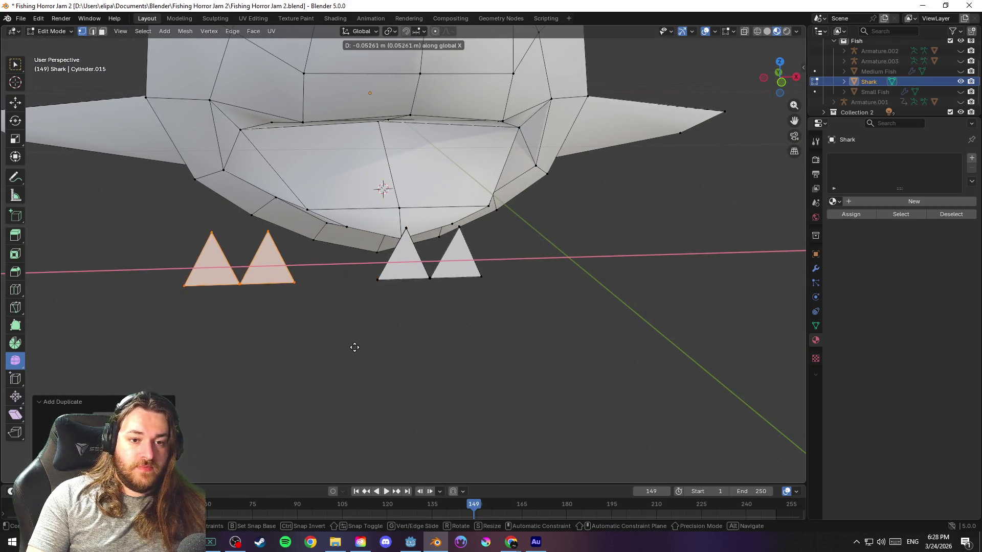
key("Escape")
key("shift+d")
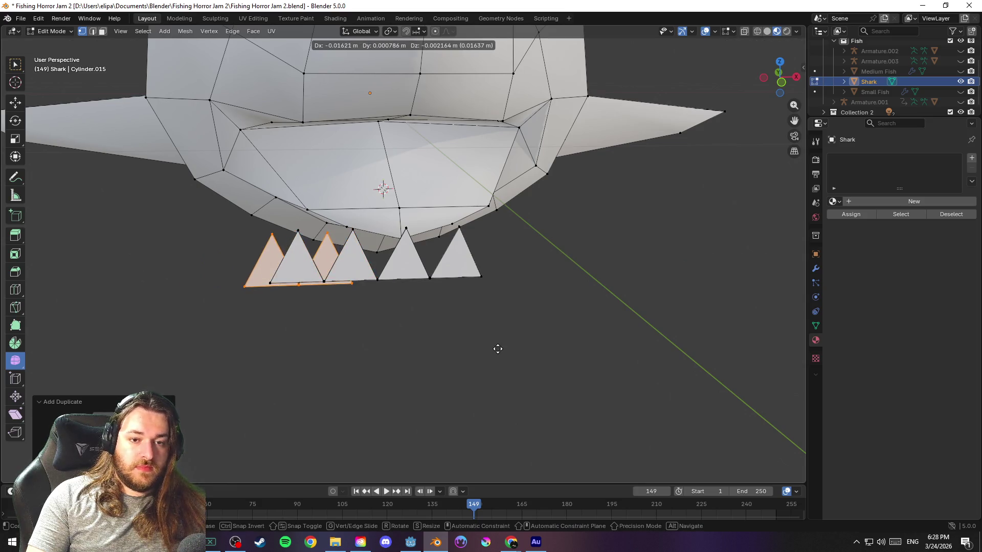
key("x")
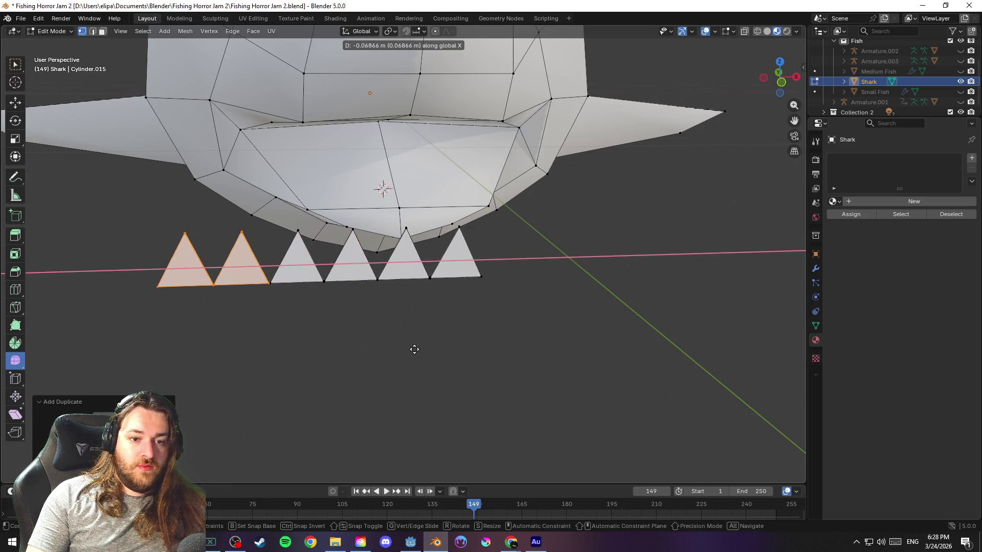
left_click(416, 349)
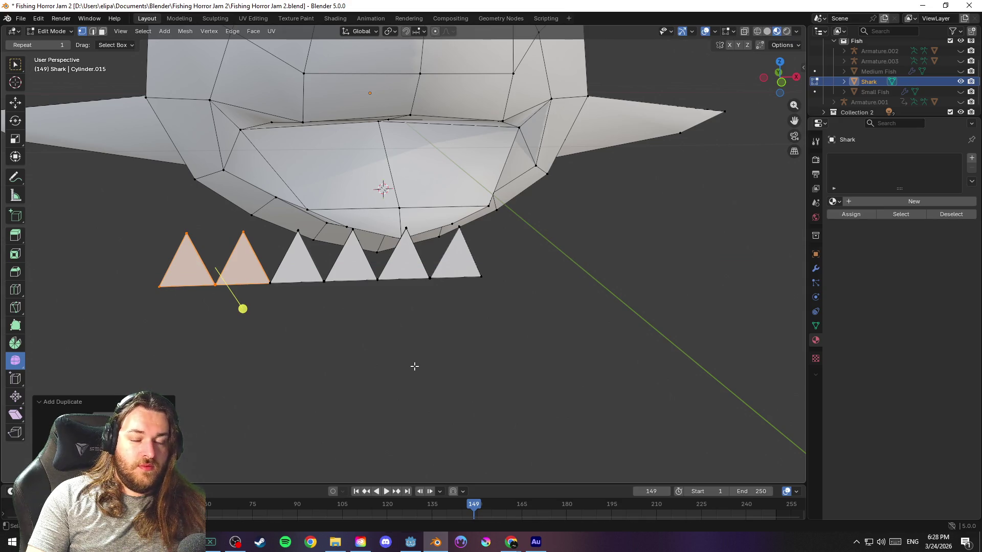
Turn on X-ray and box-select the first and second teeth of the row
left_click(420, 362)
mouse_move(420, 362)
middle_mouse_down()
mouse_move(464, 364)
mouse_move(278, 297)
middle_mouse_up()
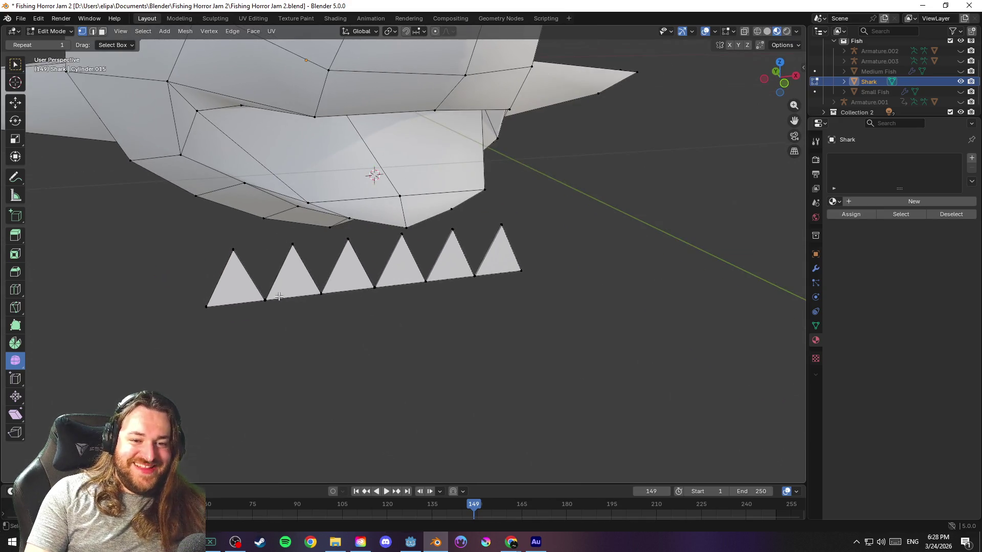
left_click(294, 287)
key("ctrl+l")
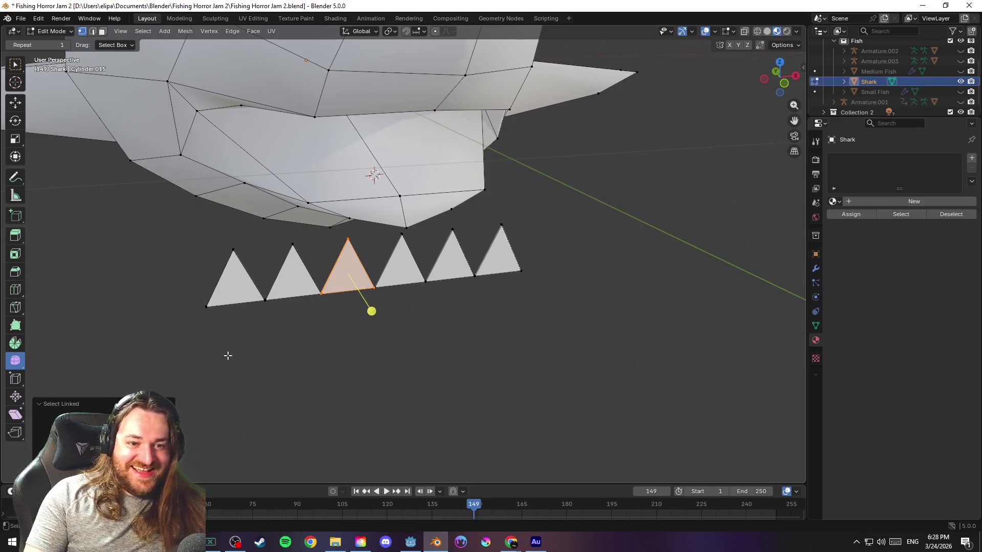
left_click(206, 307)
mouse_move(287, 345)
middle_mouse_down()
mouse_move(322, 345)
mouse_move(281, 331)
middle_mouse_up()
left_click_drag(199, 261, 277, 319)
middle_click_drag(277, 319, 384, 358)
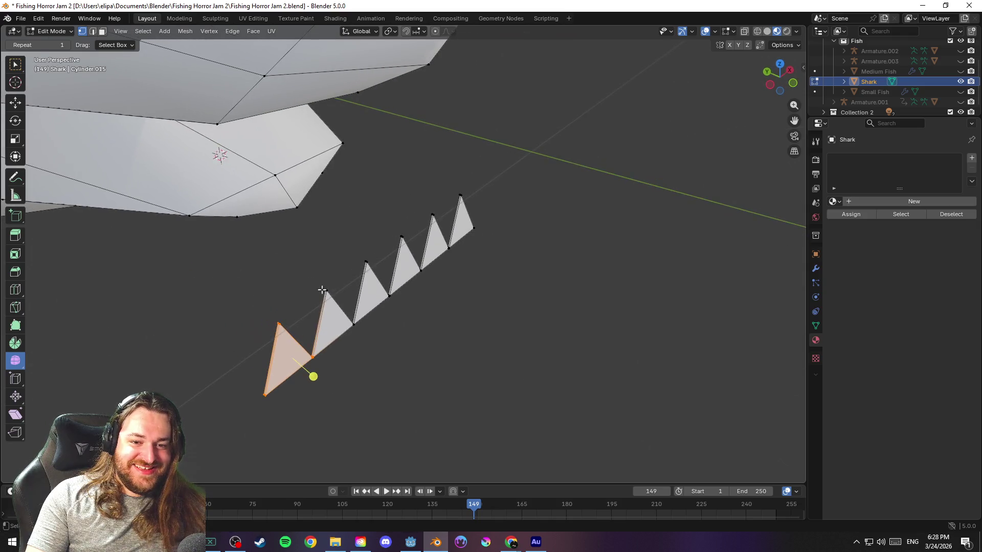
key("alt+z")
mouse_move(250, 309)
left_mouse_down()
mouse_move(340, 423)
mouse_move(358, 286)
left_mouse_up()
Add the remaining teeth to the selection so all six are selected
left_click_drag(339, 244, 513, 367, "shift")
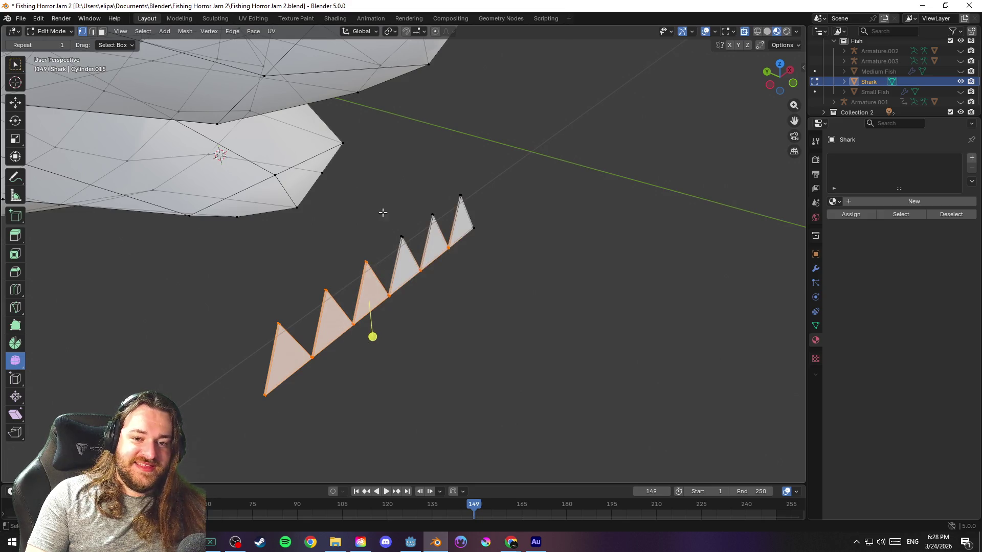
left_click_drag(384, 211, 527, 309, "shift")
left_click_drag(451, 187, 535, 254, "shift")
mouse_move(535, 254)
middle_mouse_down()
mouse_move(519, 279)
mouse_move(606, 277)
middle_mouse_up()
Move the six-tooth strip inside the open mouth along the lower jaw rim
key("g")
left_click(451, 208)
mouse_move(452, 208)
middle_mouse_down()
mouse_move(410, 281)
mouse_move(379, 292)
mouse_move(390, 310)
mouse_move(380, 323)
mouse_move(307, 322)
middle_mouse_up()
key("g")
left_click(366, 322)
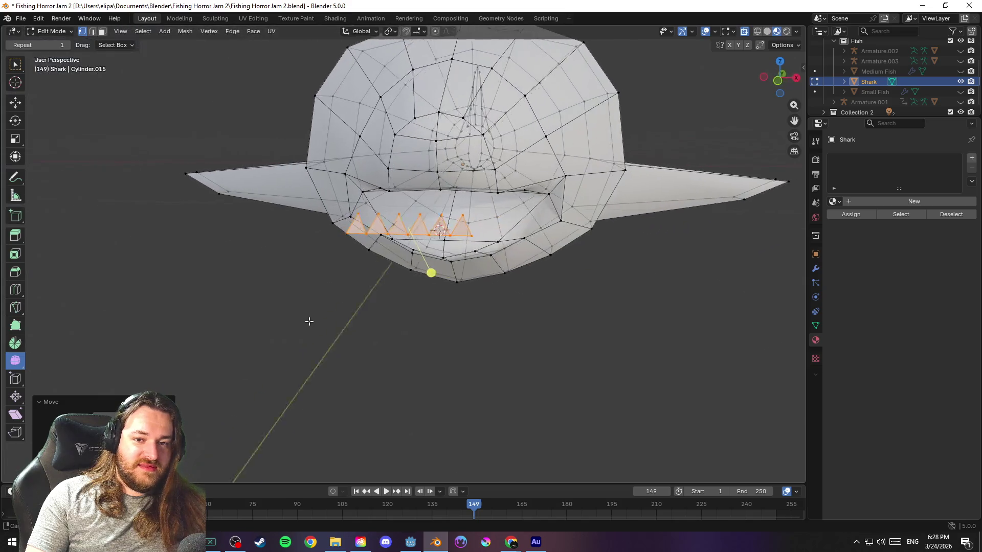
key("g")
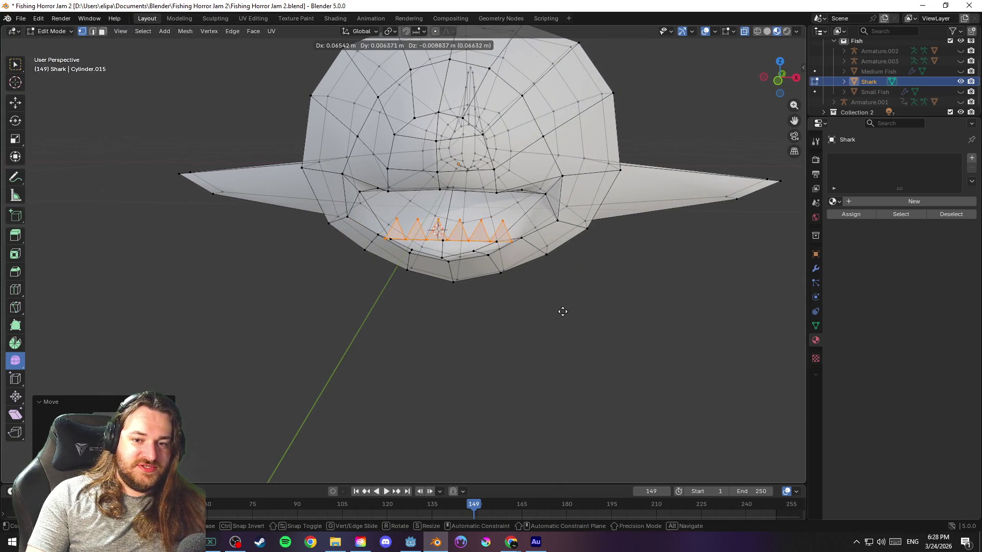
left_click(563, 309)
mouse_move(563, 309)
middle_mouse_down()
mouse_move(611, 303)
mouse_move(554, 327)
mouse_move(408, 329)
mouse_move(493, 324)
mouse_move(418, 309)
mouse_move(365, 252)
middle_mouse_up()
scroll(600, 324, "up", 2)
left_click_drag(402, 286, 403, 287)
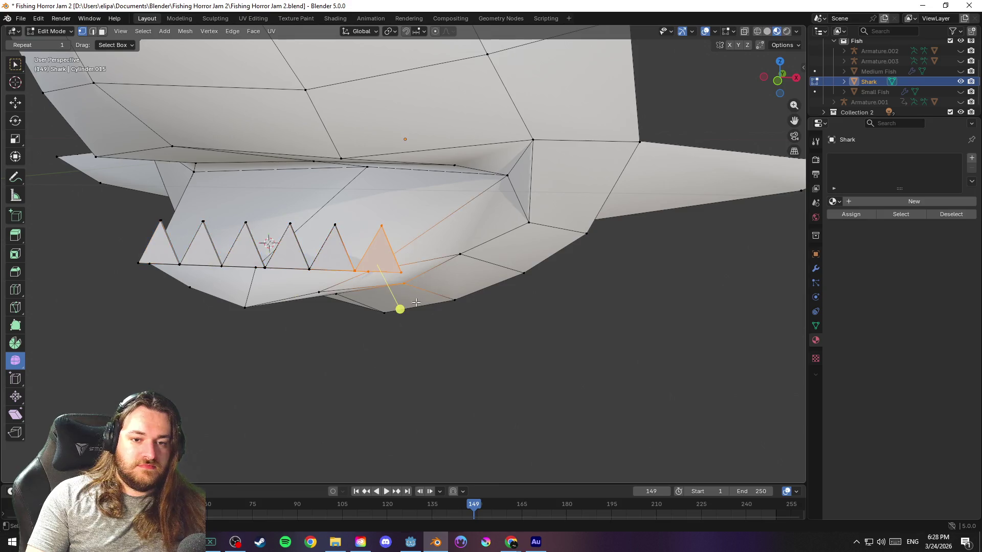
Select the last tooth alone, turn it about Z and move it toward the mouth corner
mouse_move(403, 287)
middle_mouse_down()
mouse_move(453, 353)
mouse_move(474, 358)
mouse_move(441, 368)
middle_mouse_up()
key("alt+a")
key("l")
key("r")
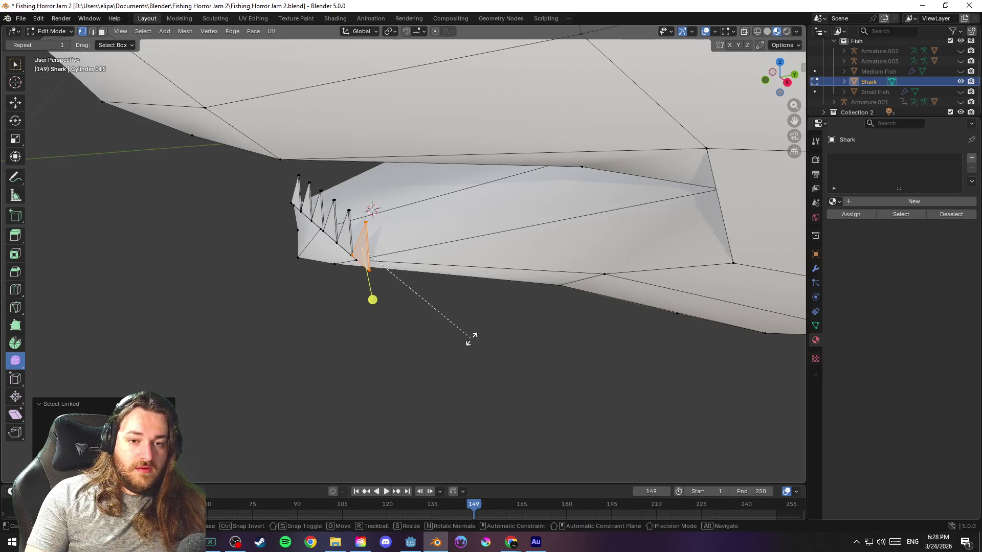
key("z")
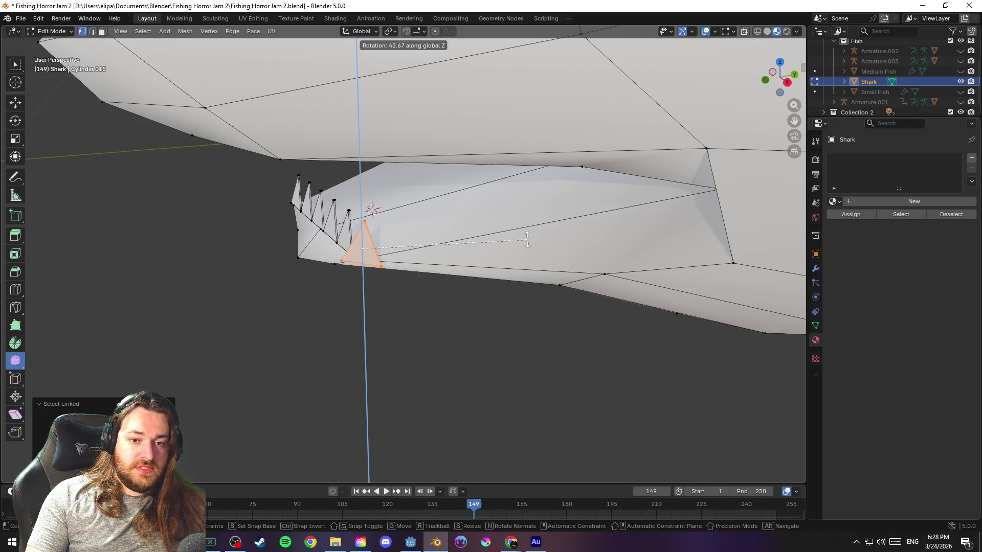
left_click(504, 177)
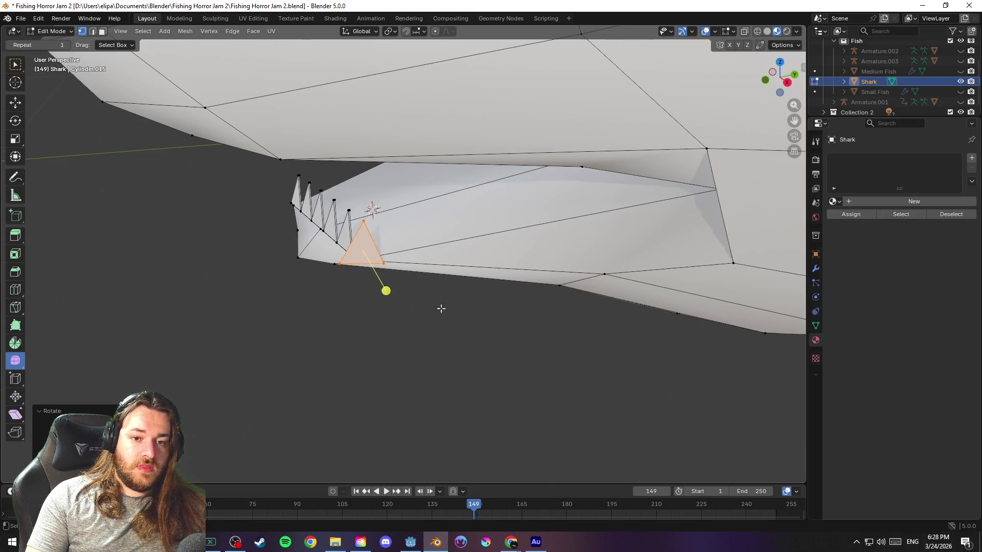
key("g")
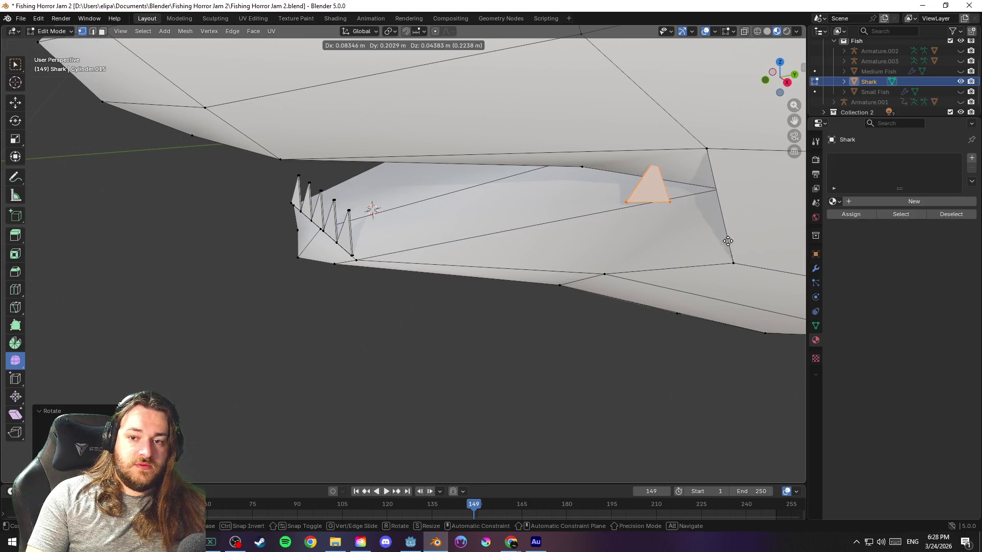
left_click(728, 241)
mouse_move(551, 309)
middle_mouse_down()
mouse_move(596, 309)
mouse_move(609, 291)
middle_mouse_up()
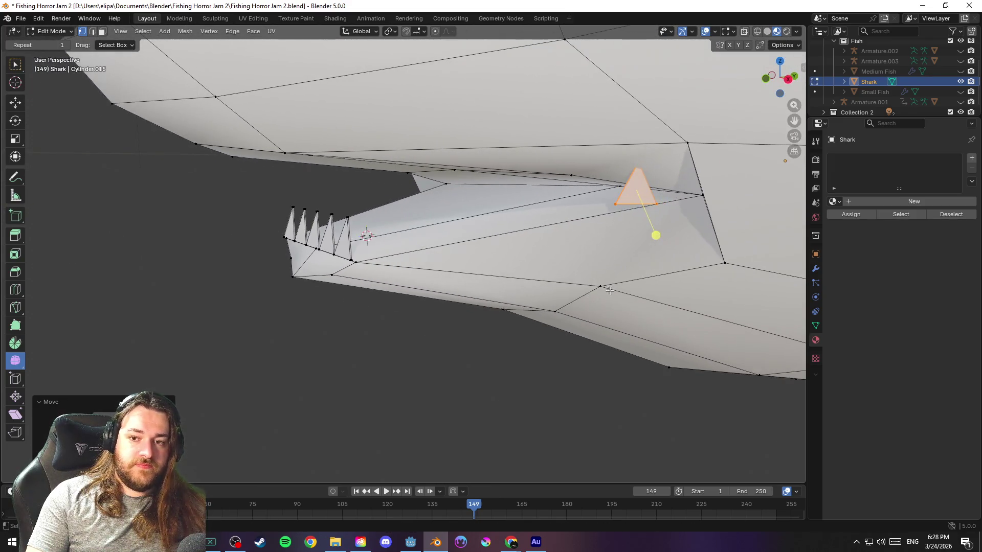
left_click(609, 245)
mouse_move(528, 361)
middle_mouse_down()
mouse_move(612, 362)
mouse_move(614, 325)
mouse_move(611, 342)
middle_mouse_up()
Tilt the back tooth around Z, X and its local Y to match the jaw
key("r")
key("z")
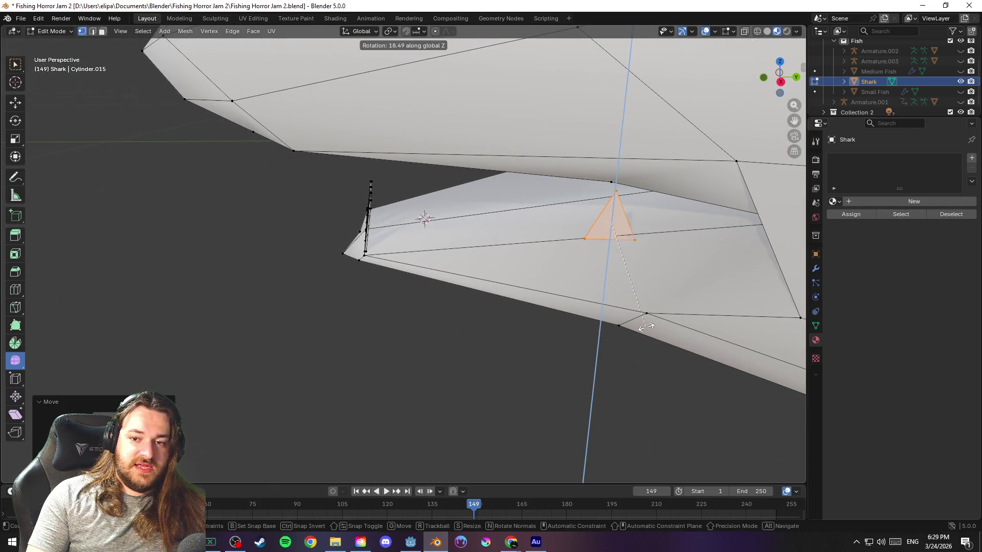
left_click(647, 323)
key("r")
key("x")
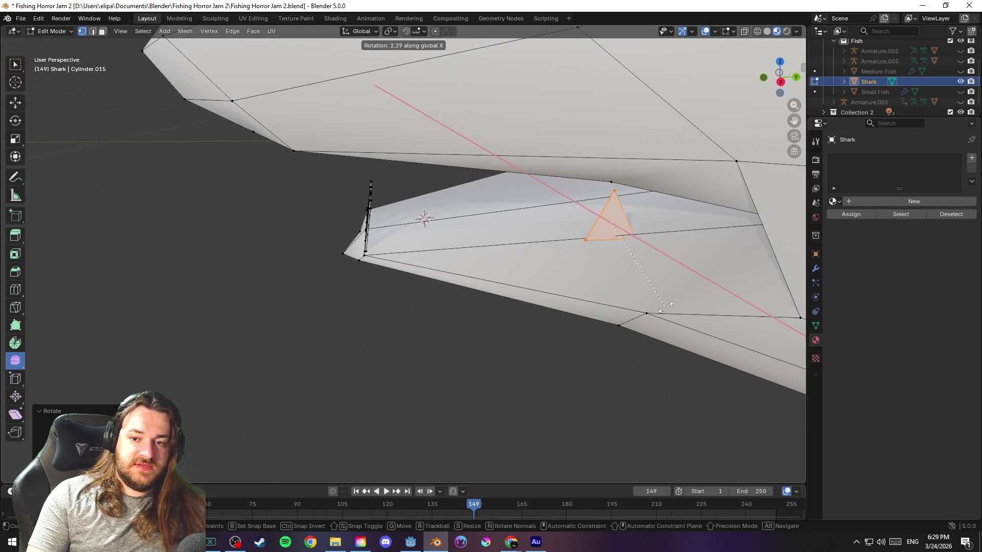
left_click(663, 304)
key("r")
key("y")
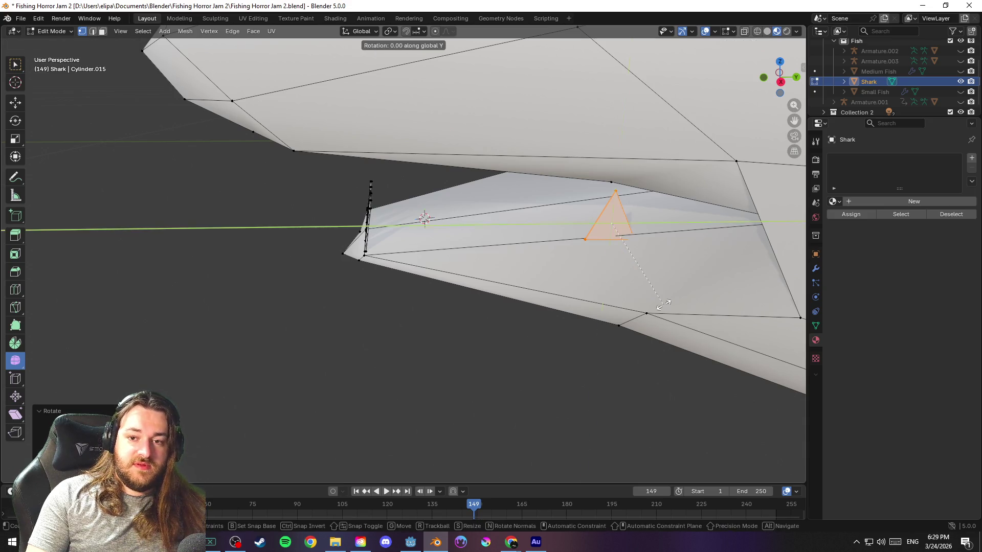
key("y")
left_click(665, 269)
Fine-tune the back tooth with further X and Z rotations to sit on the jaw
key("r")
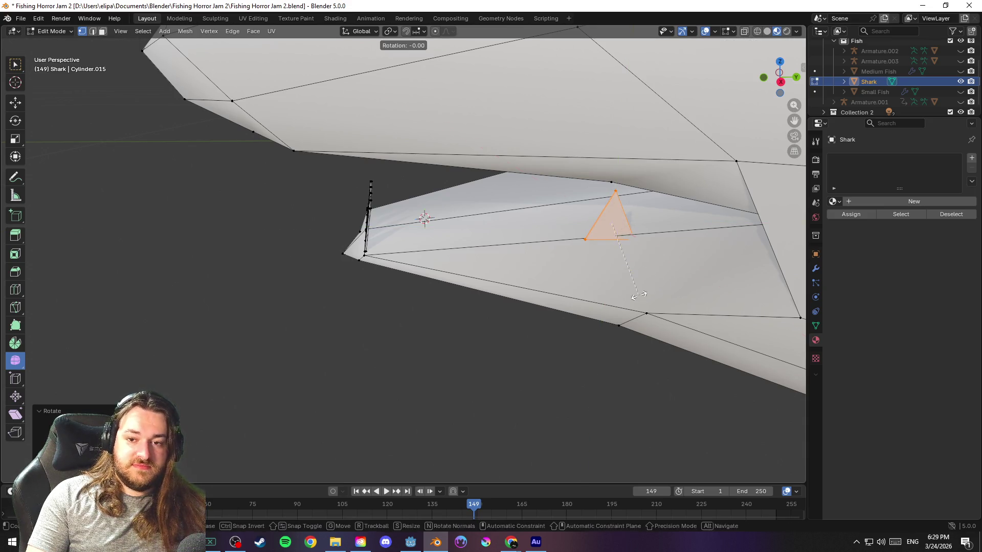
key("x")
key("x")
left_click(646, 277)
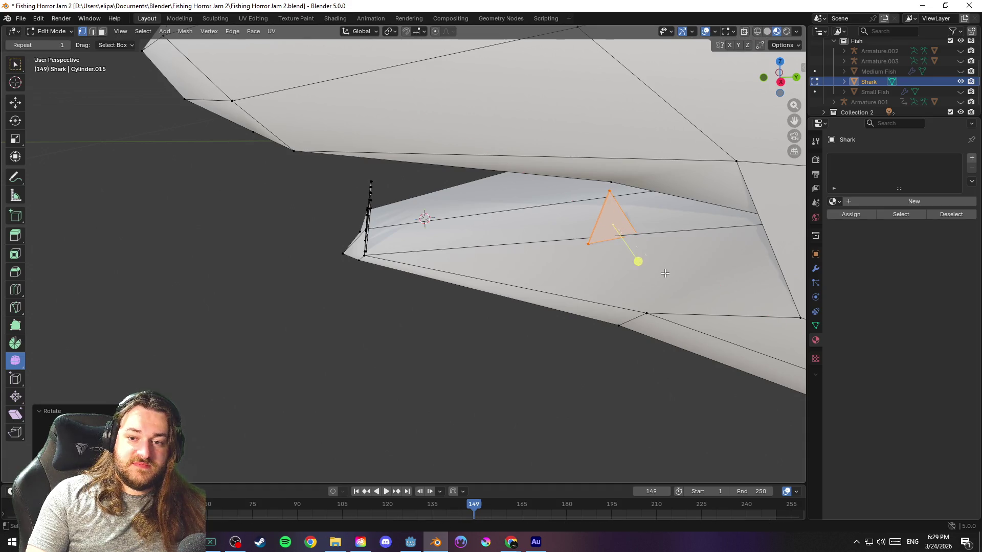
key("r")
key("z")
key("z")
key("z")
key("z")
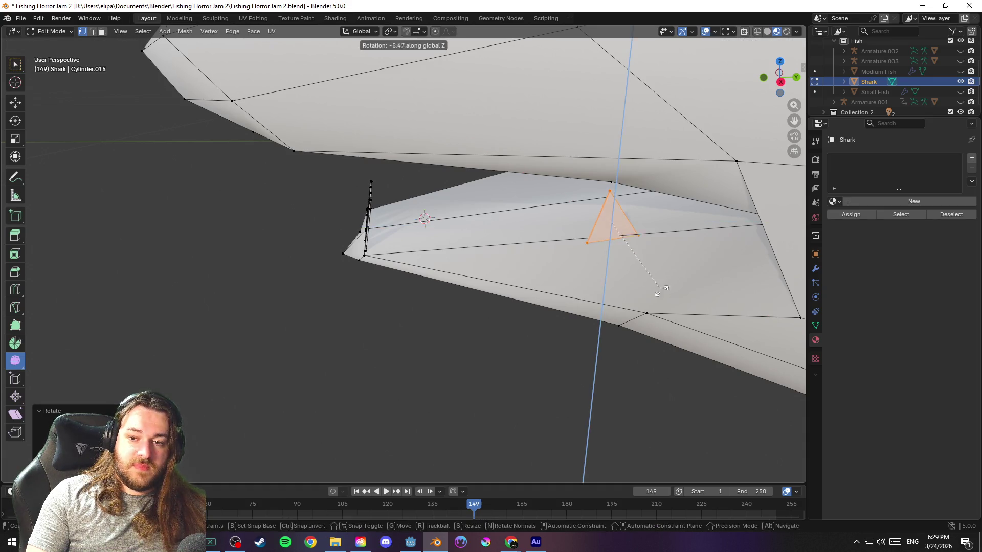
left_click(645, 312)
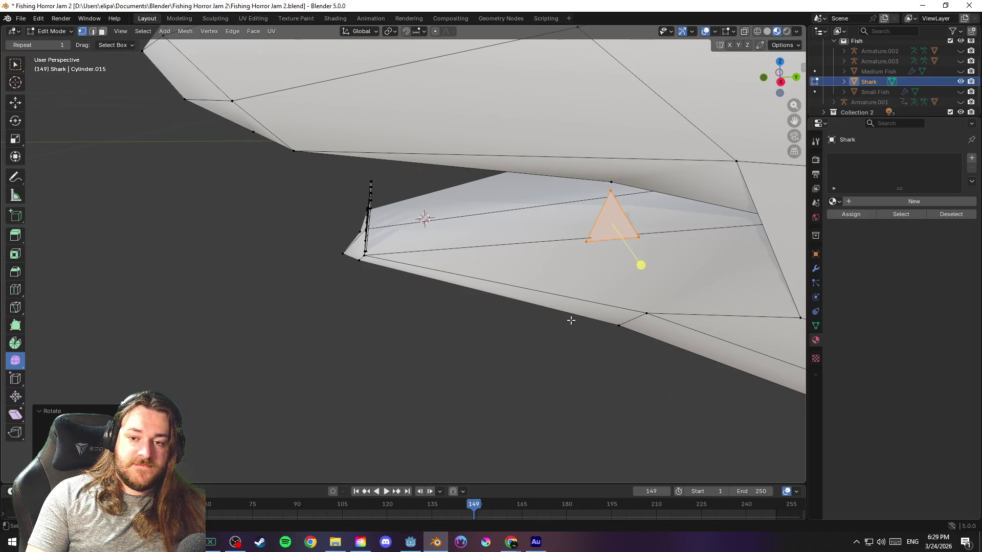
mouse_move(571, 320)
middle_mouse_down()
mouse_move(583, 329)
mouse_move(477, 331)
mouse_move(570, 288)
middle_mouse_up()
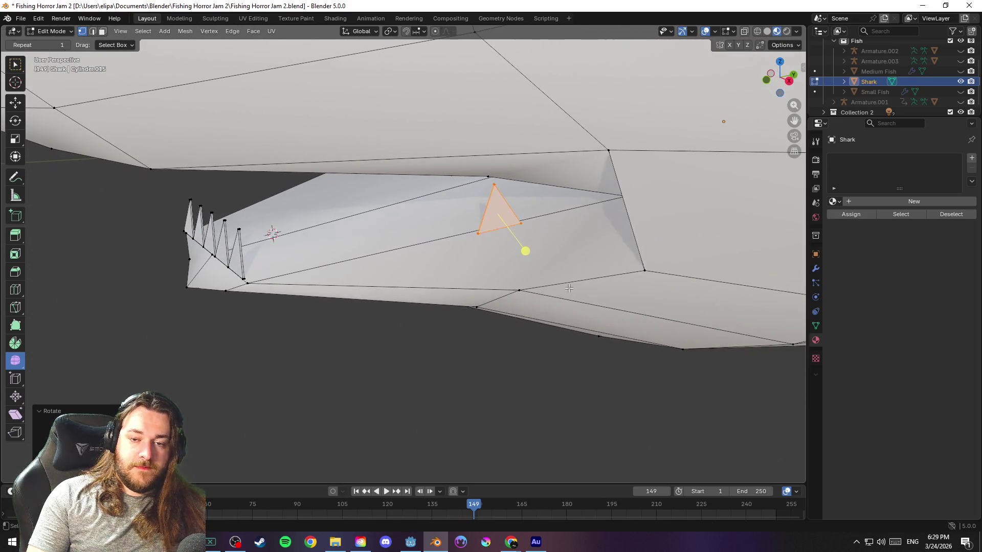
Reposition the back tooth along the jaw using Shift+Y and Shift+X axis locks
key("g")
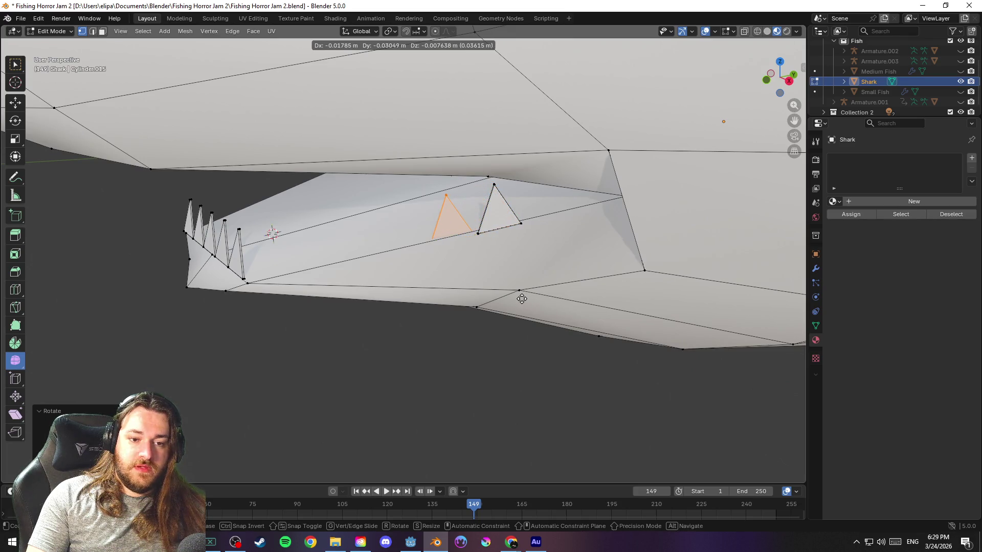
key("shift+y")
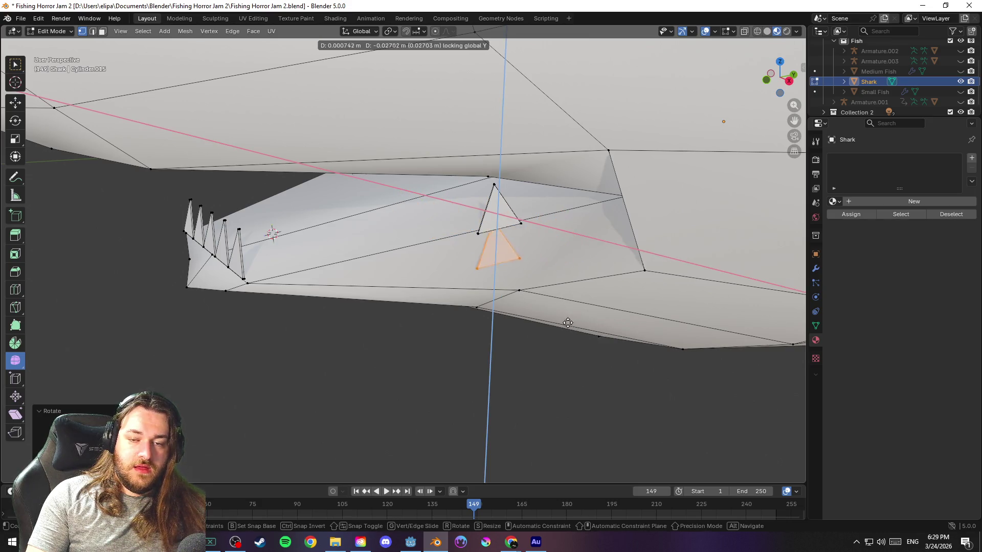
key("shift+x")
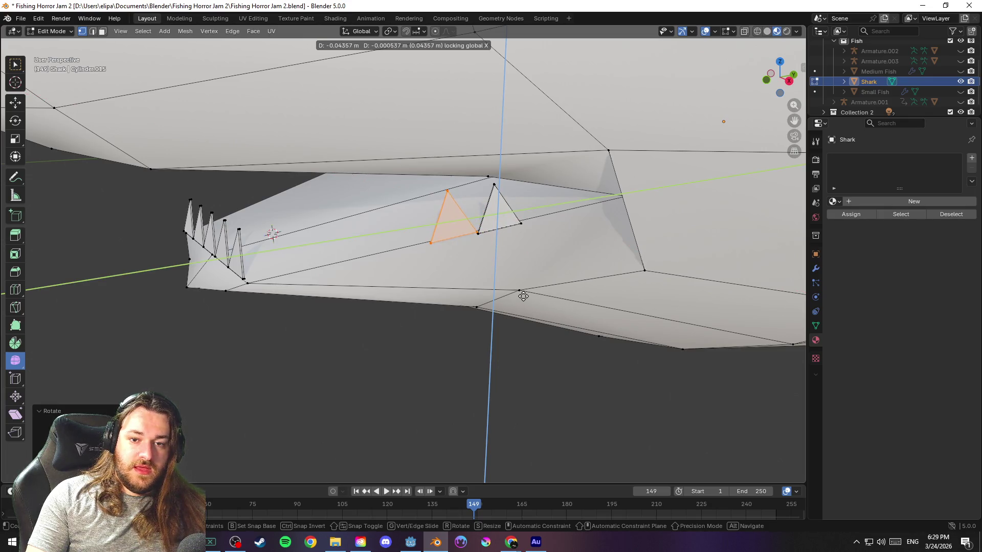
key("g")
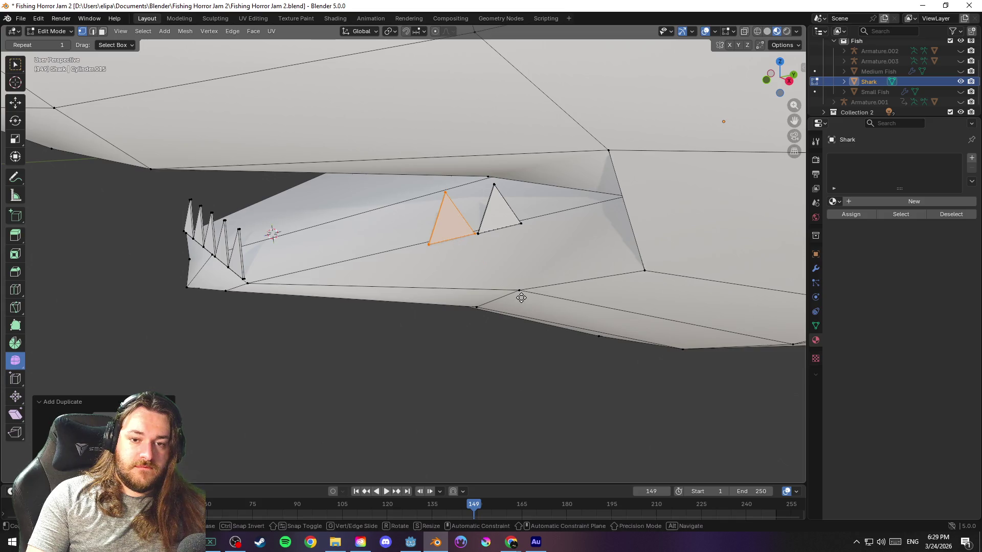
key("shift+x")
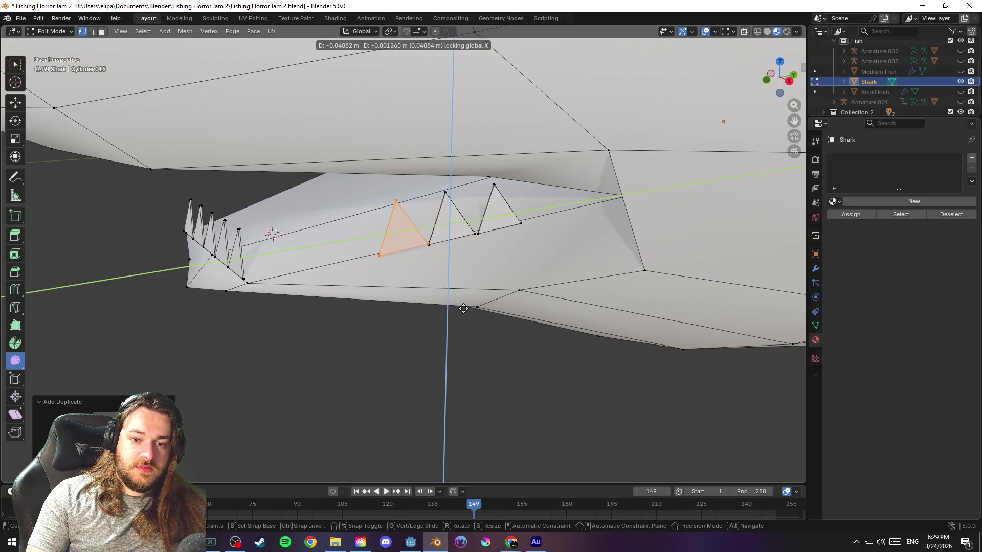
key("Escape")
key("g")
key("shift+x")
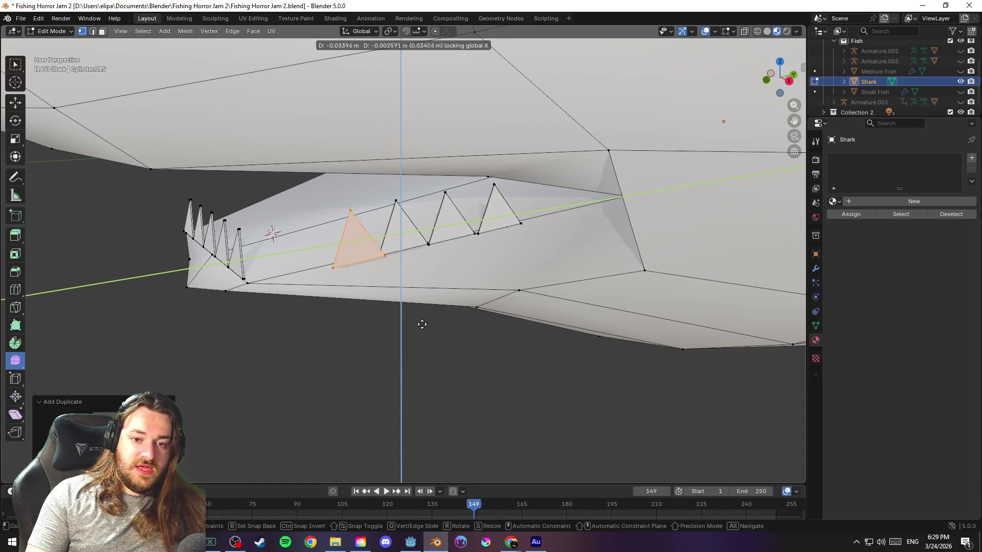
key("Escape")
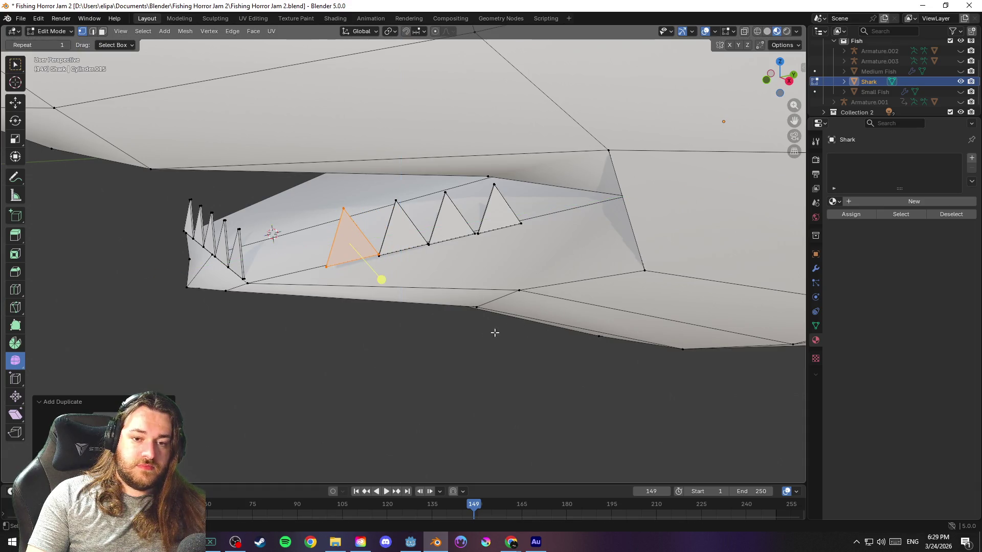
mouse_move(495, 333)
middle_mouse_down()
mouse_move(607, 339)
mouse_move(509, 335)
middle_mouse_up()
key("g")
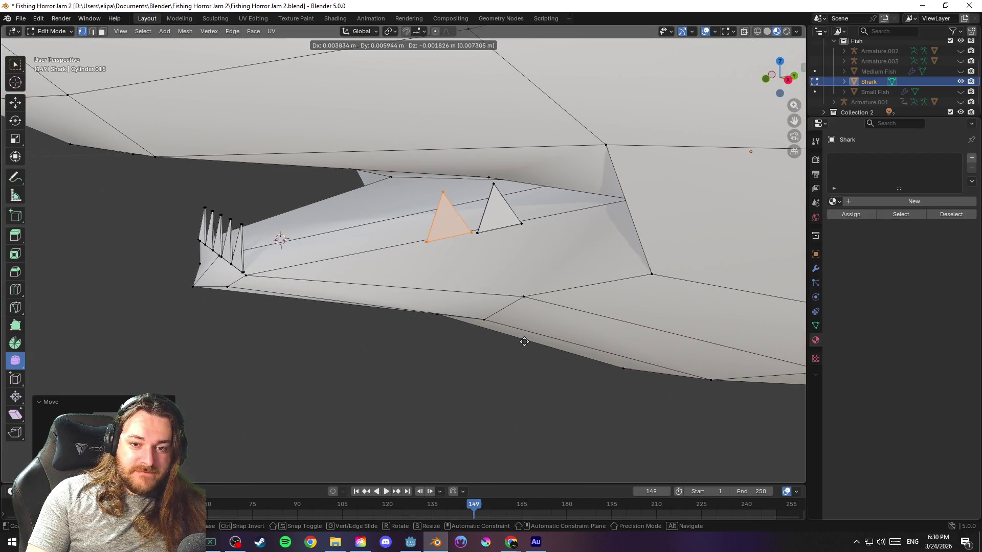
left_click(524, 341)
Try sliding the copied tooth with vertex slide and axis locks, then cancel back to its source
mouse_move(525, 279)
middle_mouse_down()
mouse_move(509, 265)
mouse_move(519, 266)
mouse_move(504, 269)
middle_mouse_up()
key("g")
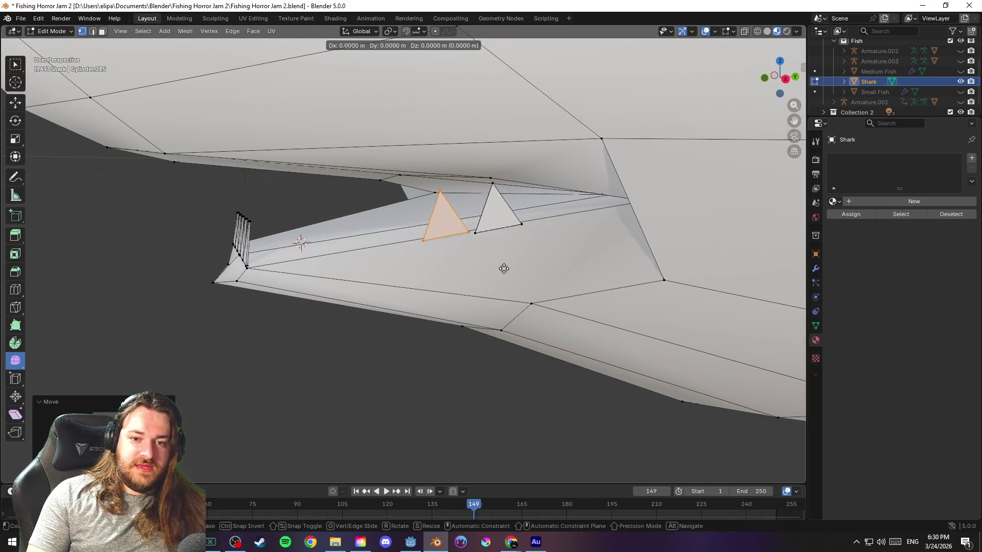
key("g")
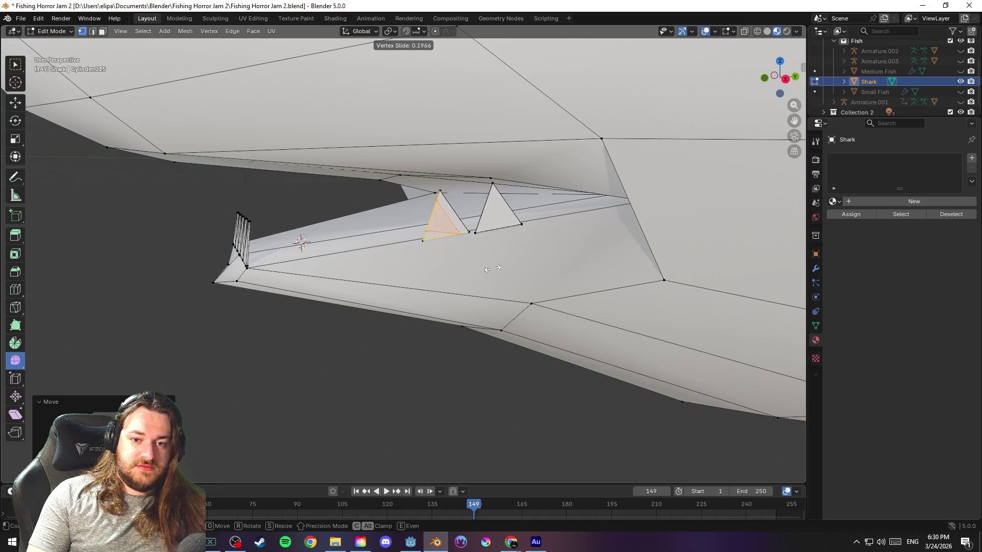
right_click(572, 265)
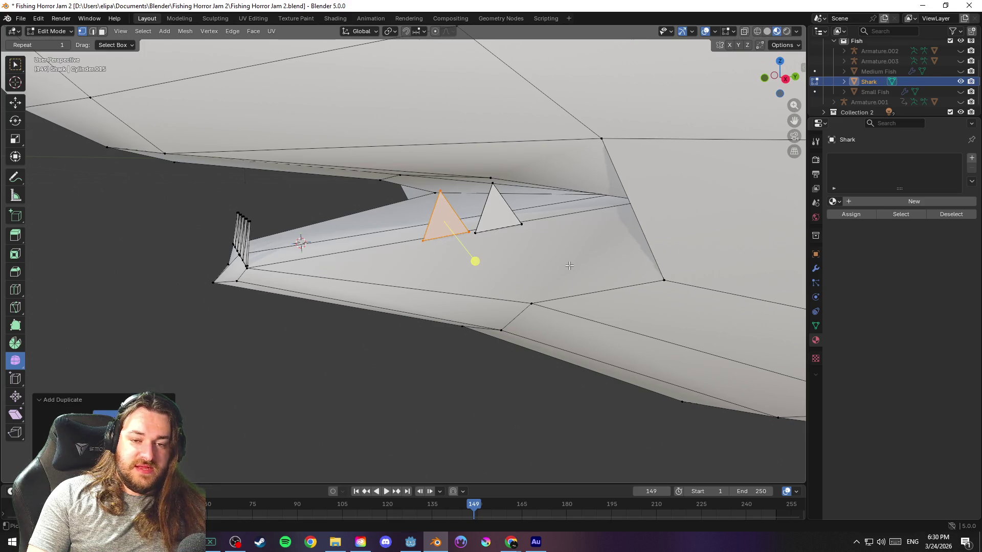
key("g")
right_click(562, 264)
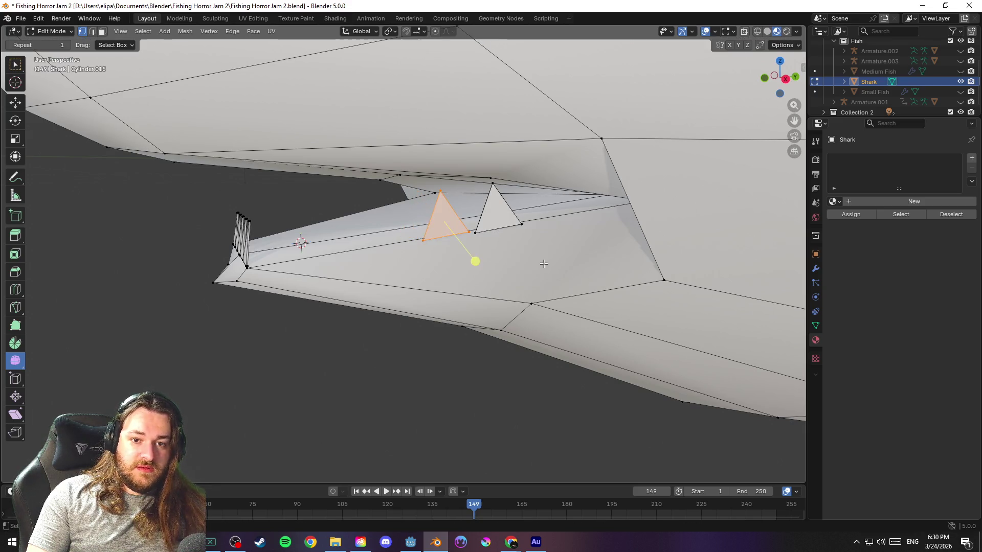
key("g")
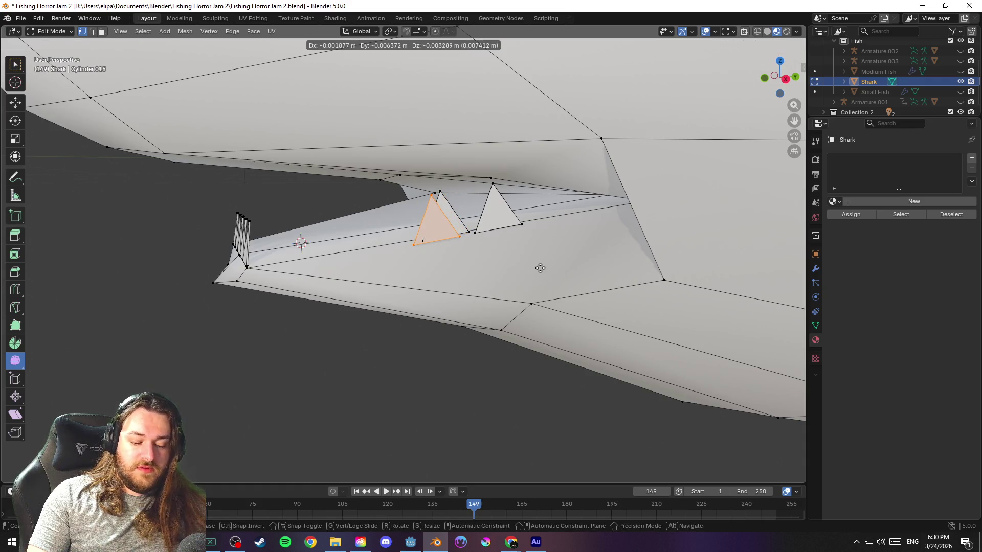
key("shift+y")
key("shift+y")
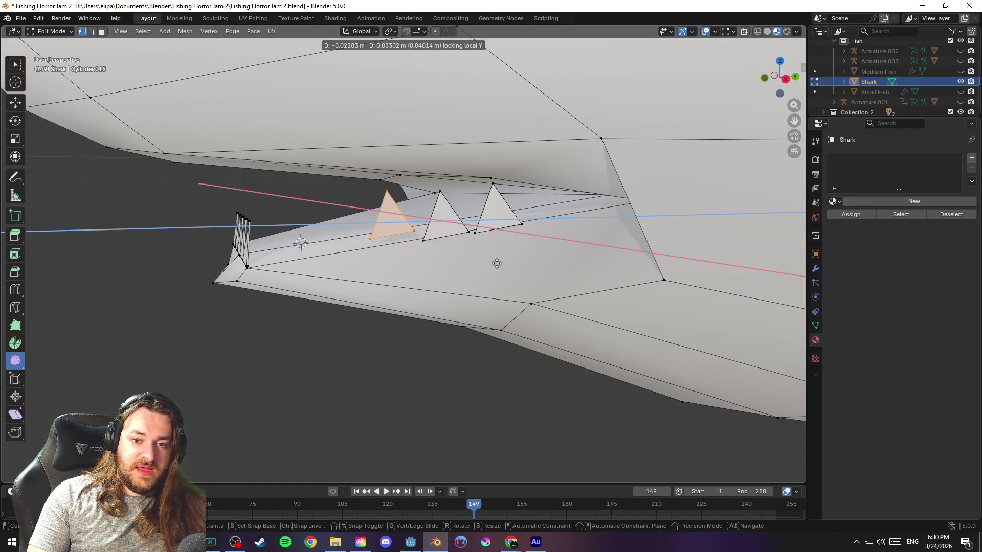
key("shift+x")
key("shift+x")
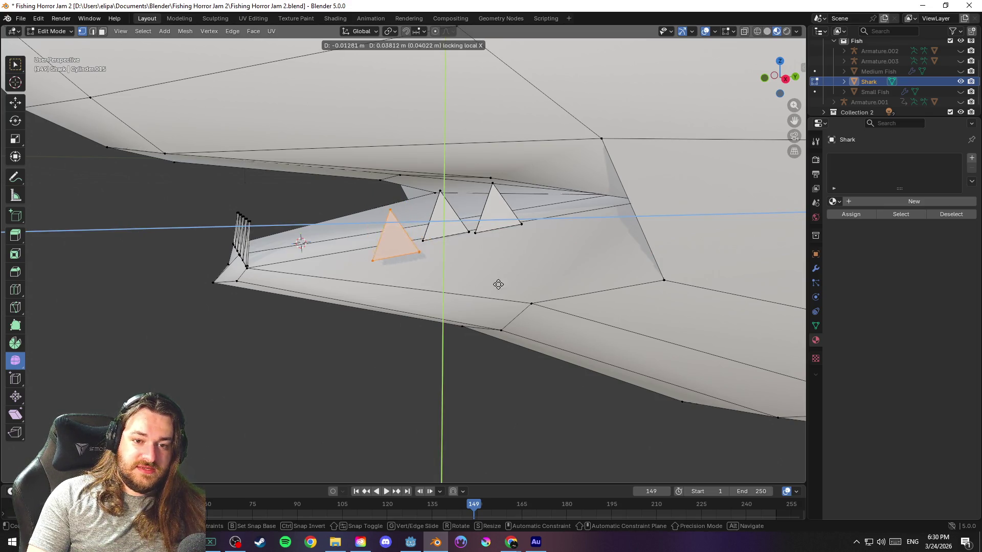
right_click(395, 291)
middle_click_drag(409, 286, 546, 326)
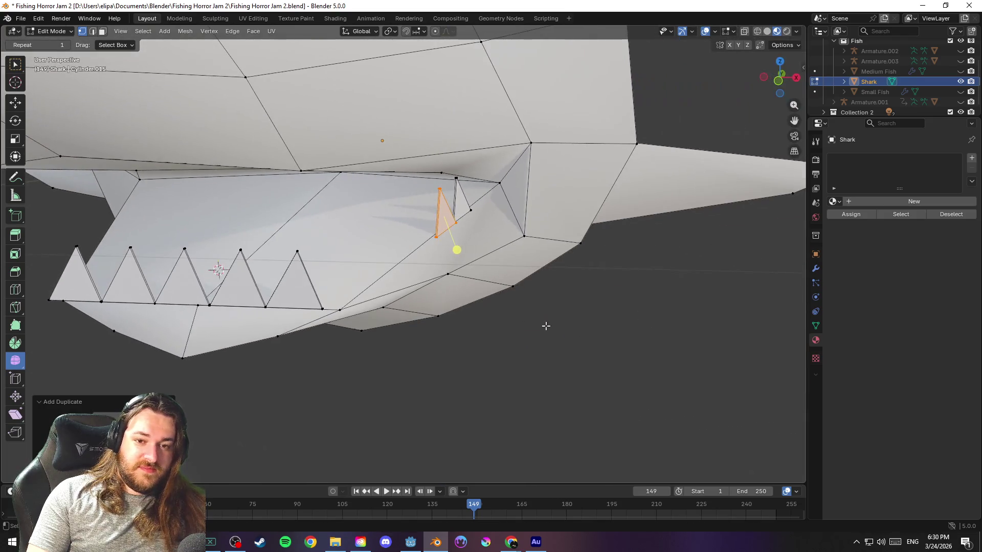
Move the copied tooth forward along the jaw with Y and X locks
key("g")
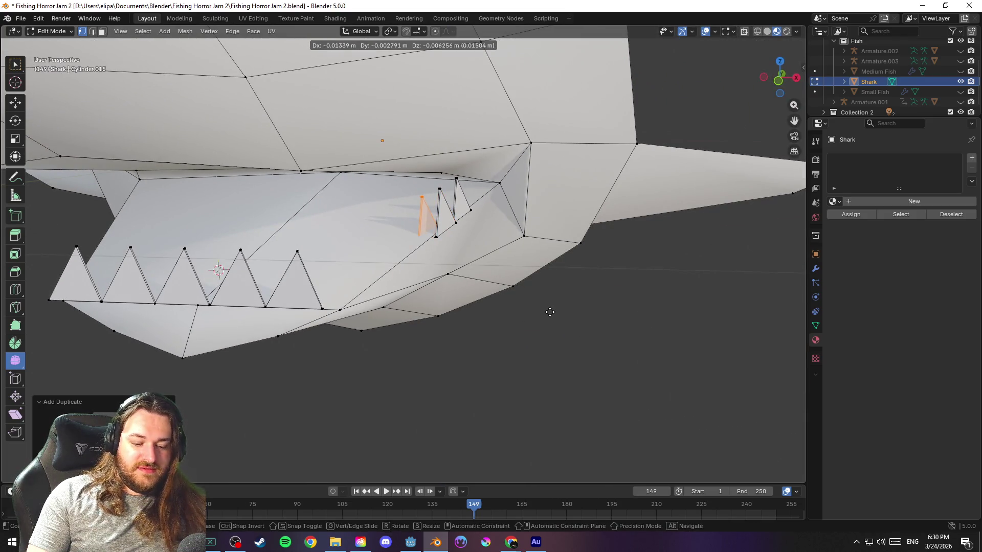
key("shift+y")
key("shift+y")
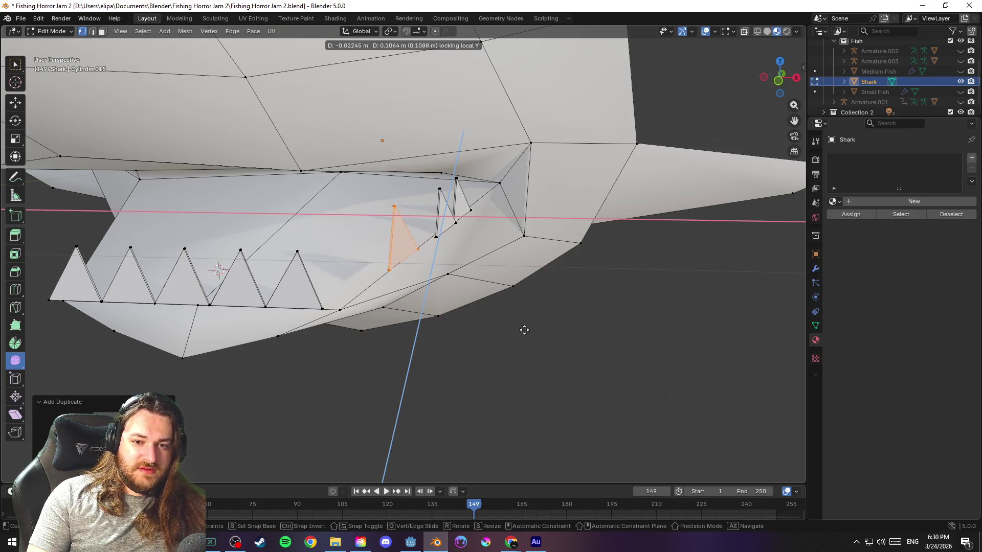
key("shift+y")
key("shift+x")
key("shift+x")
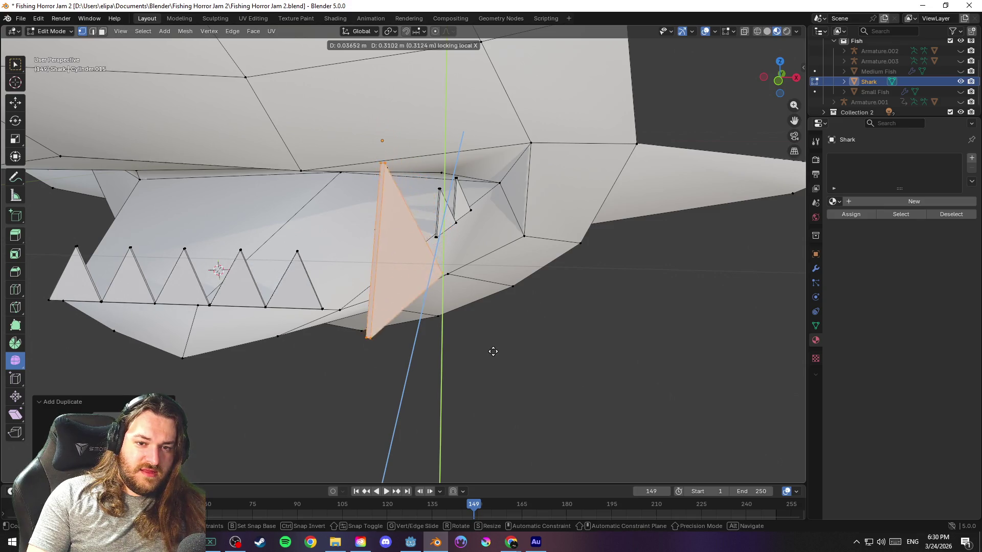
right_click(515, 346)
key("g")
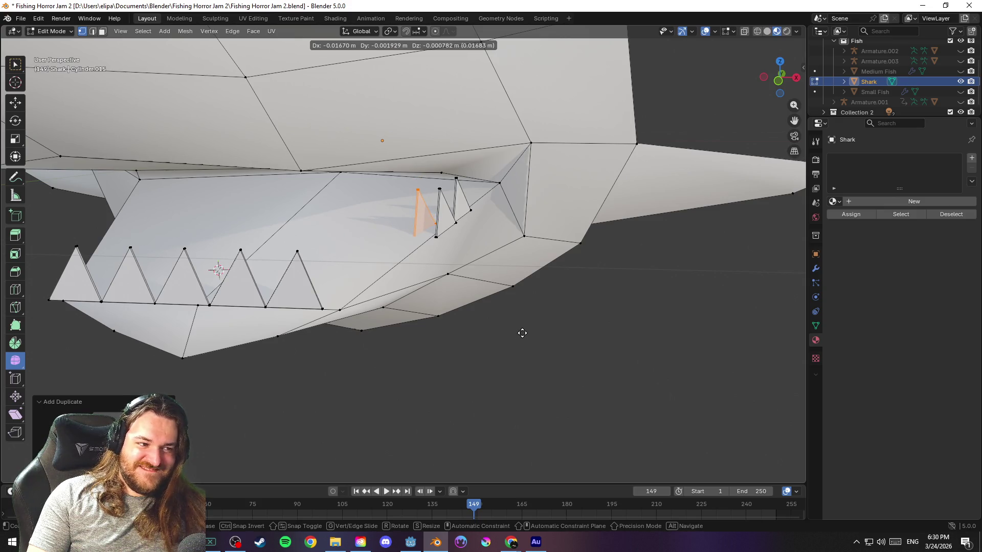
key("shift+y")
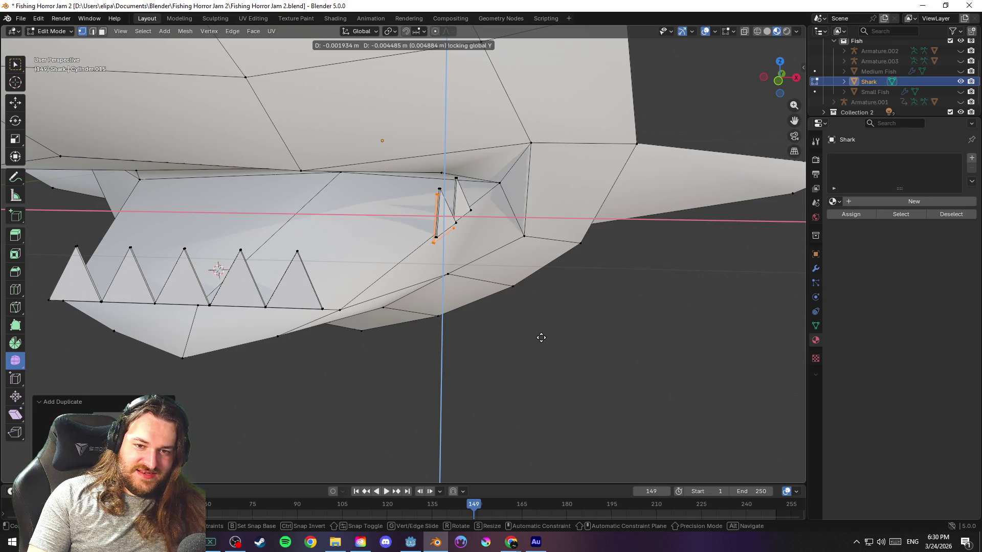
key("shift+x")
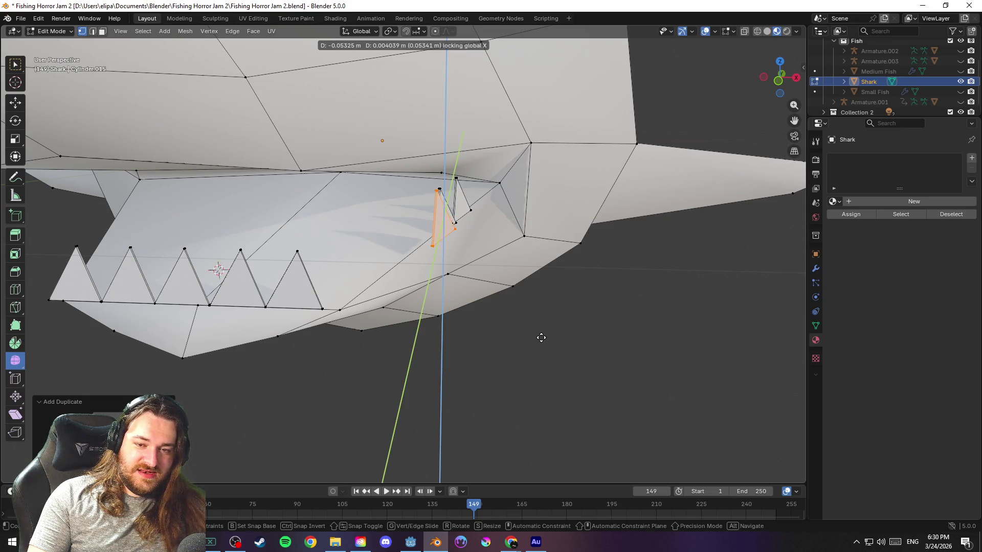
key("shift+x")
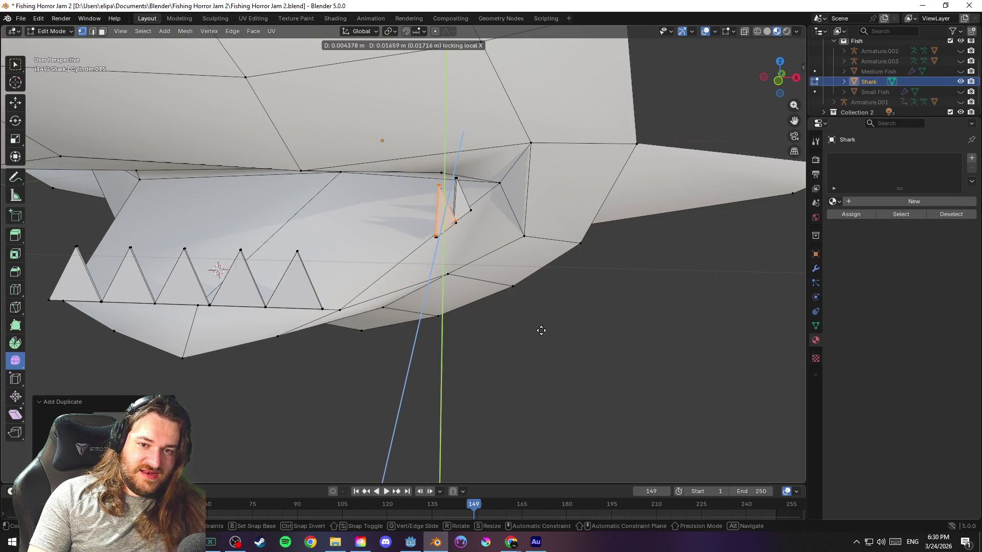
left_click(540, 329)
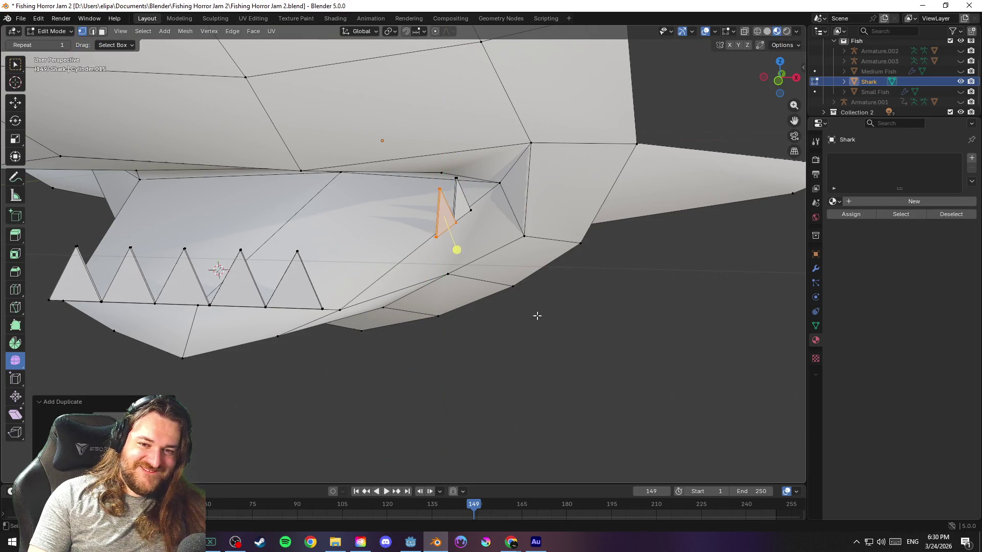
mouse_move(537, 315)
middle_mouse_down()
mouse_move(569, 324)
mouse_move(495, 337)
mouse_move(456, 324)
mouse_move(503, 288)
mouse_move(508, 300)
mouse_move(506, 287)
mouse_move(498, 291)
middle_mouse_up()
Duplicate the tooth and set the new copy along the jaw
key("shift+d")
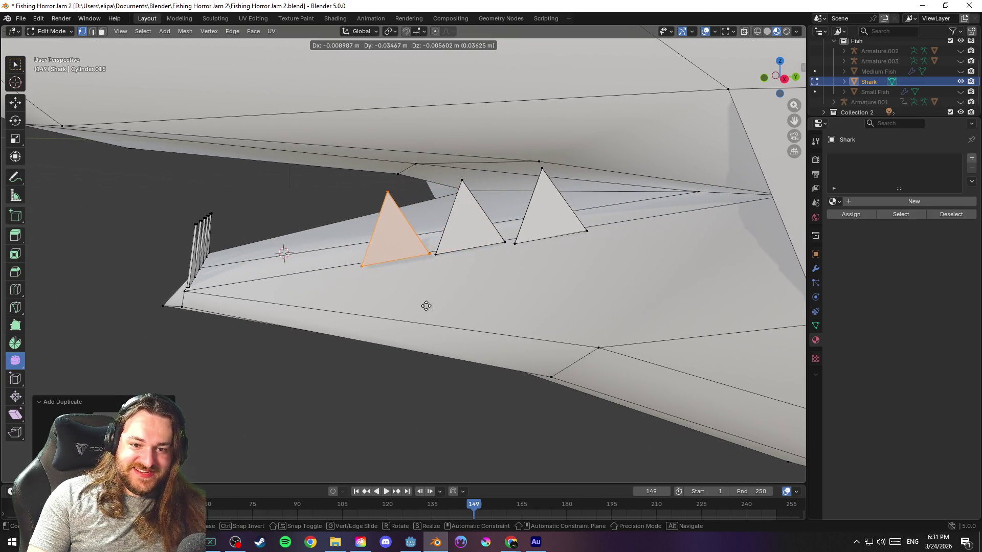
left_click(431, 307)
mouse_move(431, 306)
middle_mouse_down()
mouse_move(438, 276)
mouse_move(460, 267)
middle_mouse_up()
key("g")
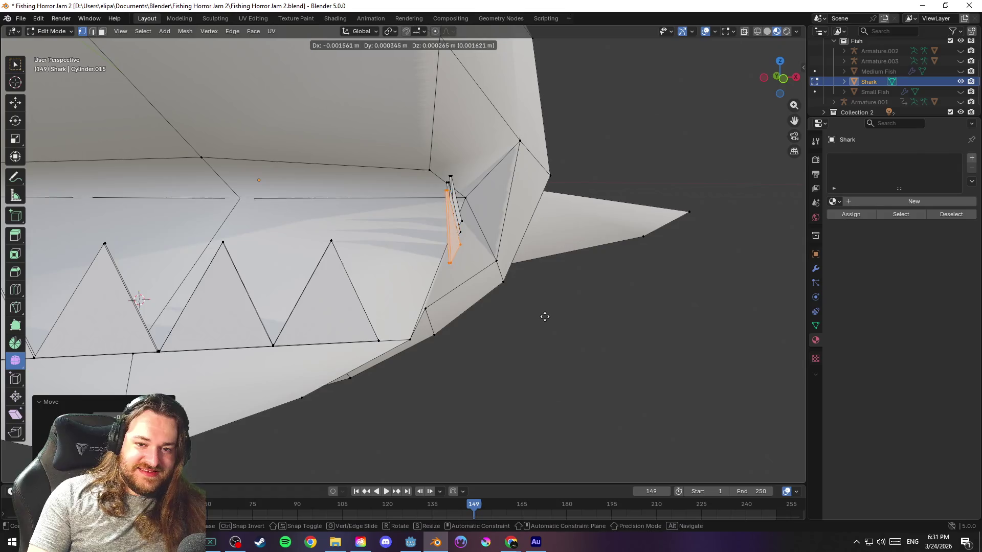
mouse_move(537, 318)
middle_mouse_down("alt")
mouse_move(443, 272)
mouse_move(498, 320)
middle_mouse_up("alt")
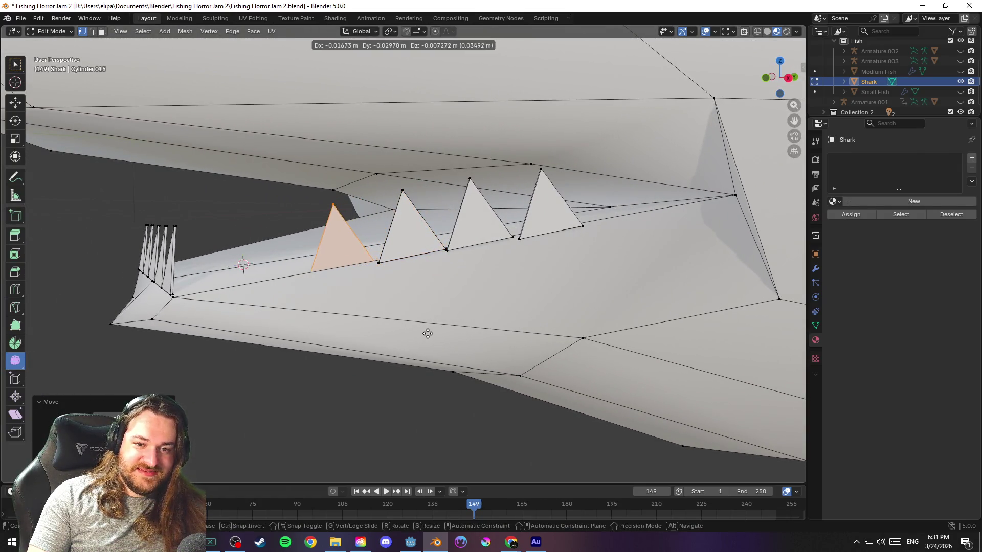
left_click(428, 334)
mouse_move(427, 334)
middle_mouse_down()
mouse_move(524, 345)
mouse_move(469, 341)
middle_mouse_up()
Nudge the new tooth into place beside the other teeth
key("g")
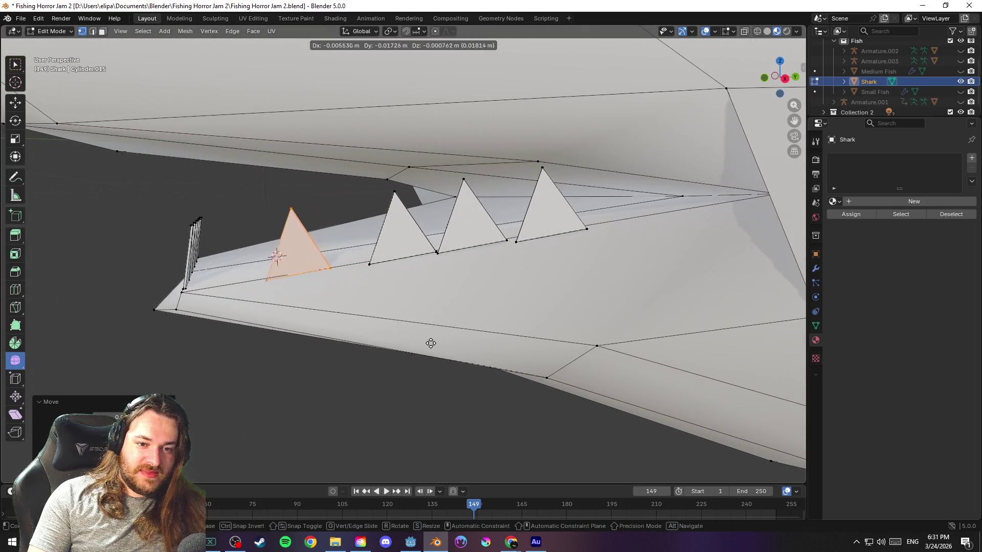
right_click(423, 346)
key("g")
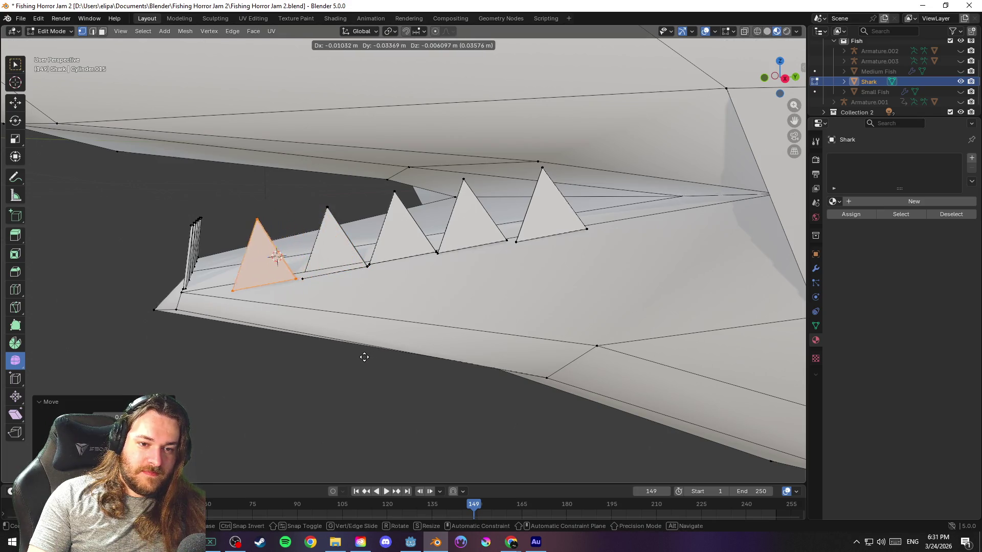
left_click(368, 352)
mouse_move(340, 372)
middle_mouse_down()
mouse_move(462, 364)
mouse_move(455, 358)
middle_mouse_up()
key("g")
left_click(456, 364)
key("g")
left_click(456, 357)
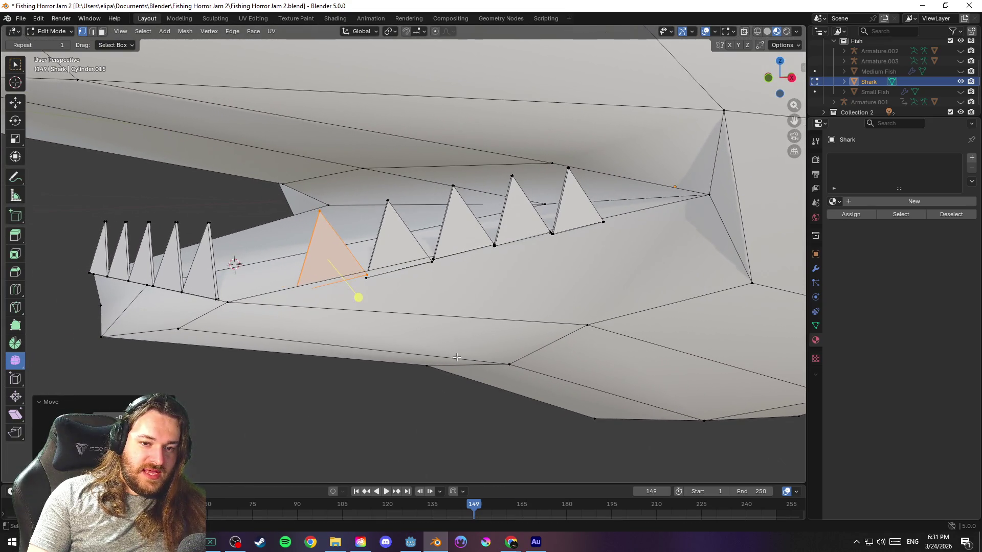
key("g")
left_click(400, 369)
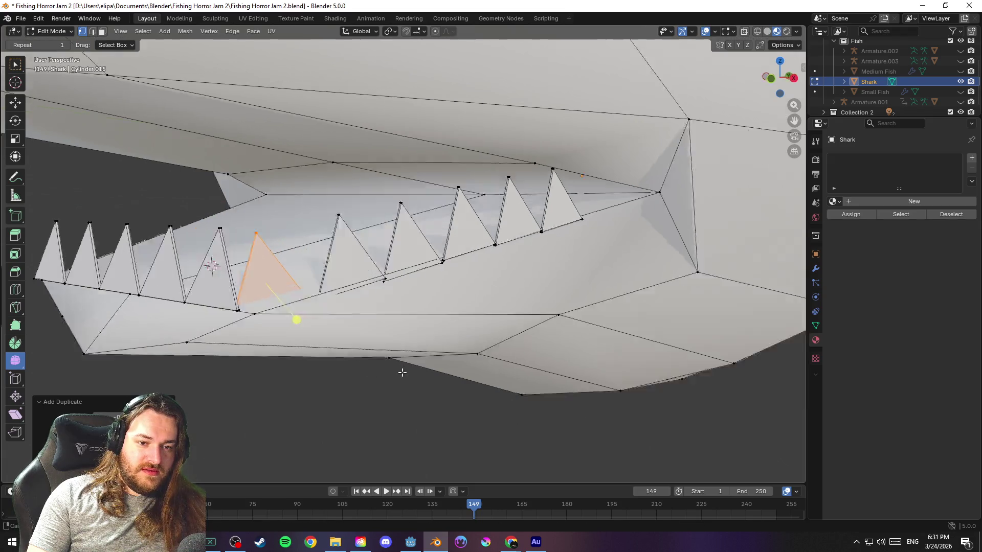
middle_click_drag(401, 371, 471, 375)
Duplicate another tooth, turn it about Z and set it at the jaw front
key("shift+d")
left_click(516, 380)
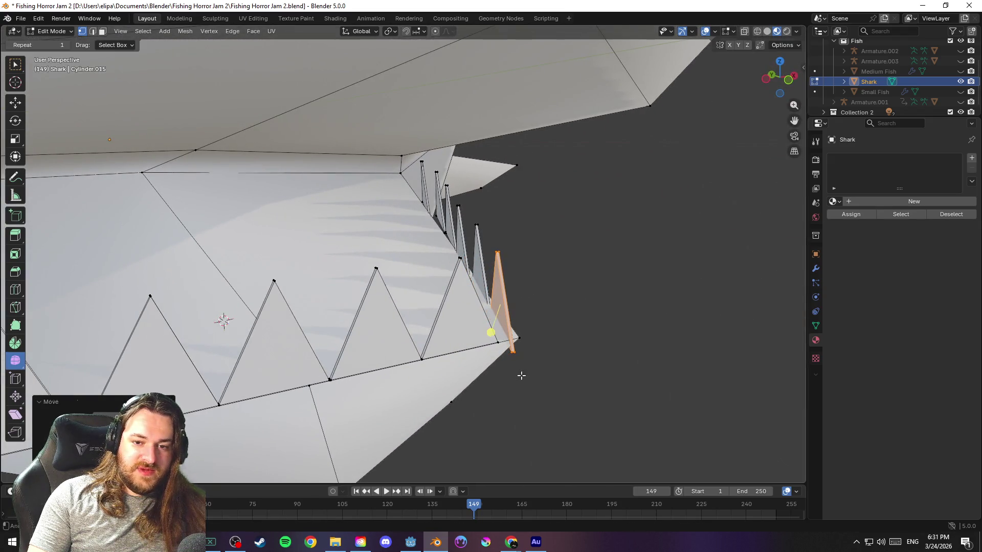
key("r")
key("z")
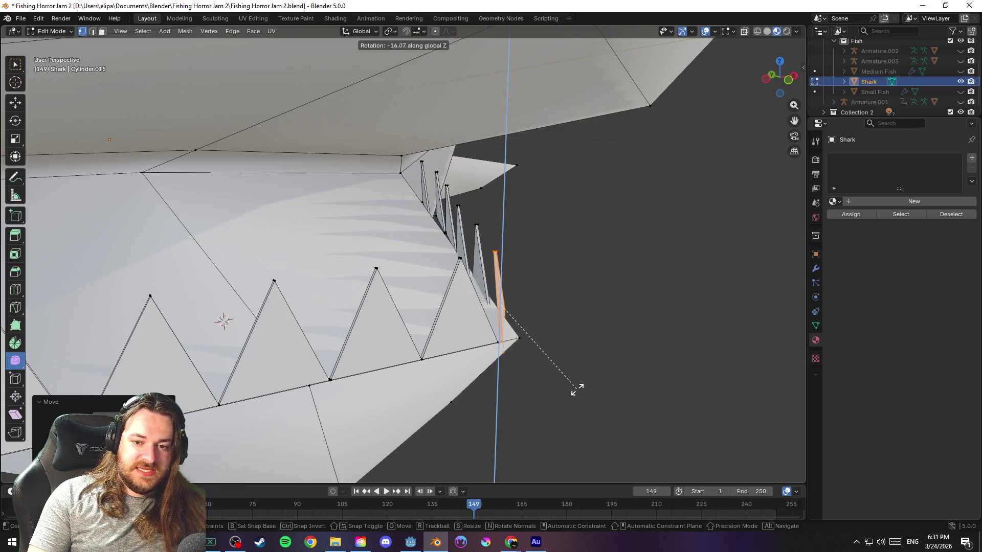
left_click(574, 390)
middle_click_drag(574, 390, 628, 398)
key("g")
left_click(628, 398)
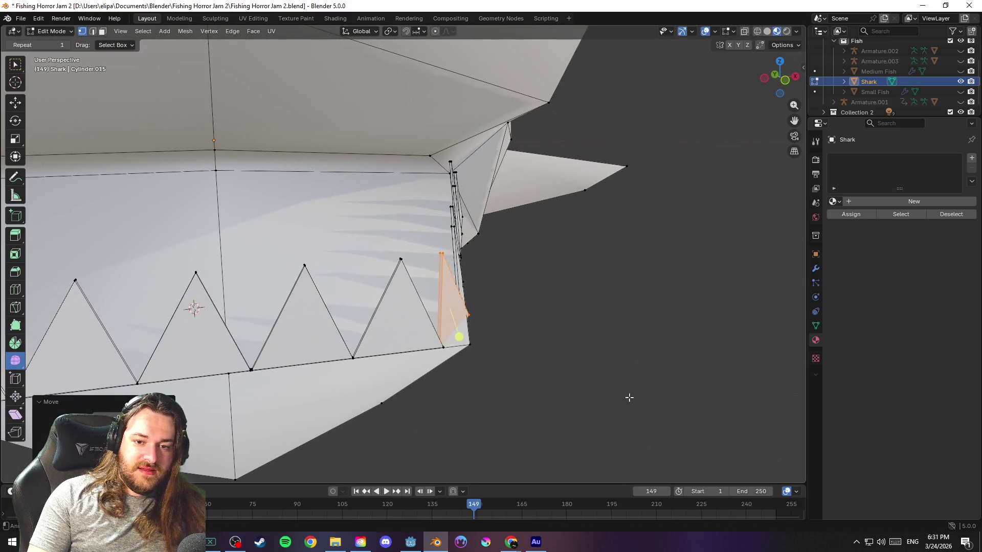
View the mouth from the front and add the neighbouring tooth to the selection
scroll(574, 388, "down", 5)
scroll(634, 391, "up", 5)
scroll(634, 390, "down", 3)
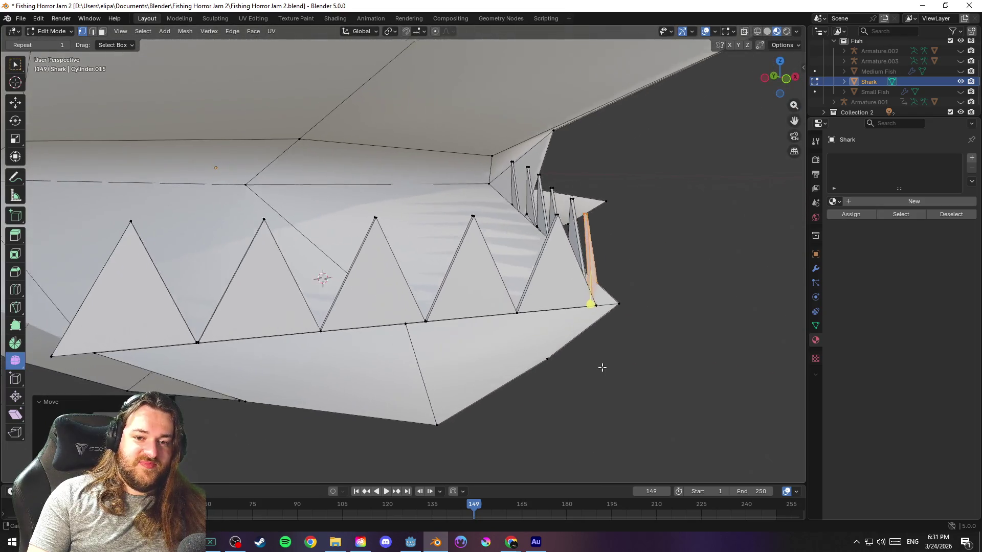
mouse_move(600, 368)
middle_mouse_down()
mouse_move(511, 368)
mouse_move(594, 306)
middle_mouse_up()
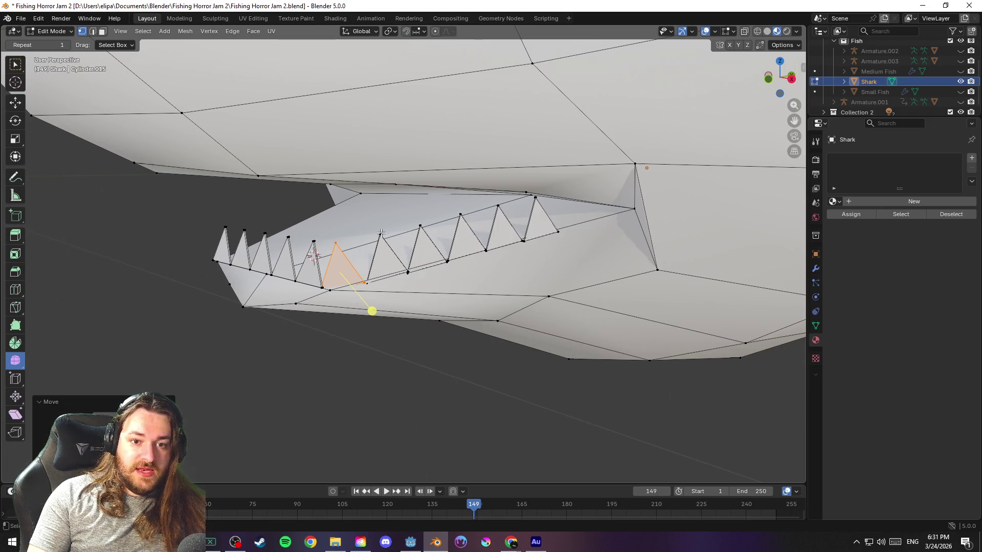
key("l")
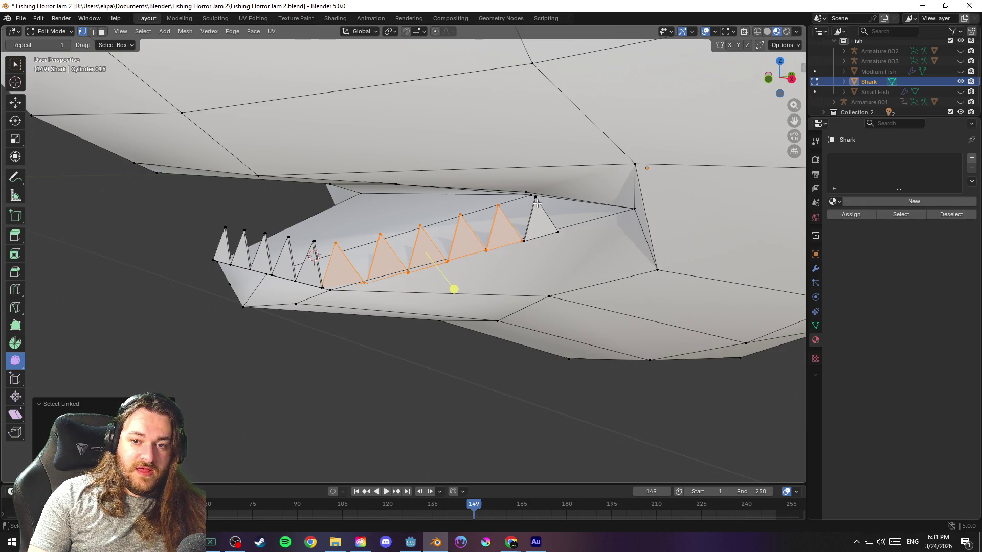
middle_click_drag(504, 226, 428, 276)
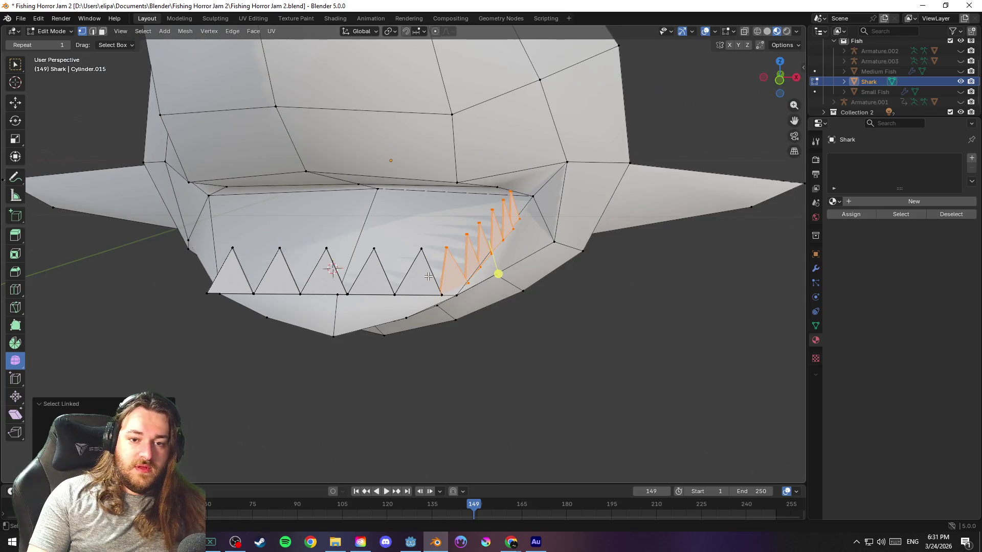
Try rotating and duplicating the tooth row, then cancel and undo the copy
key("r")
key("z")
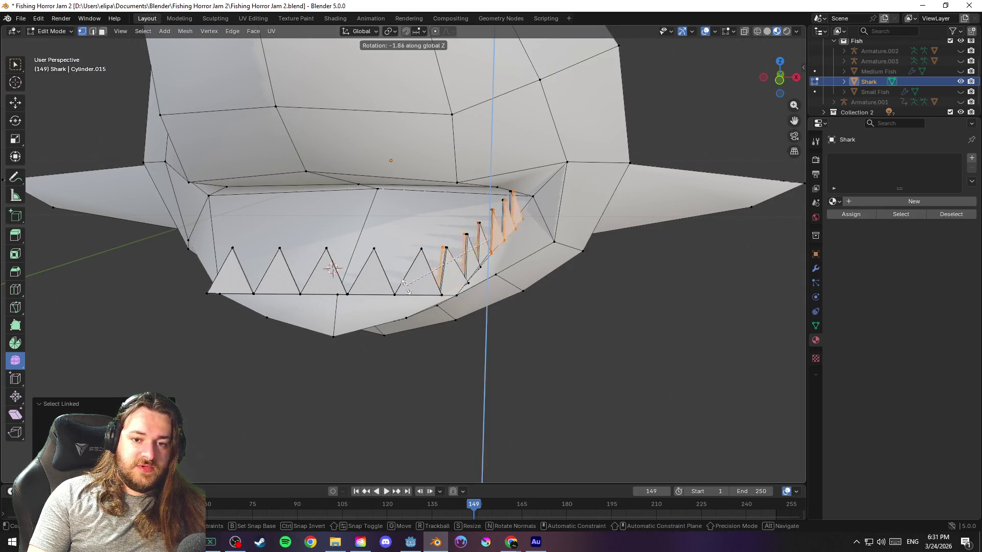
left_click(409, 299)
key("shift+d")
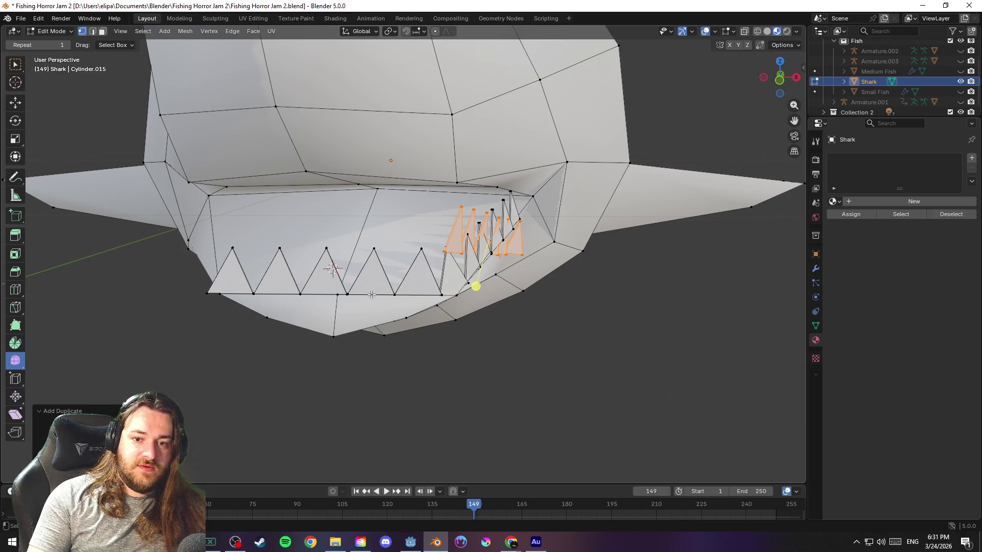
key("g")
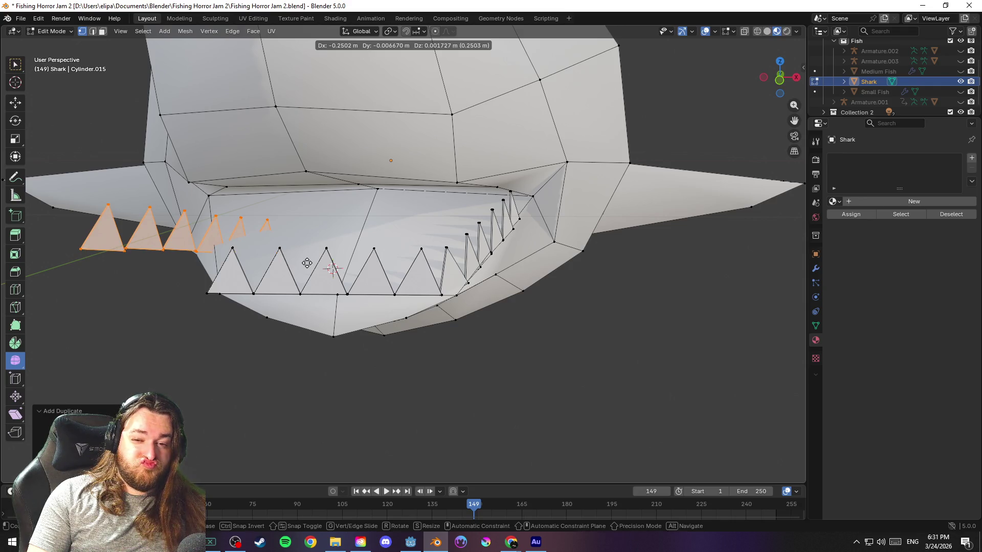
key("Escape")
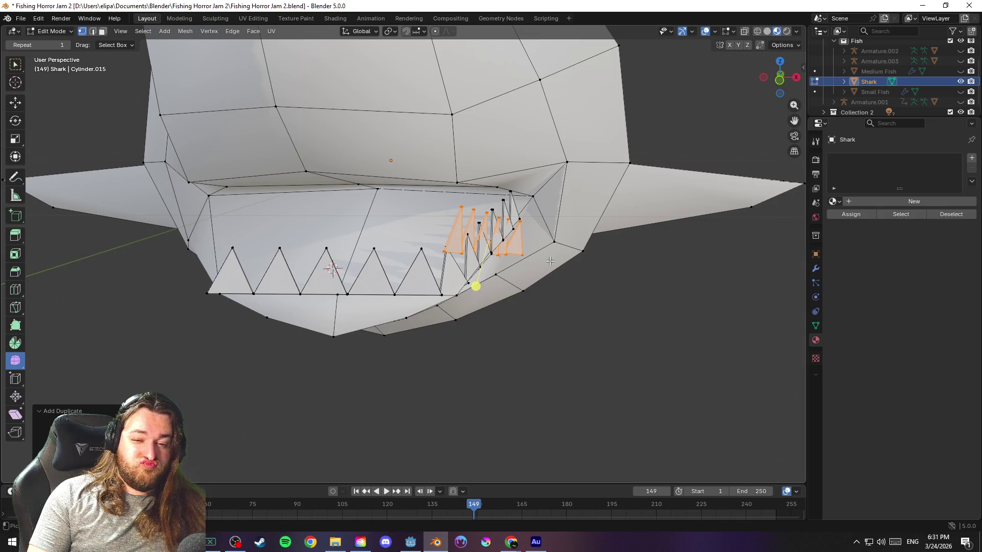
key("ctrl+z")
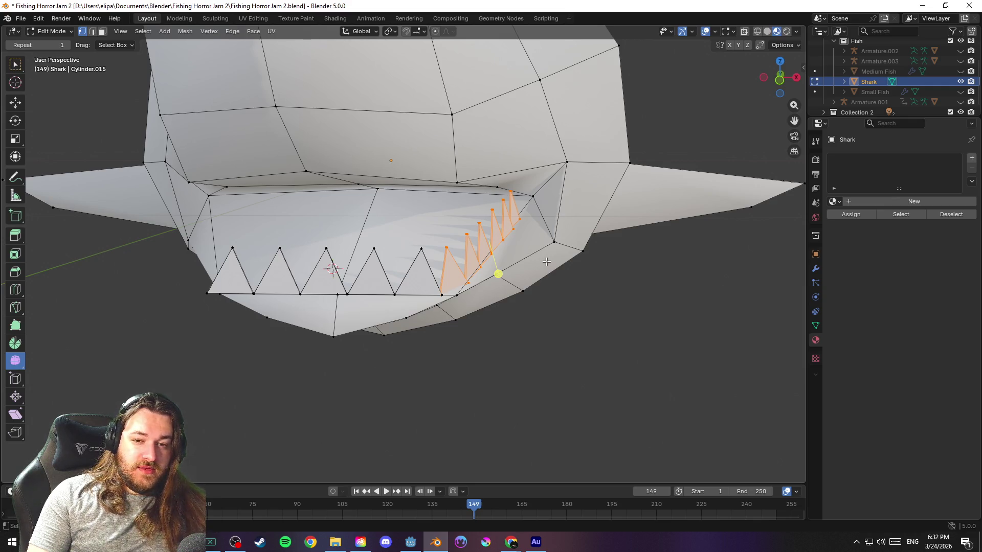
Flip the teeth 180° on Z and place a duplicate along X on the jaw's left side
key("g")
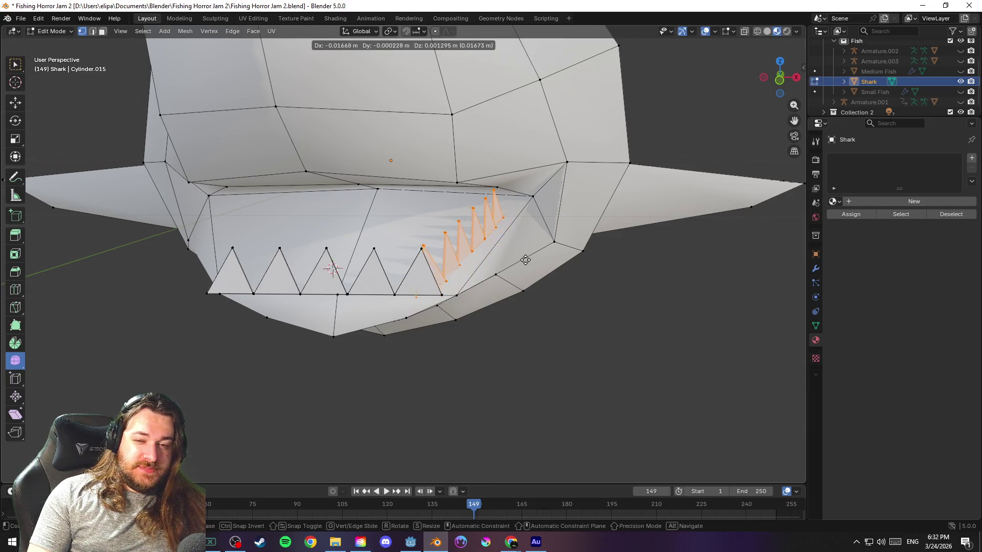
key("Escape")
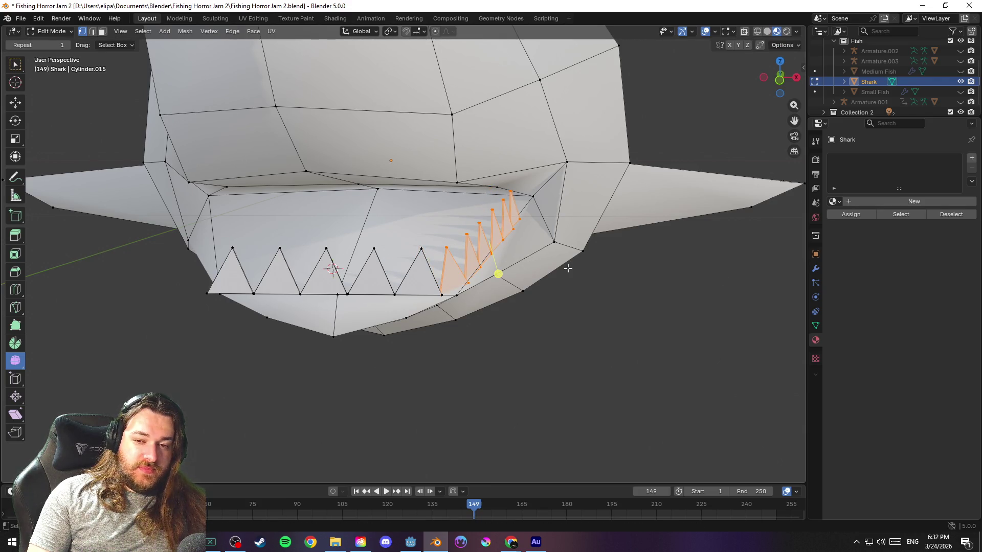
key("r")
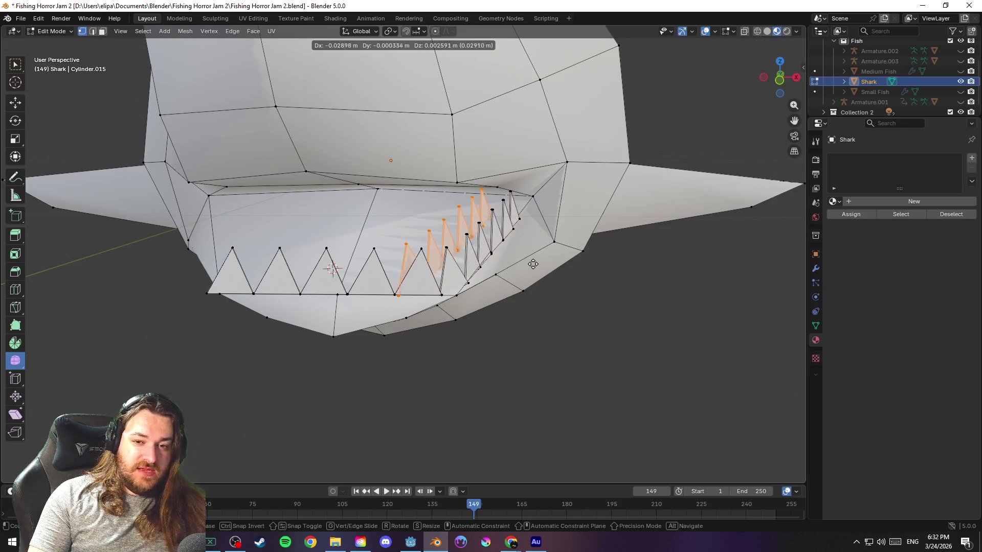
key("z")
key("z")
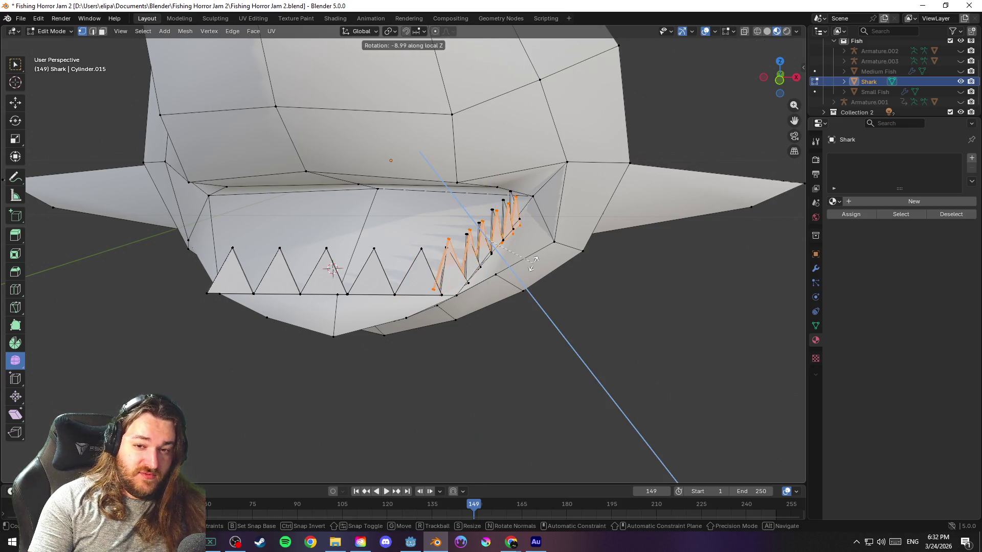
type("180")
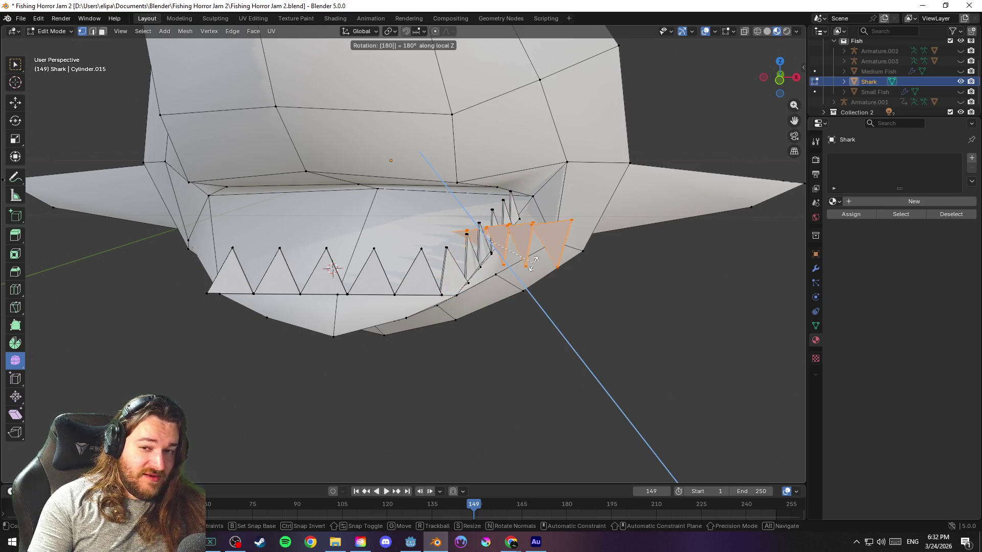
key("Return")
key("shift+d")
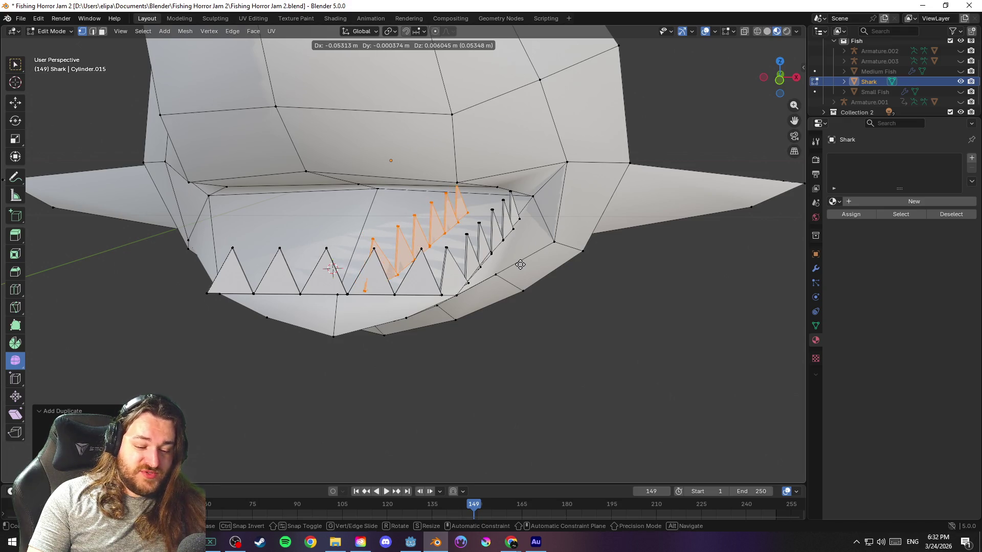
key("x")
left_click(225, 272)
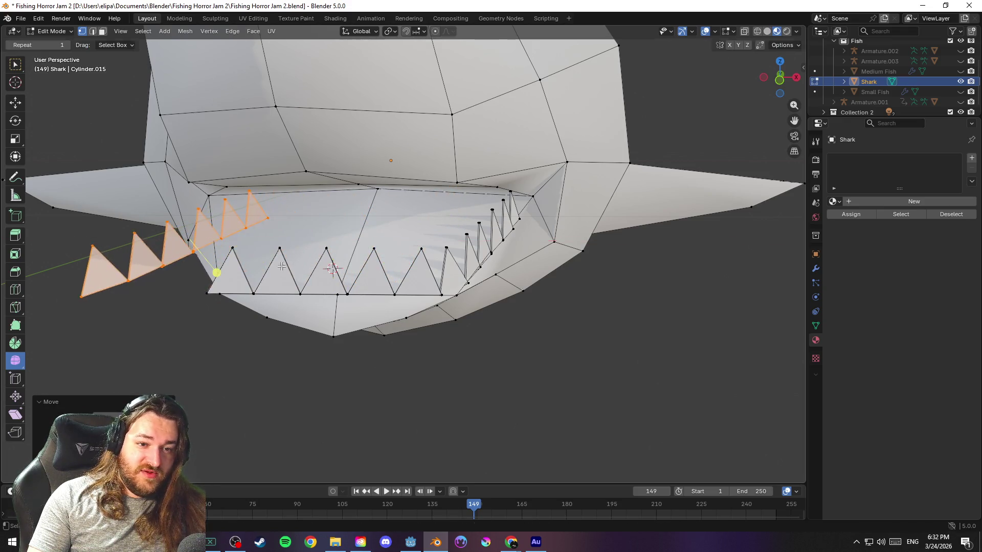
Rotate and reposition the copied teeth to follow the left jaw's curve
mouse_move(225, 272)
middle_mouse_down()
mouse_move(204, 291)
mouse_move(333, 330)
middle_mouse_up()
key("r")
key("z")
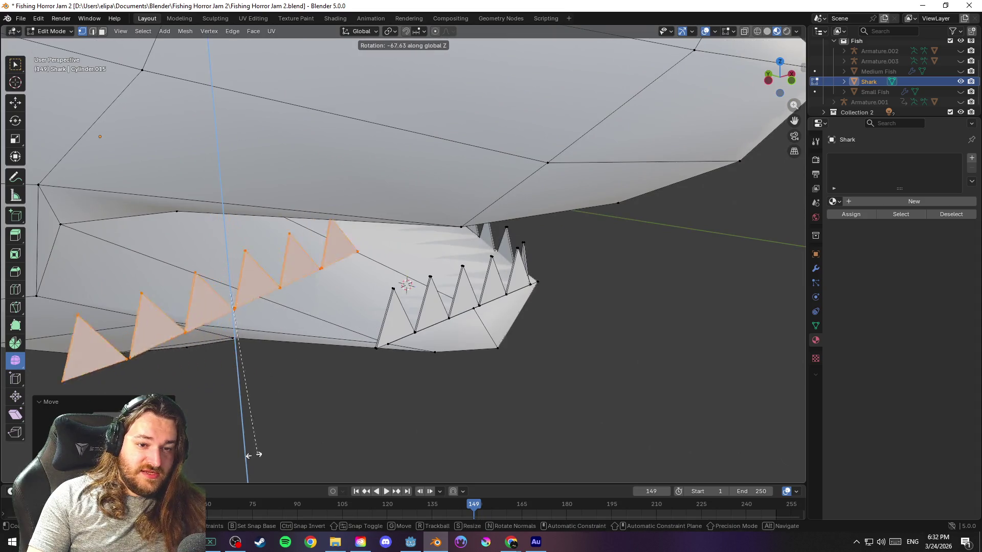
left_click(108, 395)
mouse_move(290, 388)
middle_mouse_down()
mouse_move(368, 355)
mouse_move(555, 320)
middle_mouse_up()
key("r")
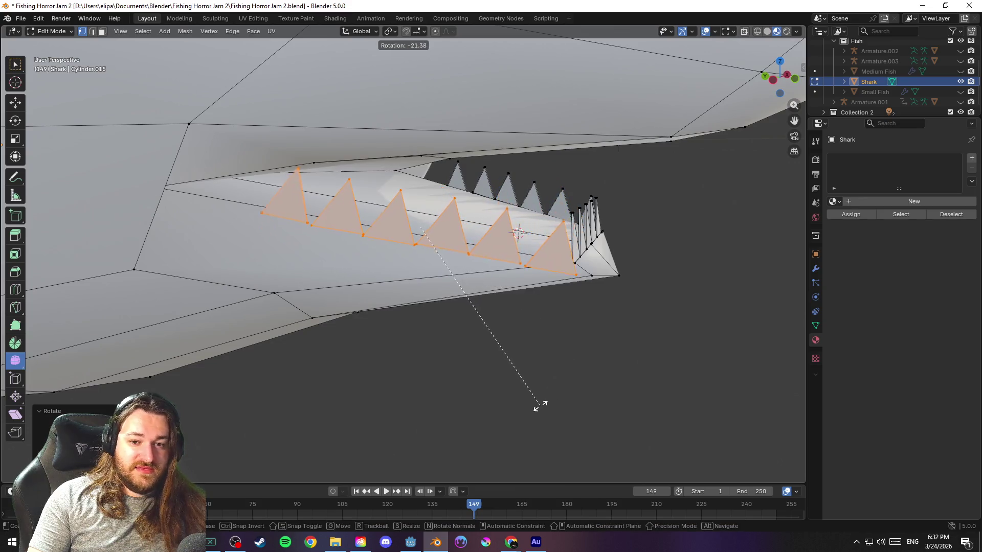
left_click(532, 401)
mouse_move(531, 401)
middle_mouse_down()
mouse_move(572, 349)
mouse_move(478, 358)
mouse_move(460, 373)
mouse_move(501, 374)
middle_mouse_up()
key("g")
left_click(505, 351)
Fine-tune the copied teeth's position and angle until they sit along the left lower jaw
key("g")
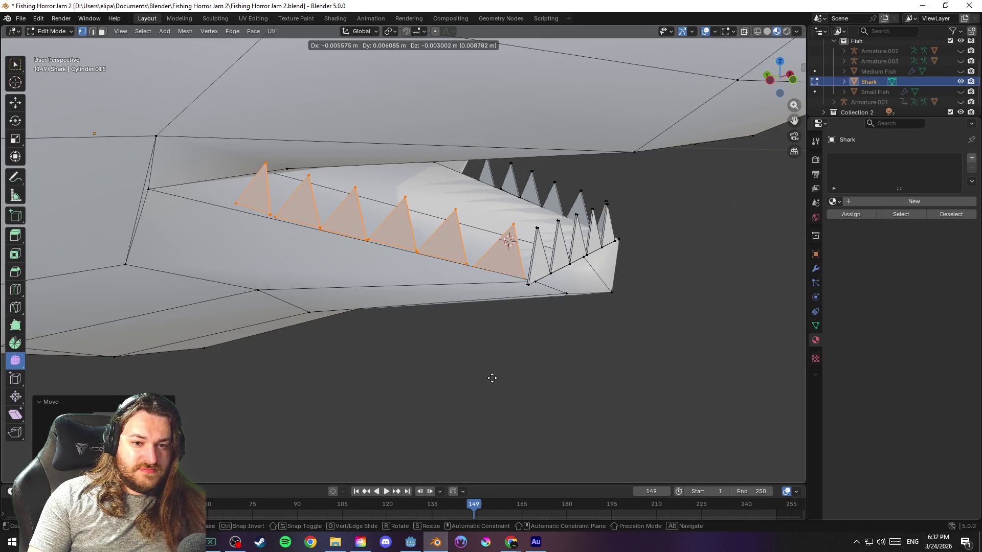
mouse_move(492, 378)
middle_mouse_down()
mouse_move(548, 397)
mouse_move(598, 381)
middle_mouse_up()
key("r")
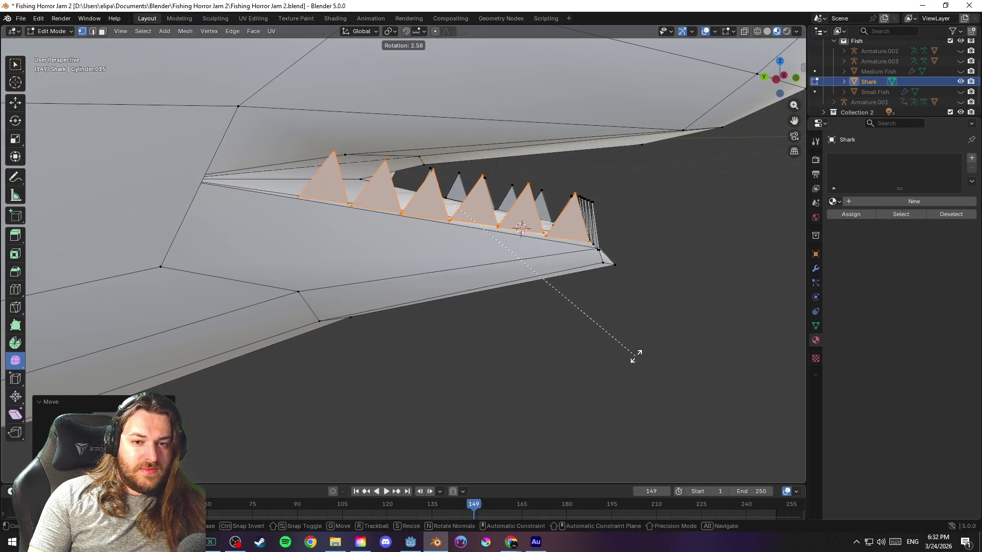
left_click(636, 360)
key("g")
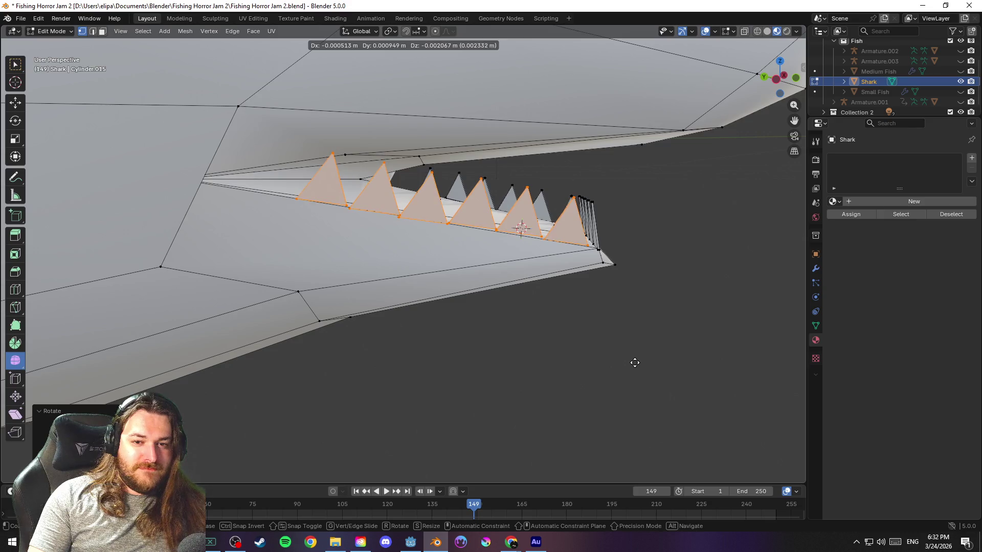
left_click(635, 363)
mouse_move(635, 362)
middle_mouse_down()
mouse_move(669, 362)
mouse_move(635, 358)
mouse_move(563, 377)
mouse_move(406, 366)
mouse_move(578, 355)
mouse_move(502, 370)
mouse_move(509, 364)
mouse_move(399, 355)
mouse_move(460, 360)
middle_mouse_up()
key("g")
key("r")
left_click(572, 373)
Delete the stray tooth at the front corner of the lower jaw
left_click(384, 269)
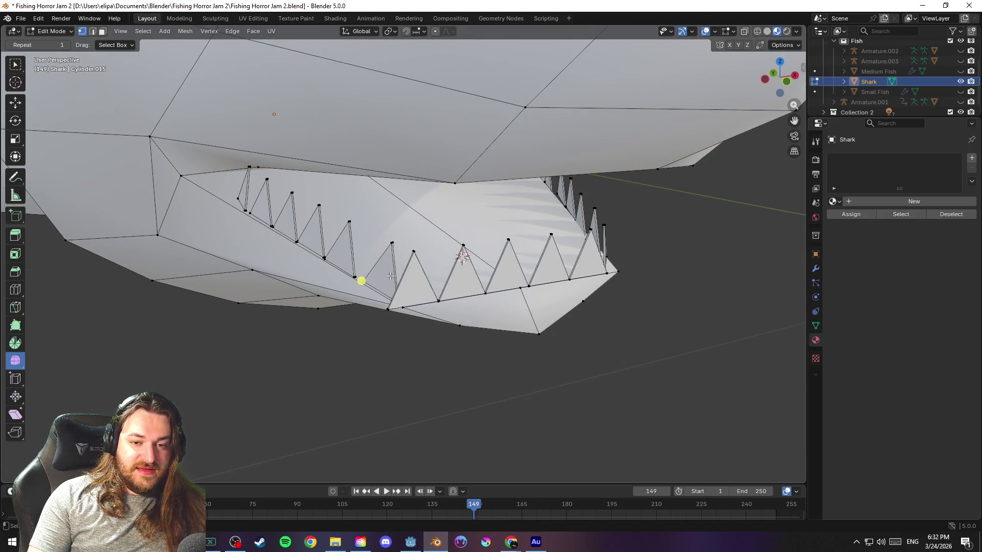
key("l")
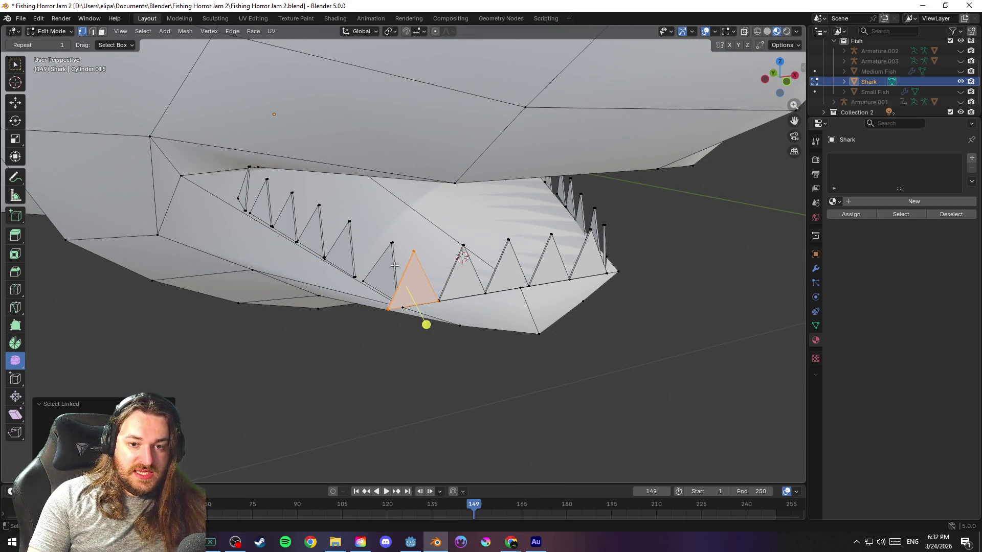
key("x")
left_click(395, 265)
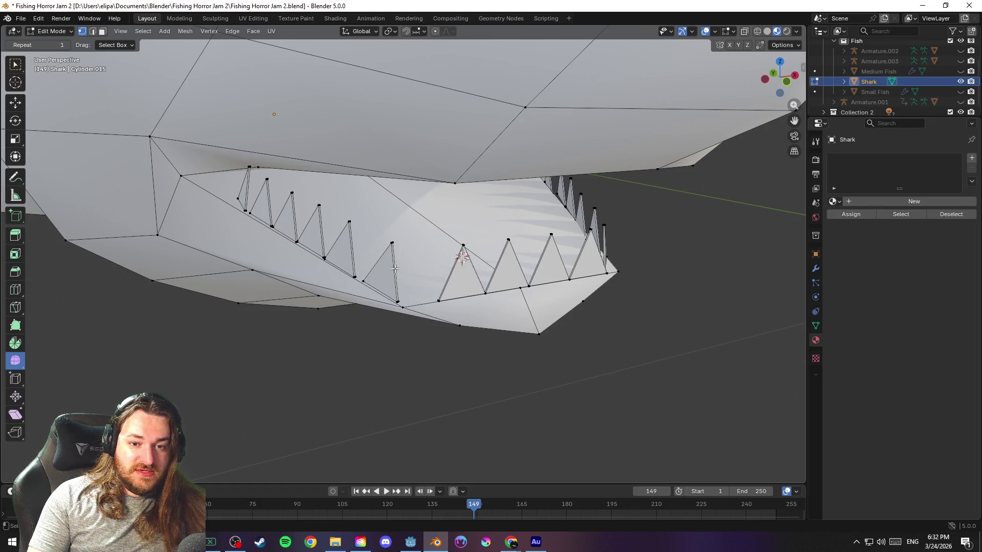
Move the neighbouring corner tooth and rotate it on Z to fit the jaw
key("l")
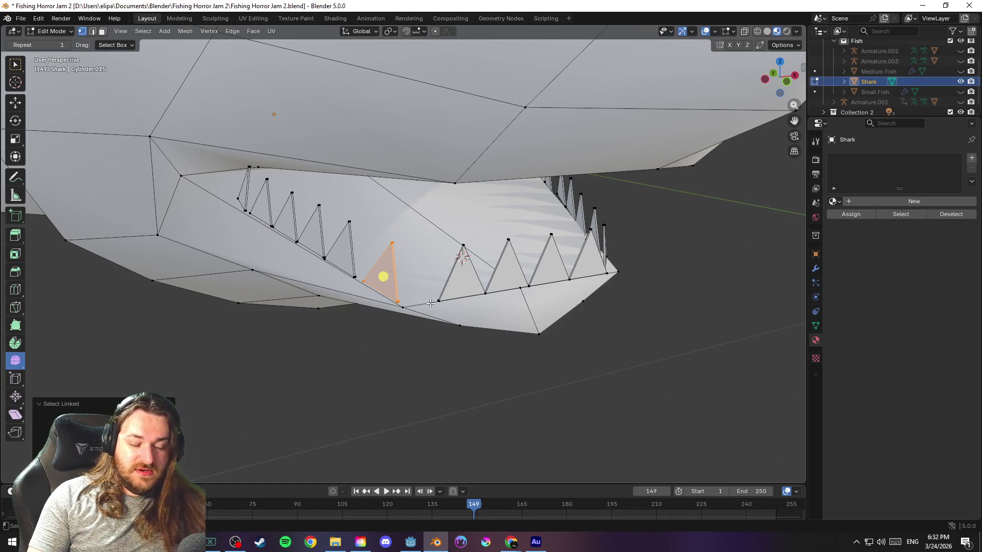
key("g")
left_click(435, 302)
key("r")
key("z")
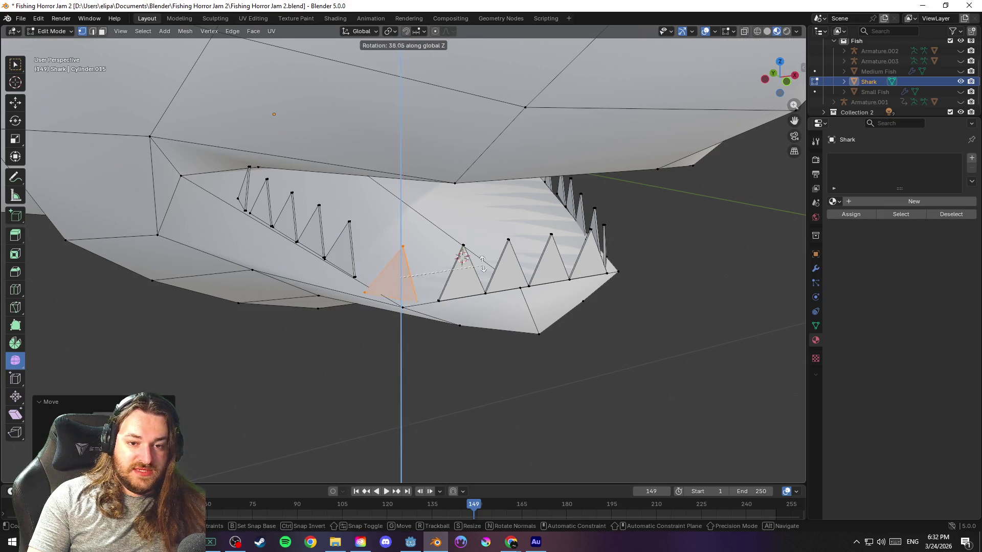
left_click(493, 302)
left_click(501, 358)
Shift the four front teeth left so they are centred in the jaw
mouse_move(502, 358)
middle_mouse_down()
mouse_move(508, 368)
mouse_move(493, 366)
mouse_move(509, 366)
middle_mouse_up()
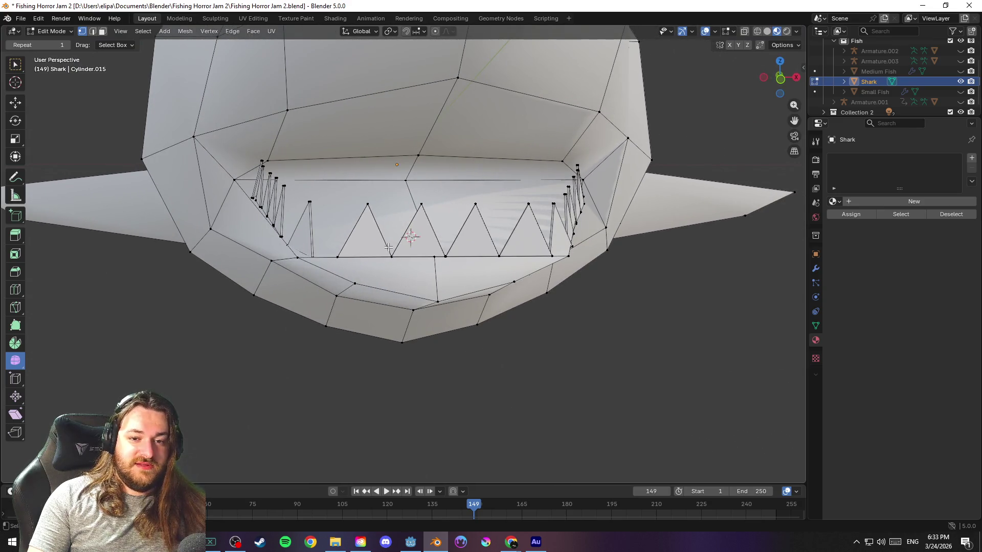
key("l")
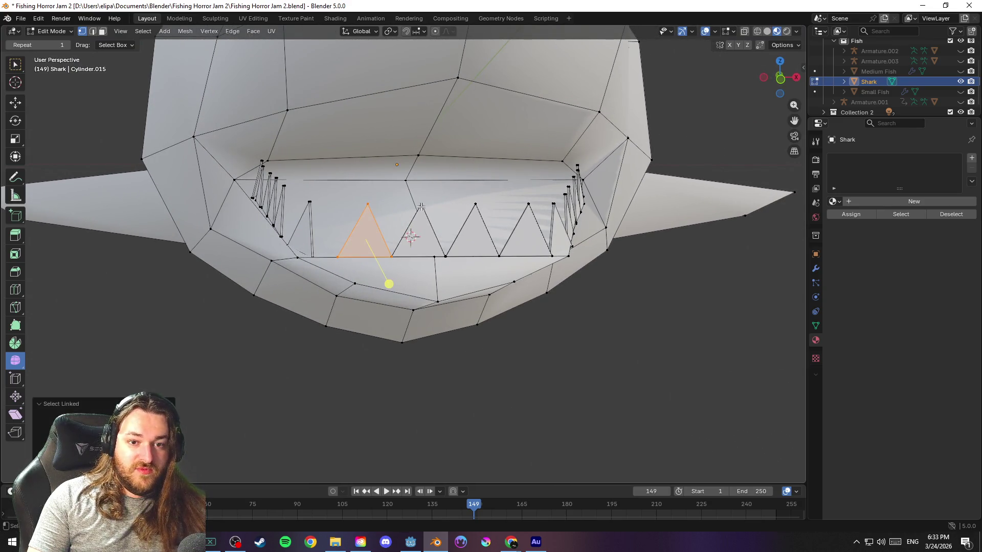
key("l")
key("l")
key("l")
middle_click_drag(570, 264, 570, 270)
key("g")
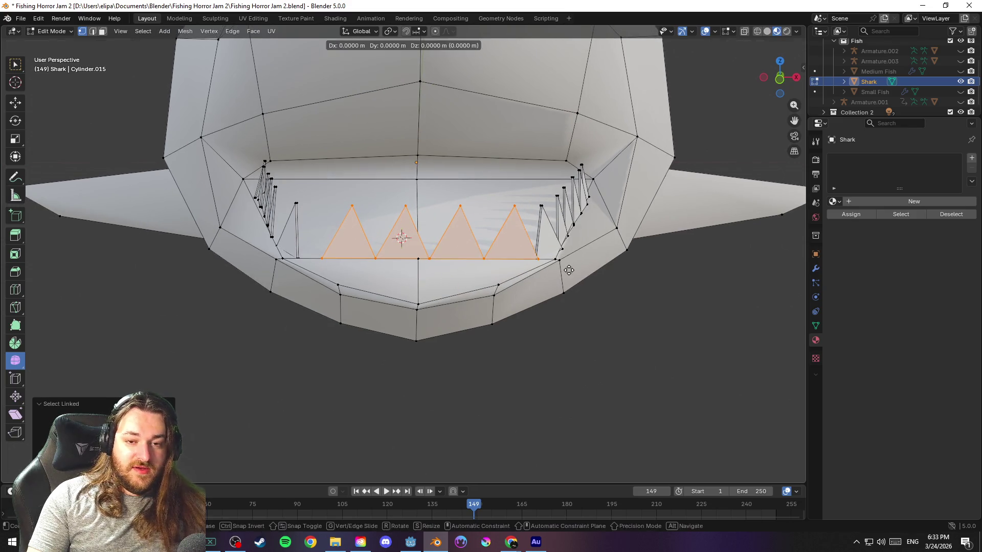
left_click(556, 268)
left_click(581, 334)
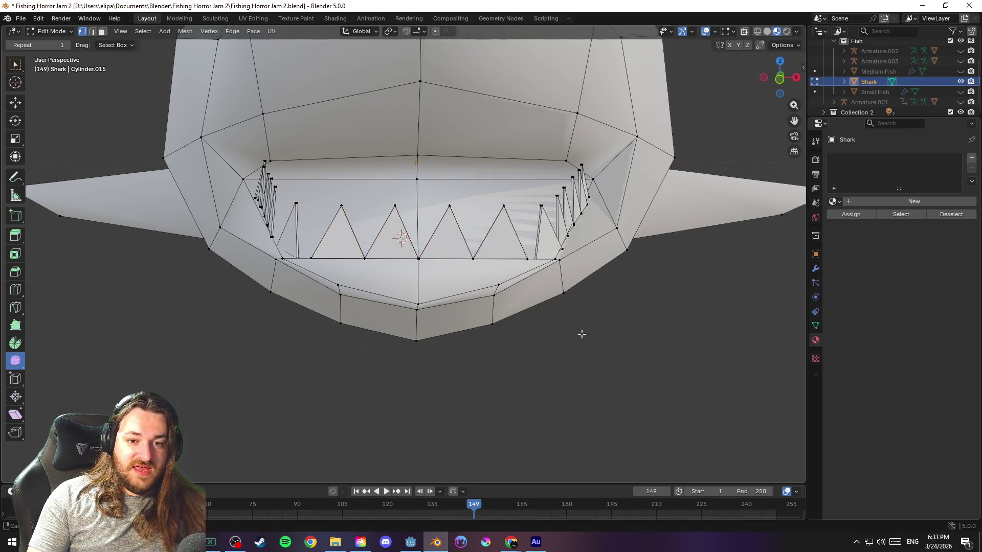
Return to Object Mode and save Fishing Horror Jam 2.blend
mouse_move(582, 334)
middle_mouse_down()
mouse_move(629, 323)
mouse_move(500, 309)
mouse_move(618, 324)
mouse_move(513, 287)
mouse_move(479, 289)
mouse_move(484, 299)
middle_mouse_up()
key("Tab")
key("ctrl+s")
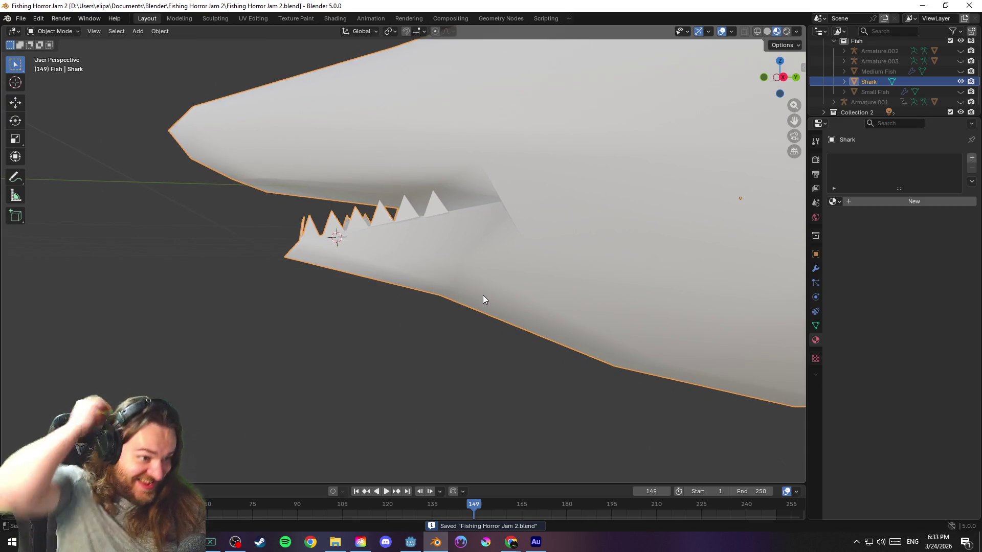
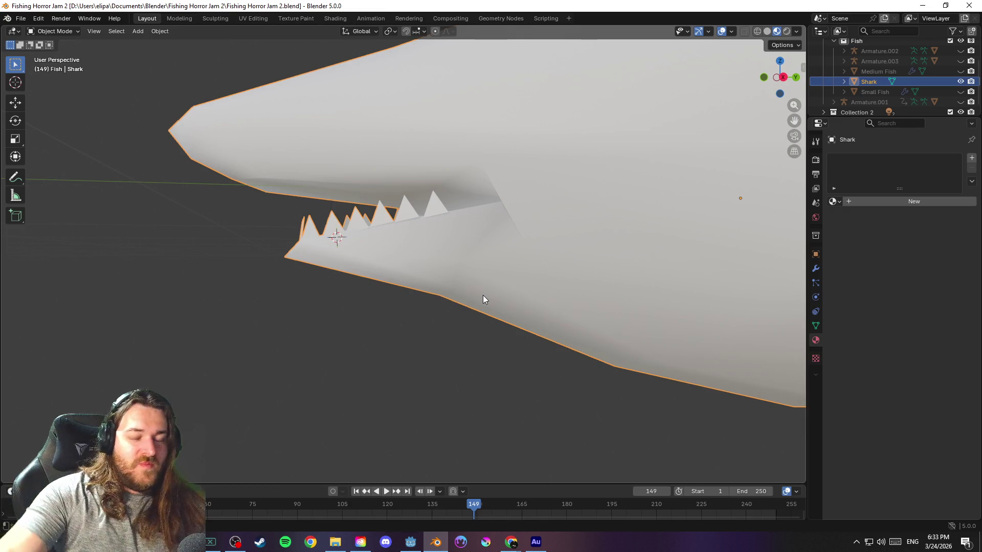
Save the file and open the shark in Edit Mode, viewed straight at its mouth
mouse_move(486, 295)
middle_mouse_down()
mouse_move(585, 303)
mouse_move(469, 298)
mouse_move(696, 306)
mouse_move(449, 311)
mouse_move(508, 313)
middle_mouse_up()
key("ctrl+s")
scroll(501, 307, "up", 3)
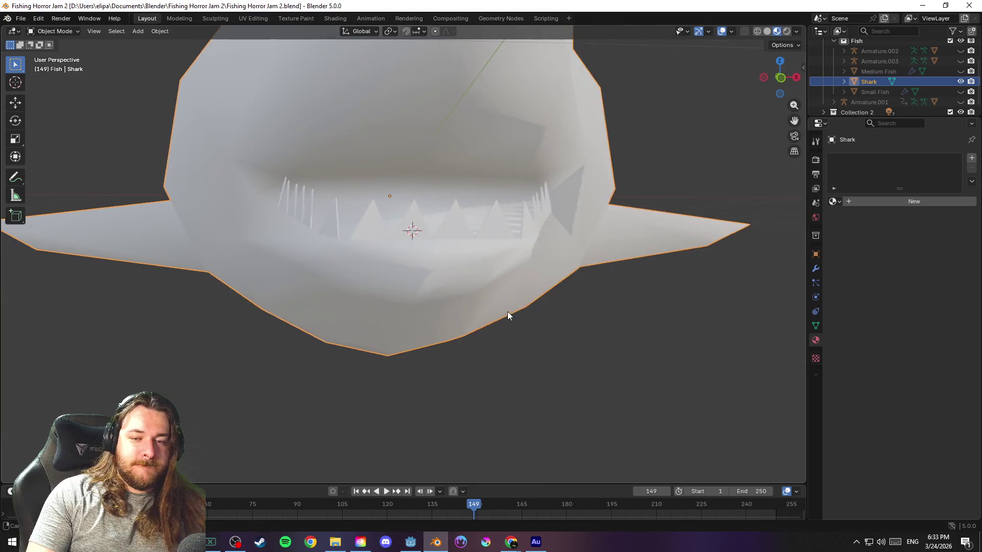
key("Tab")
middle_click_drag(493, 261, 512, 263)
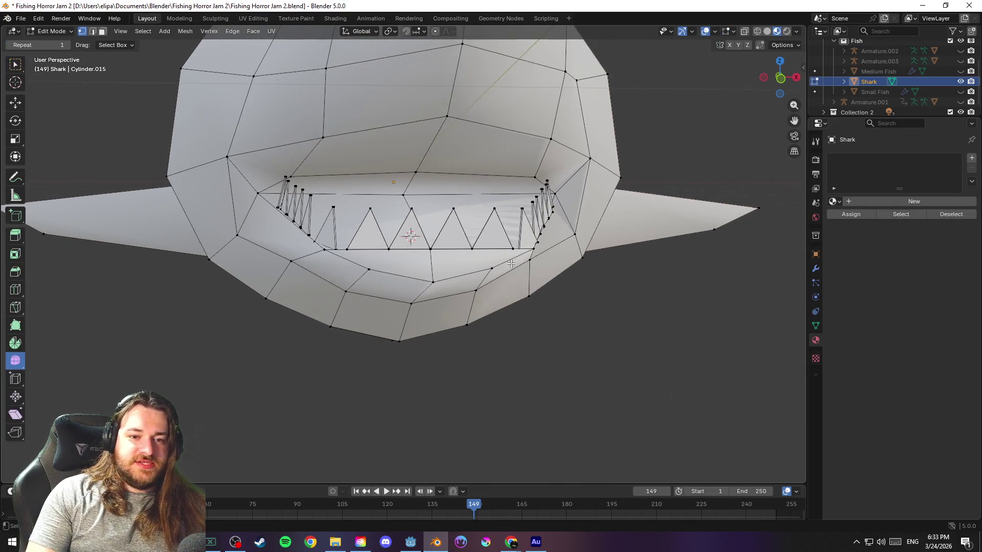
Save, then select every linked tooth piece along the lower jaw, corner to corner
key("ctrl+s")
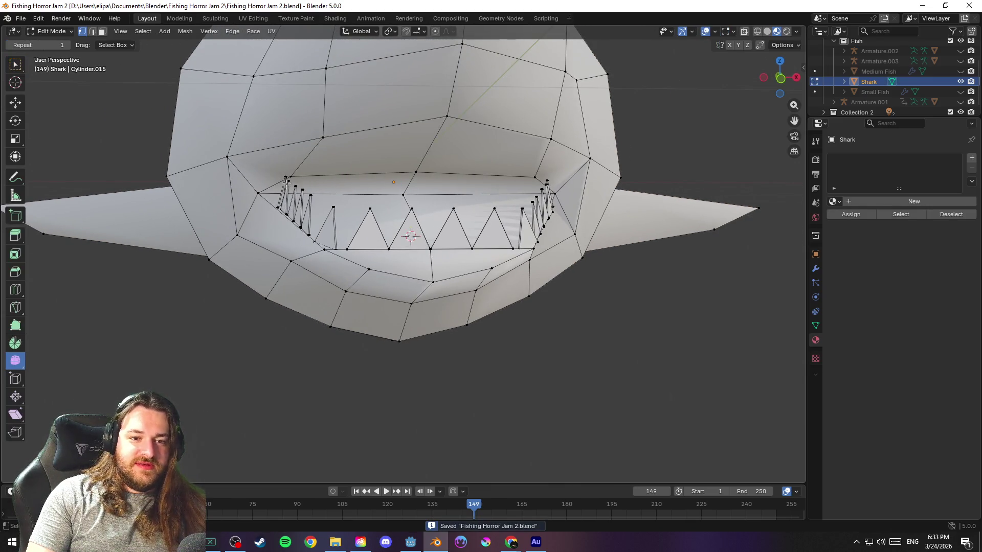
left_click(286, 178)
key("ctrl+l")
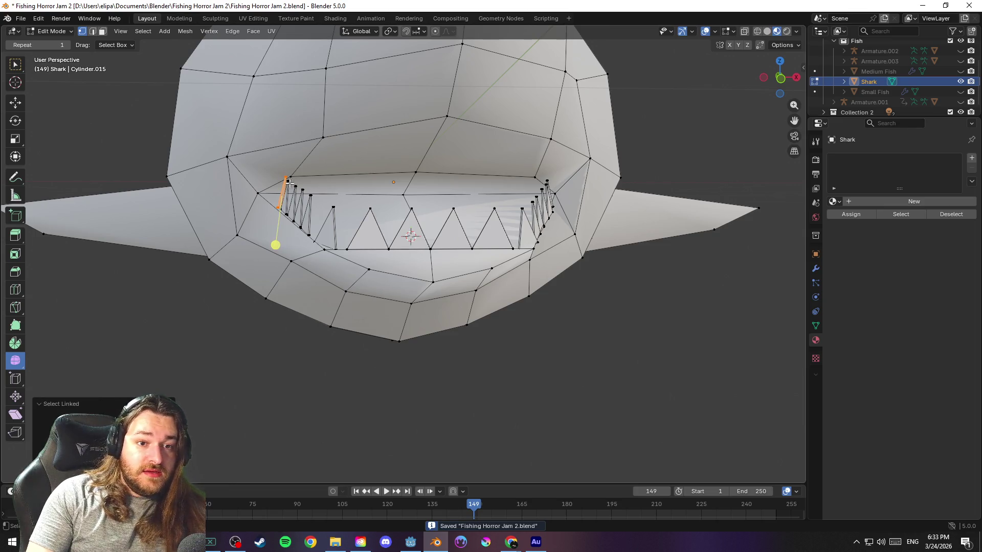
left_click(295, 187, "shift")
key("ctrl+l")
left_click(303, 190, "shift")
key("ctrl+l")
left_click(311, 195, "shift")
key("ctrl+l")
left_click(334, 208, "shift")
key("ctrl+l")
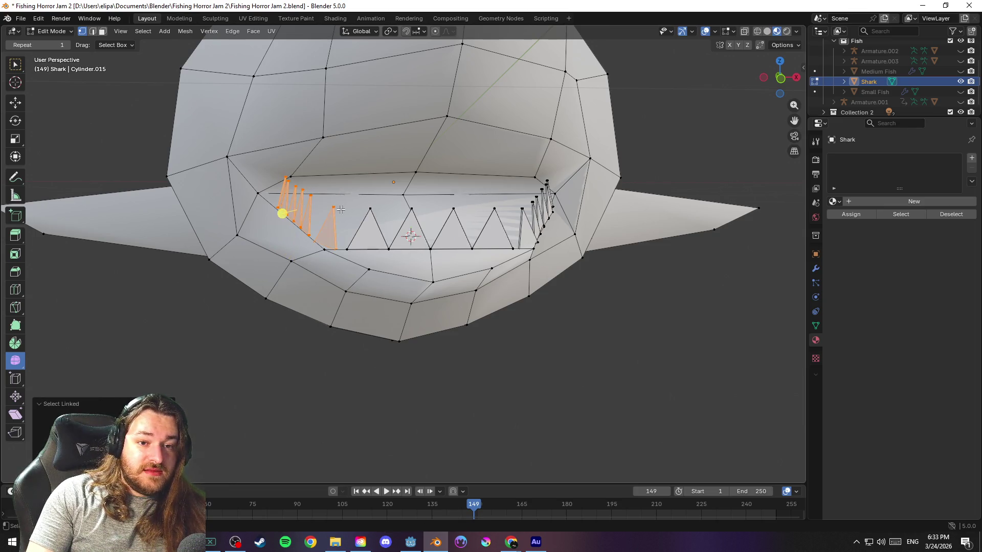
left_click(373, 210, "shift")
key("ctrl+l")
left_click(413, 209, "shift")
key("ctrl+l")
left_click(454, 209, "shift")
key("ctrl+l")
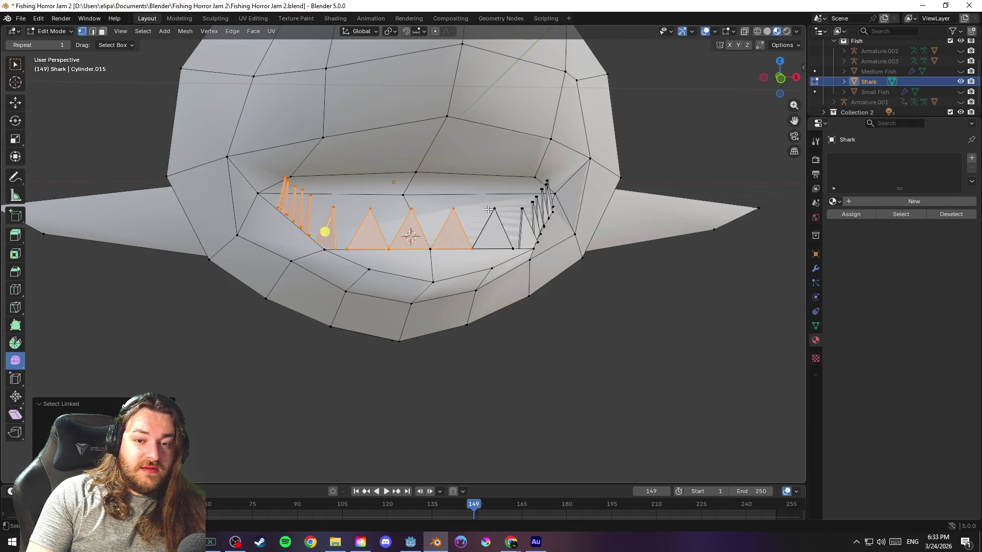
left_click(494, 209, "shift")
key("ctrl+l")
left_click(522, 209, "shift")
key("ctrl+l")
left_click(532, 205, "shift")
key("ctrl+l")
left_click(537, 198, "shift")
key("ctrl+l")
left_click(543, 190, "shift")
key("ctrl+l")
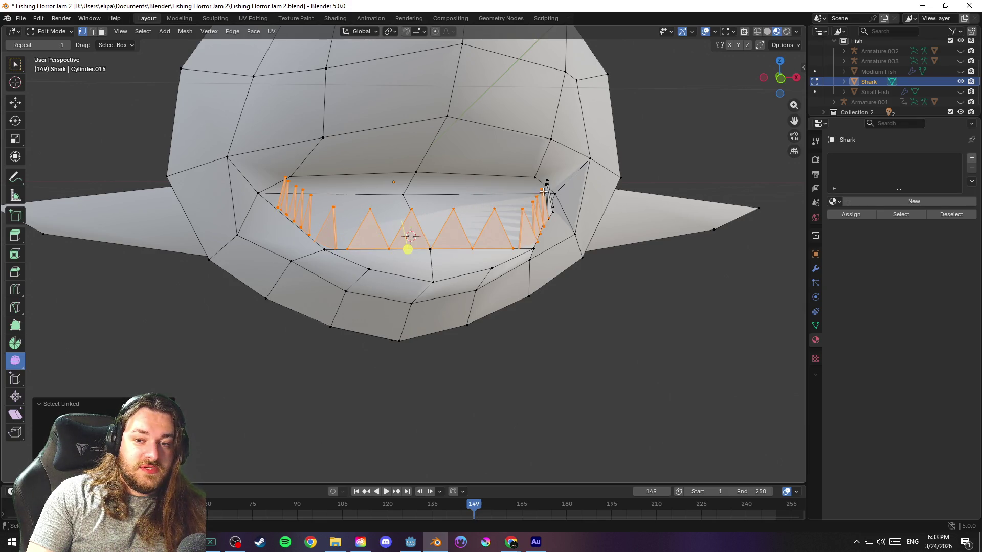
left_click(547, 183, "shift")
key("ctrl+l")
Move the selected tooth row by 180 along the X axis
middle_click_drag(443, 221, 427, 224)
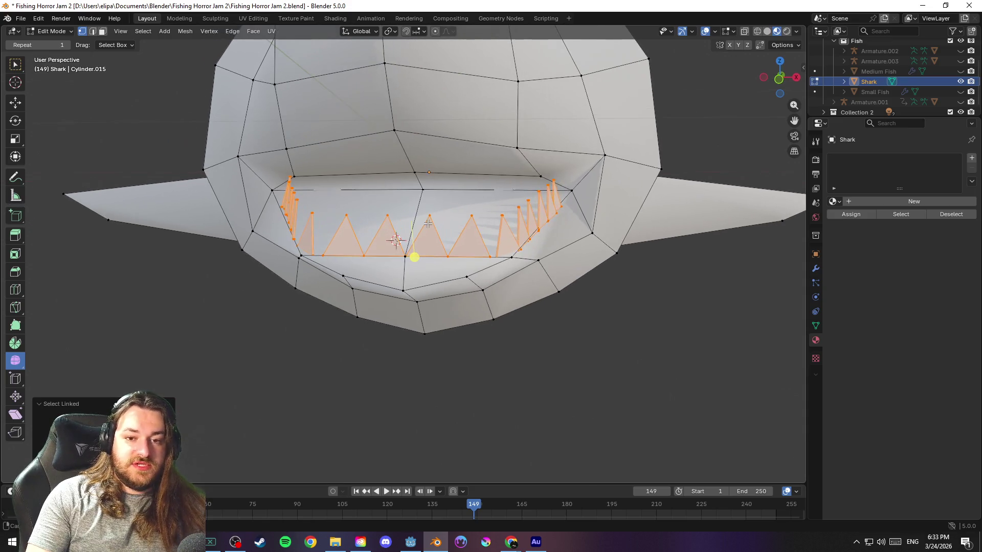
key("g")
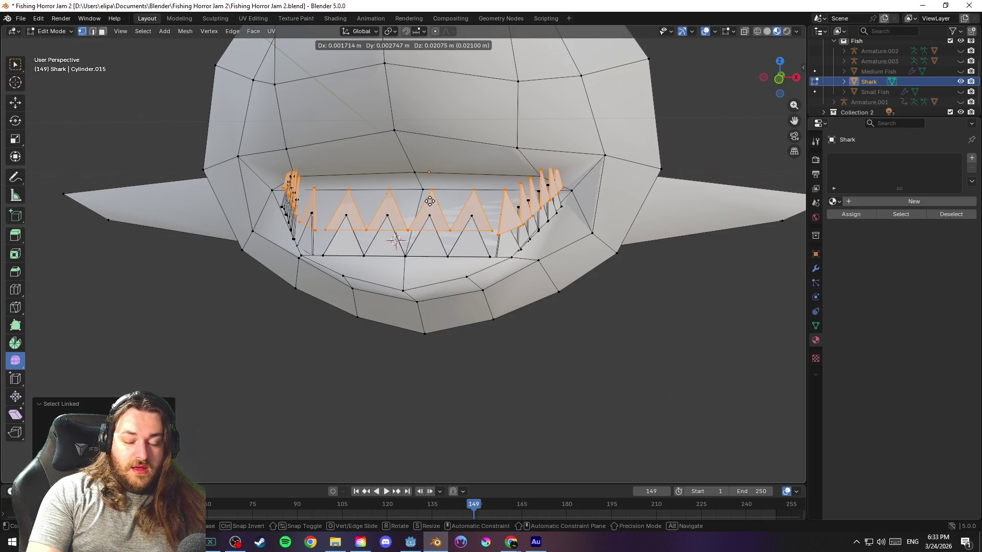
type("x")
type("180")
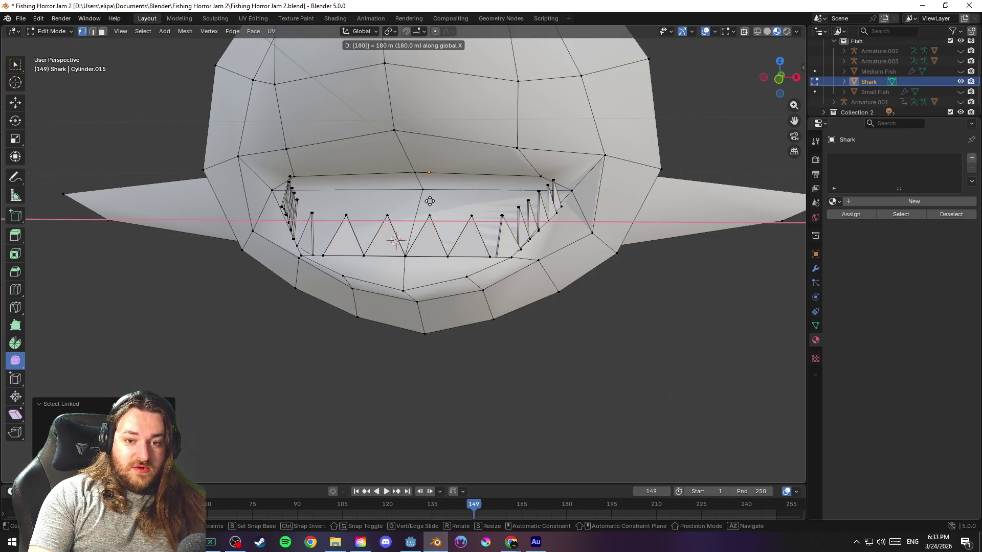
key("Return")
Duplicate the tooth row, leaving the copy on top of the originals
middle_click_drag(430, 201, 412, 254)
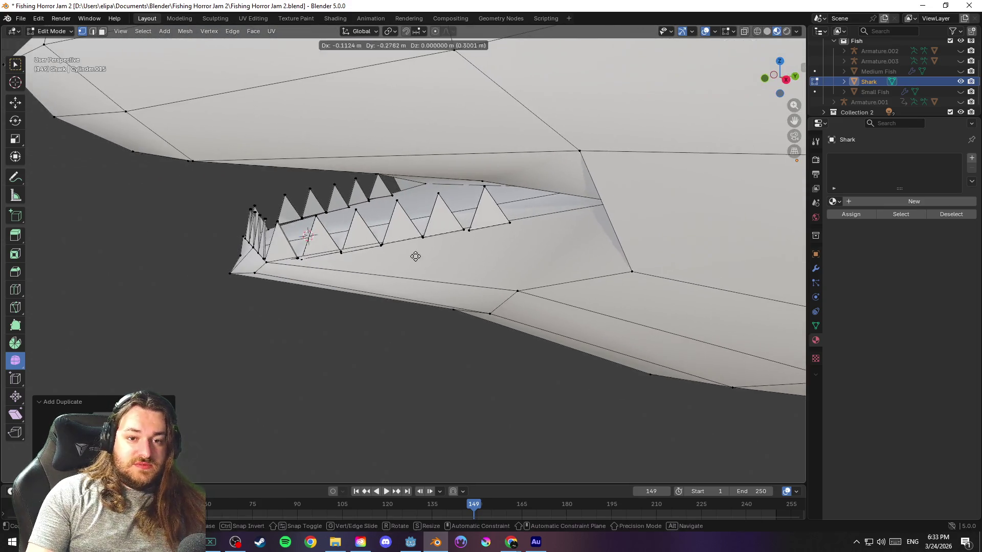
key("shift+d")
right_click(173, 254)
middle_click_drag(205, 246, 535, 226)
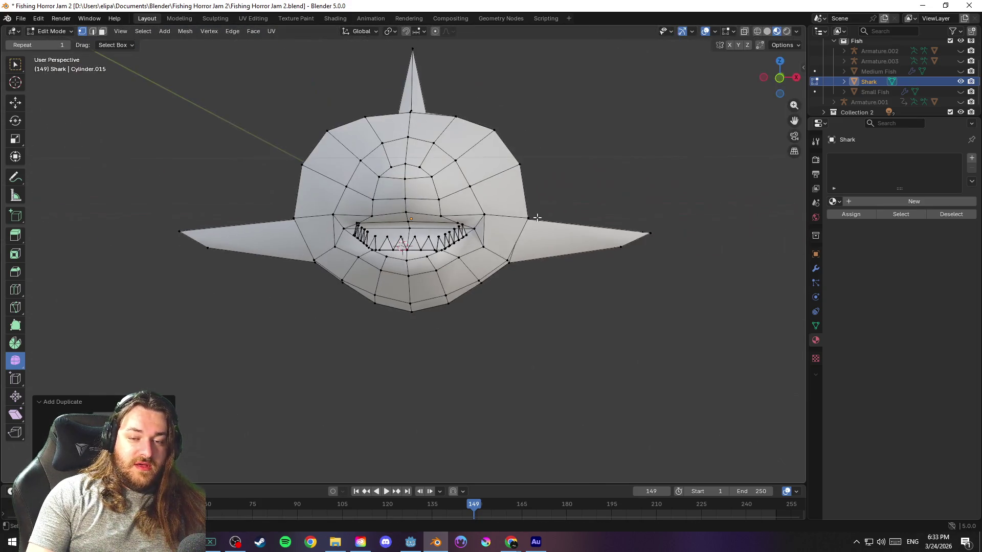
Rotate the copied teeth 180° on Y so they point downward
scroll(425, 256, "up", 3)
key("g")
right_click(494, 251)
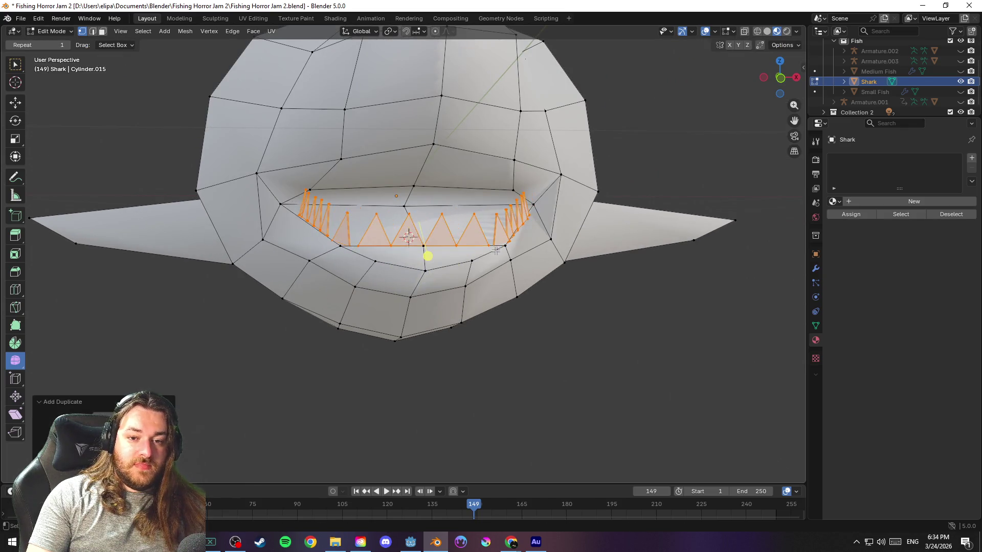
middle_click_drag(530, 262, 572, 255)
key("g")
right_click(573, 252)
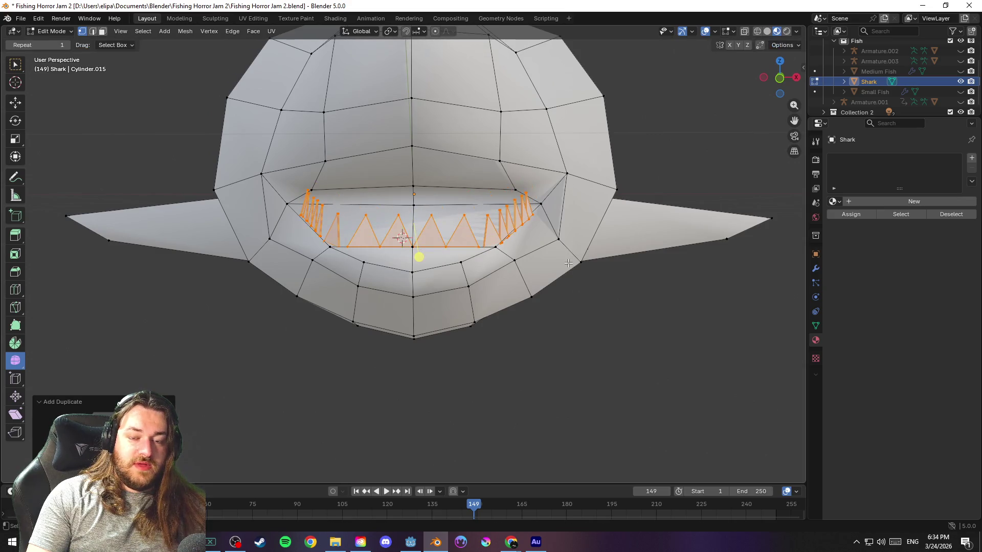
key("r")
key("x")
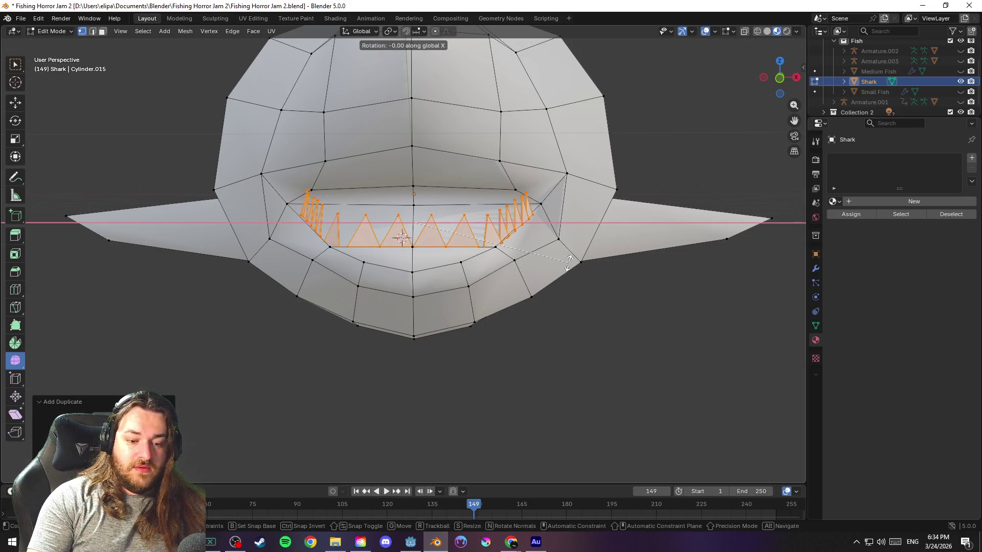
right_click(569, 263)
key("r")
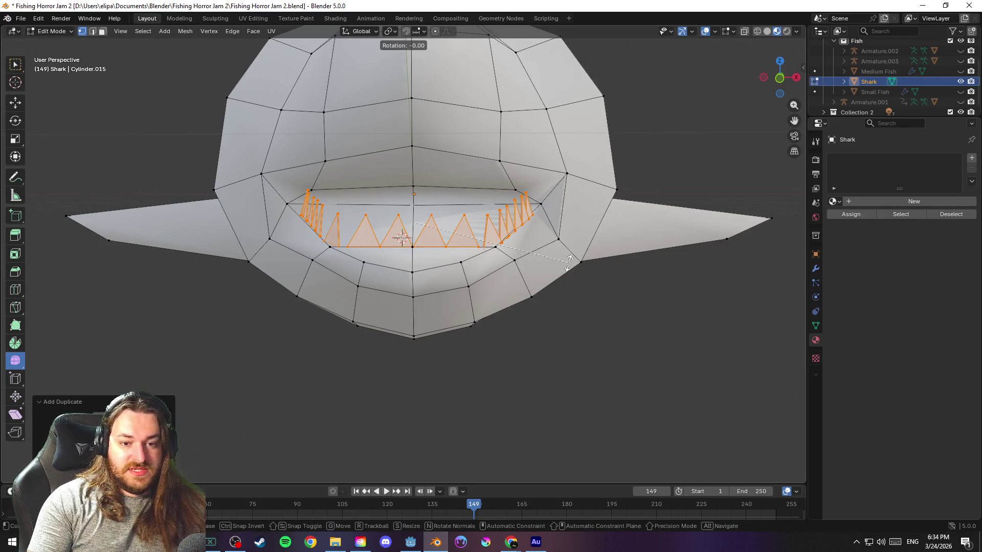
type("y")
type("180")
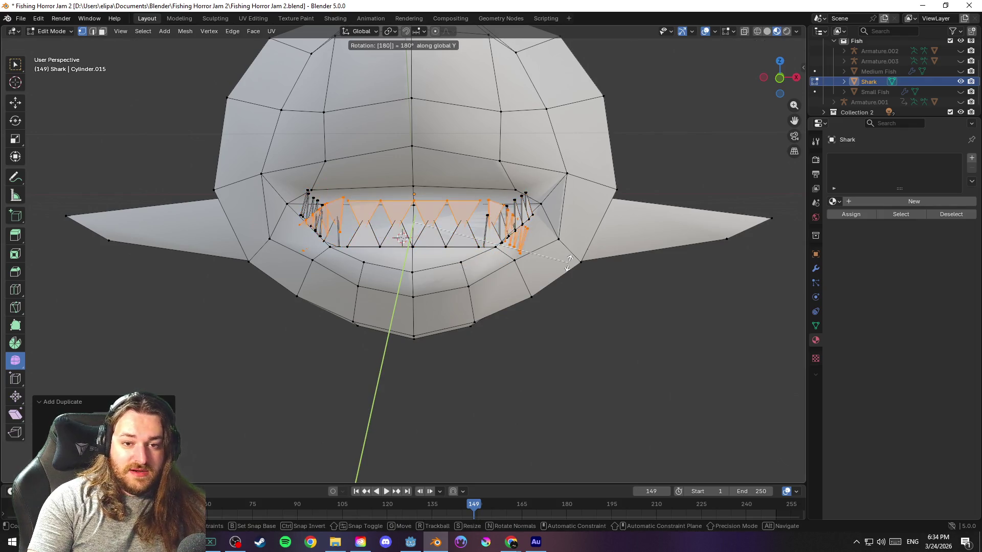
key("Return")
Tilt the flipped teeth on X, raise them along Z into the upper jaw, re-tilt
middle_click_drag(550, 262, 453, 266)
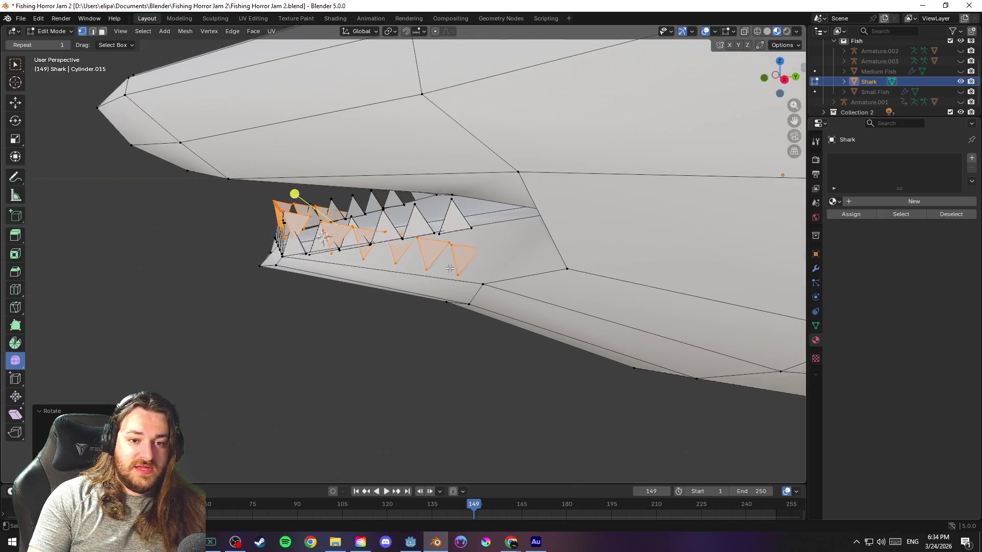
key("r")
key("x")
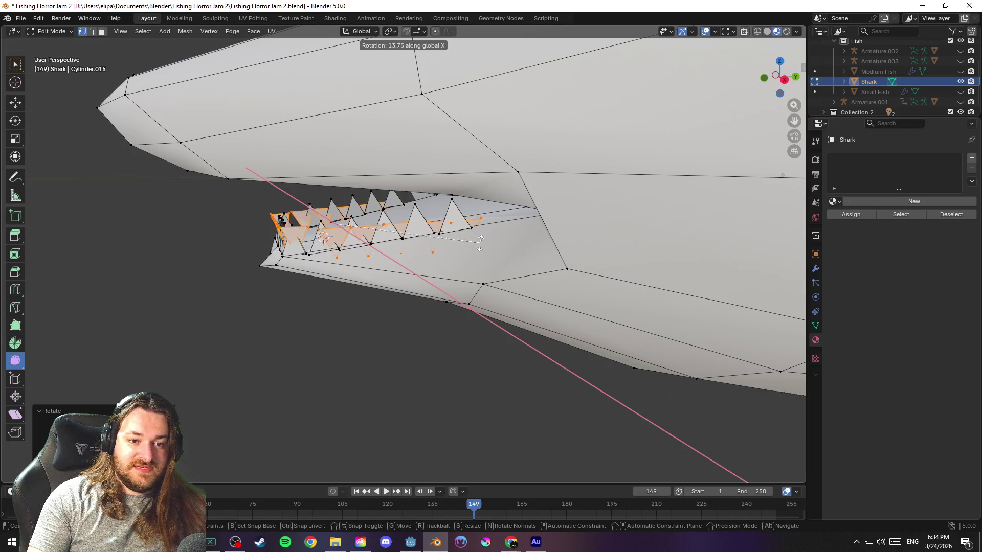
left_click(480, 243)
middle_click_drag(481, 243, 449, 285)
key("g")
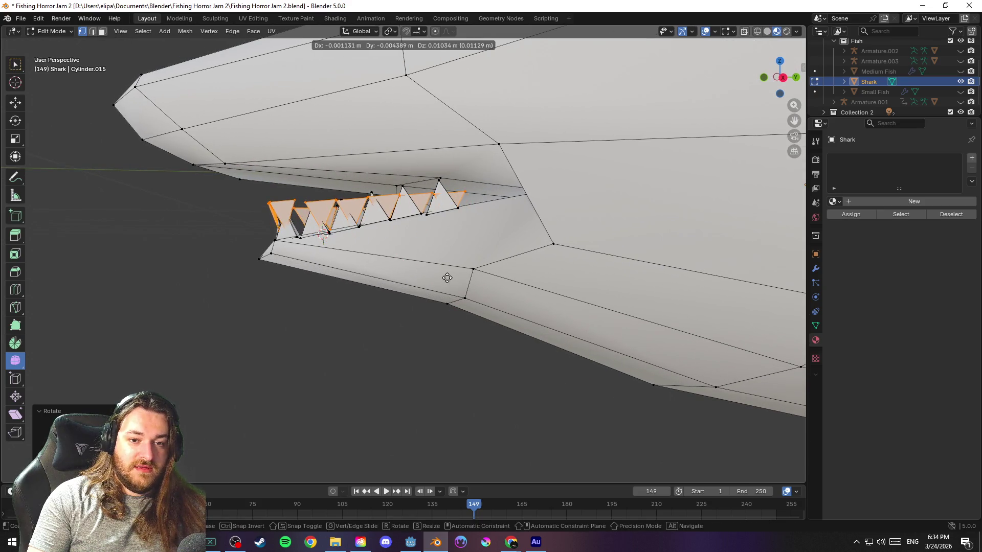
key("z")
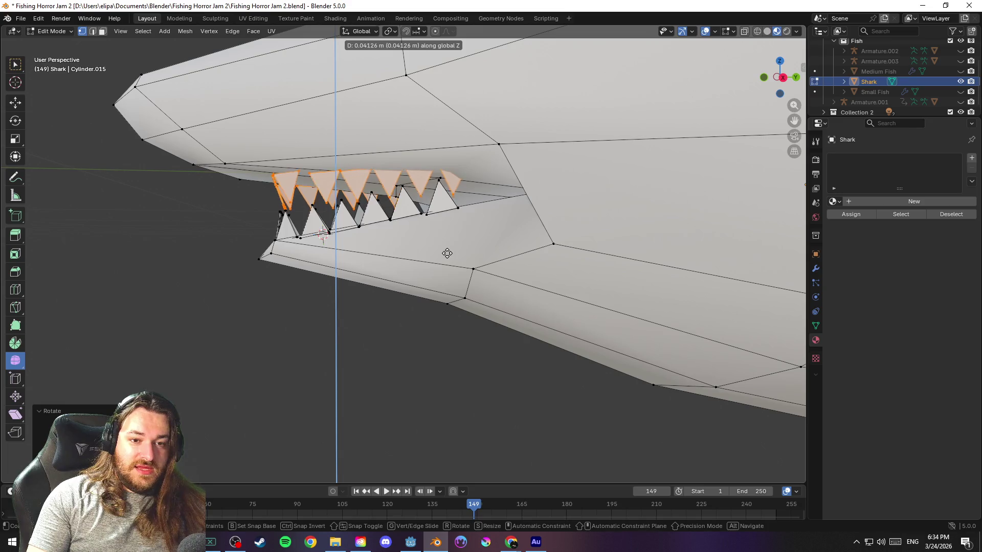
left_click(448, 249)
key("r")
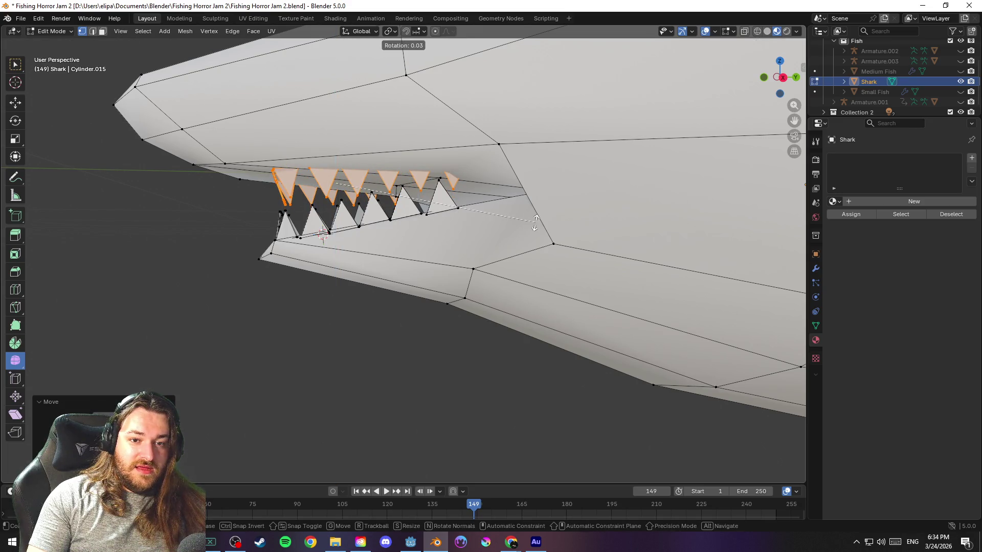
key("x")
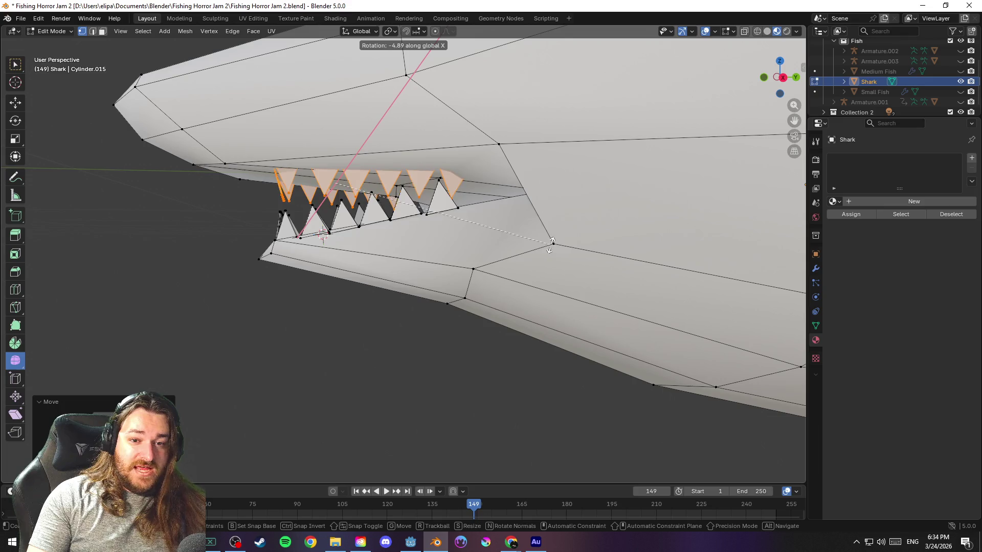
left_click(553, 244)
Slide the upper teeth forward along the jaw, excluding X, and return to Object Mode
mouse_move(553, 244)
middle_mouse_down()
mouse_move(435, 266)
mouse_move(463, 278)
mouse_move(419, 278)
middle_mouse_up()
key("g")
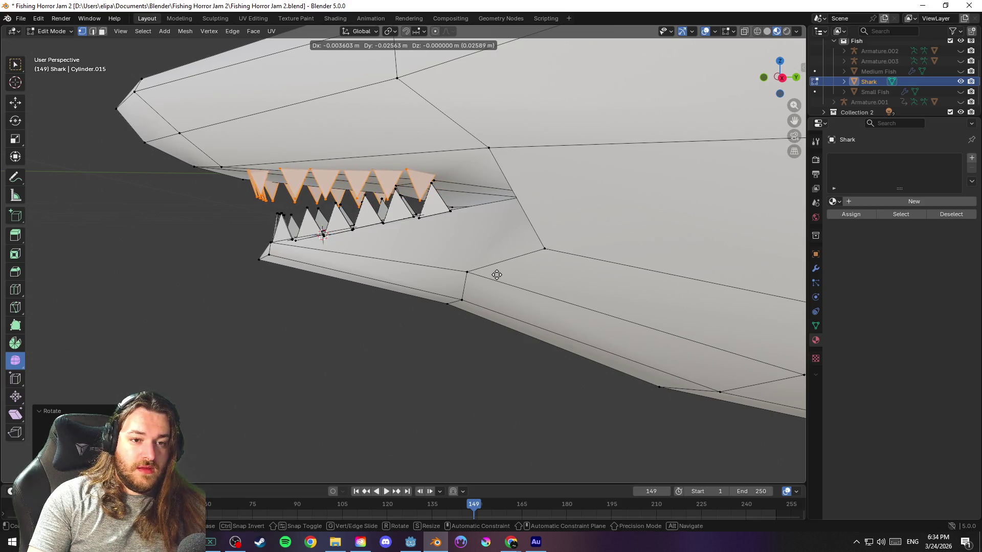
key("shift+x")
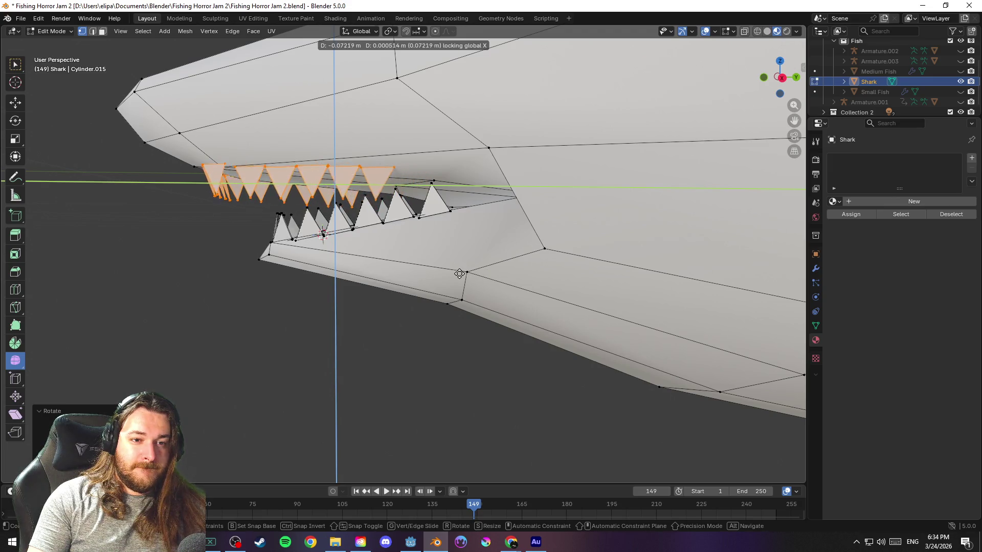
left_click(491, 274)
mouse_move(491, 274)
middle_mouse_down()
mouse_move(432, 309)
mouse_move(522, 314)
middle_mouse_up()
key("Tab")
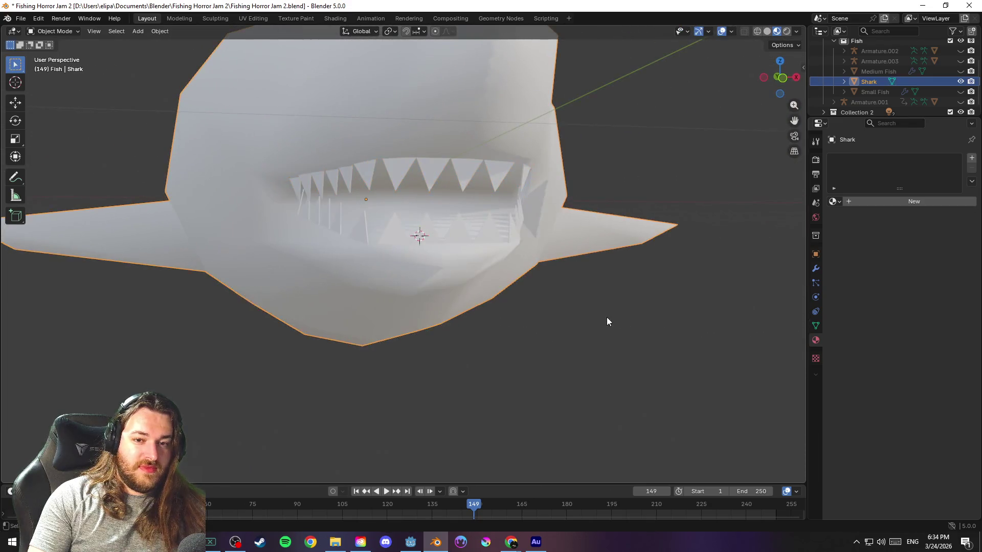
Save with both tooth rows, select the shark object and enter Edit Mode again
mouse_move(606, 317)
middle_mouse_down()
mouse_move(632, 320)
mouse_move(449, 307)
mouse_move(495, 333)
mouse_move(669, 314)
mouse_move(500, 327)
mouse_move(569, 322)
mouse_move(474, 309)
mouse_move(507, 303)
middle_mouse_up()
key("ctrl+s")
scroll(455, 312, "down", 5)
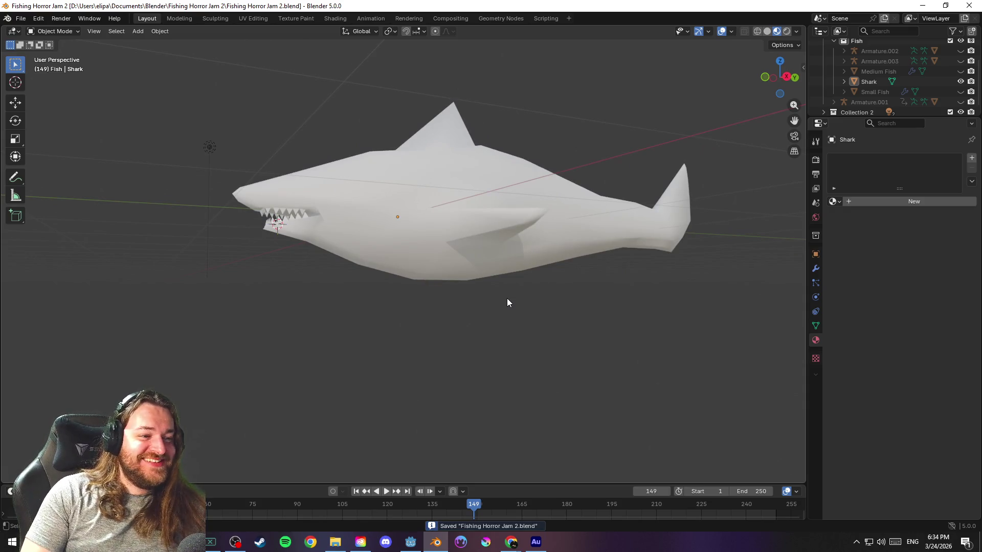
left_click(458, 232)
mouse_move(458, 231)
middle_mouse_down()
mouse_move(568, 336)
mouse_move(529, 308)
mouse_move(747, 309)
mouse_move(486, 313)
middle_mouse_up()
scroll(486, 313, "down", 4)
mouse_move(568, 312)
middle_mouse_down()
mouse_move(418, 324)
mouse_move(664, 328)
mouse_move(581, 309)
mouse_move(608, 305)
mouse_move(531, 308)
mouse_move(610, 330)
mouse_move(585, 325)
mouse_move(593, 325)
middle_mouse_up()
scroll(588, 296, "up", 5)
scroll(531, 309, "down", 3)
scroll(575, 320, "up", 2)
key("ctrl+s")
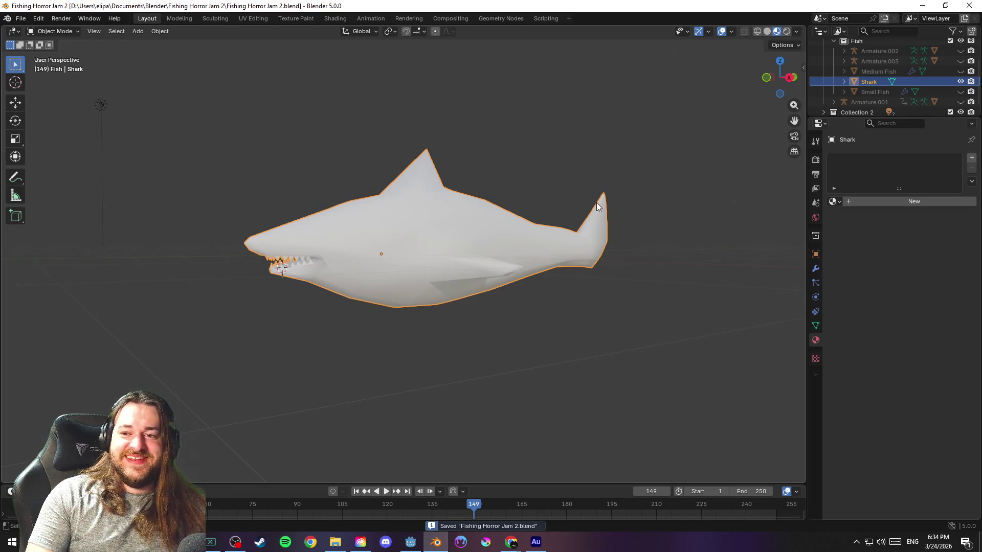
key("Tab")
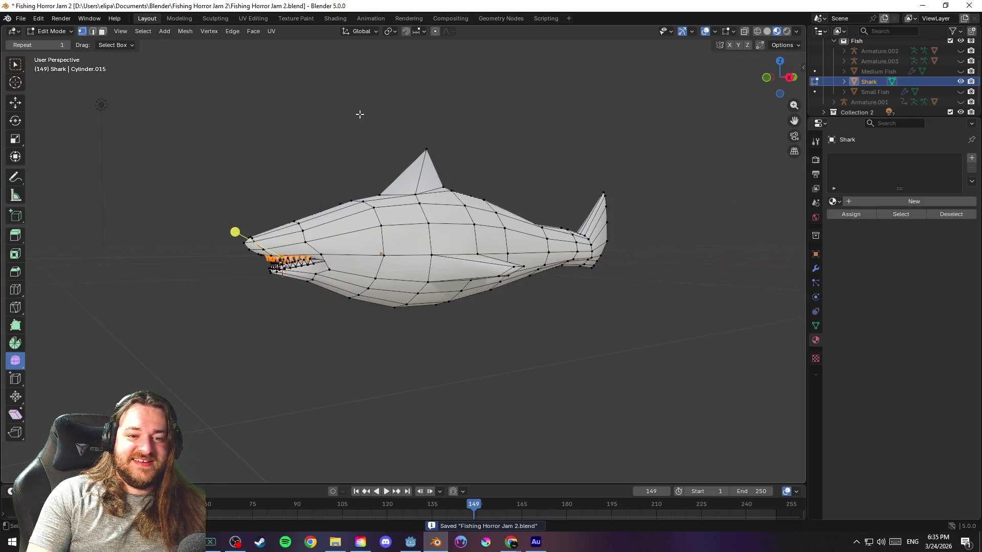
Select all of the shark mesh, unwrap it with Smart UV Project in UV Editing, and save
key("a")
left_click(255, 19)
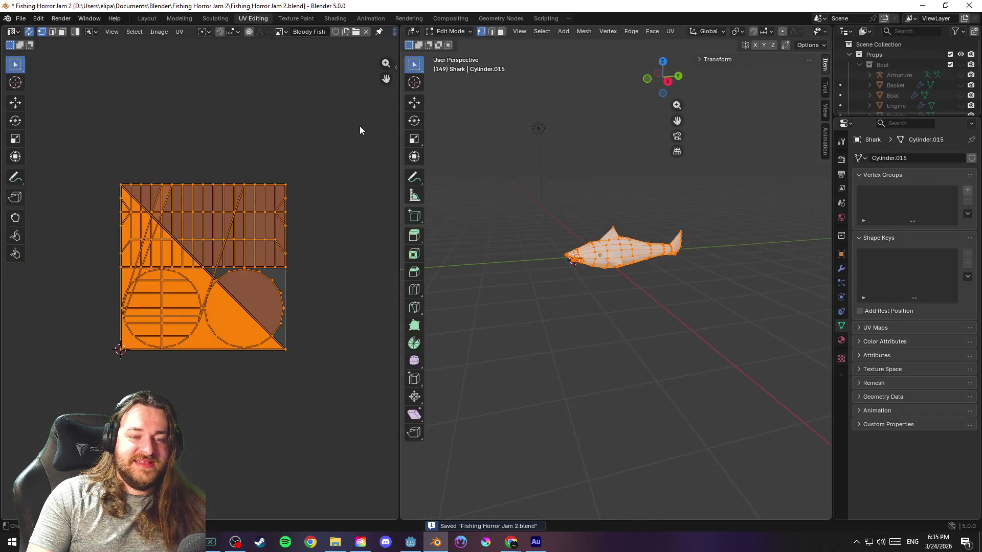
key("u")
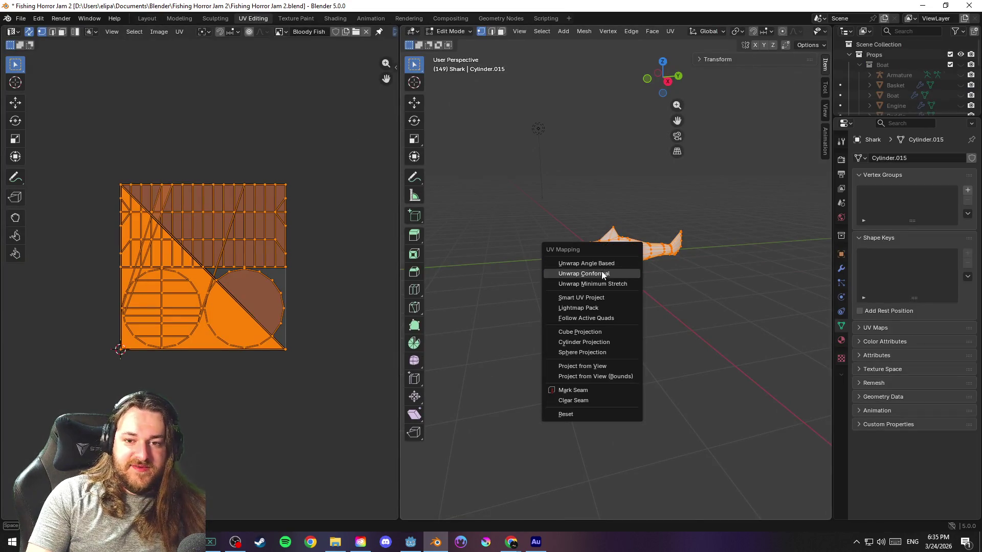
left_click(597, 297)
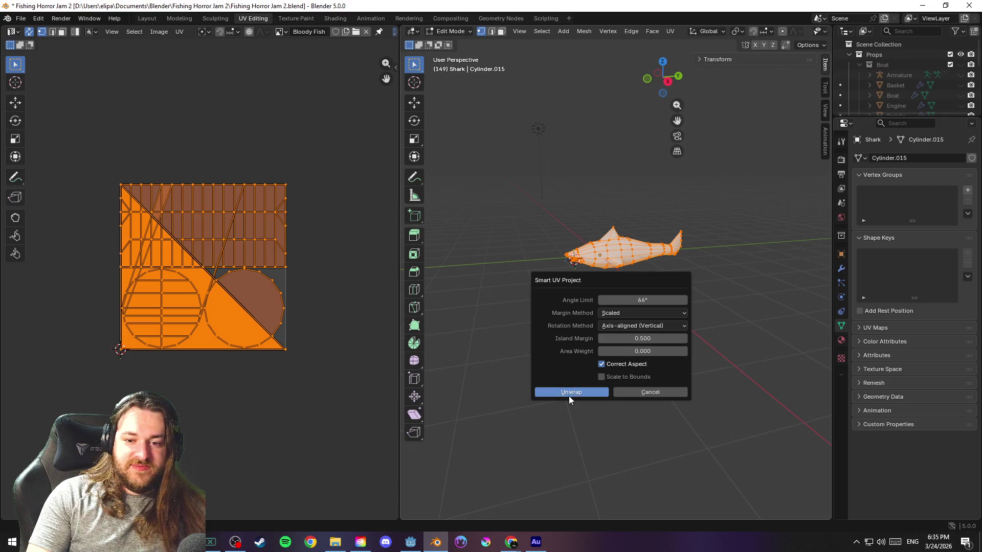
left_click(571, 392)
key("ctrl+s")
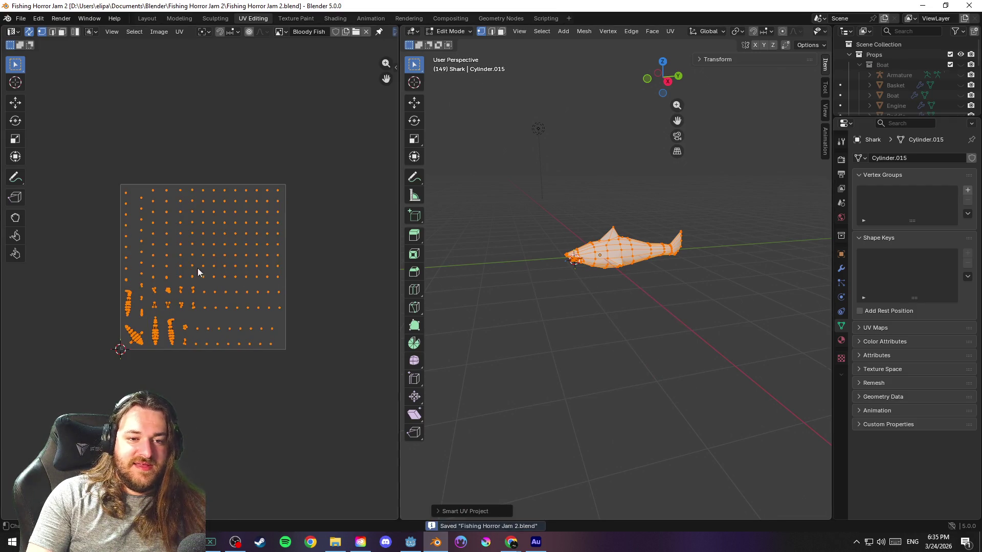
Deselect the mesh, save, and move to the Texture Paint workspace
scroll(190, 269, "up", 10)
scroll(306, 259, "down", 8)
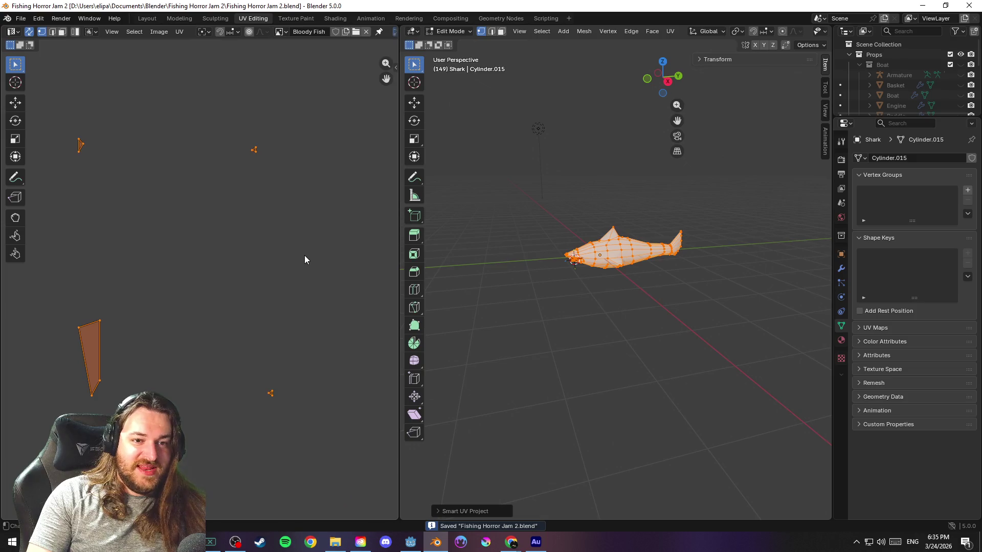
scroll(240, 261, "up", 1)
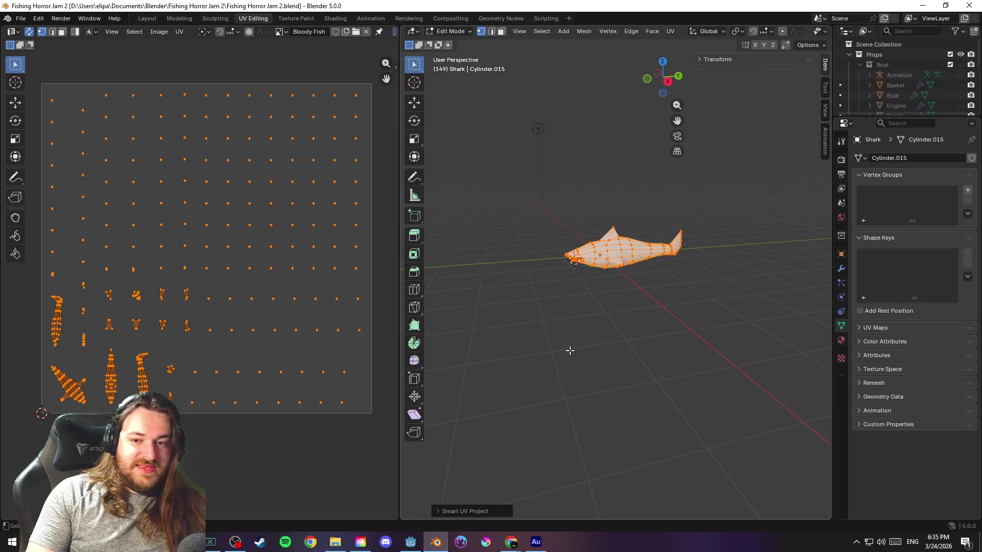
left_click(664, 286)
key("ctrl+s")
scroll(648, 284, "up", 5)
mouse_move(649, 284)
middle_mouse_down()
mouse_move(662, 303)
mouse_move(622, 320)
mouse_move(677, 327)
middle_mouse_up()
left_click(457, 31)
left_click(457, 32)
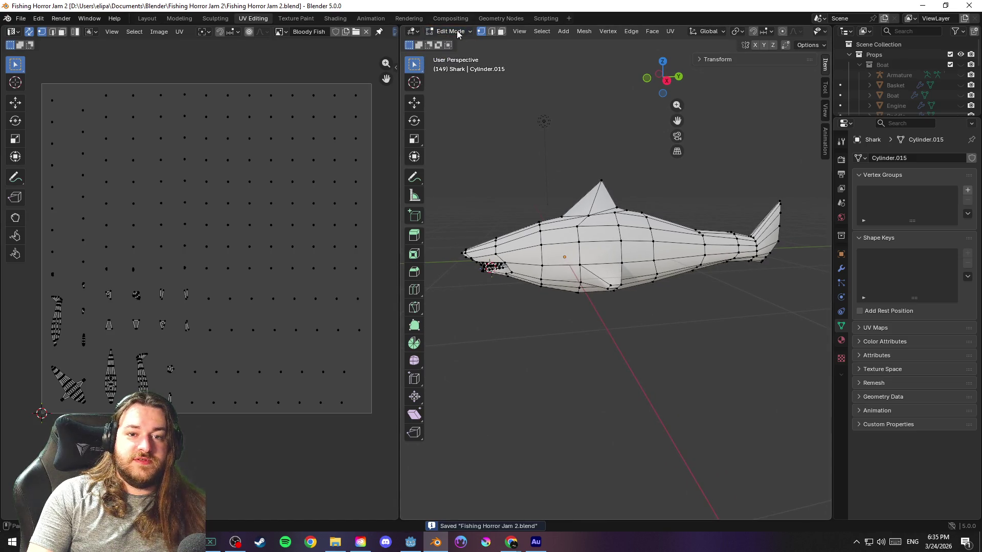
left_click(313, 19)
Unlink the Small Fish Texture image from the image editor and save
scroll(678, 243, "up", 5)
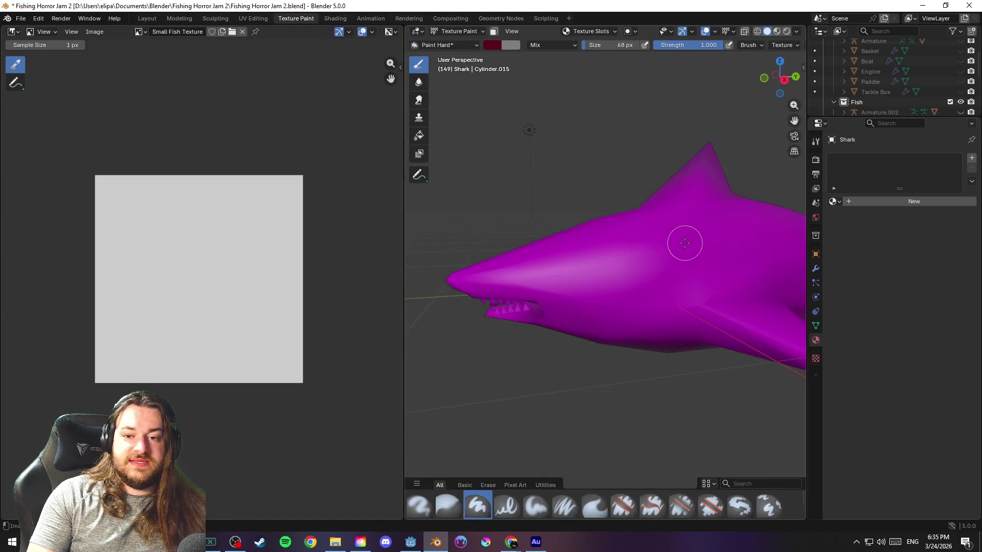
scroll(631, 202, "down", 4)
left_click(140, 32)
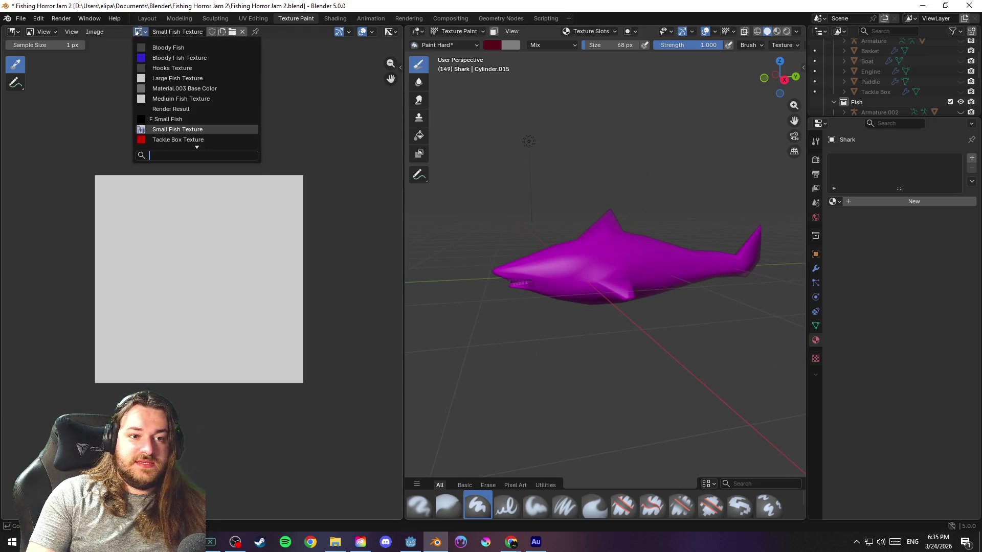
left_click(241, 31)
key("ctrl+s")
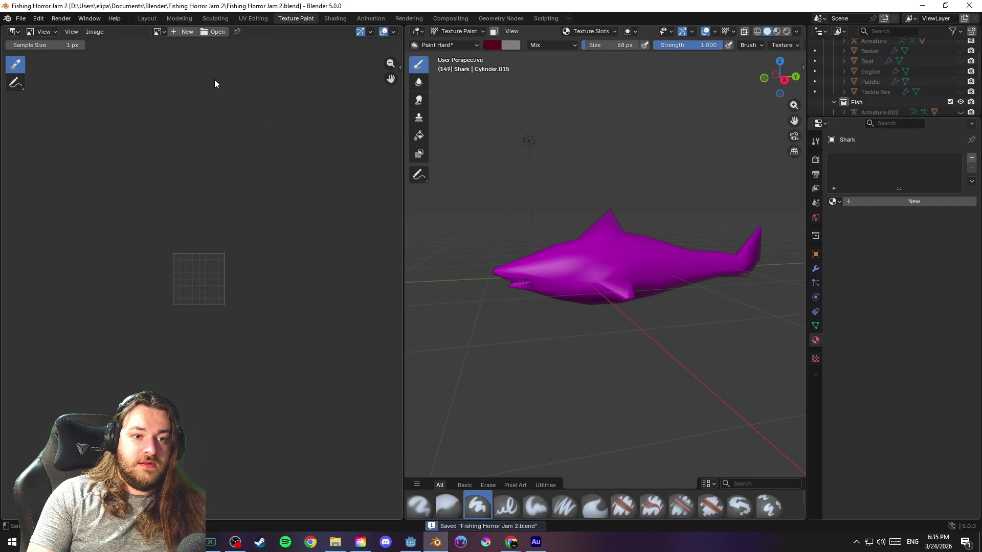
Create a new material for the shark and name it Shark
left_click(158, 32)
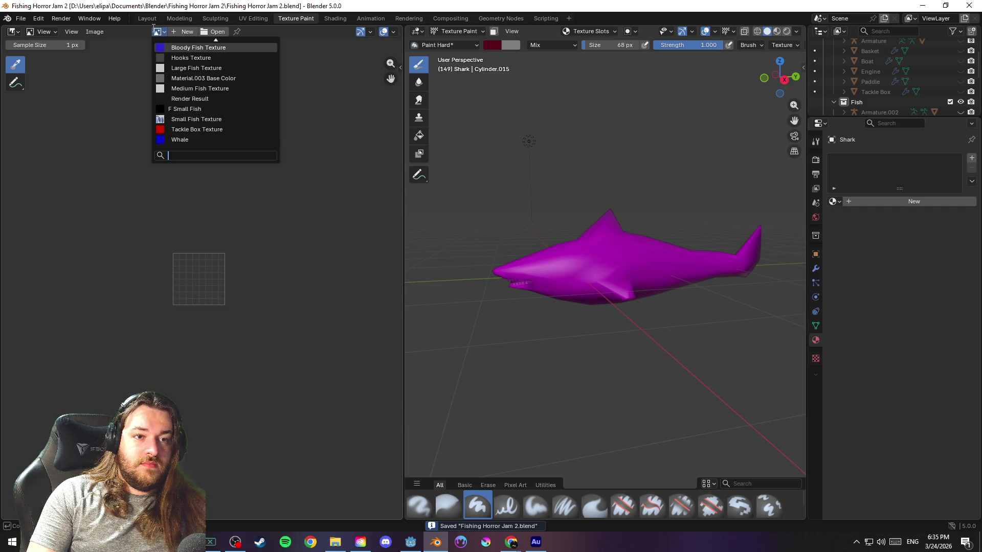
left_click(608, 32)
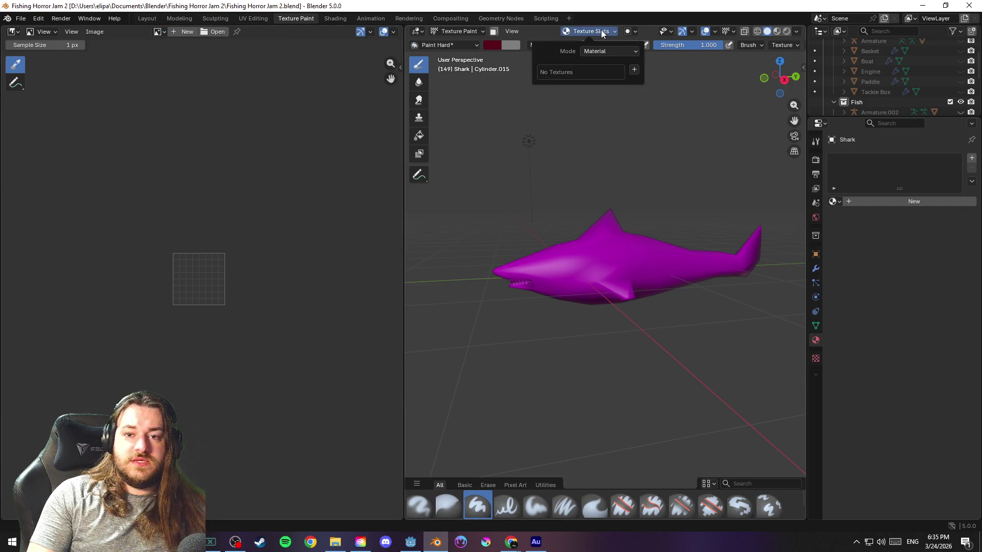
left_click(866, 202)
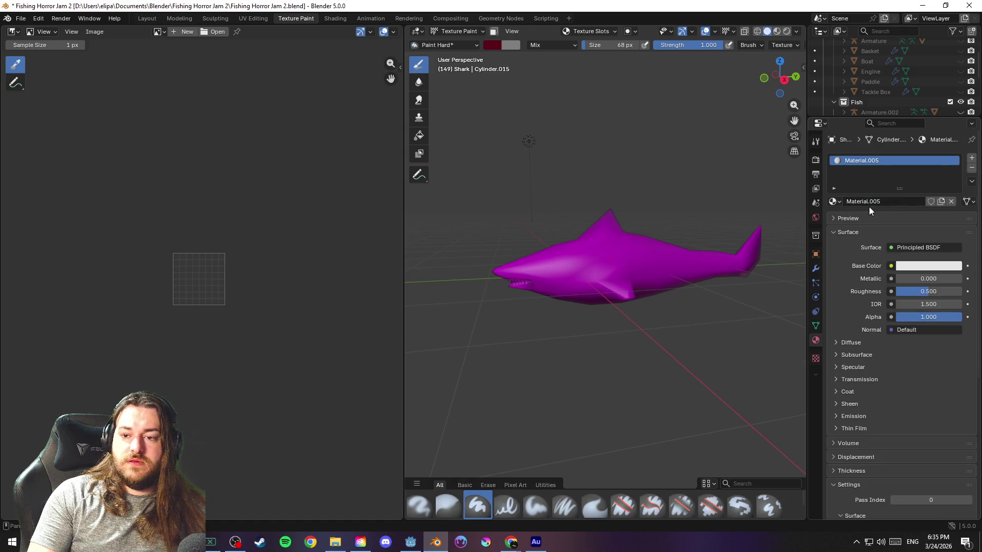
double_click(884, 201)
type("Shark")
key("Return")
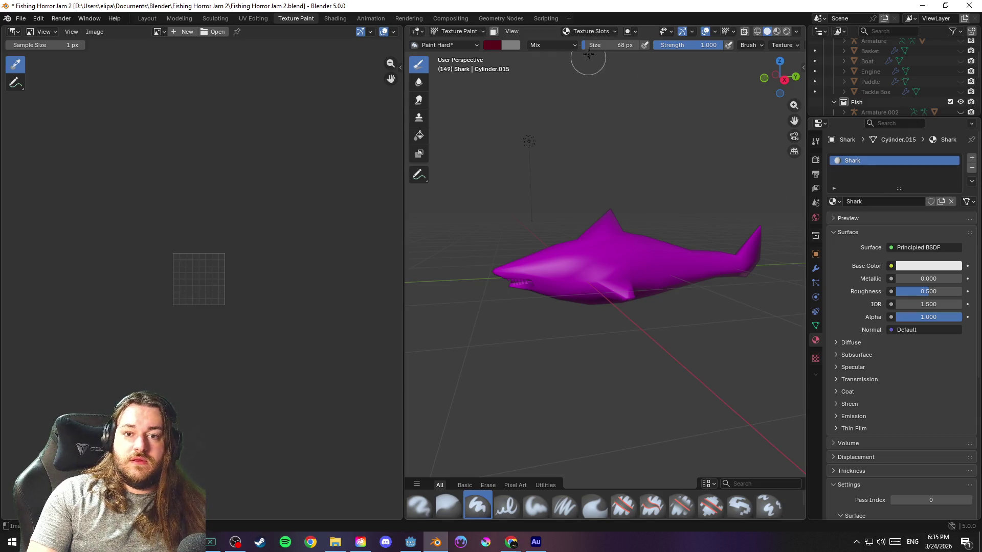
left_click(600, 32)
Add a Base Color texture slot named Shark Texture filled with blue #0061CC
left_click(635, 69)
left_click(656, 81)
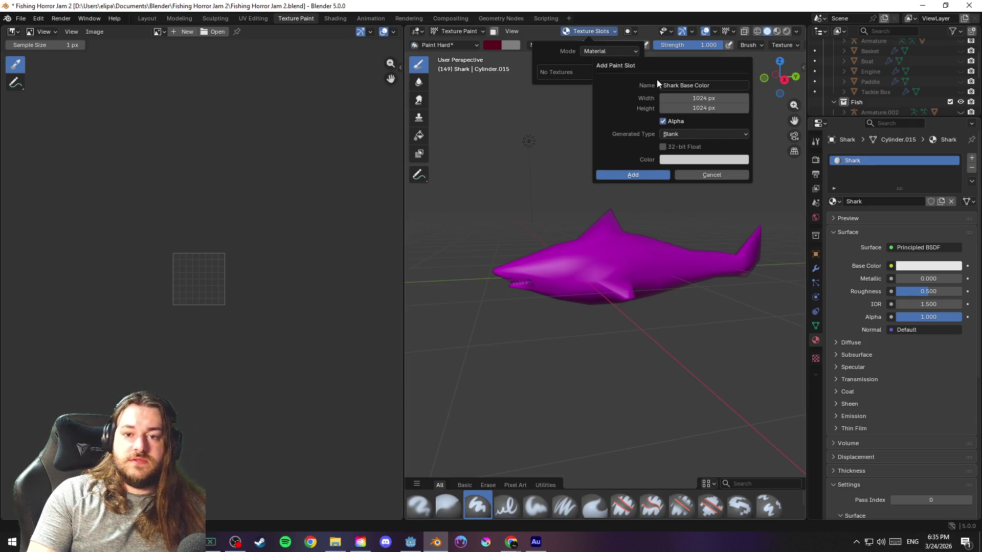
left_click(715, 86)
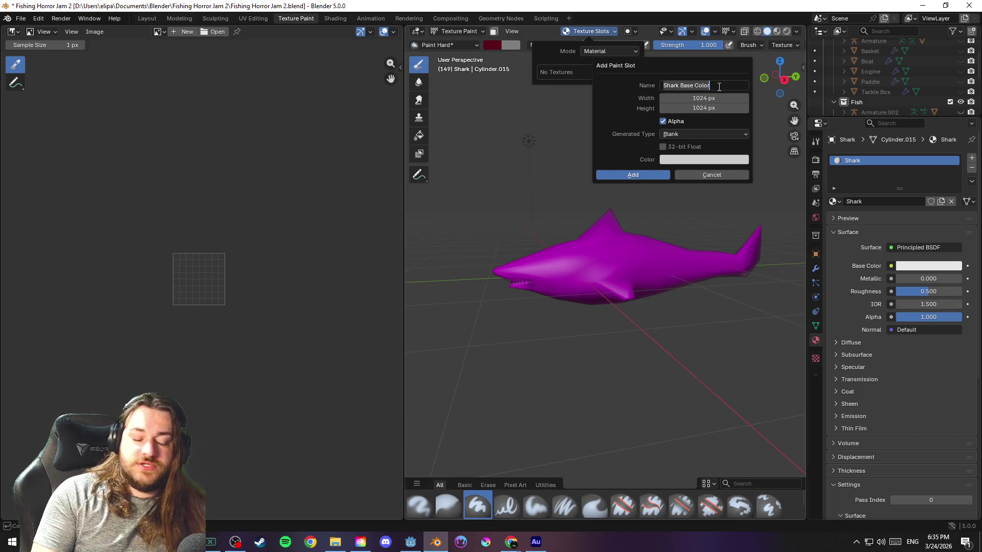
left_click(719, 86)
key("BackSpace")
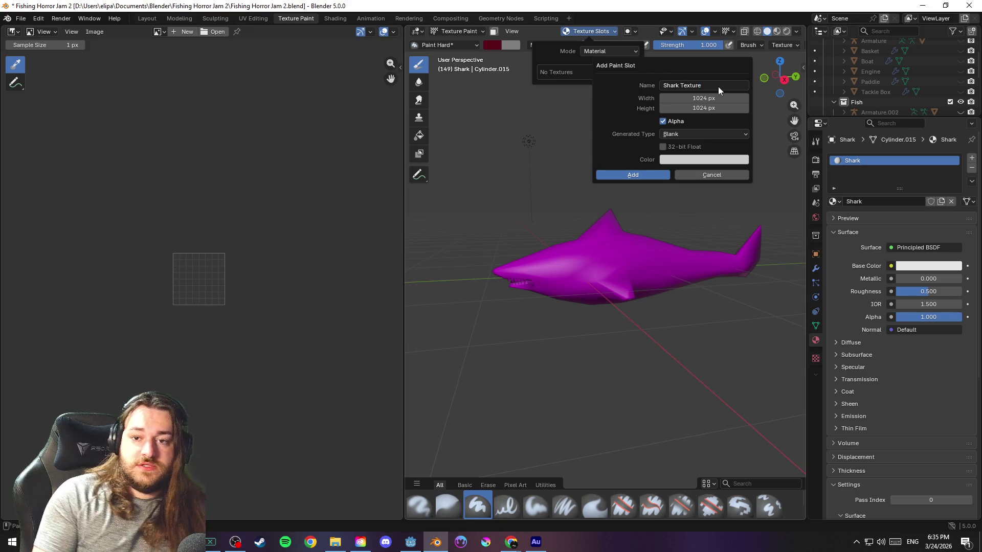
left_click(719, 161)
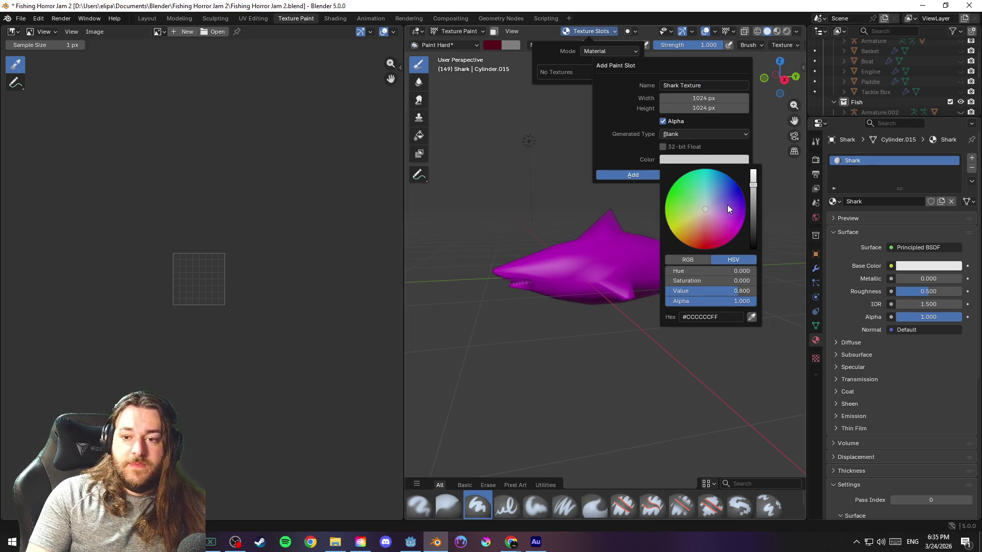
mouse_move(728, 207)
left_mouse_down()
mouse_move(724, 174)
mouse_move(754, 189)
left_mouse_up()
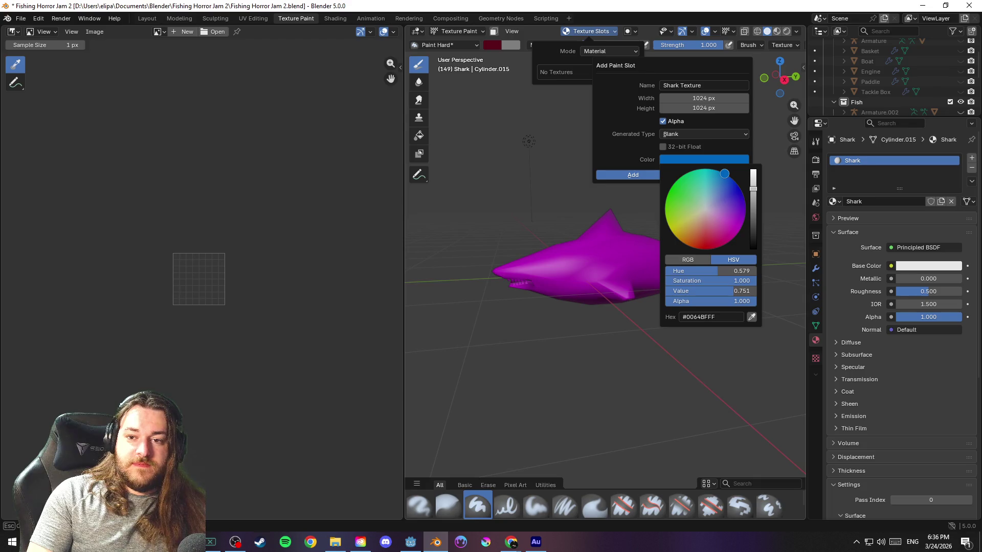
left_click(633, 174)
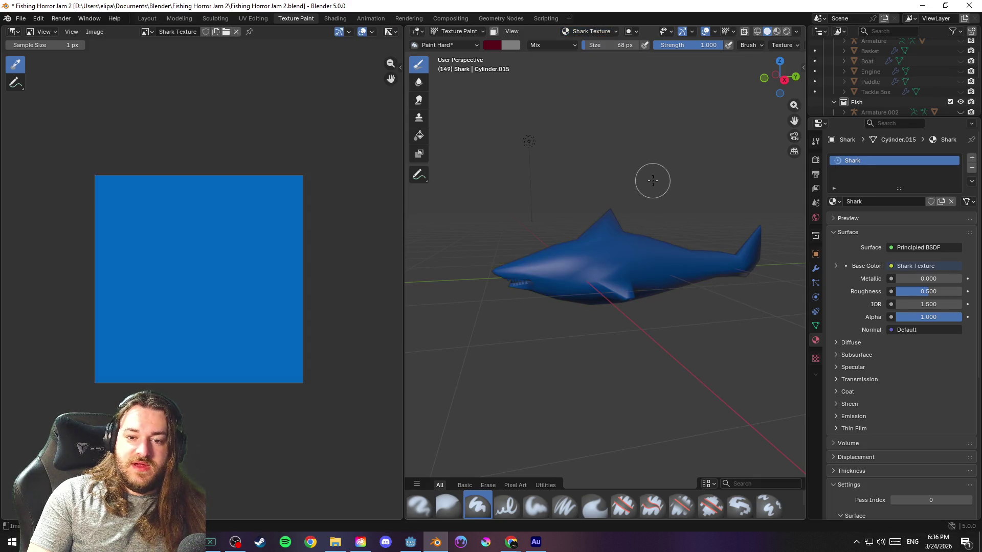
Switch to a Bottom Orthographic view of the blue shark
mouse_move(651, 179)
middle_mouse_down()
mouse_move(627, 136)
mouse_move(669, 197)
mouse_move(643, 194)
mouse_move(674, 174)
middle_mouse_up()
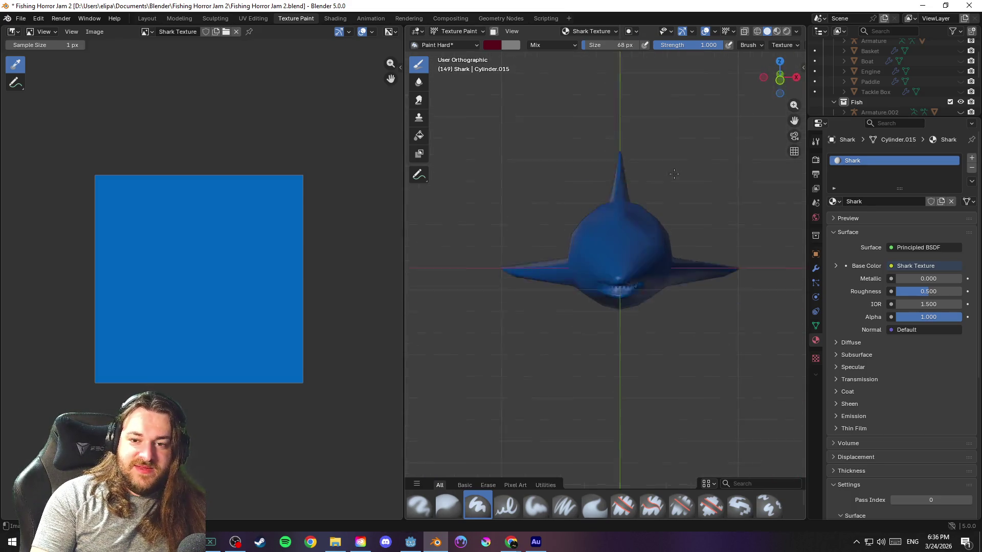
key("KP_7")
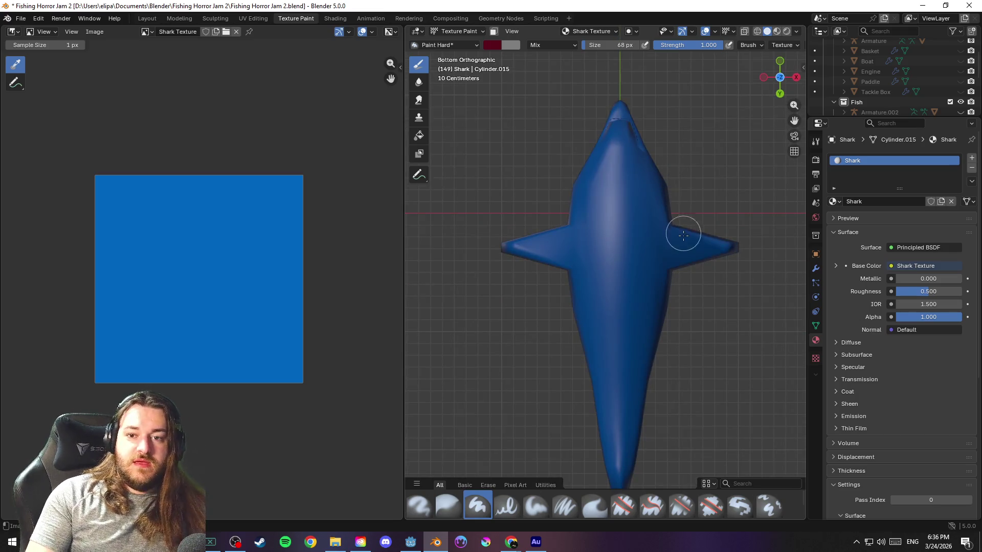
key("ctrl+KP_7")
middle_click_drag(668, 189, 661, 190, "shift")
Paint the belly light grey #B2B2B2 with a 316 px brush
key("x")
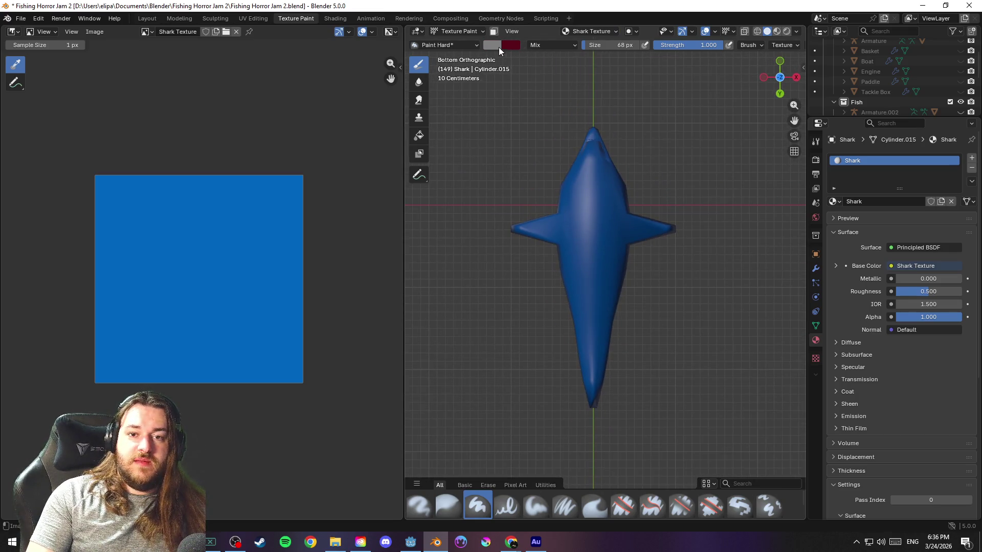
left_click(498, 47)
left_click_drag(576, 95, 576, 79)
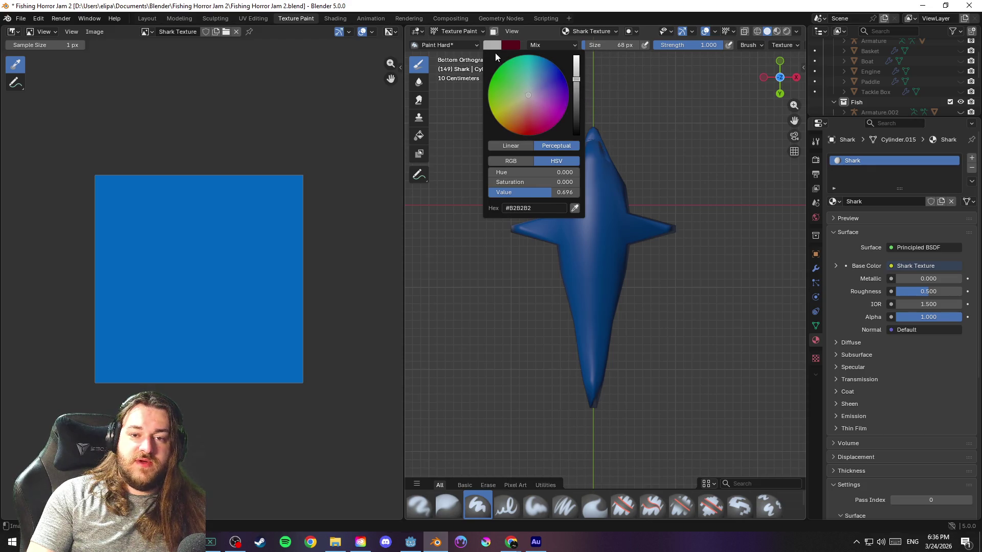
key("f")
left_click(646, 128)
left_click(612, 137)
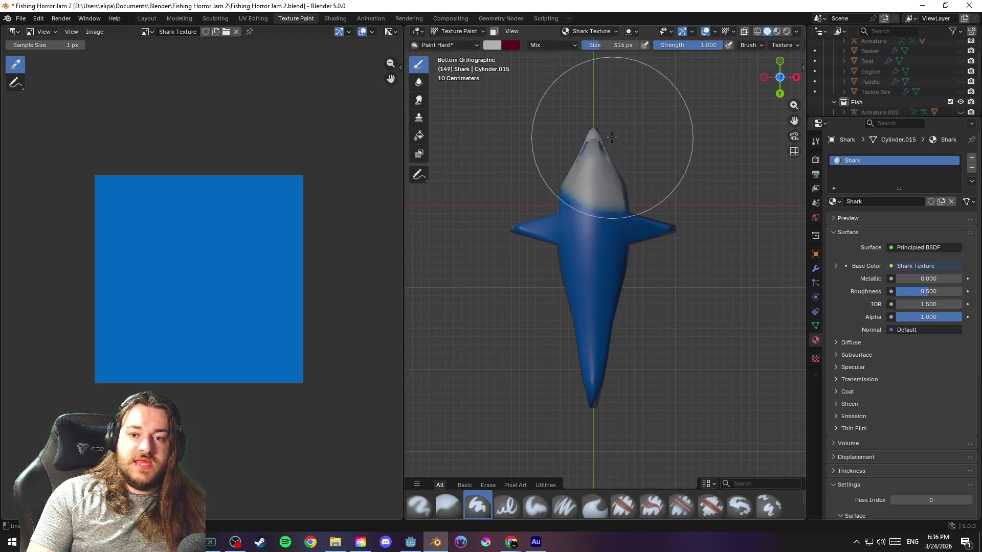
mouse_move(612, 137)
left_mouse_down()
mouse_move(474, 256)
mouse_move(579, 351)
mouse_move(524, 227)
left_mouse_up()
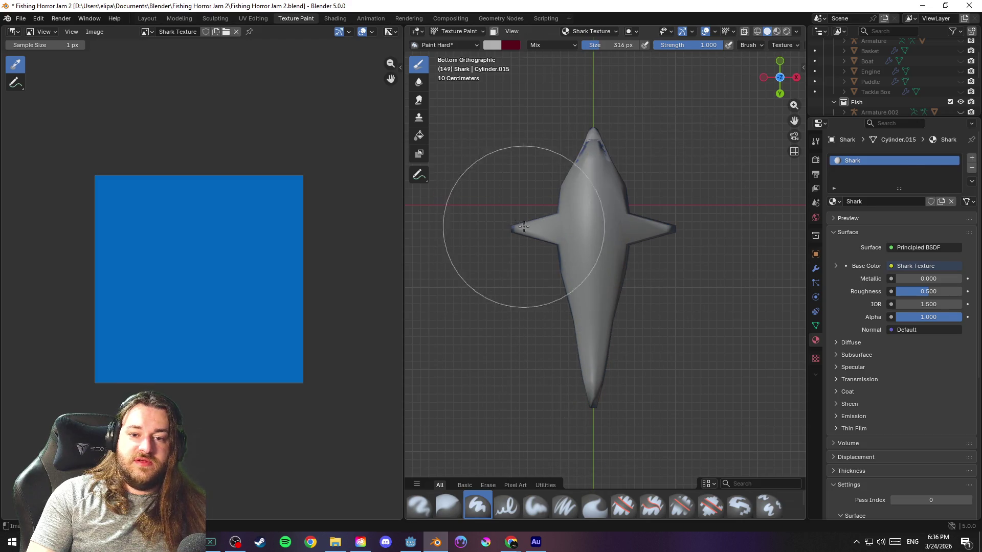
middle_click_drag(697, 193, 588, 284)
Set the brush to 79 px and paint grey under the lower teeth, down the left side and inside the mouth
key("f")
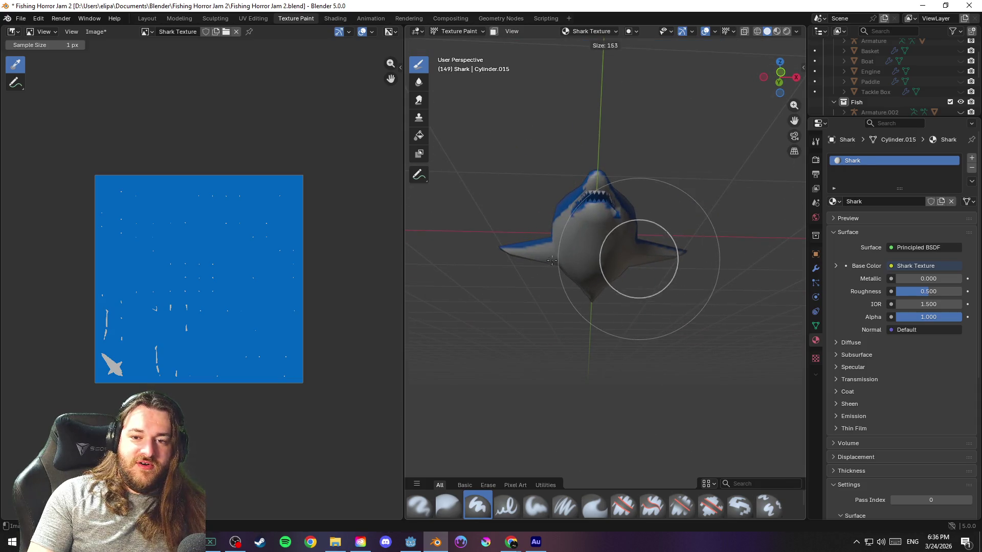
left_click(577, 254)
scroll(642, 237, "up", 5)
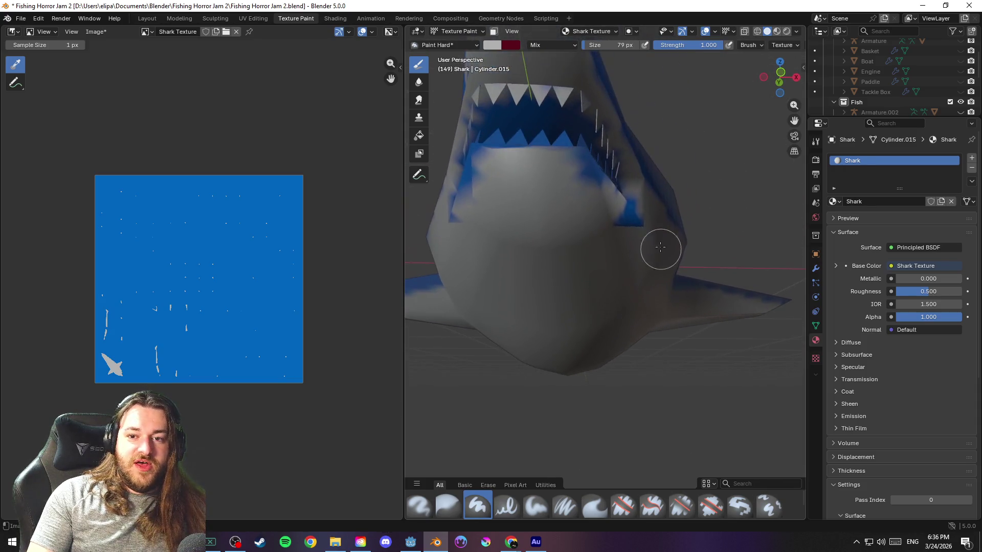
mouse_move(661, 249)
left_mouse_down()
mouse_move(555, 148)
mouse_move(482, 164)
mouse_move(439, 232)
left_mouse_up()
mouse_move(461, 230)
middle_mouse_down()
mouse_move(676, 305)
mouse_move(613, 279)
middle_mouse_up()
mouse_move(506, 268)
left_mouse_down()
mouse_move(534, 241)
mouse_move(512, 225)
mouse_move(592, 219)
left_mouse_up()
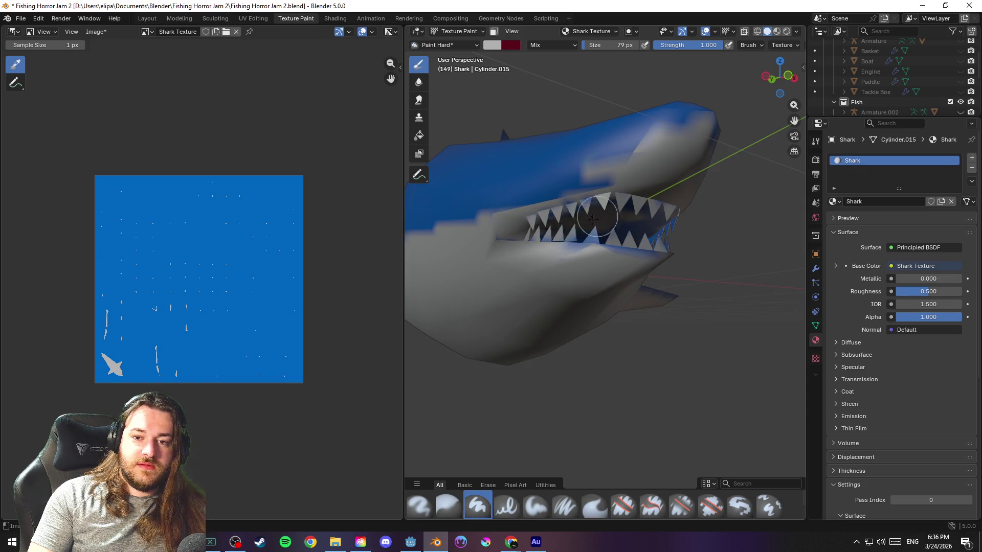
Grey the lower mouth interior and the upper-left teeth, undoing one stray stroke
mouse_move(652, 264)
middle_mouse_down()
mouse_move(500, 304)
mouse_move(603, 306)
middle_mouse_up()
left_click_drag(603, 307, 486, 303)
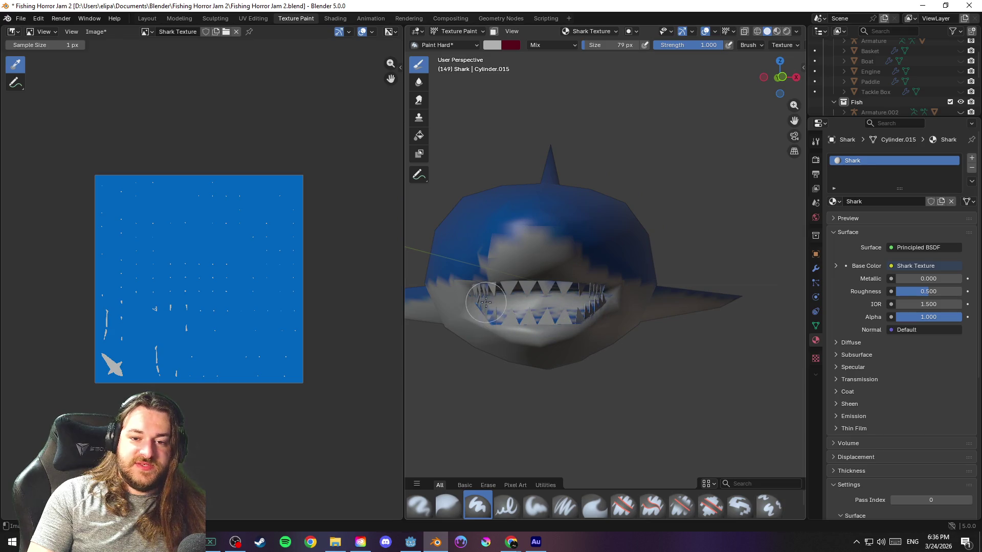
key("ctrl+z")
mouse_move(577, 318)
left_mouse_down()
mouse_move(558, 320)
mouse_move(574, 311)
left_mouse_up()
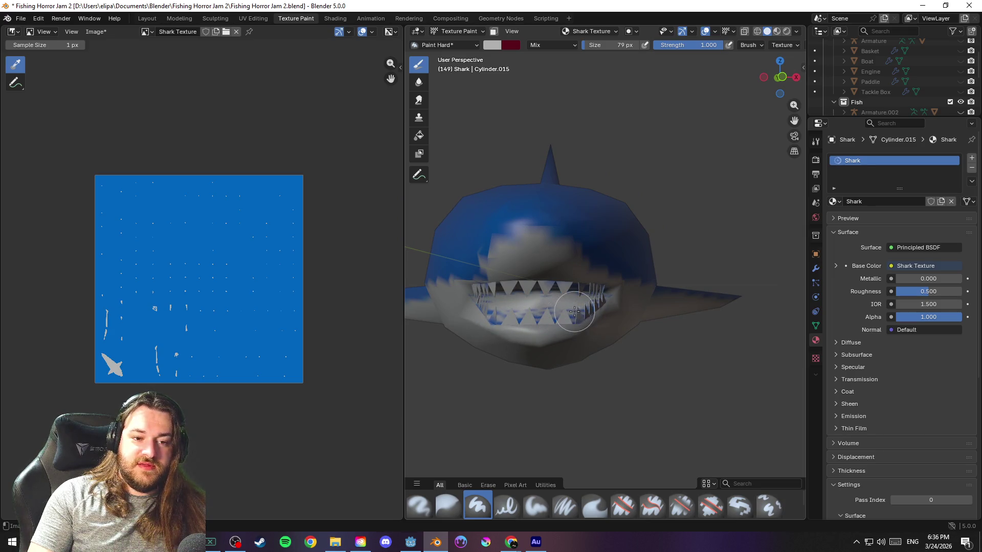
middle_click_drag(575, 312, 578, 299)
left_click_drag(552, 170, 511, 147)
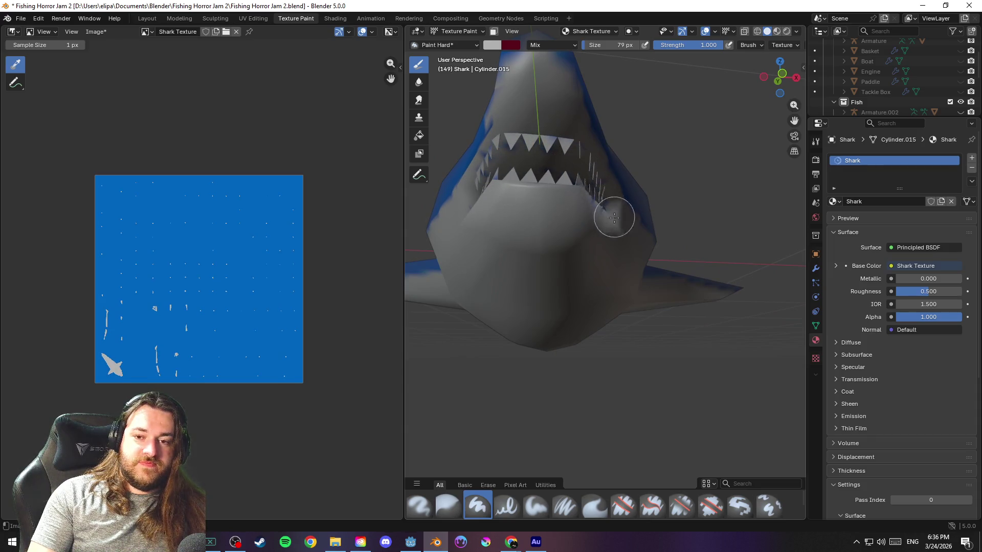
Paint grey over the blue on the jaw, between the teeth rows and above the upper teeth
middle_click_drag(615, 218, 600, 232)
mouse_move(461, 317)
middle_mouse_down()
mouse_move(542, 325)
mouse_move(580, 284)
mouse_move(680, 333)
mouse_move(578, 266)
mouse_move(625, 311)
mouse_move(623, 284)
middle_mouse_up()
left_click_drag(622, 284, 517, 258)
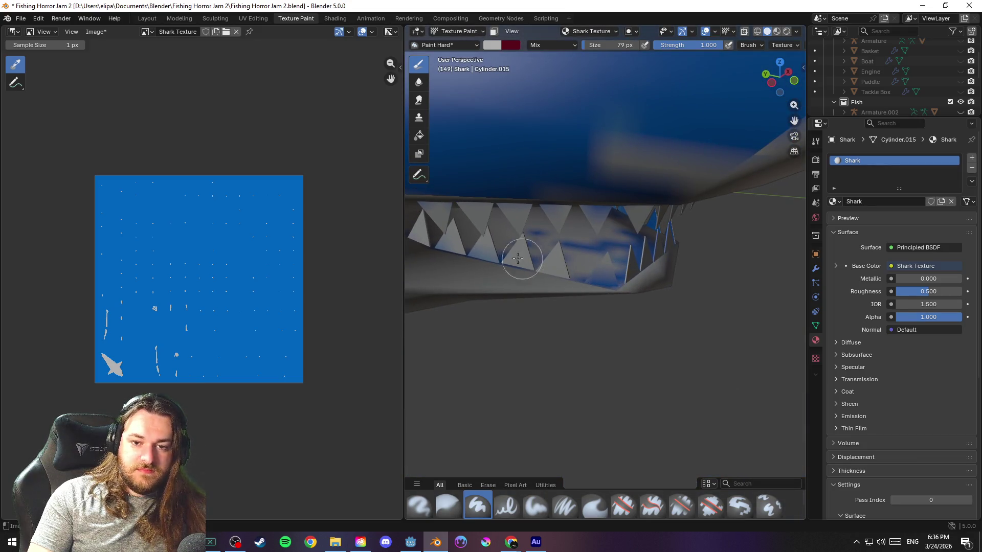
left_click_drag(633, 272, 672, 225)
left_click_drag(596, 217, 521, 263)
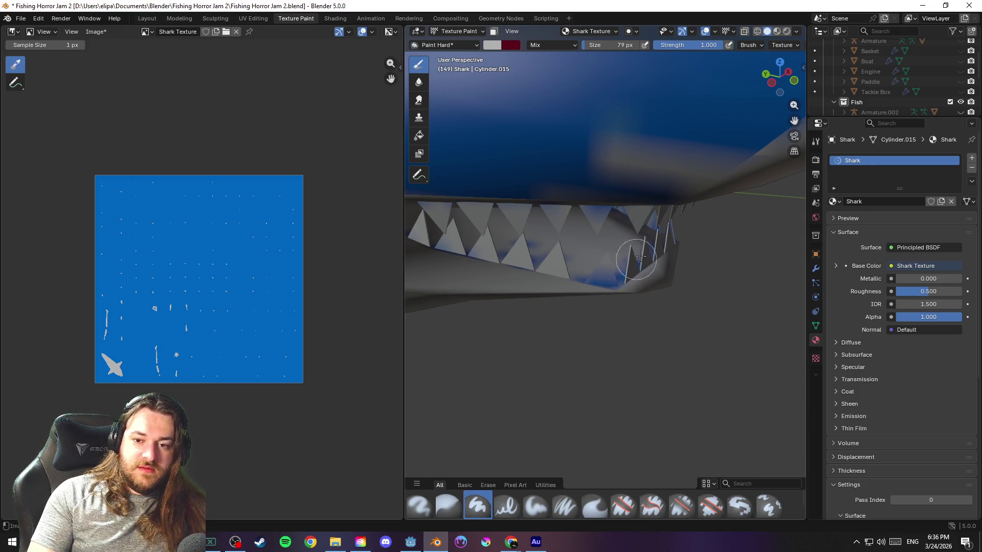
mouse_move(673, 257)
middle_mouse_down()
mouse_move(649, 256)
mouse_move(643, 218)
middle_mouse_up()
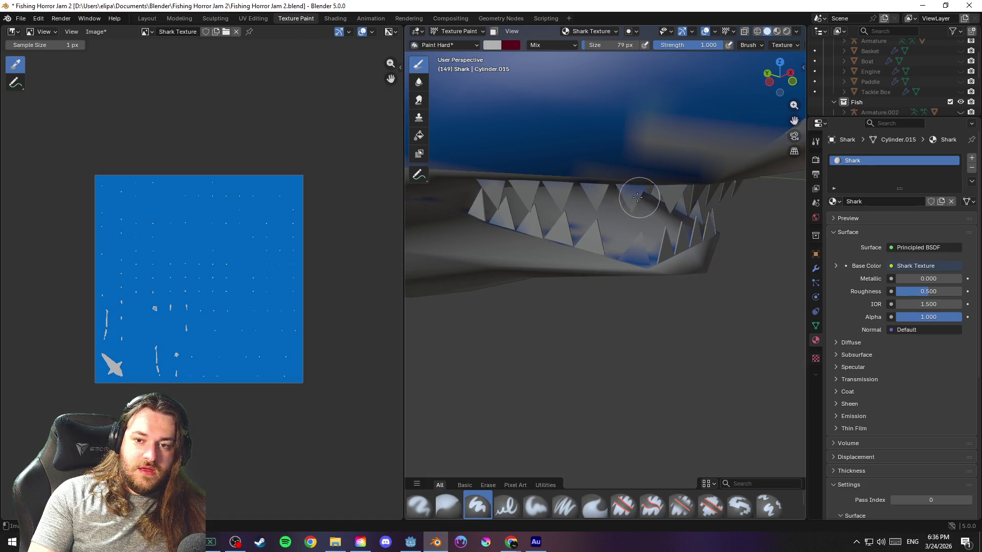
left_click_drag(614, 189, 489, 187)
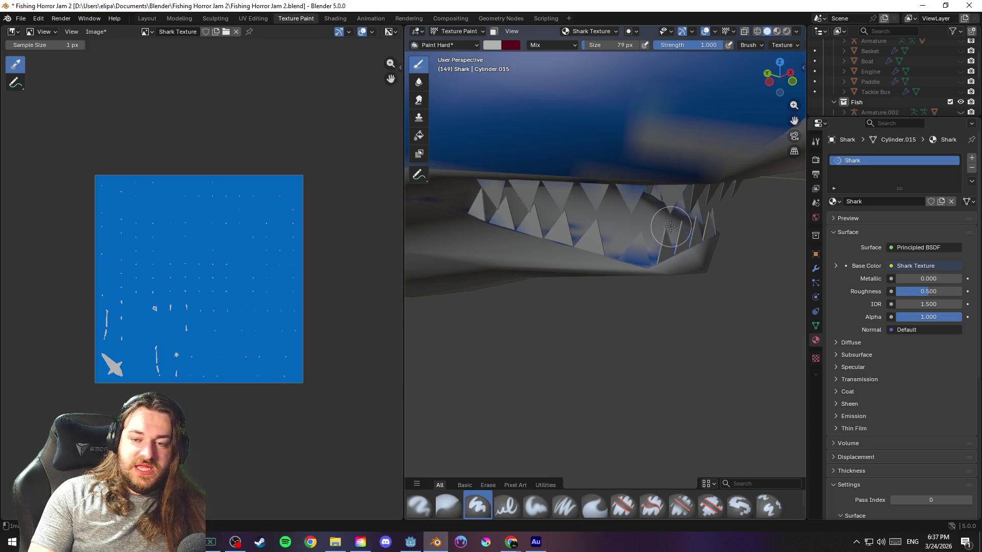
middle_click_drag(670, 227, 665, 226)
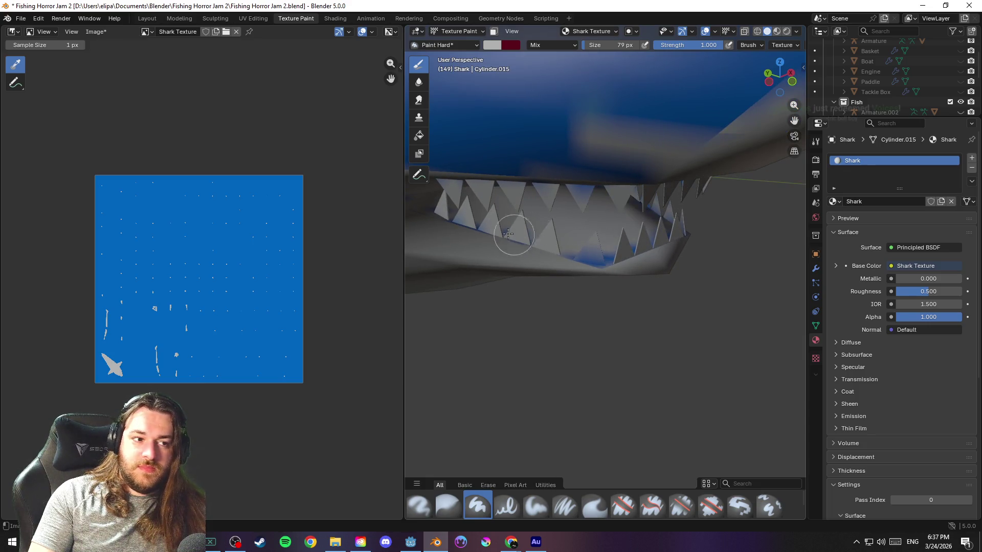
mouse_move(609, 267)
middle_mouse_down()
mouse_move(598, 271)
mouse_move(665, 267)
mouse_move(609, 276)
middle_mouse_up()
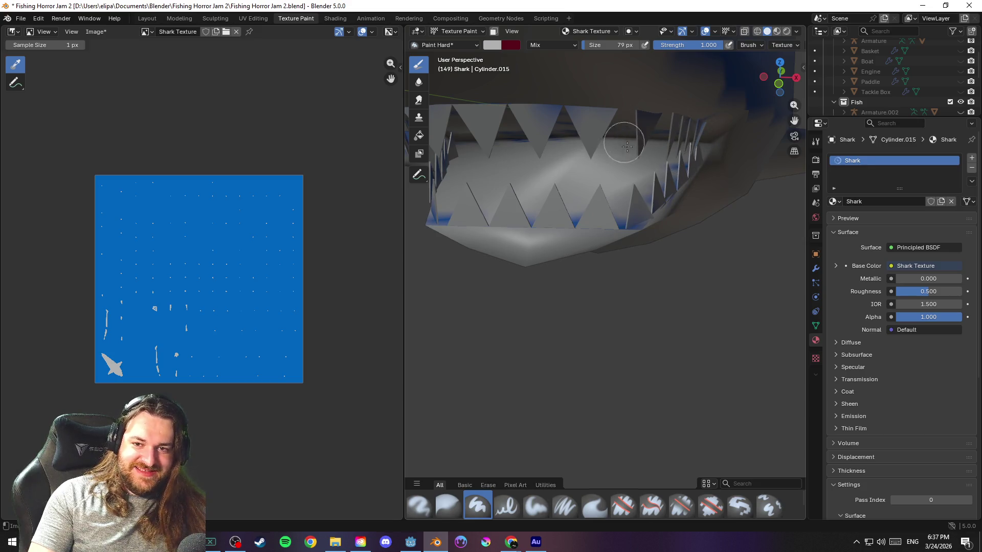
Inspect the painted jaw and teeth from several angles, then switch the shark into Edit Mode
middle_click_drag(627, 147, 537, 110, "shift")
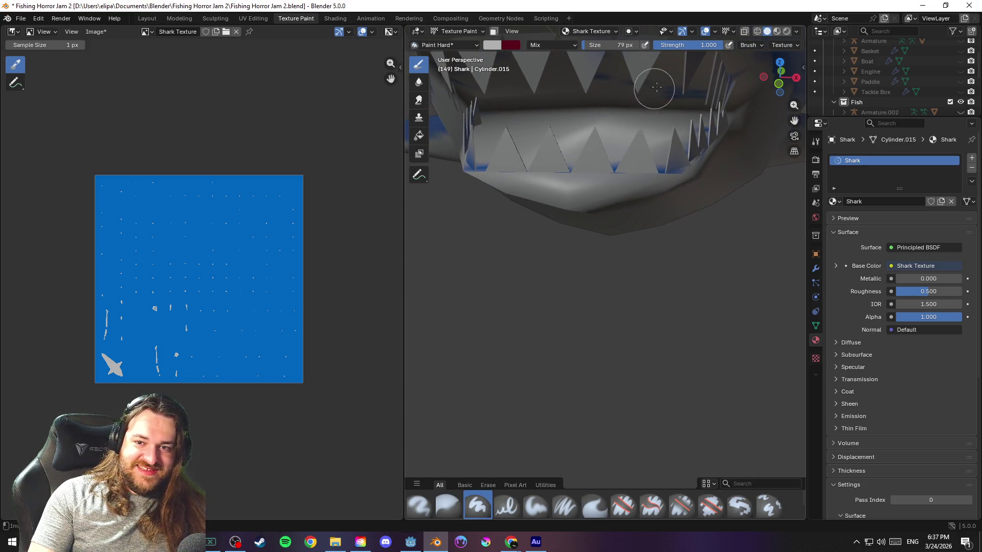
scroll(671, 110, "down", 3, "shift")
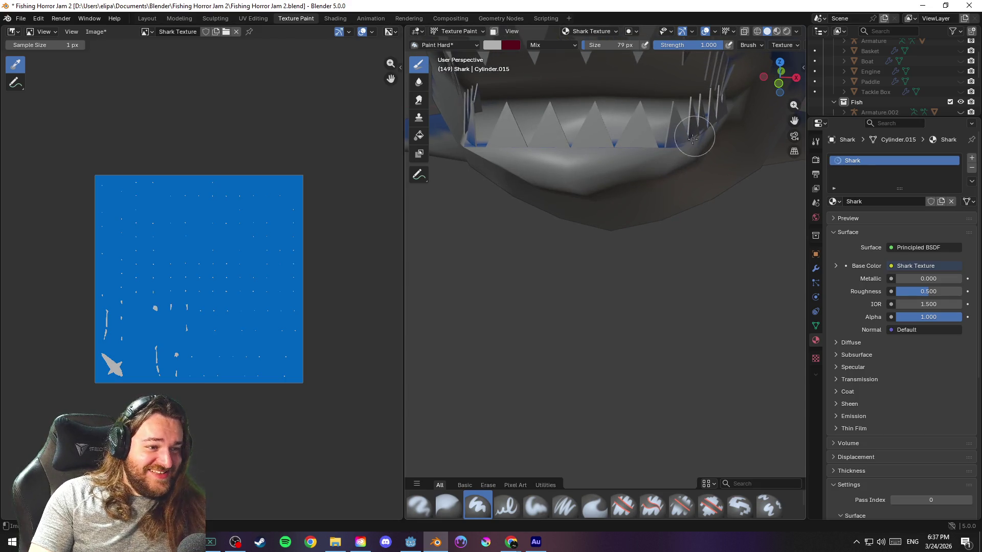
mouse_move(693, 138)
middle_mouse_down()
mouse_move(594, 251)
mouse_move(668, 230)
mouse_move(529, 187)
middle_mouse_up()
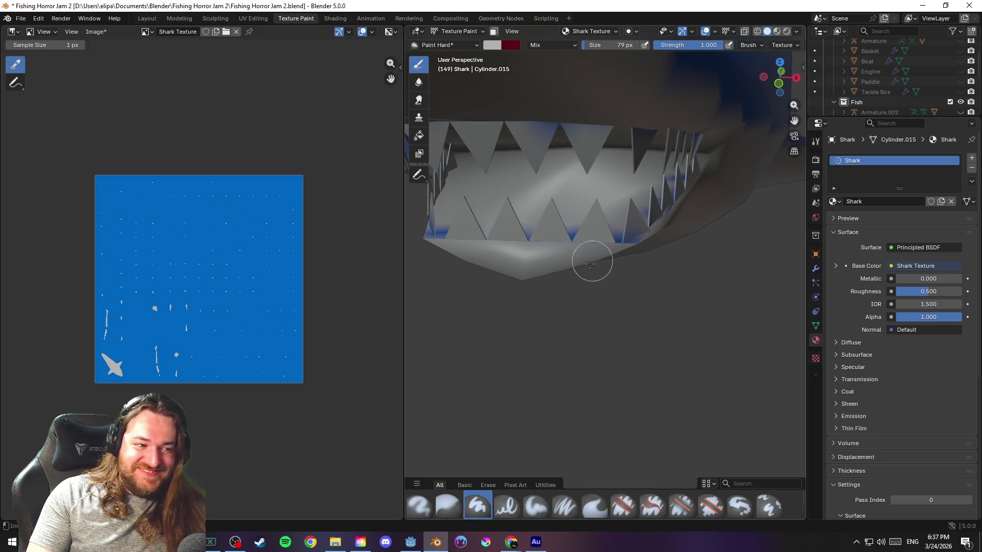
middle_click_drag(590, 264, 729, 221)
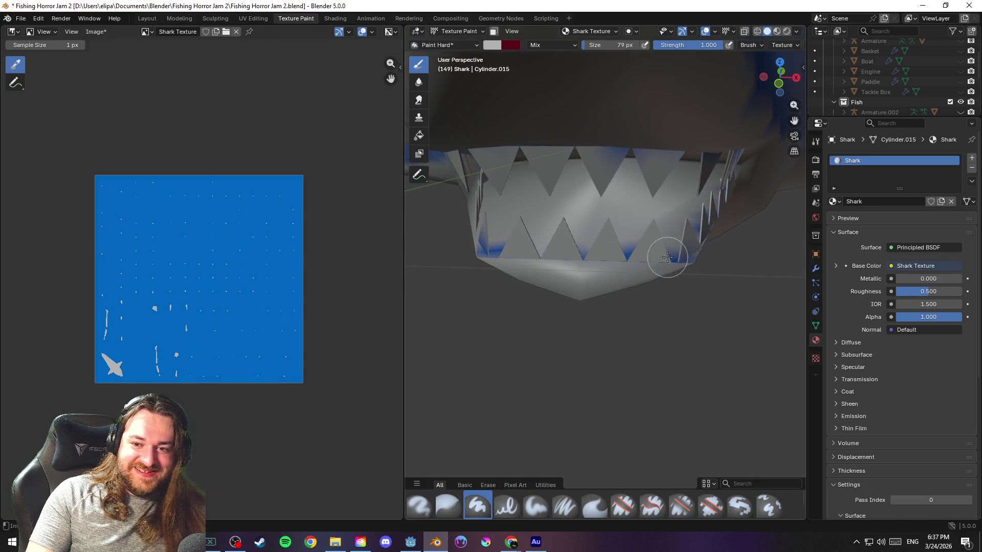
middle_click_drag(667, 257, 684, 328)
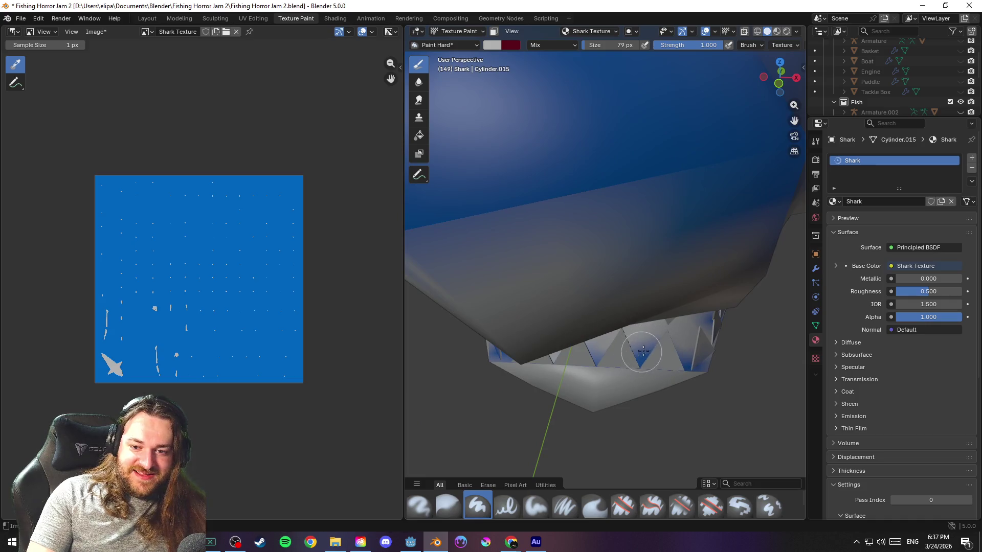
scroll(644, 350, "up", 5)
mouse_move(653, 334)
middle_mouse_down()
mouse_move(658, 307)
mouse_move(636, 298)
middle_mouse_up()
scroll(637, 297, "down", 5)
scroll(638, 291, "up", 2)
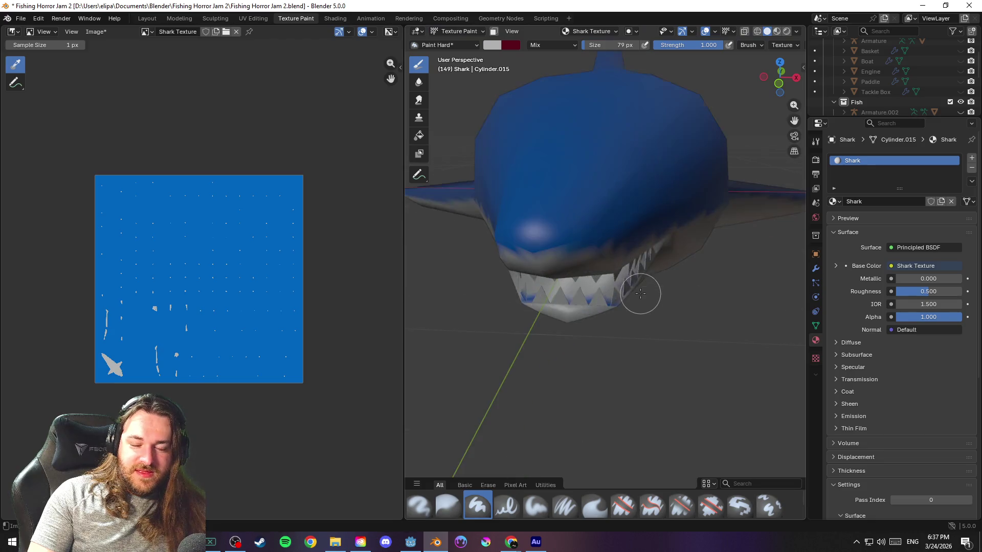
key("Tab")
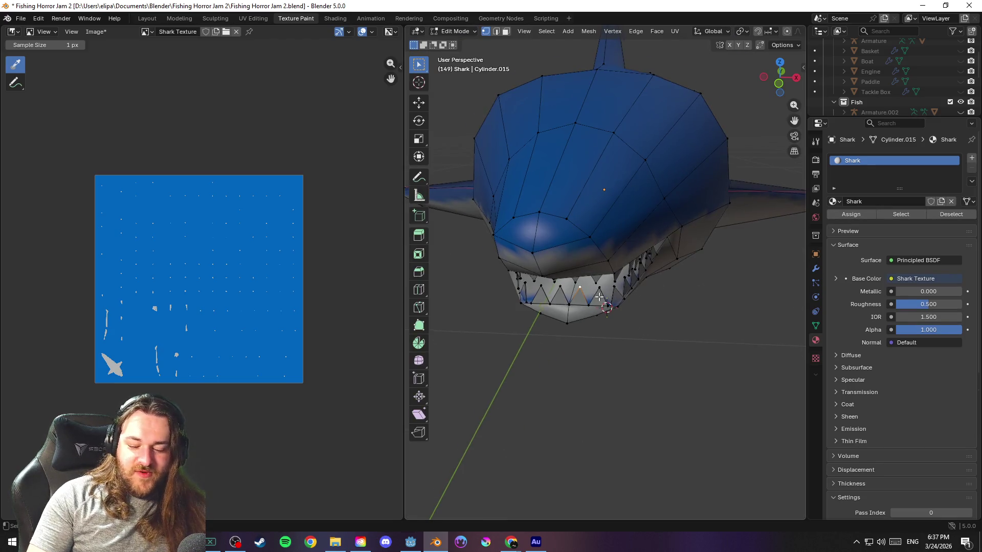
Frame a tooth close-up in Edit Mode, then return to Texture Paint
key("KP_Decimal")
mouse_move(598, 297)
middle_mouse_down()
mouse_move(473, 302)
mouse_move(450, 316)
mouse_move(735, 323)
mouse_move(482, 253)
mouse_move(618, 292)
mouse_move(655, 313)
middle_mouse_up()
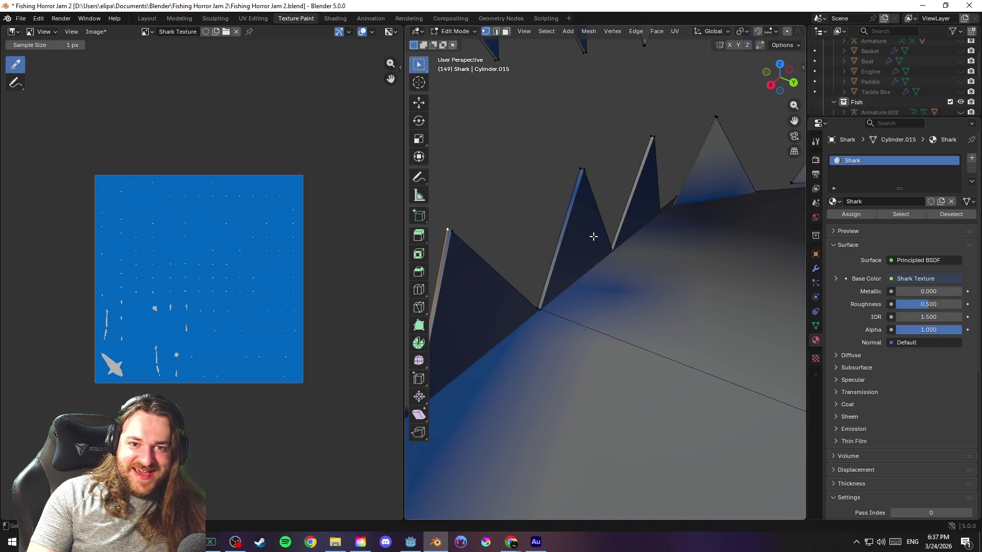
key("Tab")
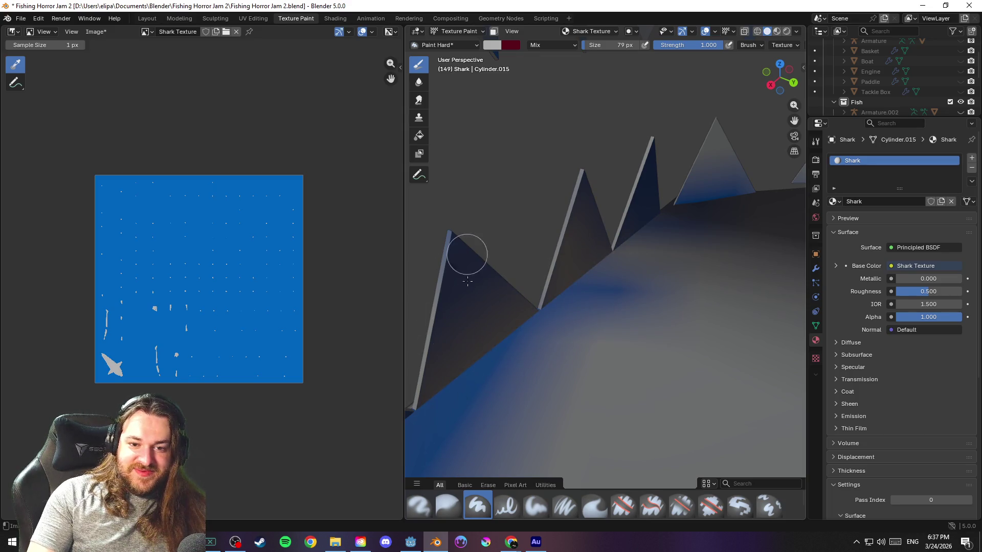
mouse_move(732, 181)
middle_mouse_down()
mouse_move(651, 155)
mouse_move(642, 201)
middle_mouse_up()
Enlarge the brush to 155 px and paint the blue teeth and body edge grey
key("f")
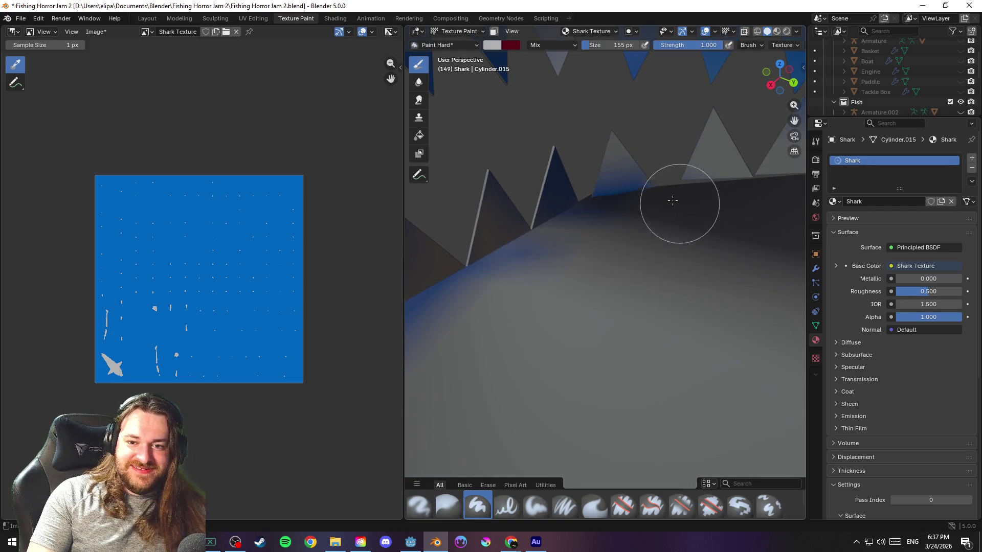
left_click(645, 203)
scroll(676, 125, "up", 3)
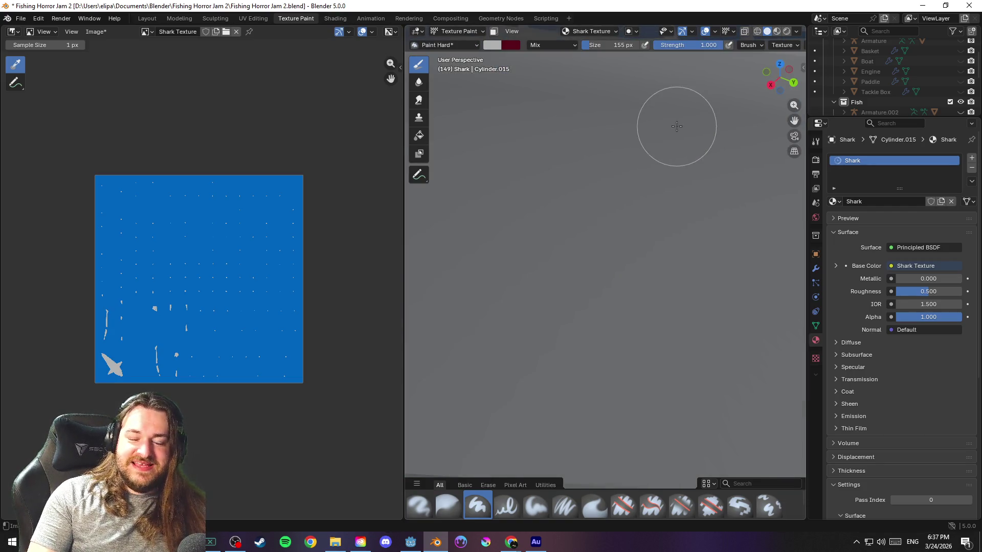
middle_click_drag(676, 126, 592, 170)
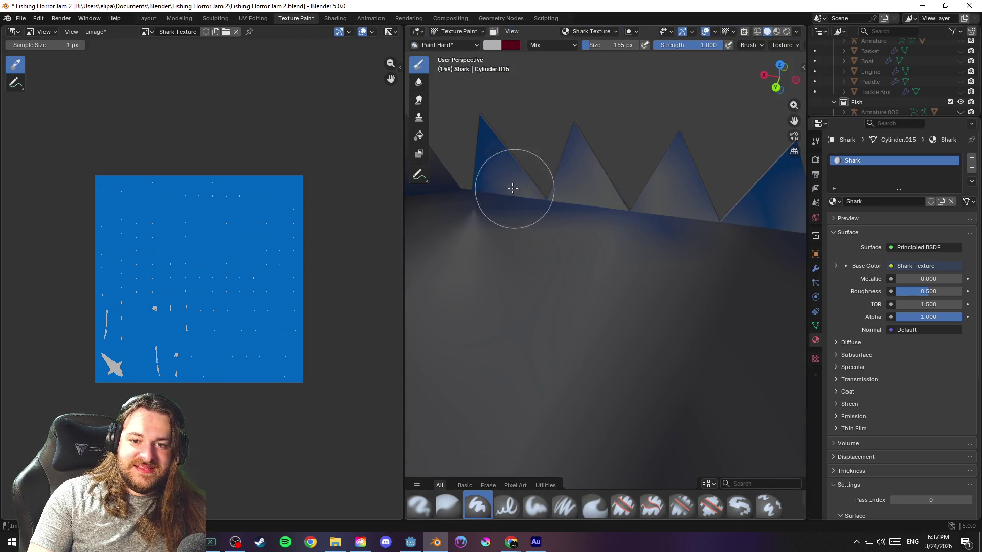
mouse_move(512, 188)
left_mouse_down()
mouse_move(498, 136)
mouse_move(563, 202)
mouse_move(763, 225)
left_mouse_up()
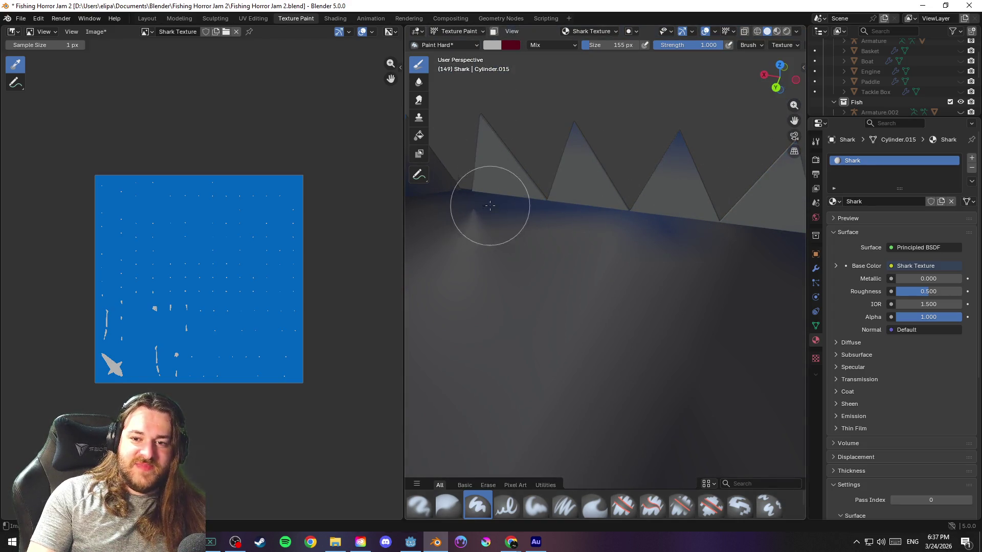
mouse_move(483, 213)
middle_mouse_down()
mouse_move(438, 197)
mouse_move(551, 200)
mouse_move(535, 188)
middle_mouse_up()
mouse_move(535, 189)
left_mouse_down()
mouse_move(509, 176)
mouse_move(438, 240)
mouse_move(455, 244)
left_mouse_up()
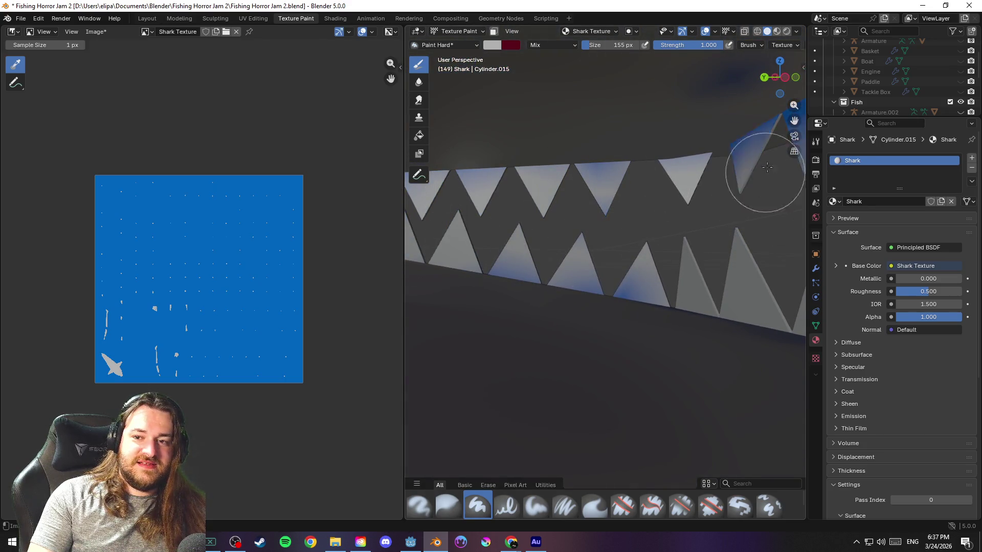
Repaint the blue upper teeth grey
mouse_move(767, 167)
middle_mouse_down()
mouse_move(701, 225)
mouse_move(520, 144)
middle_mouse_up()
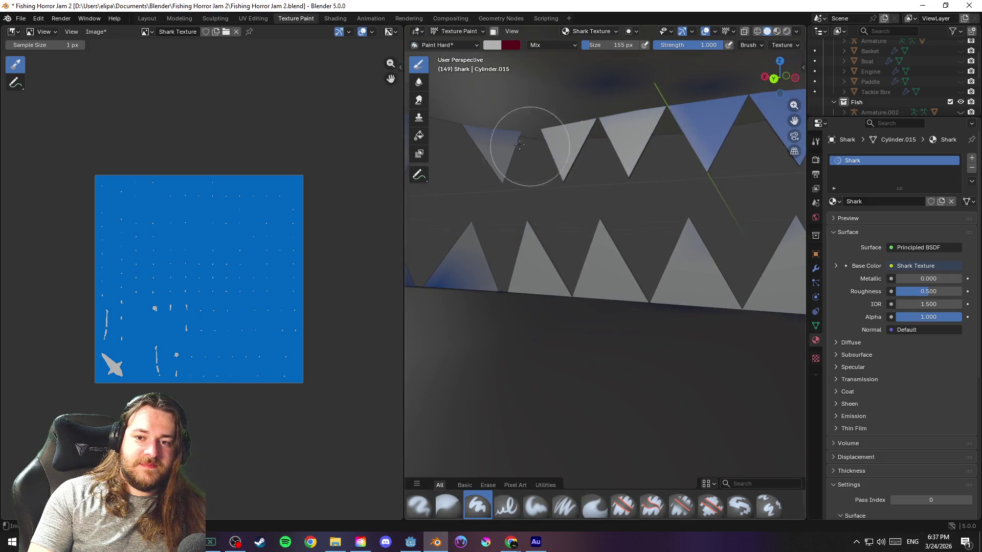
middle_click_drag(767, 109, 668, 109)
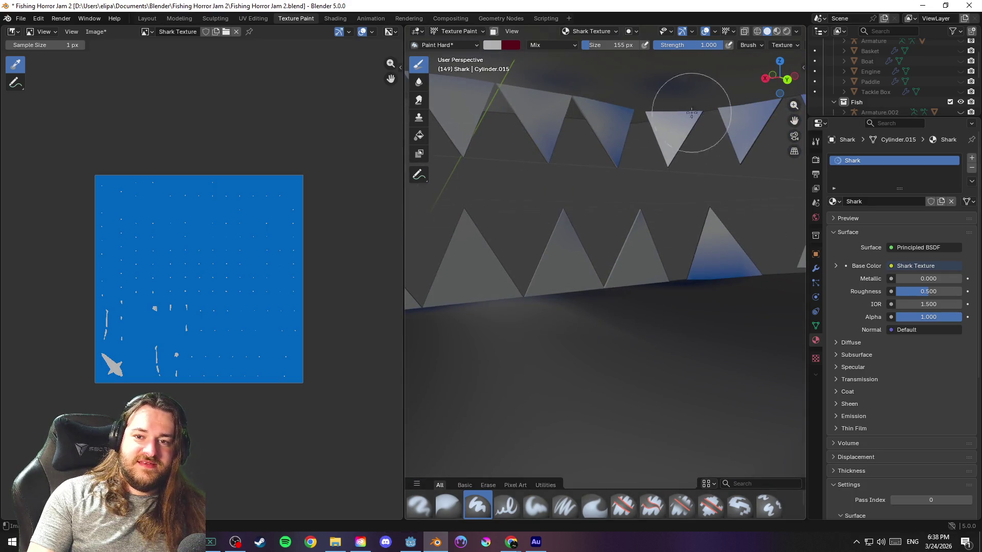
mouse_move(691, 112)
left_mouse_down()
mouse_move(745, 120)
mouse_move(706, 136)
left_mouse_up()
middle_click_drag(705, 136, 710, 223)
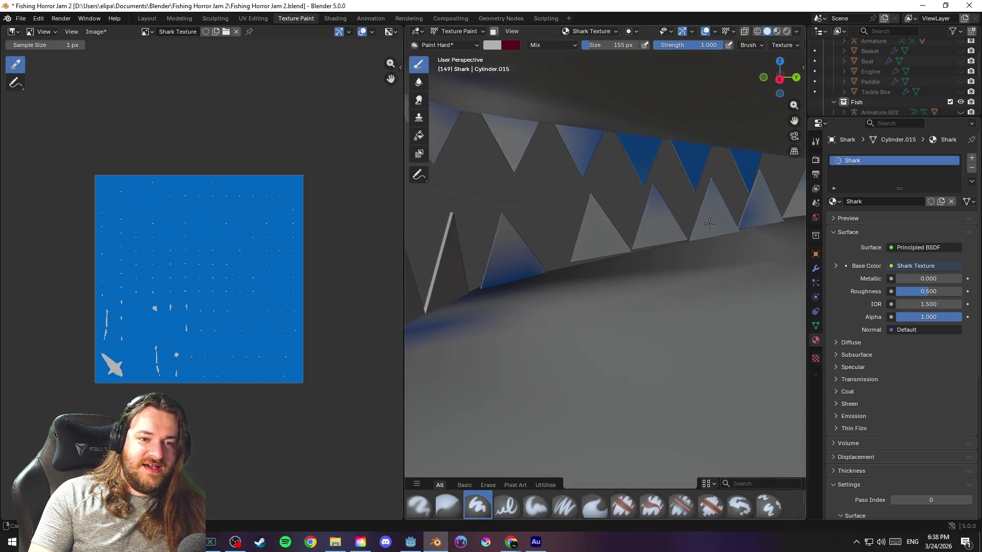
mouse_move(709, 223)
left_mouse_down()
mouse_move(613, 146)
mouse_move(686, 164)
mouse_move(603, 154)
left_mouse_up()
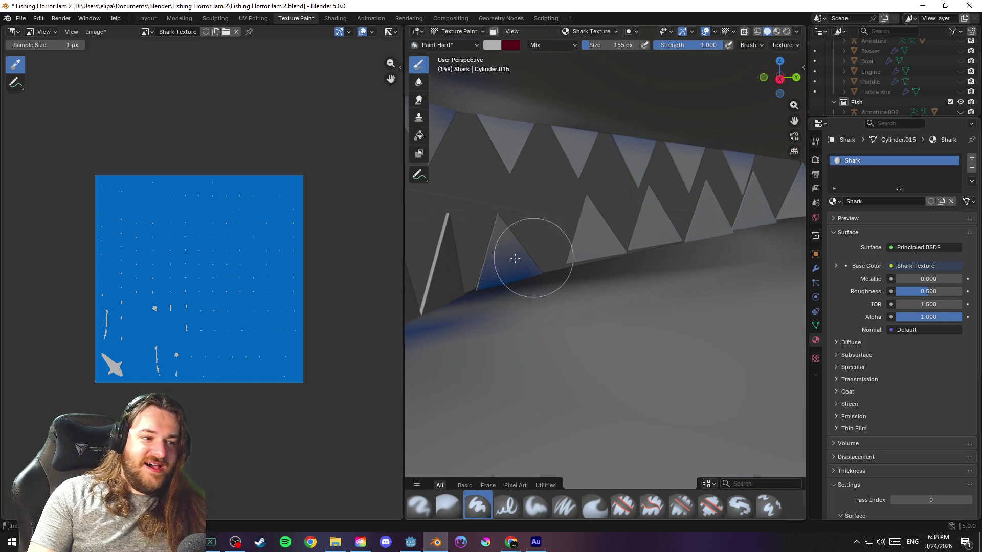
Orbit around the jaw to check the teeth from the side, front and underside
middle_click_drag(585, 285, 751, 270)
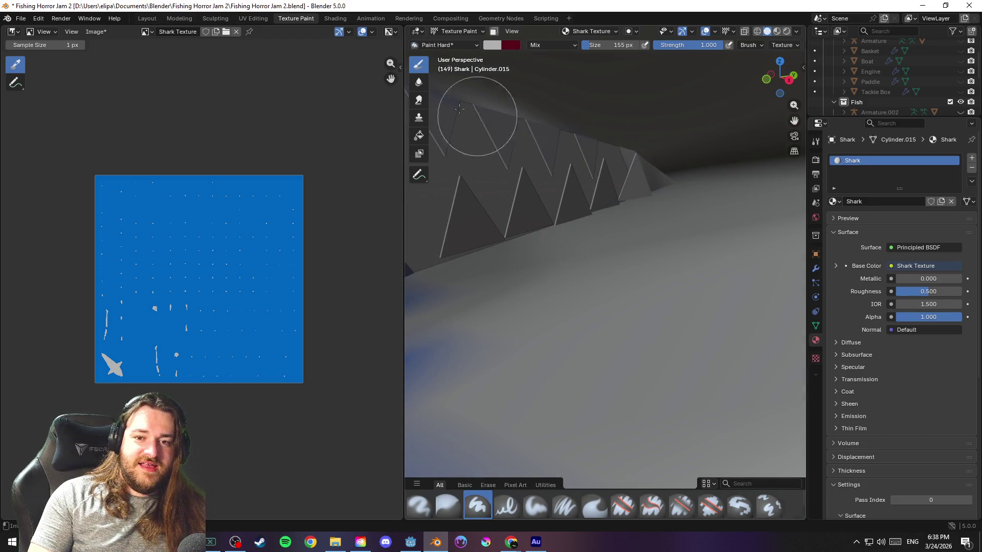
middle_click_drag(459, 108, 483, 215)
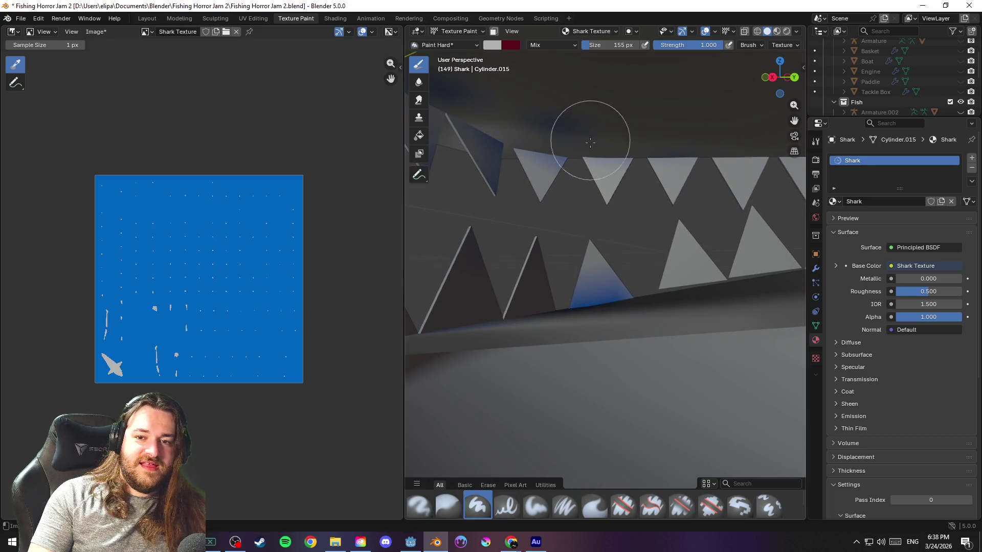
mouse_move(590, 143)
middle_mouse_down()
mouse_move(669, 180)
mouse_move(662, 205)
middle_mouse_up()
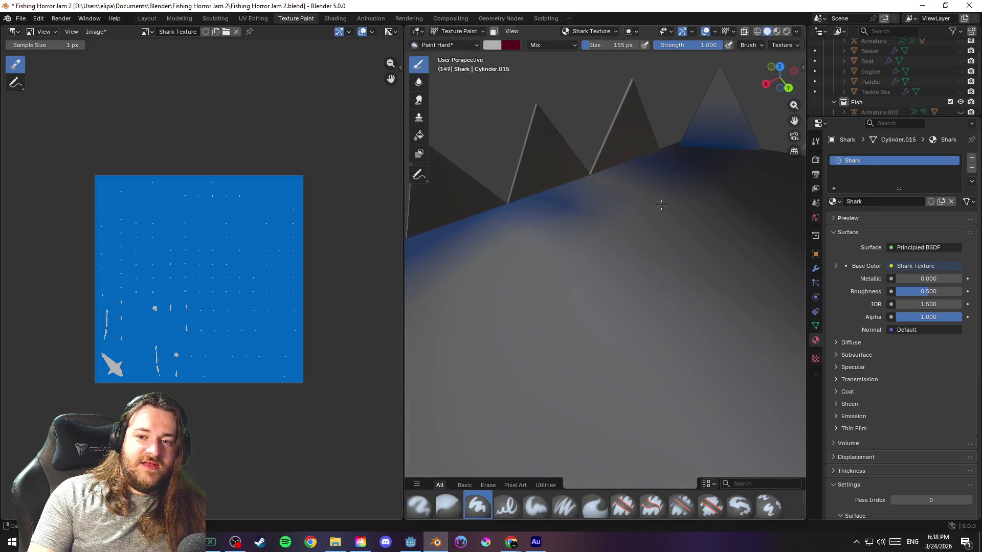
mouse_move(729, 147)
middle_mouse_down()
mouse_move(660, 205)
mouse_move(705, 105)
middle_mouse_up()
middle_click_drag(739, 216, 563, 196)
mouse_move(605, 129)
middle_mouse_down()
mouse_move(621, 153)
mouse_move(642, 125)
middle_mouse_up()
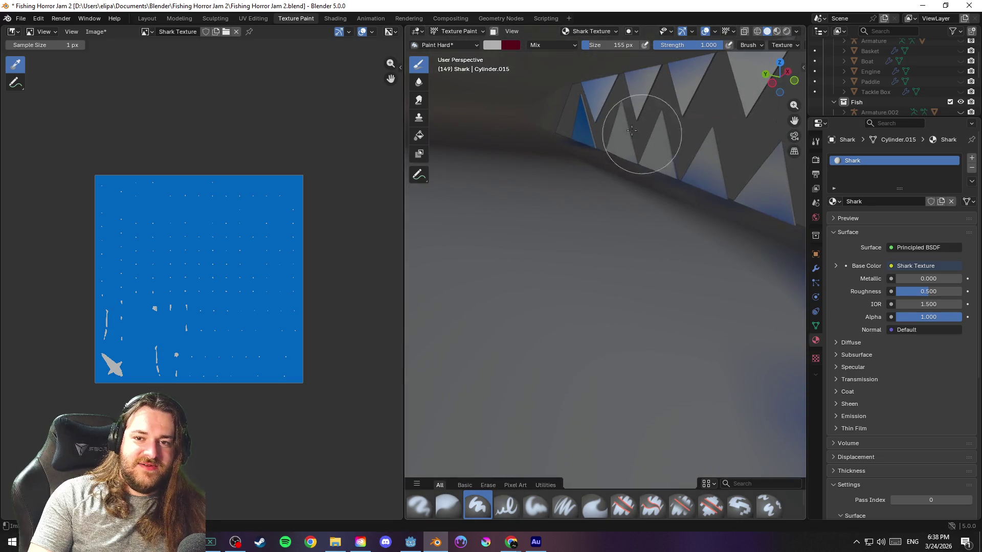
mouse_move(706, 76)
middle_mouse_down()
mouse_move(635, 114)
mouse_move(659, 130)
mouse_move(609, 352)
middle_mouse_up()
middle_click_drag(548, 317, 763, 316)
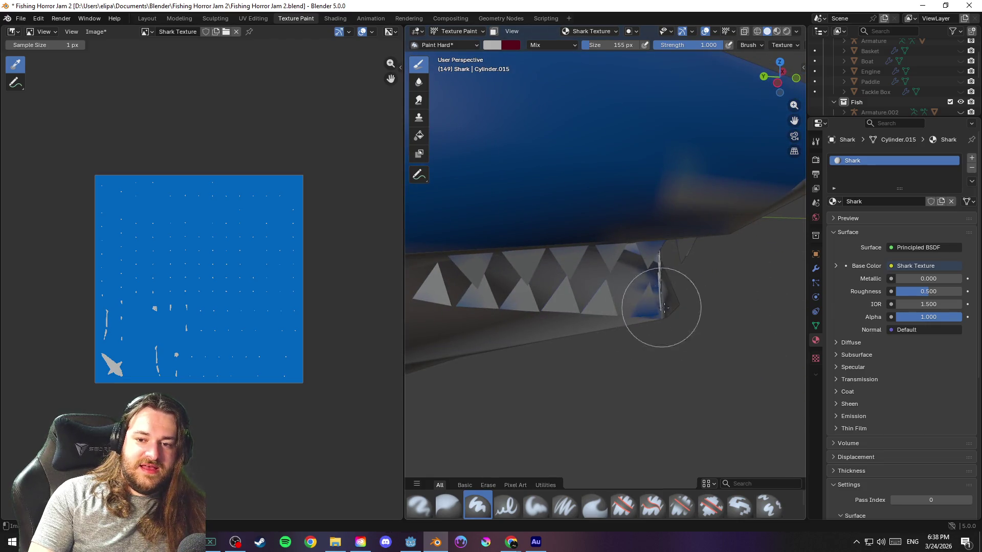
mouse_move(660, 317)
middle_mouse_down()
mouse_move(658, 292)
mouse_move(567, 261)
middle_mouse_up()
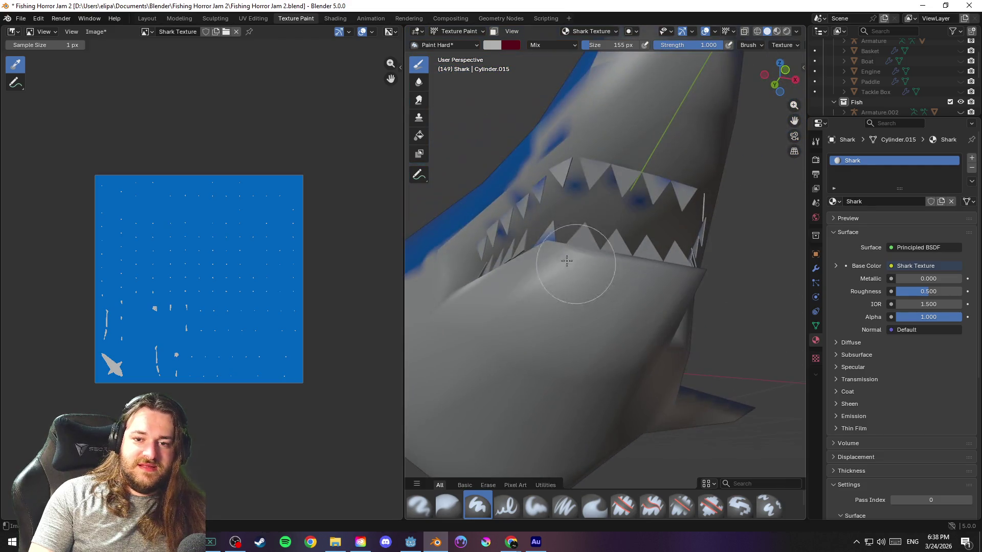
middle_click_drag(696, 288, 667, 288)
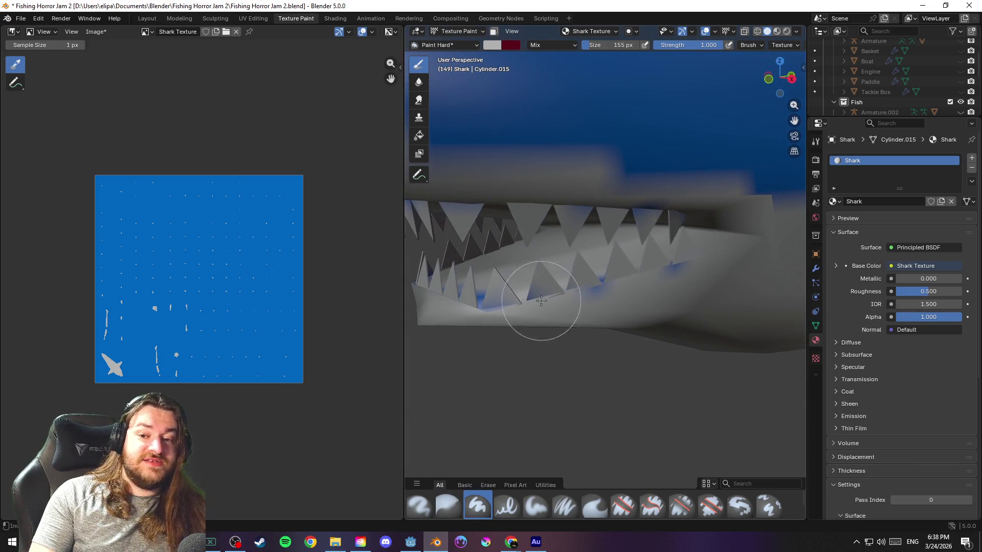
middle_click_drag(620, 309, 669, 283)
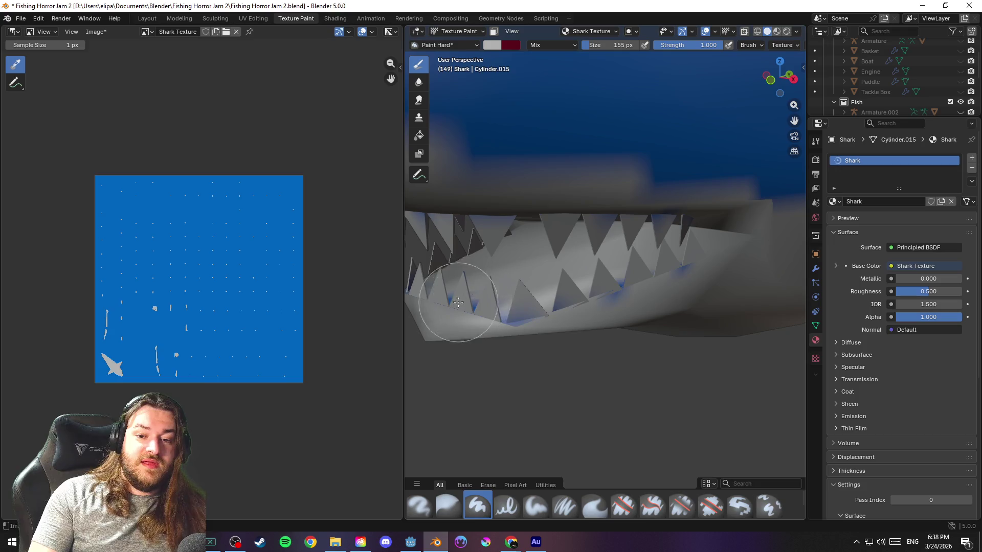
middle_click_drag(503, 315, 461, 292)
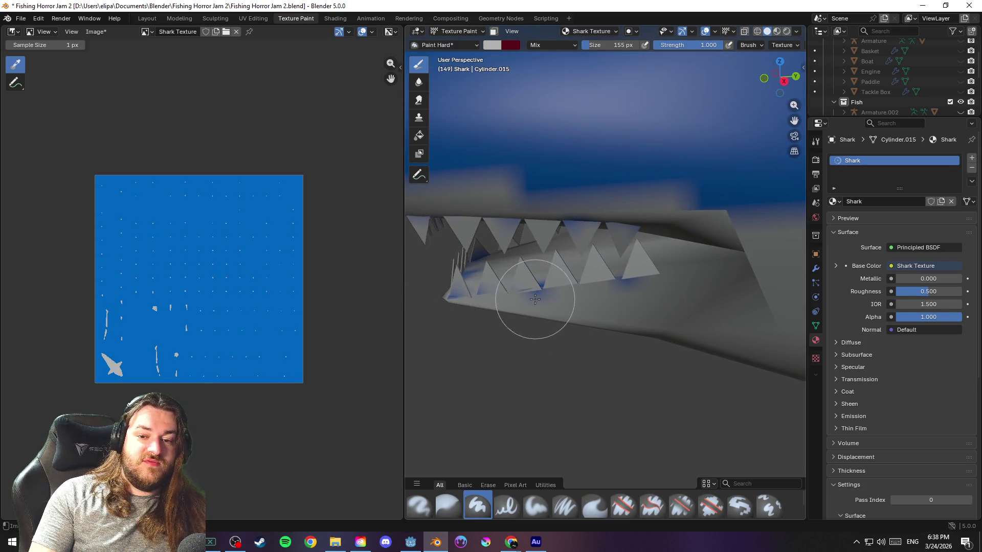
Enlarge the brush radius to 295 px and zoom out to a front view of the shark
key("f")
left_click(606, 307)
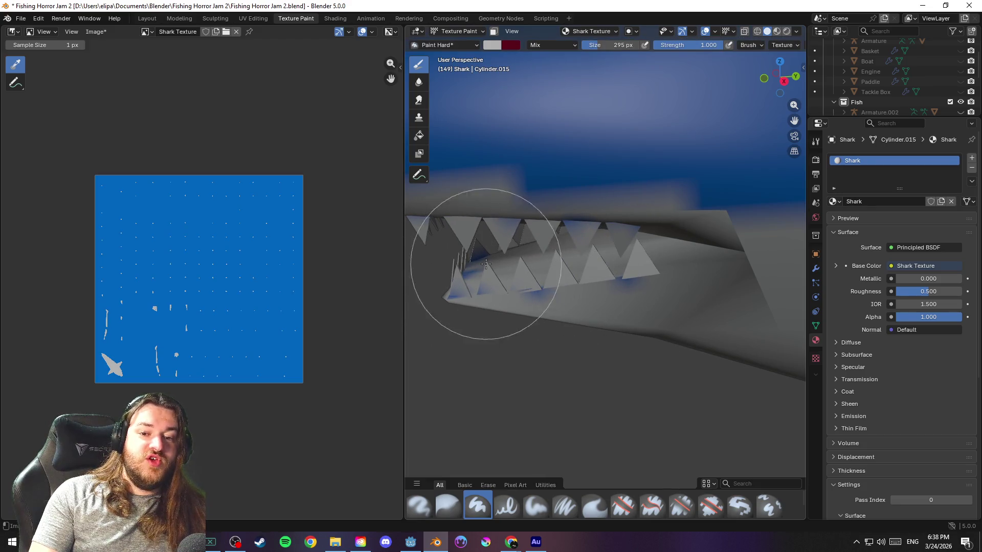
scroll(563, 301, "down", 5)
mouse_move(574, 307)
middle_mouse_down()
mouse_move(684, 300)
mouse_move(710, 327)
middle_mouse_up()
left_click(419, 135)
Try a grey fill on the shark from Top Orthographic view, then undo it
left_click(594, 257)
key("KP_7")
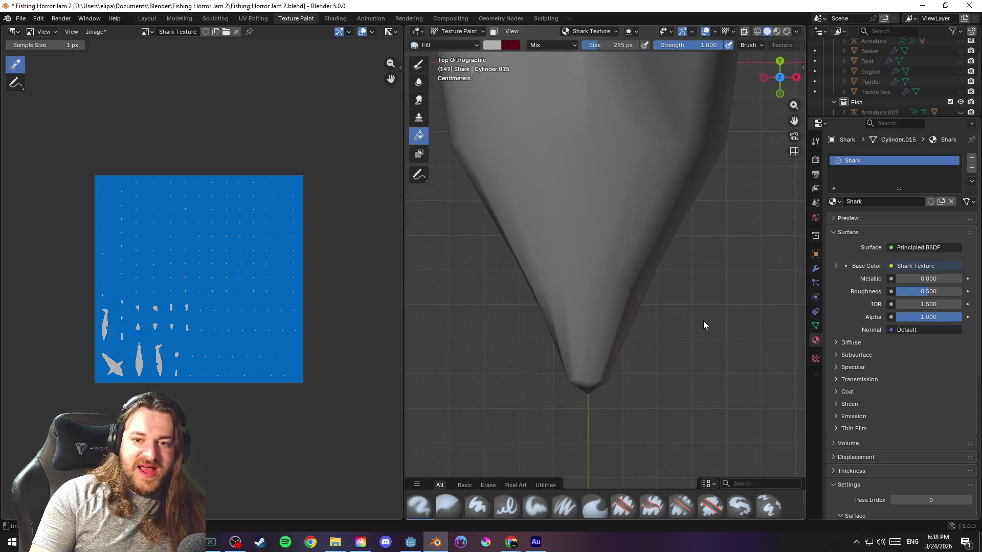
key("KP_Decimal")
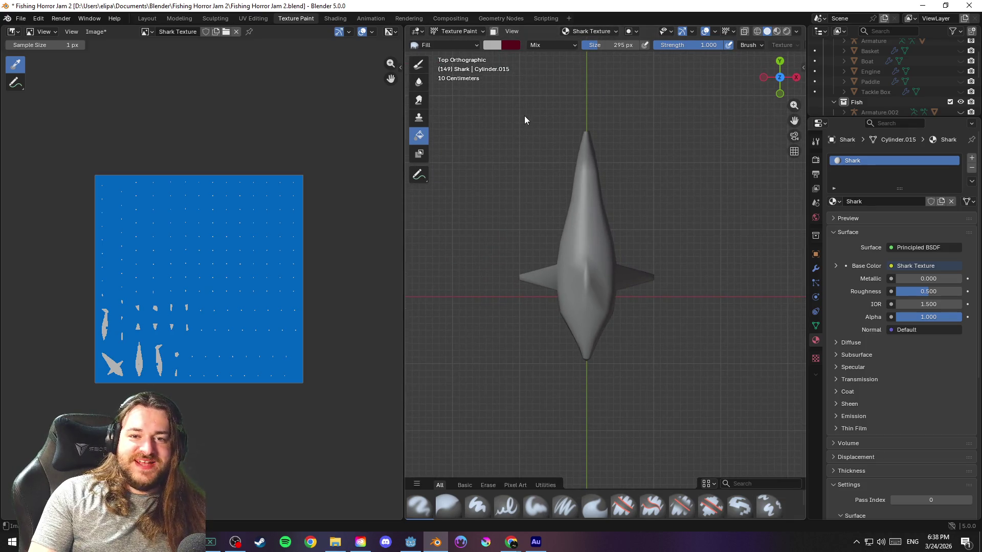
key("ctrl+z")
key("ctrl+z")
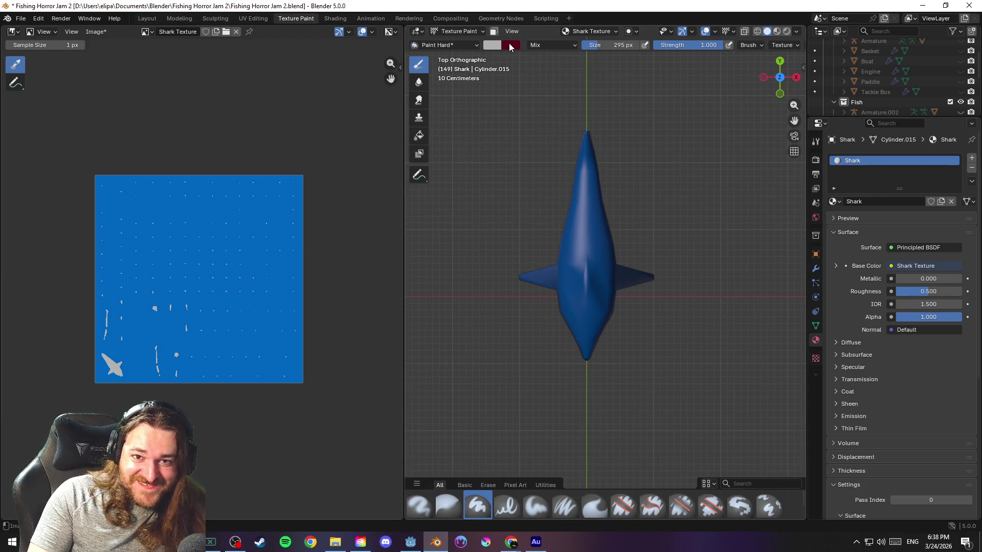
Sample the texture's blue as the secondary colour, keeping grey as the paint colour
key("x")
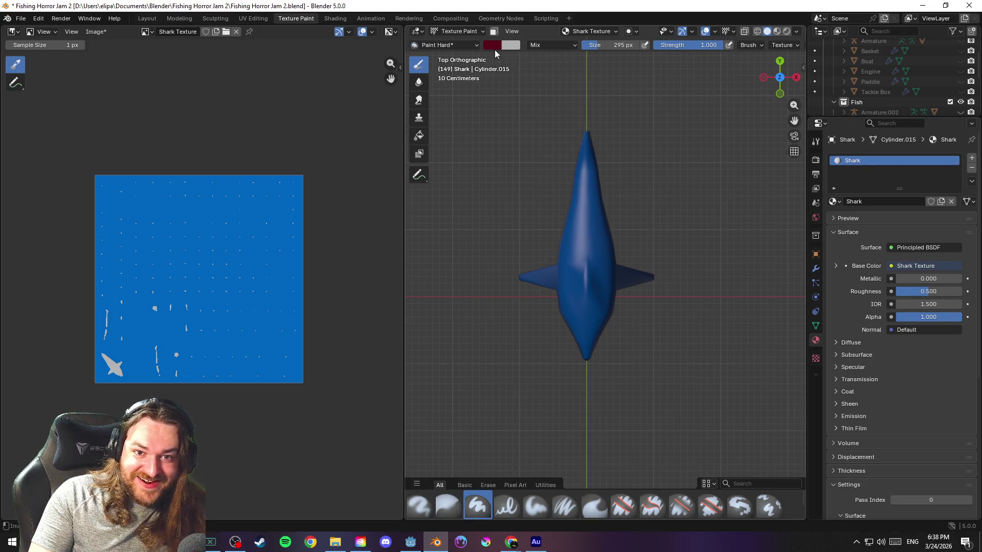
left_click(495, 47)
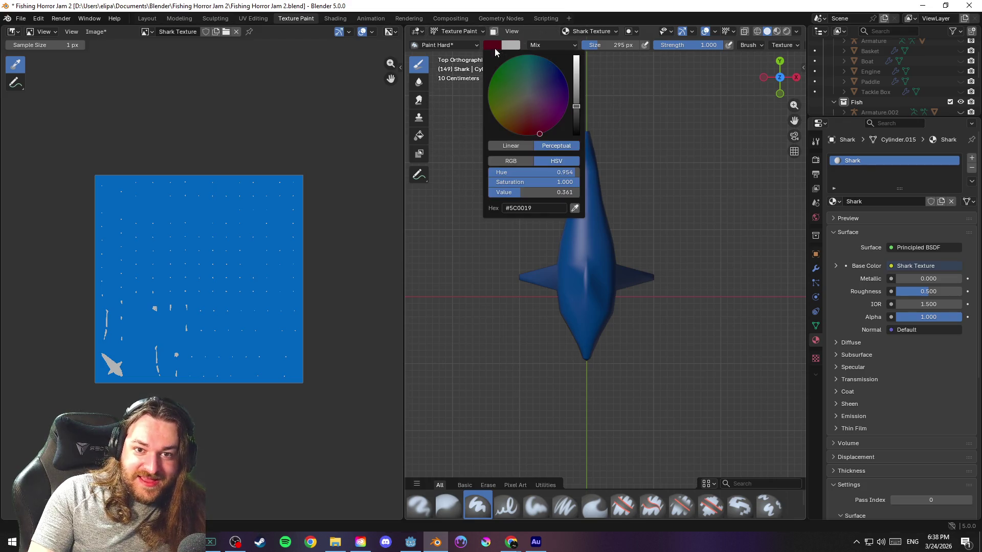
left_click(575, 209)
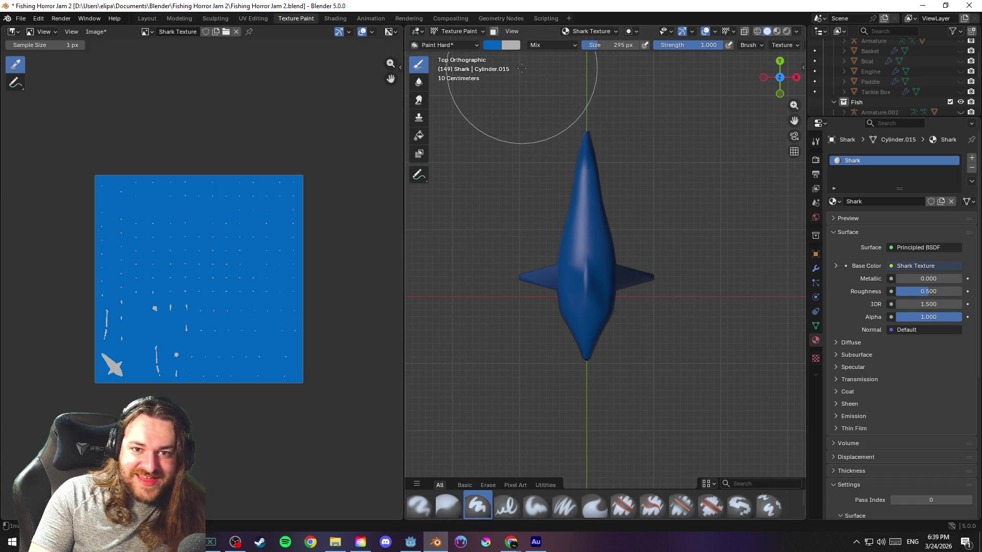
key("x")
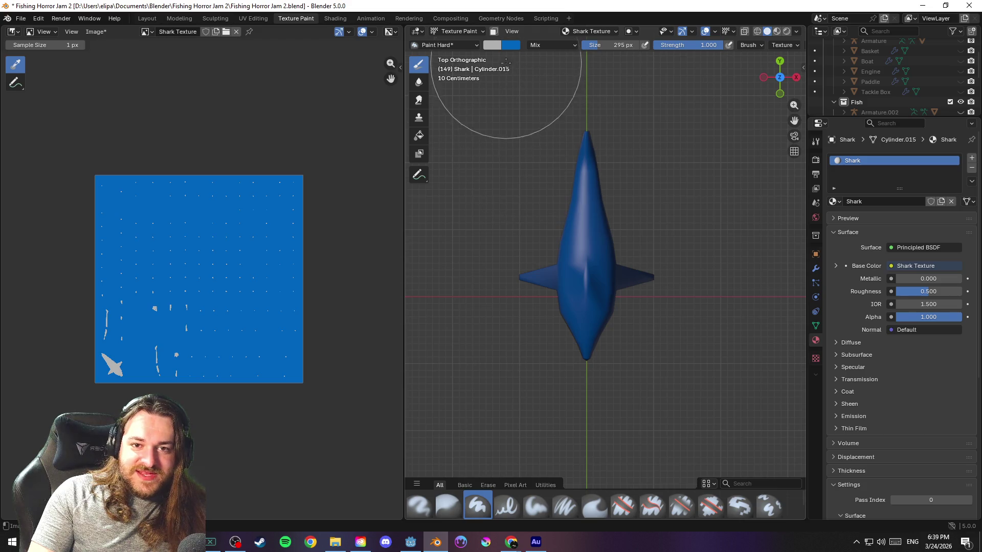
Flood-fill the whole shark grey, then flood its upper side with the sampled blue
left_click(419, 135)
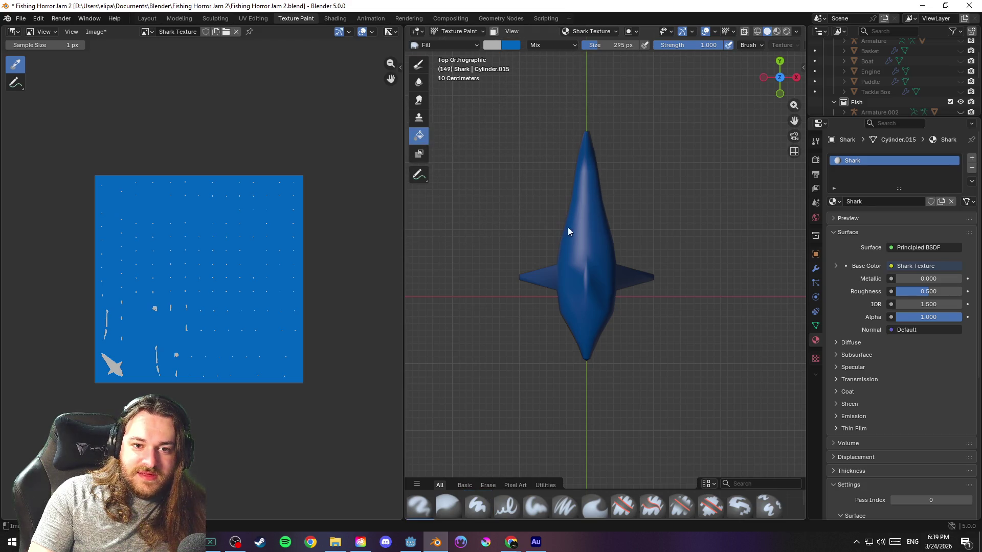
left_click(569, 228)
left_click(511, 44)
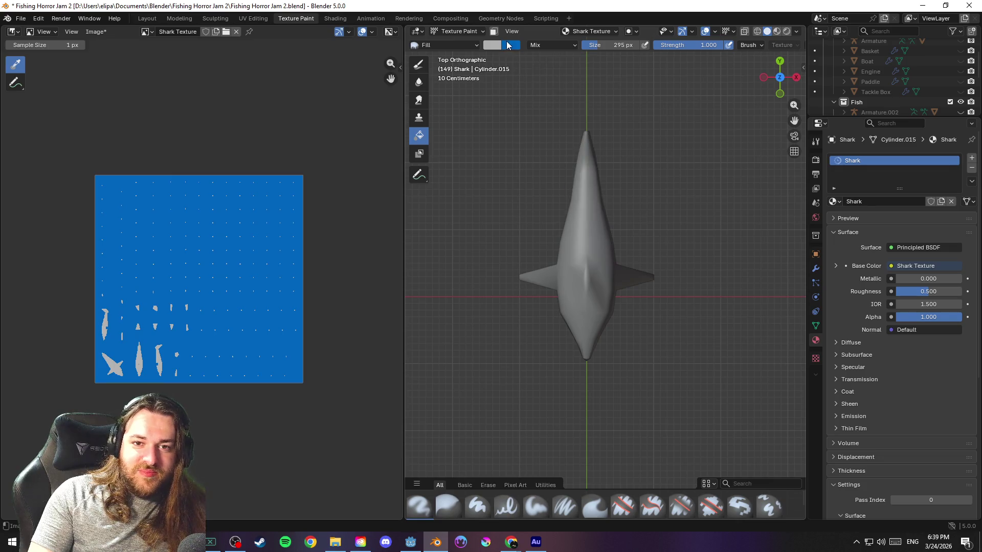
left_click(420, 64)
mouse_move(537, 118)
left_mouse_down()
mouse_move(594, 211)
mouse_move(629, 382)
left_mouse_up()
mouse_move(630, 381)
middle_mouse_down()
mouse_move(681, 307)
mouse_move(743, 267)
mouse_move(664, 276)
middle_mouse_up()
scroll(737, 262, "up", 4)
key("f")
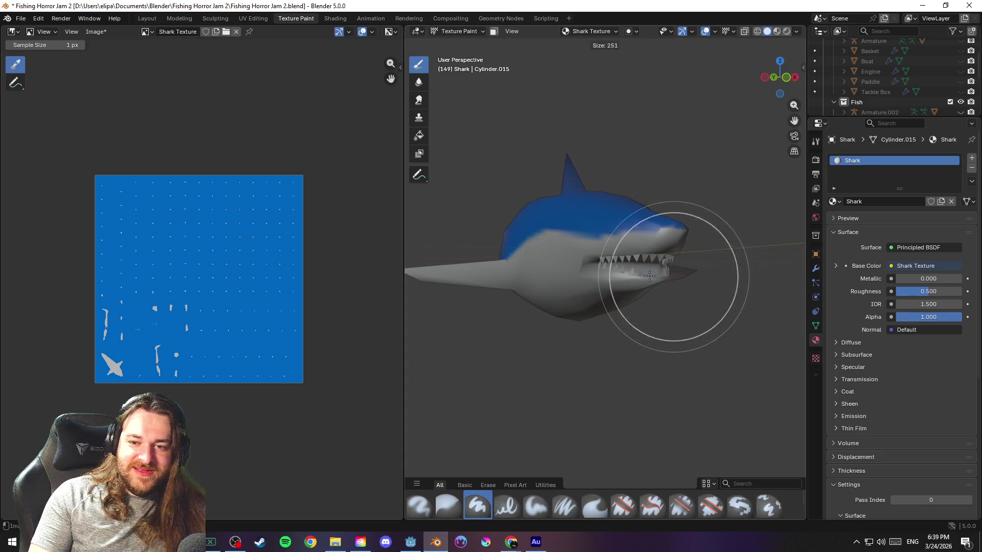
left_click(629, 279)
middle_click_drag(565, 314, 620, 292)
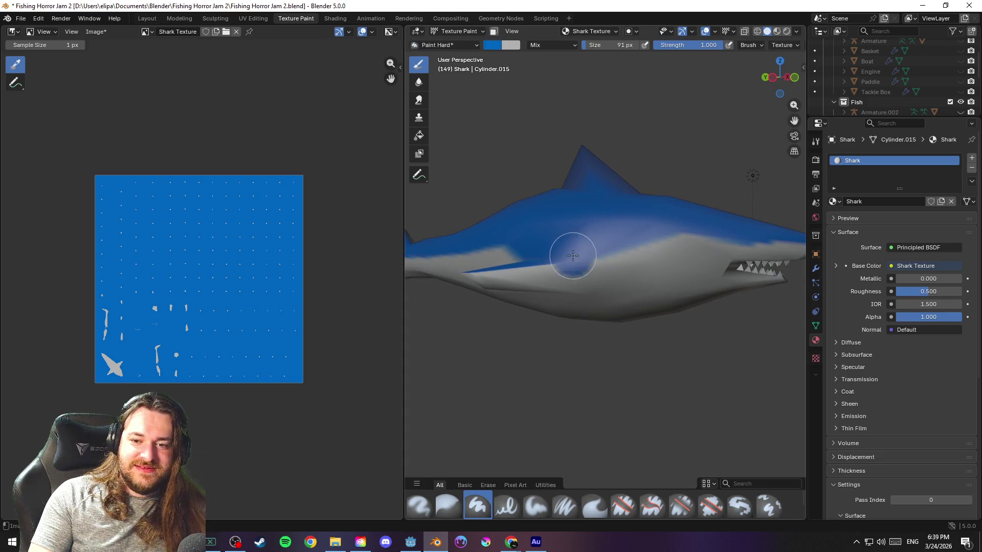
left_click_drag(573, 256, 795, 234)
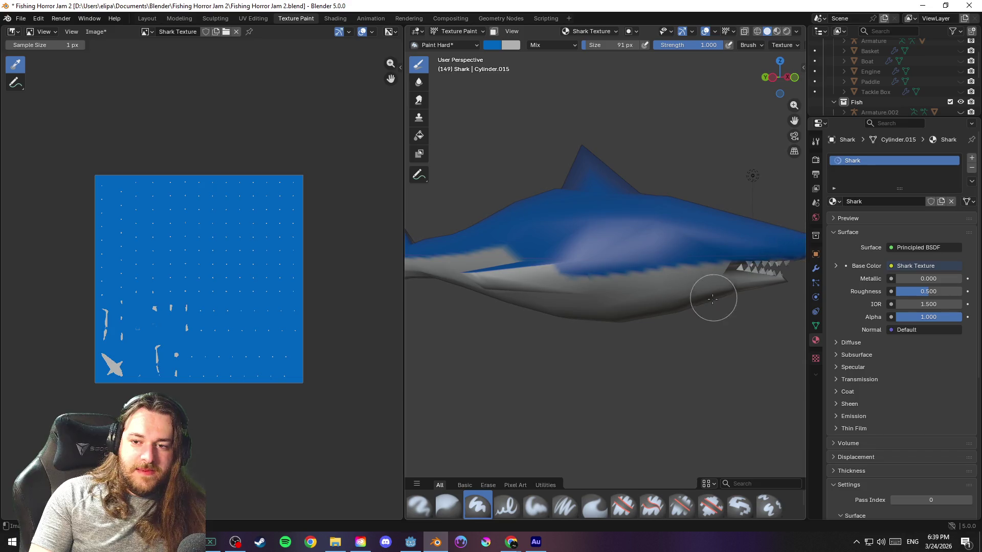
middle_click_drag(712, 300, 559, 225)
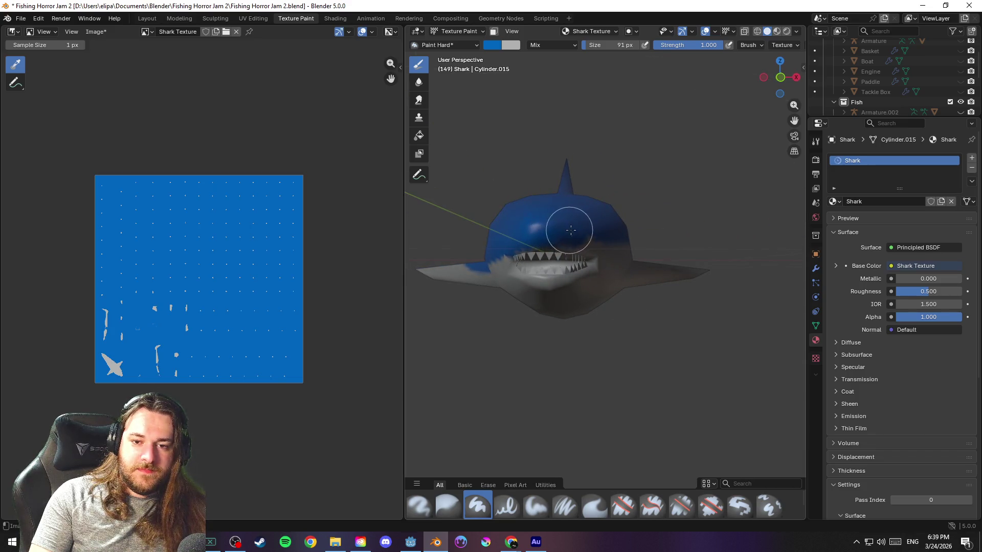
middle_click_drag(701, 291, 577, 289)
left_click_drag(623, 253, 798, 236)
middle_click_drag(716, 276, 528, 294)
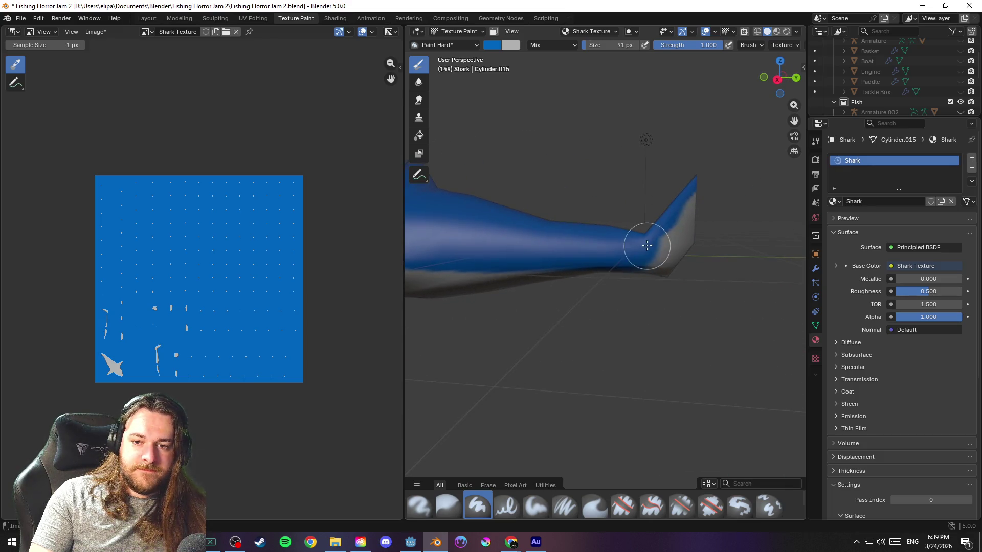
left_click_drag(640, 241, 701, 210)
mouse_move(701, 210)
middle_mouse_down()
mouse_move(566, 292)
mouse_move(568, 181)
middle_mouse_up()
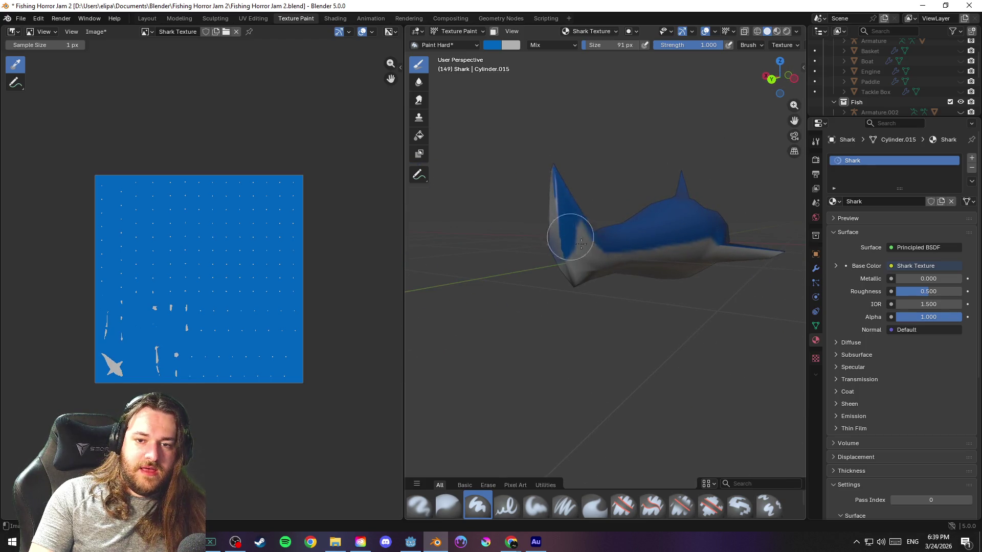
middle_click_drag(581, 244, 600, 215)
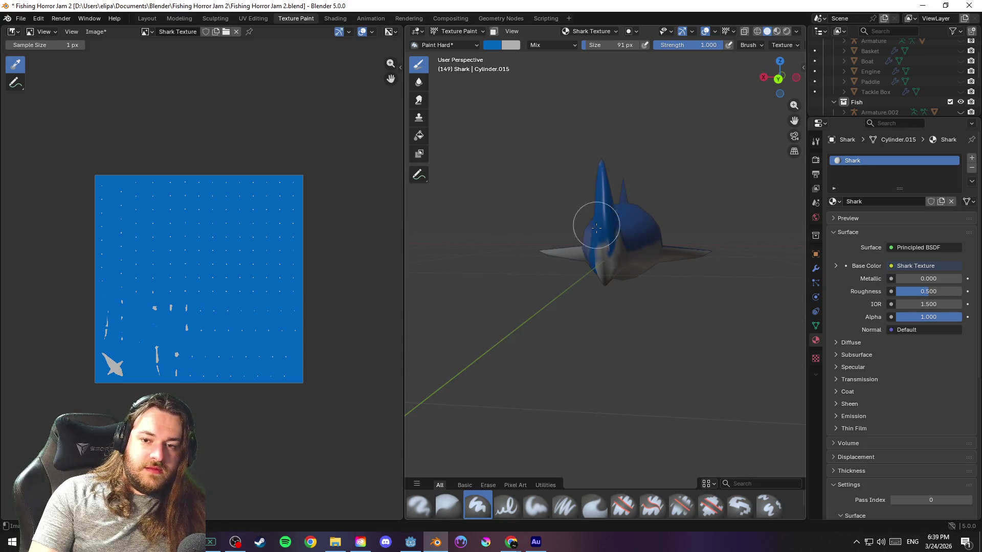
middle_click_drag(601, 261, 568, 228)
scroll(566, 226, "up", 3)
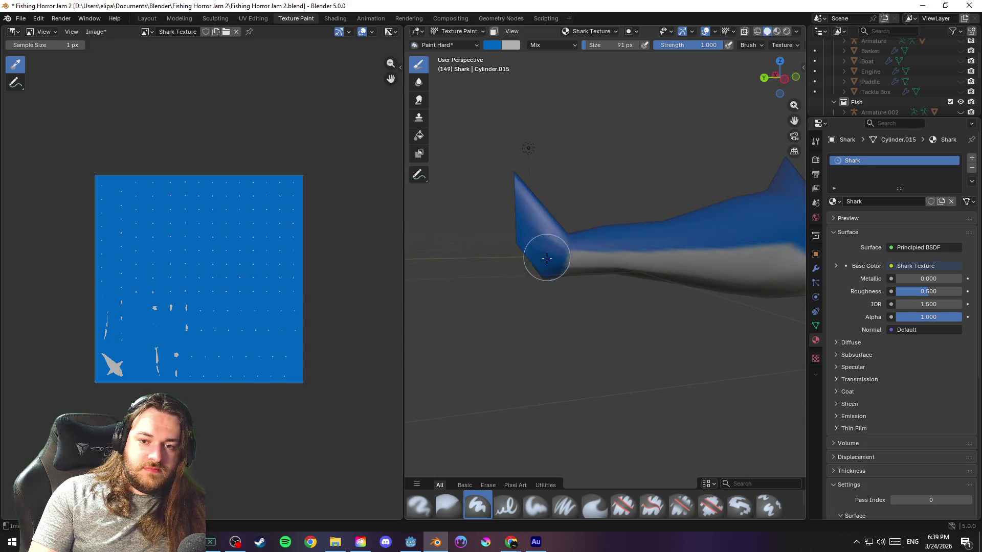
mouse_move(601, 317)
middle_mouse_down()
mouse_move(620, 236)
mouse_move(581, 256)
mouse_move(588, 296)
mouse_move(585, 278)
middle_mouse_up()
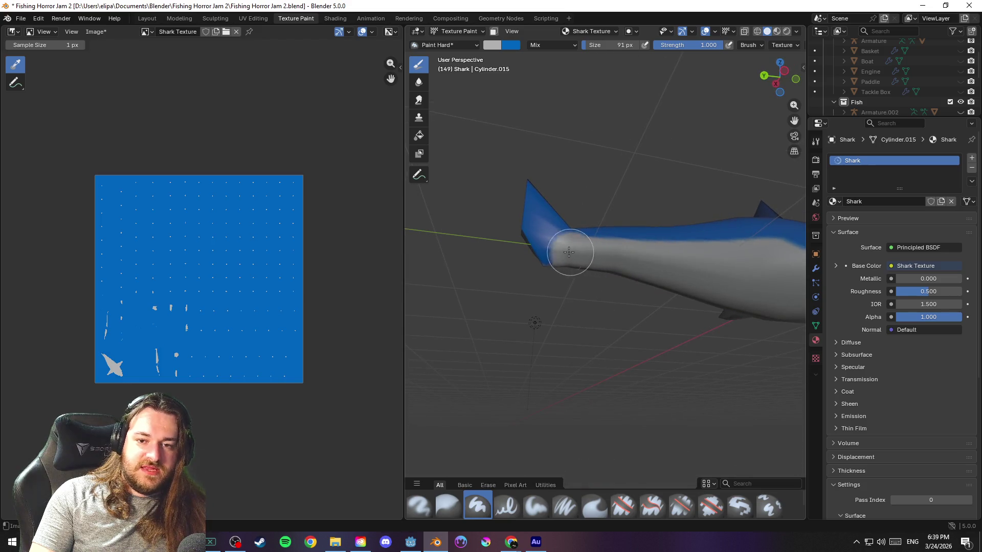
left_click_drag(569, 252, 504, 246)
middle_click_drag(587, 290, 639, 291)
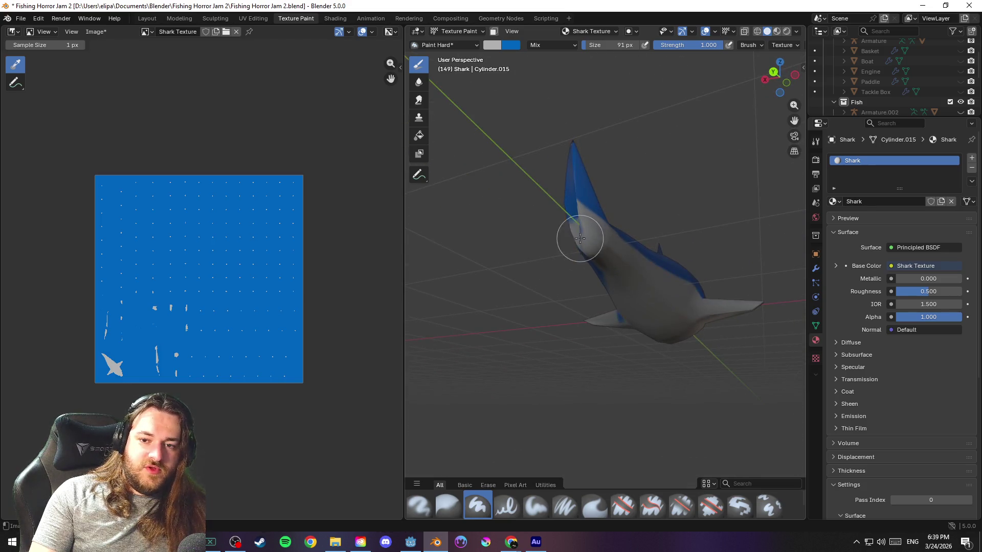
mouse_move(557, 241)
middle_mouse_down()
mouse_move(602, 245)
mouse_move(603, 230)
mouse_move(649, 237)
middle_mouse_up()
left_click_drag(649, 237, 628, 259)
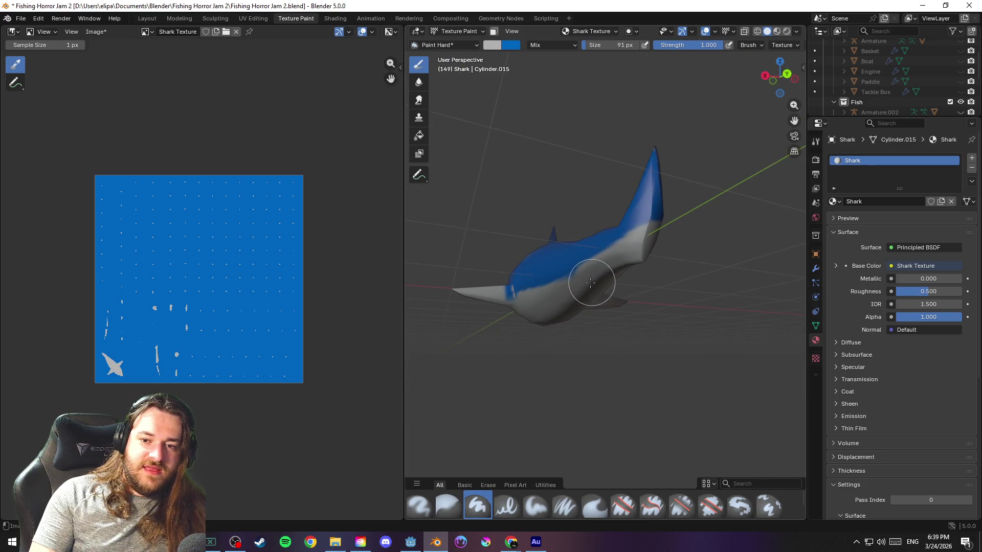
mouse_move(526, 312)
middle_mouse_down()
mouse_move(512, 301)
mouse_move(597, 301)
mouse_move(560, 321)
middle_mouse_up()
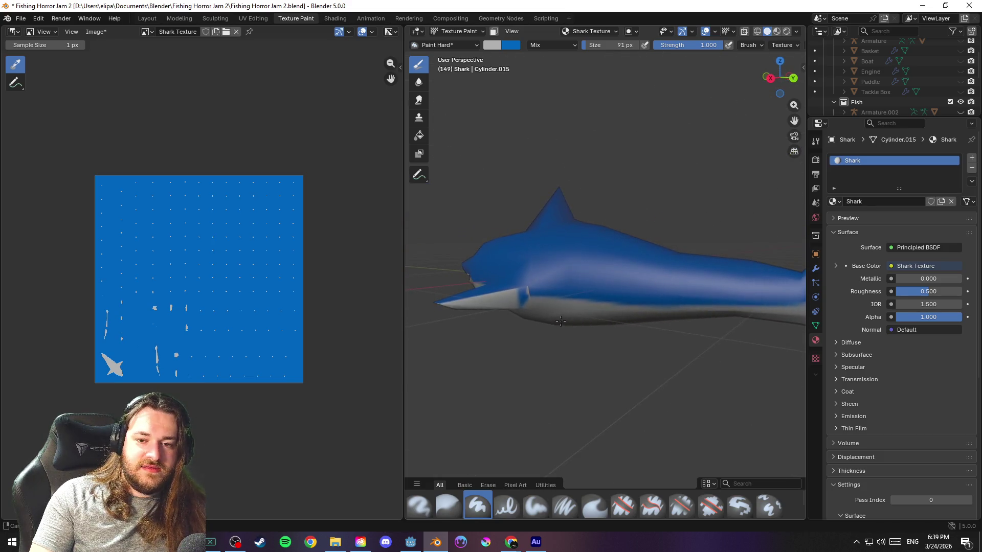
key("x")
key("x")
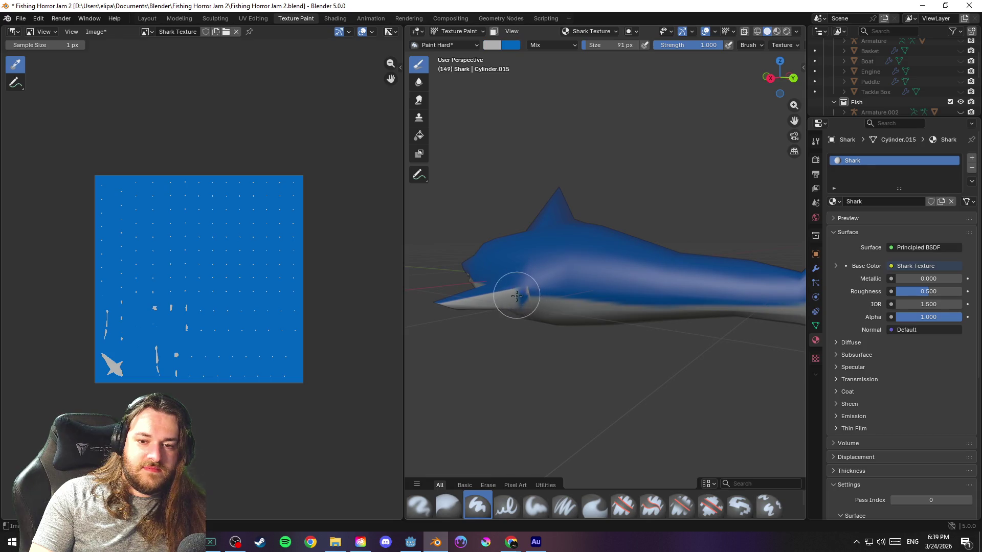
middle_click_drag(547, 323, 661, 320)
mouse_move(626, 322)
middle_mouse_down()
mouse_move(738, 335)
mouse_move(653, 307)
middle_mouse_up()
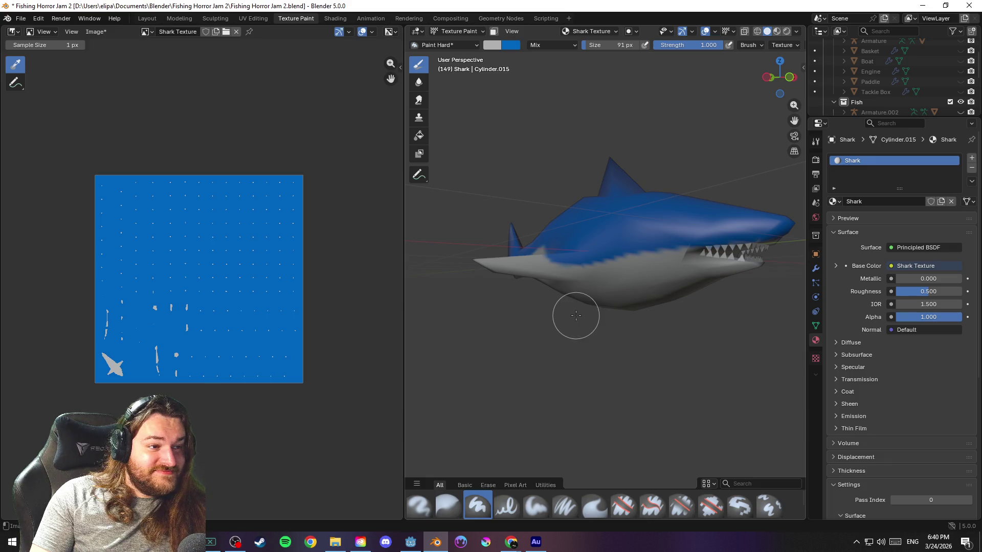
scroll(575, 316, "up", 3)
mouse_move(574, 318)
middle_mouse_down()
mouse_move(609, 329)
mouse_move(631, 318)
mouse_move(618, 308)
middle_mouse_up()
key("x")
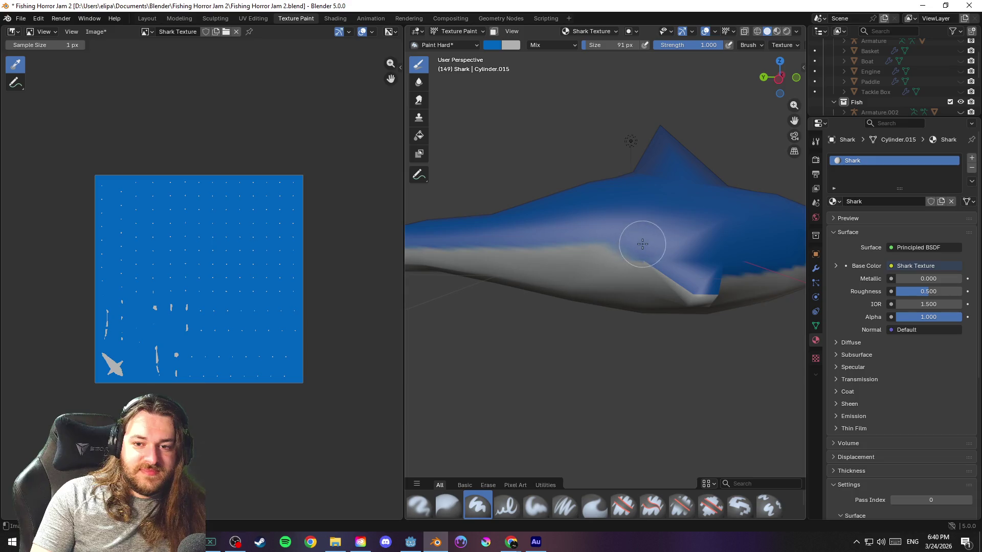
middle_click_drag(462, 235, 549, 273)
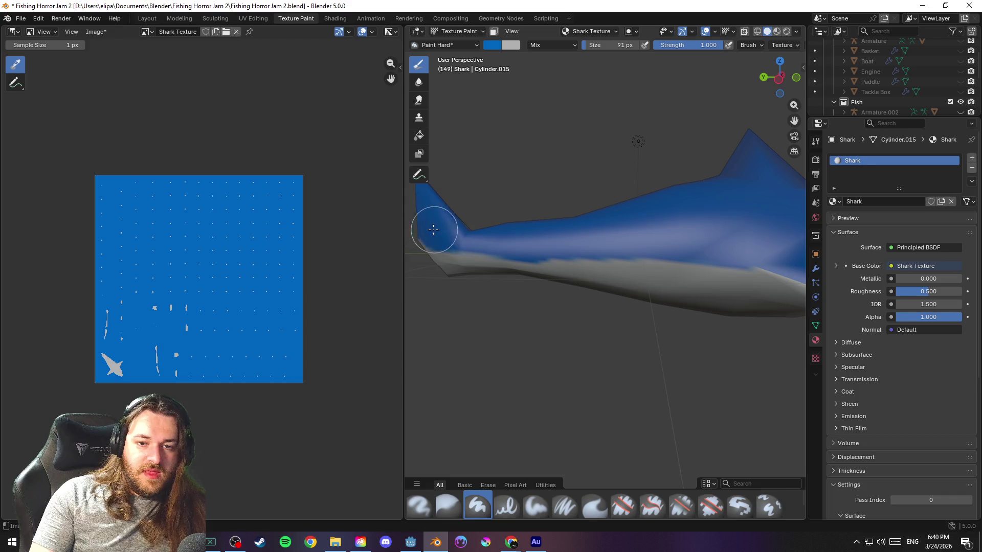
mouse_move(434, 230)
middle_mouse_down()
mouse_move(556, 268)
mouse_move(517, 259)
mouse_move(577, 245)
middle_mouse_up()
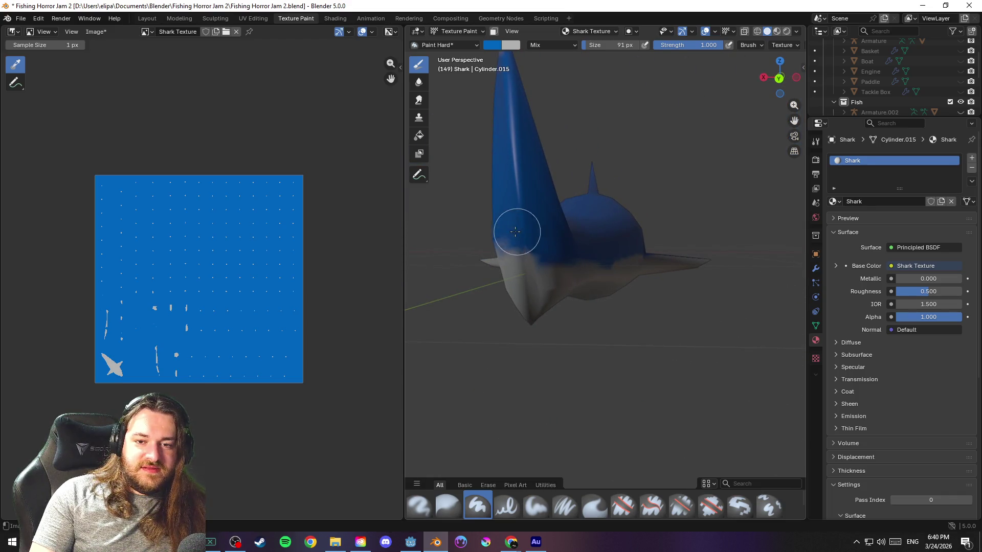
mouse_move(486, 228)
middle_mouse_down()
mouse_move(726, 254)
mouse_move(701, 120)
mouse_move(639, 230)
mouse_move(573, 282)
mouse_move(719, 292)
mouse_move(550, 310)
middle_mouse_up()
scroll(572, 282, "down", 5)
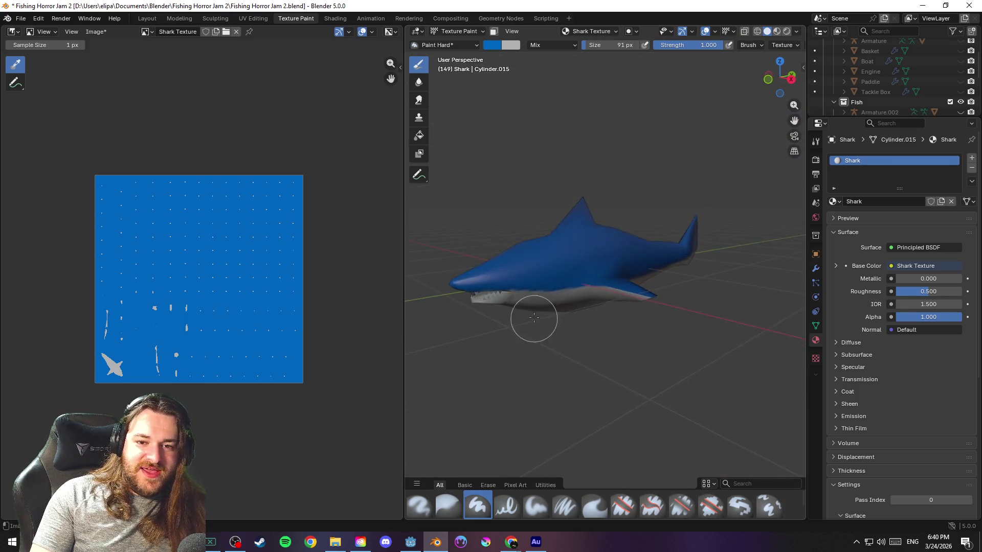
scroll(532, 317, "up", 5)
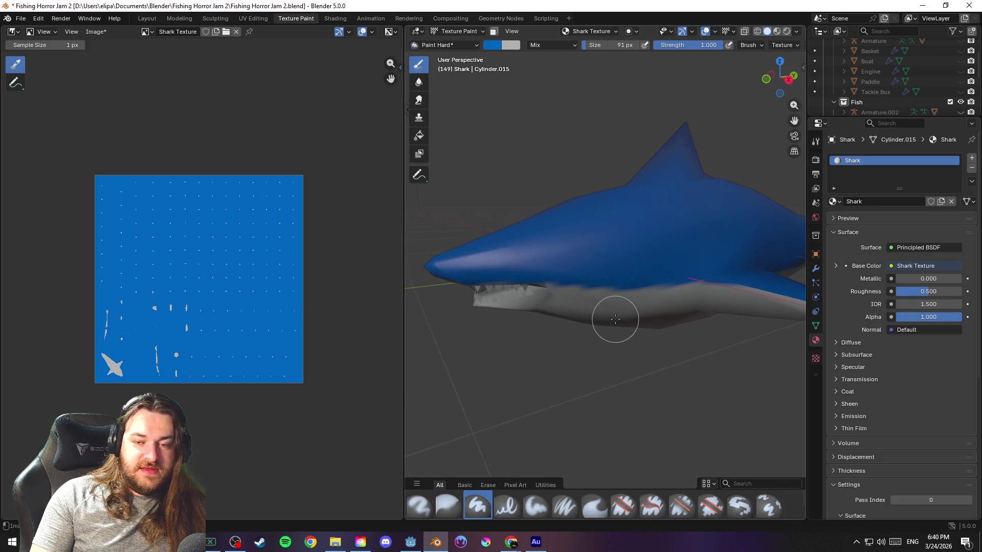
middle_click_drag(615, 270, 607, 270)
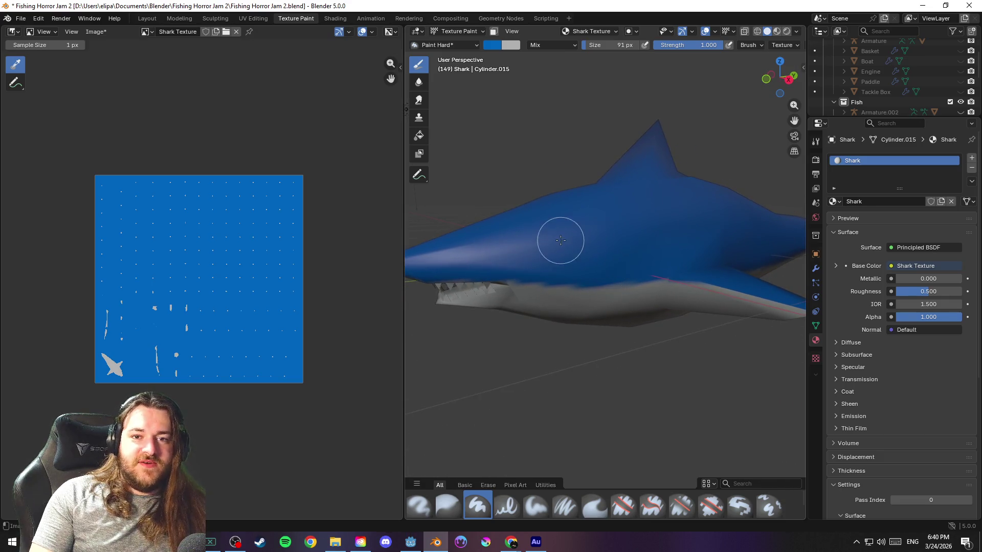
Set the paint colour to near-white light grey (#E0E0E0), with black as the secondary colour
left_click(497, 48)
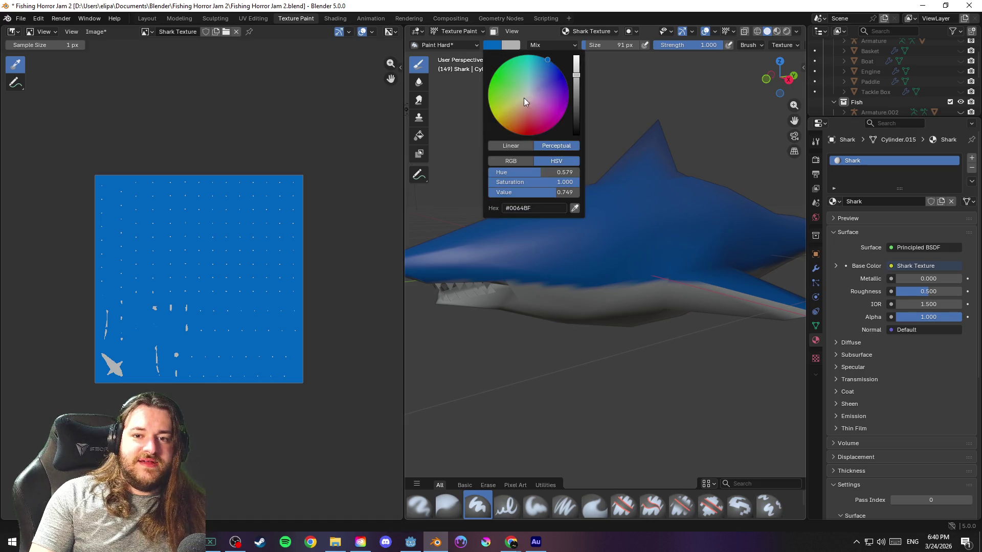
left_click_drag(575, 89, 577, 136)
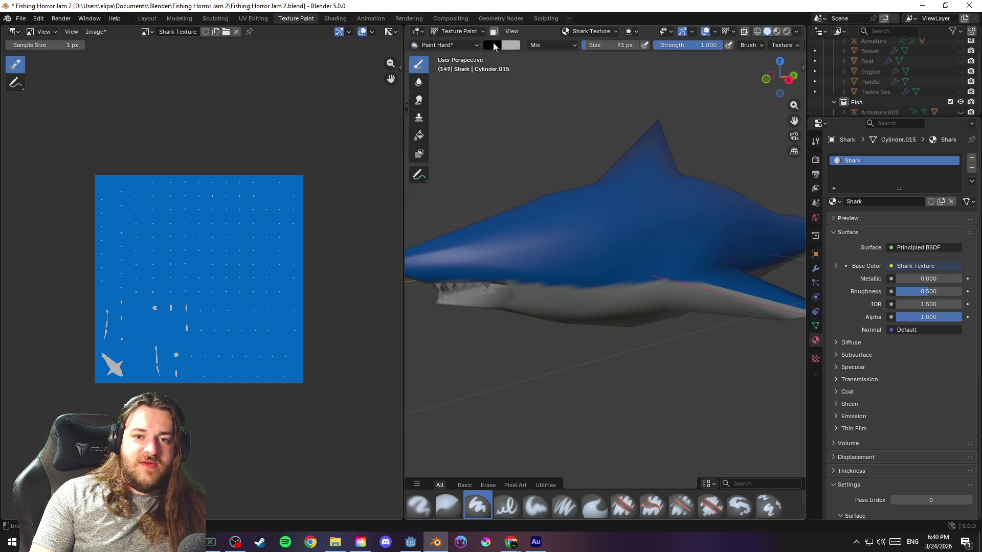
left_click(517, 44)
key("x")
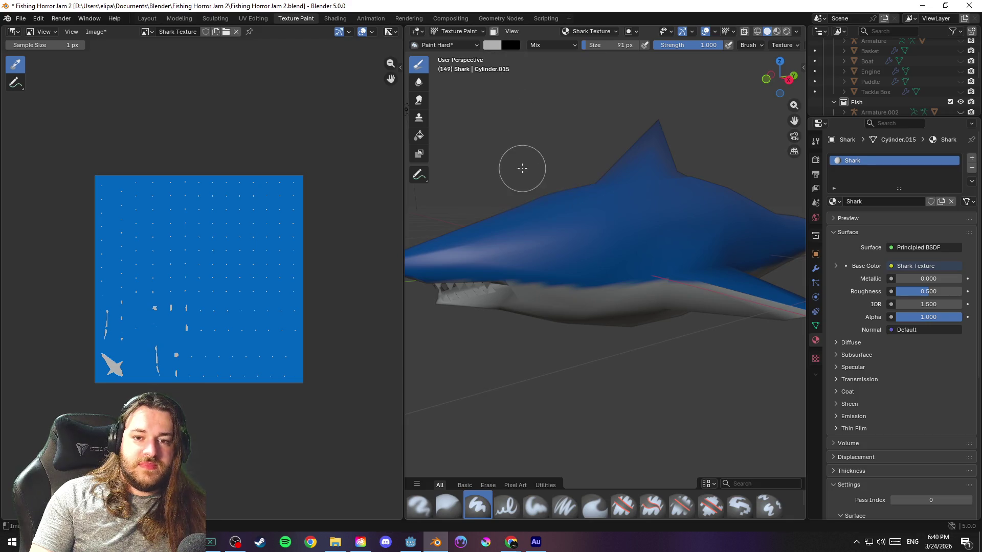
left_click(497, 45)
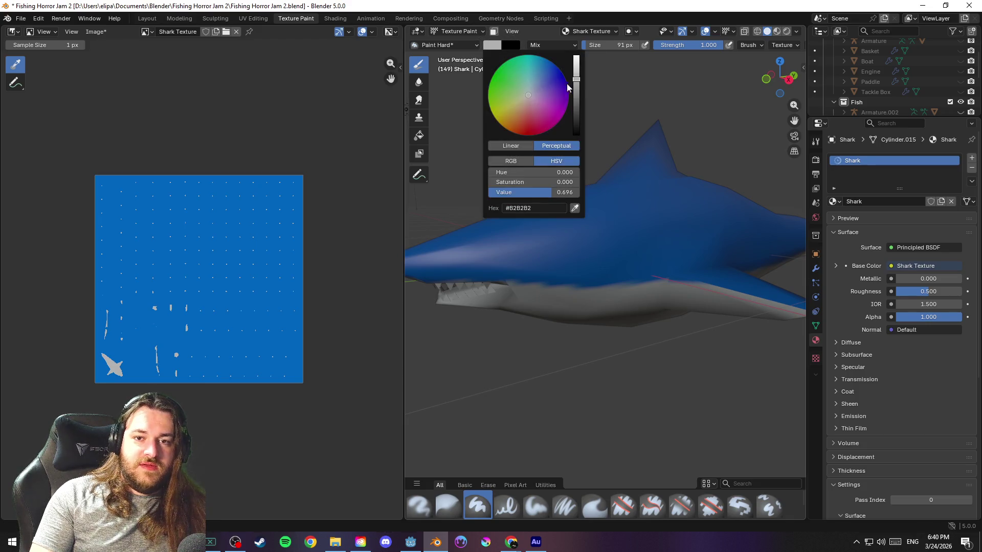
left_click_drag(576, 78, 576, 64)
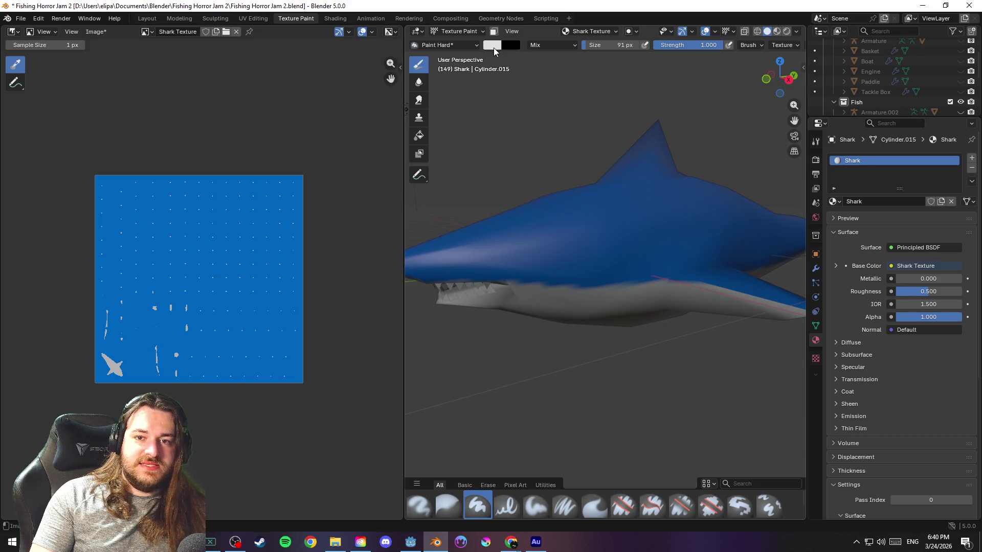
Shrink the brush to 32 px and paint a light eye patch on the shark's blue flank
key("f")
left_click(546, 264)
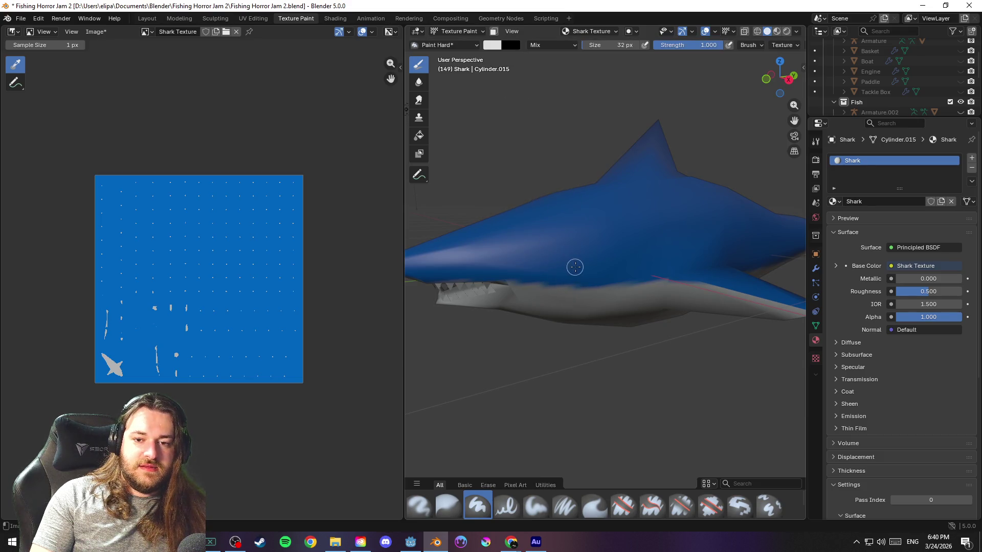
left_click(588, 252)
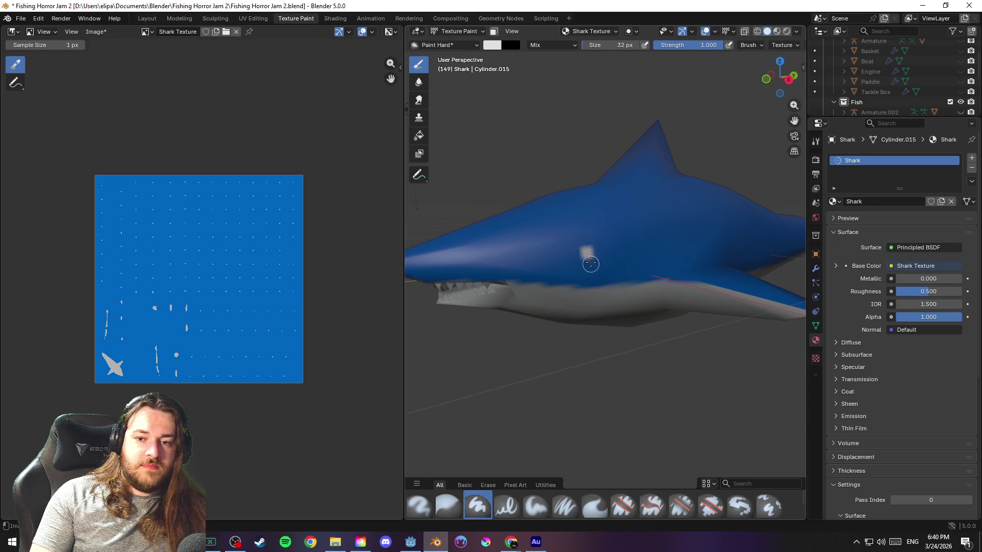
left_click_drag(587, 253, 587, 249)
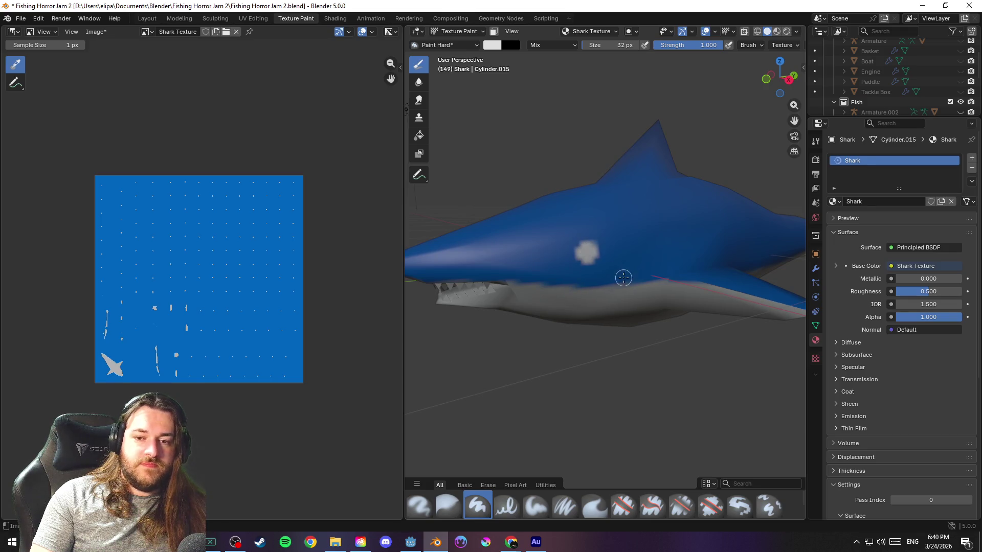
scroll(623, 278, "down", 2)
scroll(620, 287, "up", 5)
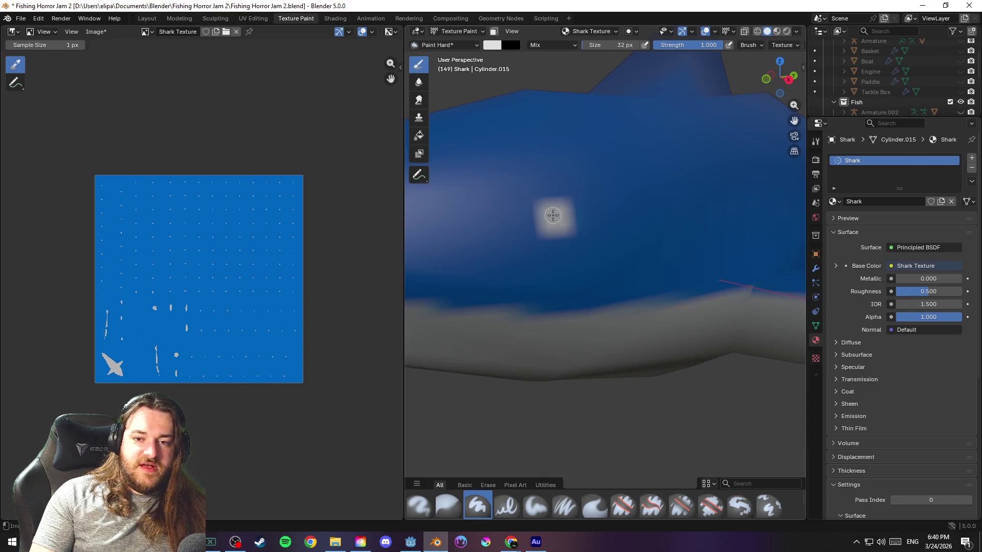
middle_click_drag(554, 213, 599, 219)
left_click_drag(599, 219, 601, 214)
scroll(599, 214, "down", 5)
mouse_move(599, 214)
middle_mouse_down()
mouse_move(600, 322)
mouse_move(656, 320)
middle_mouse_up()
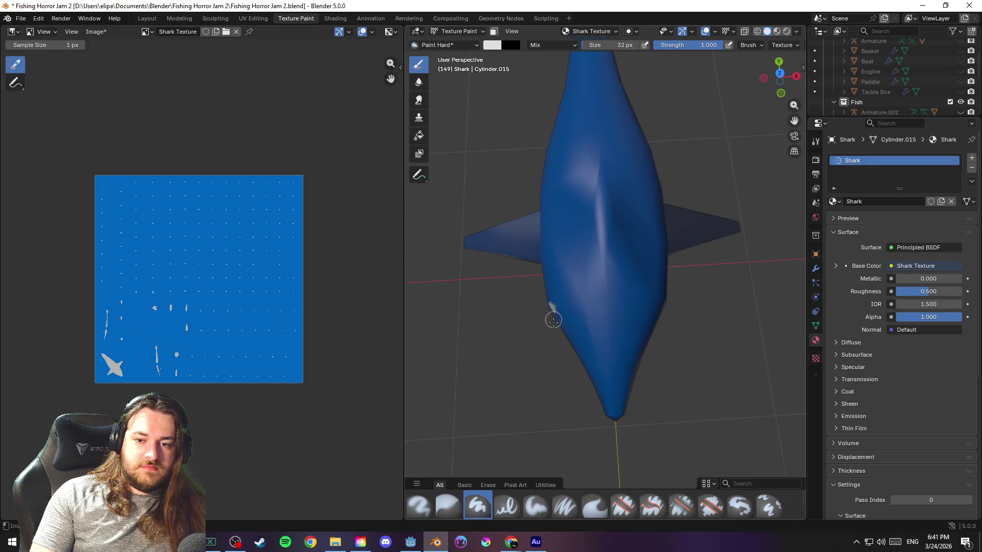
mouse_move(553, 320)
middle_mouse_down()
mouse_move(633, 251)
mouse_move(621, 251)
mouse_move(634, 255)
mouse_move(660, 230)
mouse_move(572, 132)
middle_mouse_up()
scroll(649, 264, "up", 5)
Sample the texture's blue and paint it over the eye patch's left and lower edges
key("x")
left_click(492, 45)
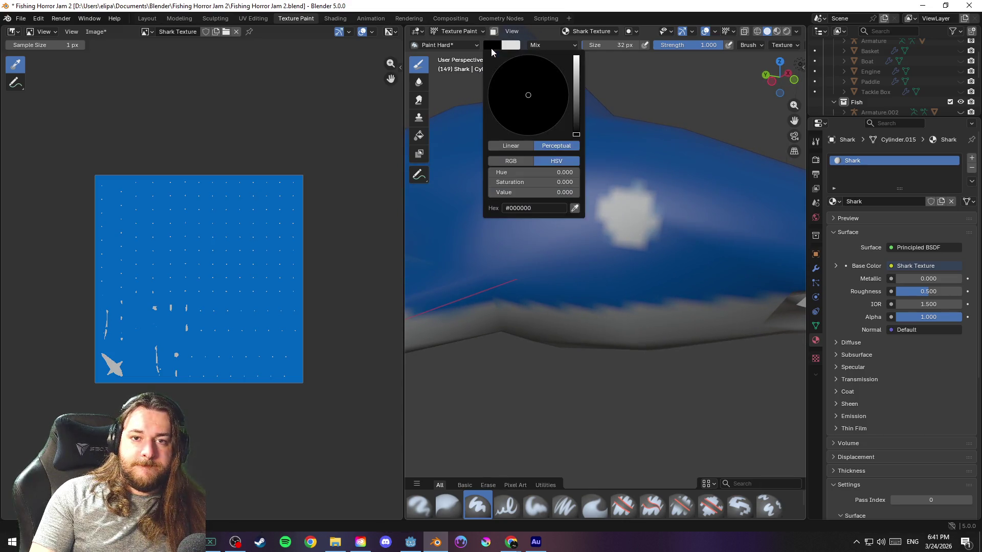
left_click(574, 208)
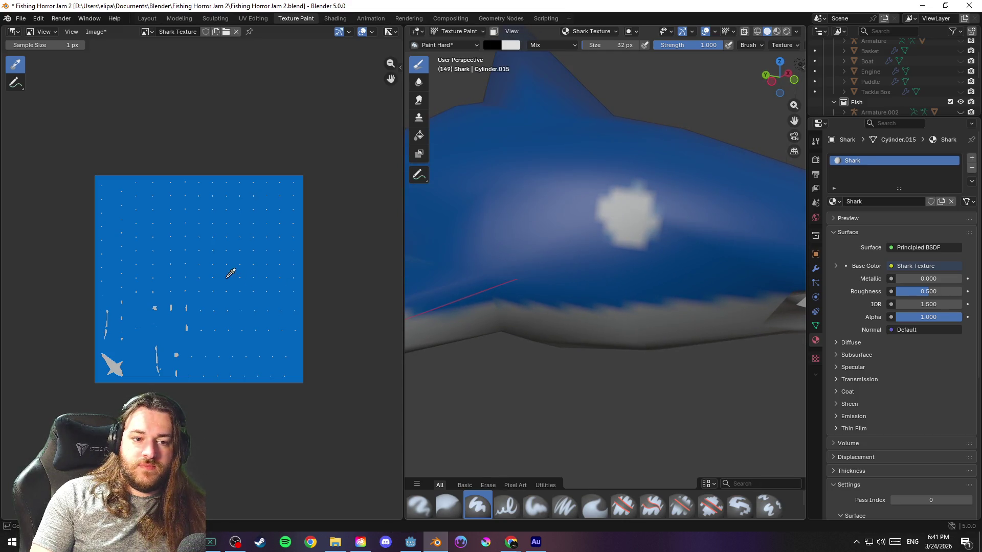
left_click(224, 267)
key("x")
key("x")
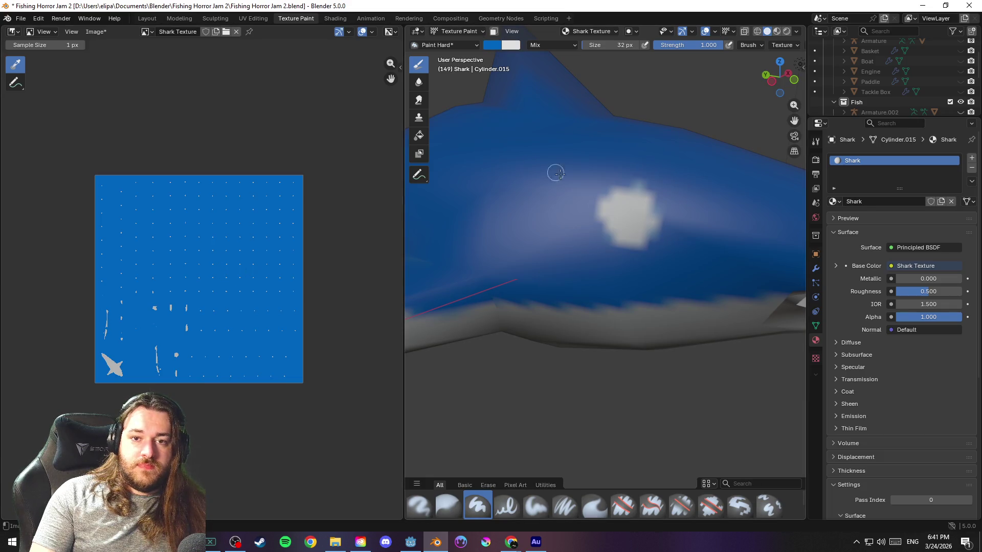
mouse_move(604, 195)
left_mouse_down()
mouse_move(598, 228)
mouse_move(640, 245)
mouse_move(665, 219)
mouse_move(634, 240)
mouse_move(603, 239)
left_mouse_up()
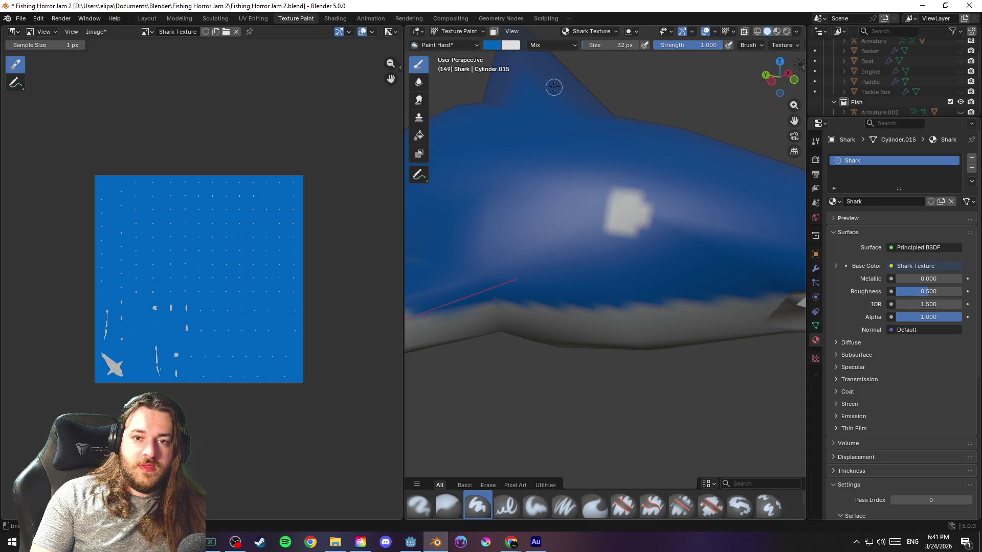
Switch to black with a 70 px brush and paint a dark pupil on the eye patch
left_click(492, 45)
left_click_drag(575, 77, 576, 135)
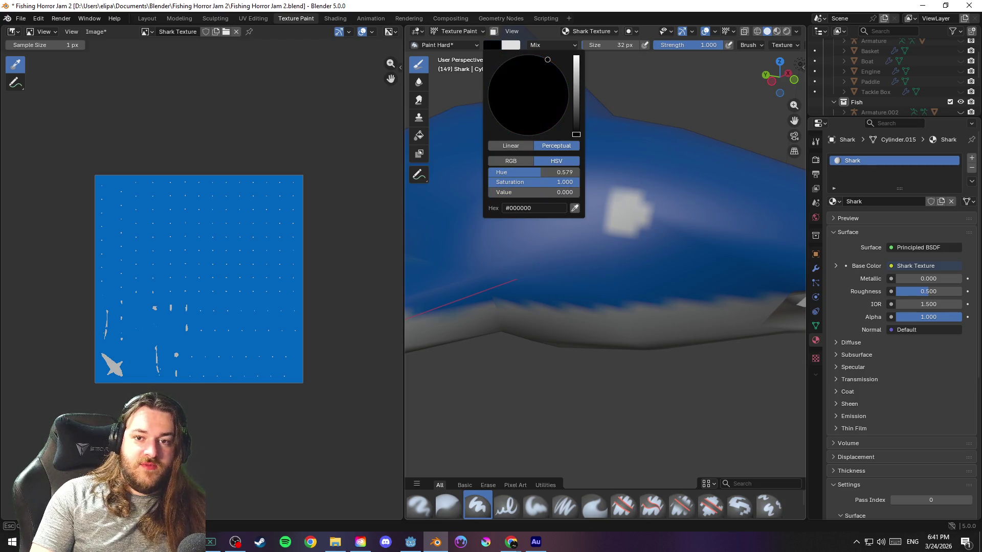
key("f")
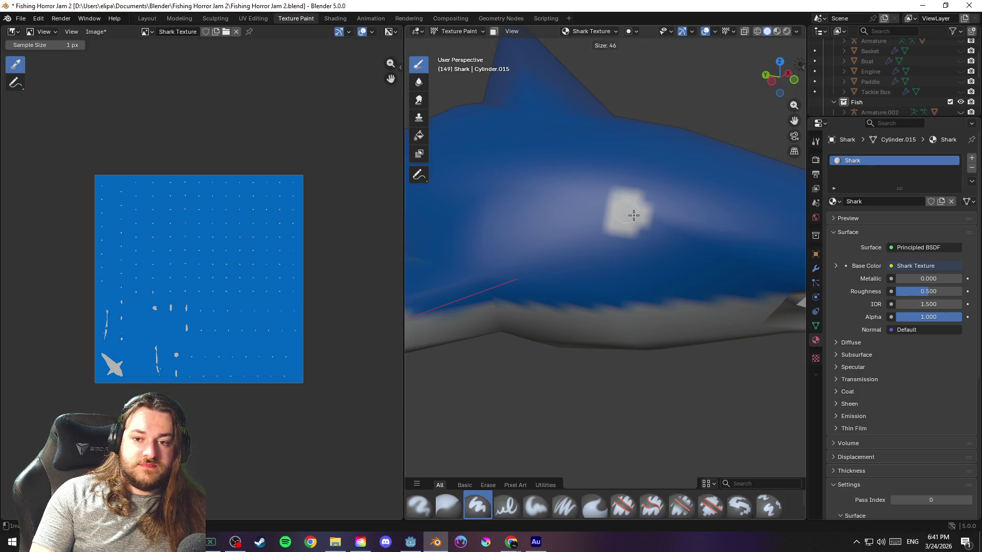
left_click(644, 218)
left_click(625, 211)
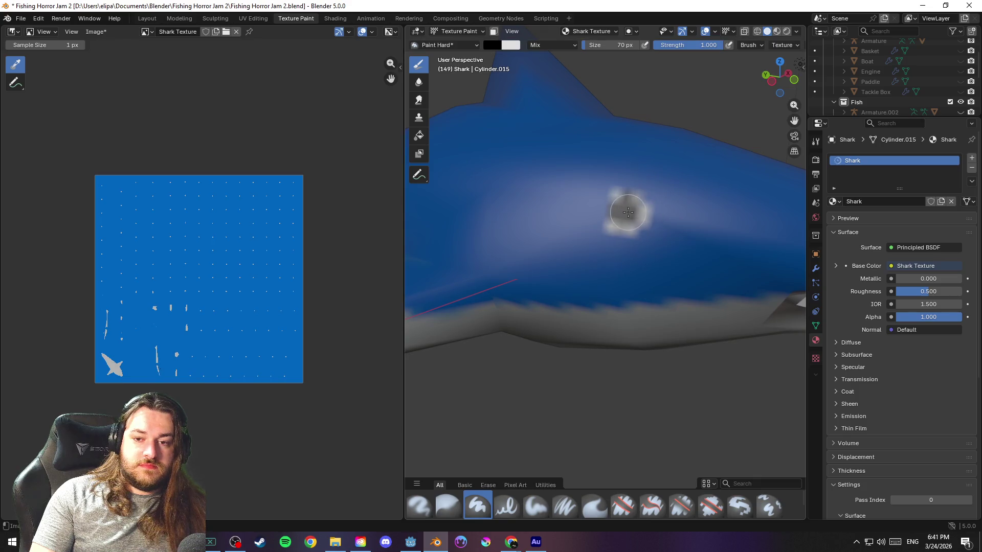
left_click(624, 209)
scroll(623, 209, "down", 5)
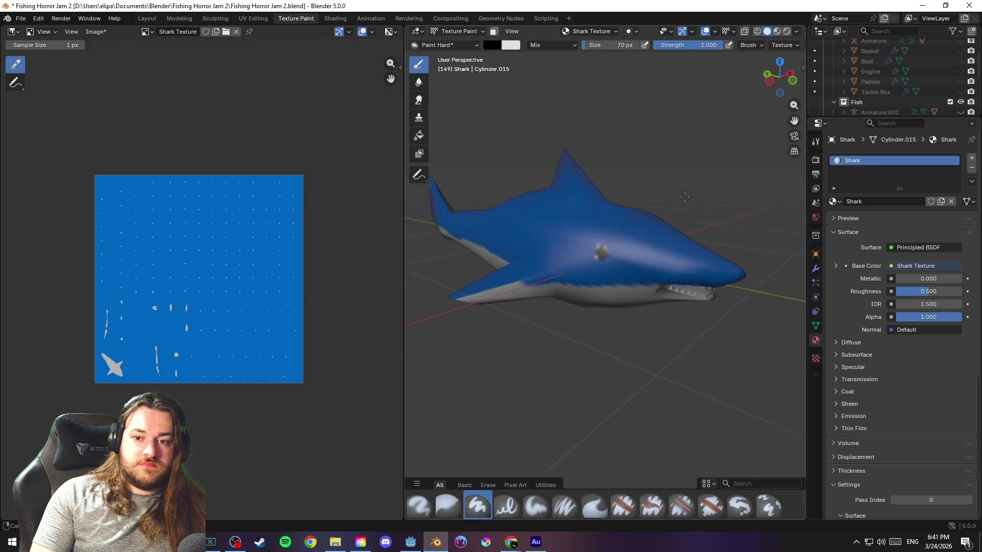
scroll(591, 263, "up", 5)
mouse_move(596, 222)
left_mouse_down()
mouse_move(588, 212)
mouse_move(596, 212)
mouse_move(576, 226)
mouse_move(581, 212)
mouse_move(566, 229)
left_mouse_up()
scroll(697, 234, "down", 5)
scroll(576, 222, "up", 5)
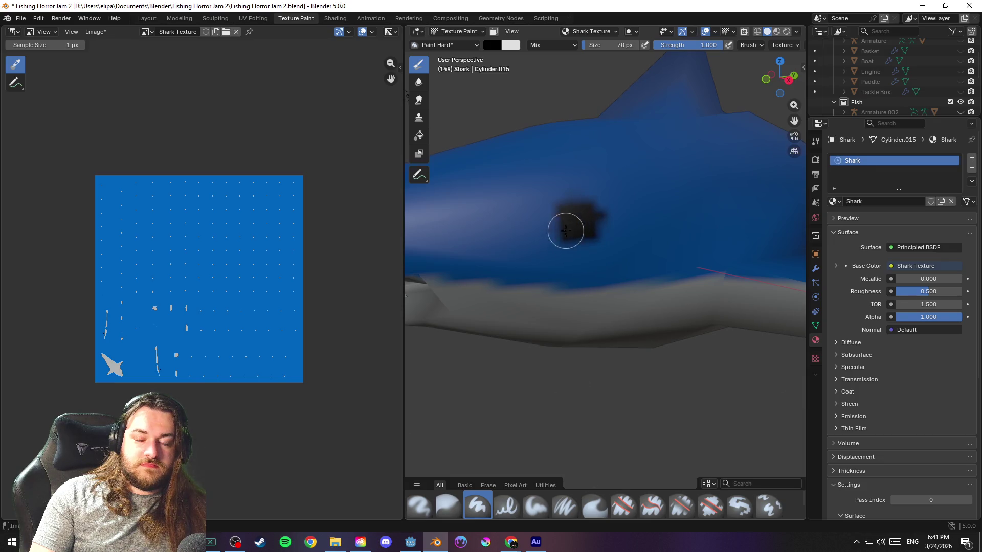
scroll(592, 241, "down", 5)
middle_click_drag(592, 241, 590, 238)
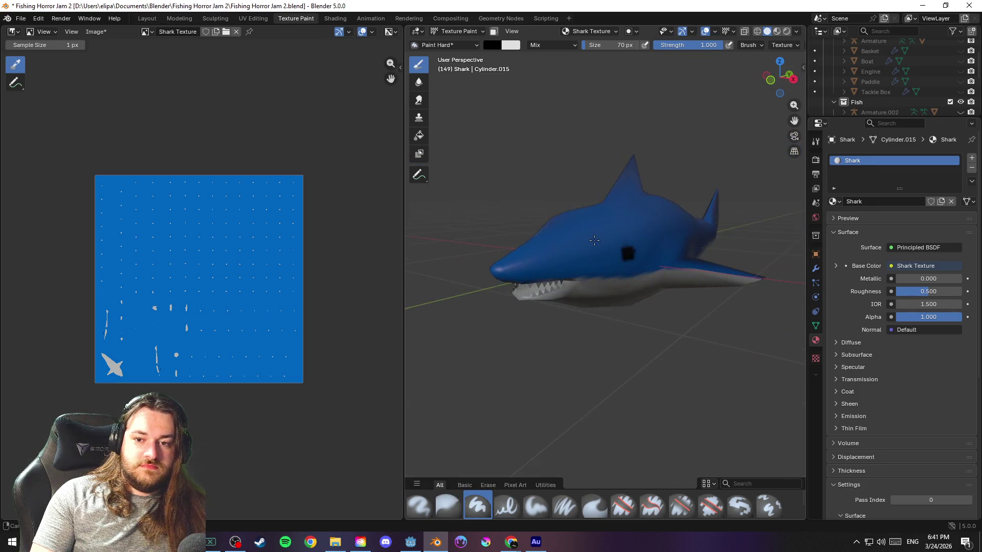
Undo the black pupil and save the blend file
key("ctrl+z")
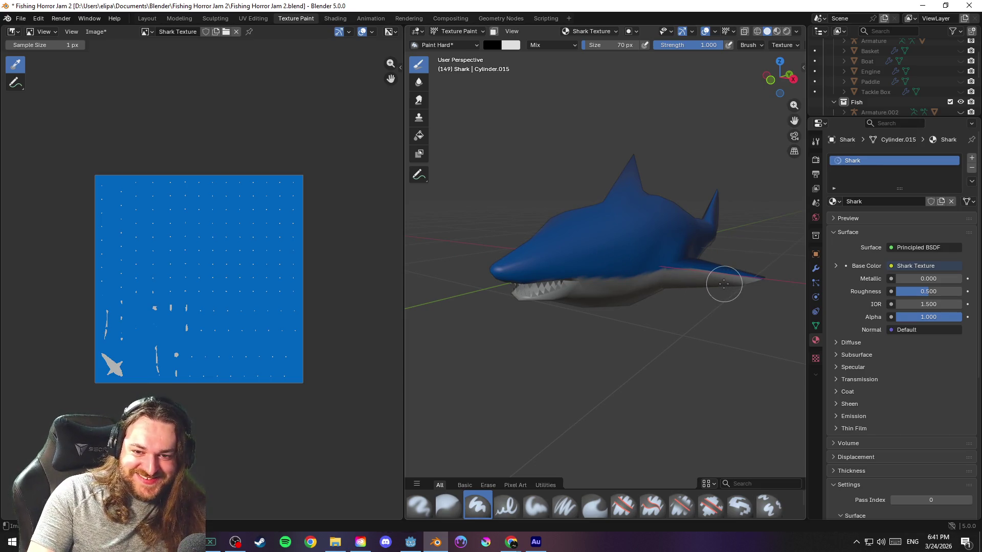
middle_click_drag(724, 284, 625, 312)
scroll(642, 300, "down", 3)
scroll(641, 300, "up", 3)
key("ctrl+s")
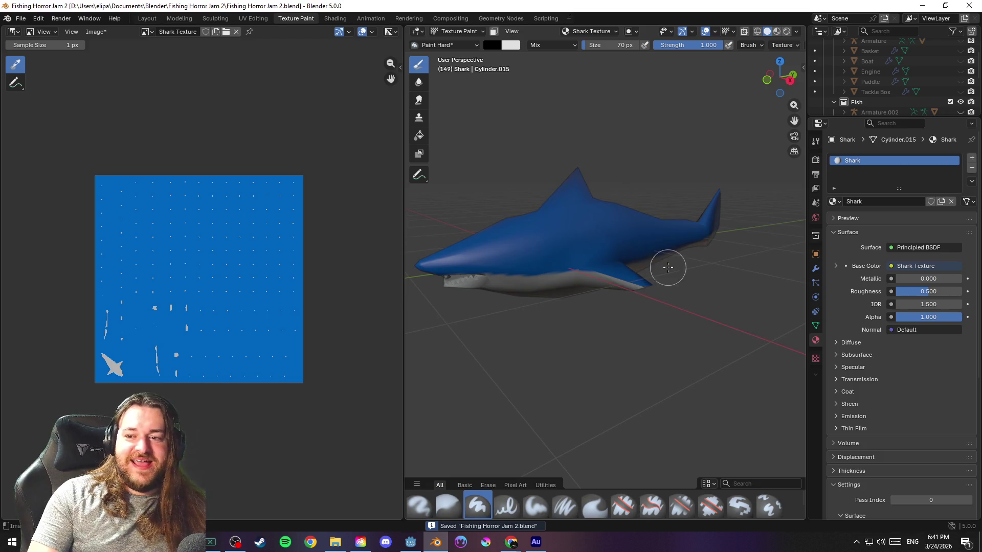
Check the image list, keep Shark Texture, and save the file
left_click(146, 32)
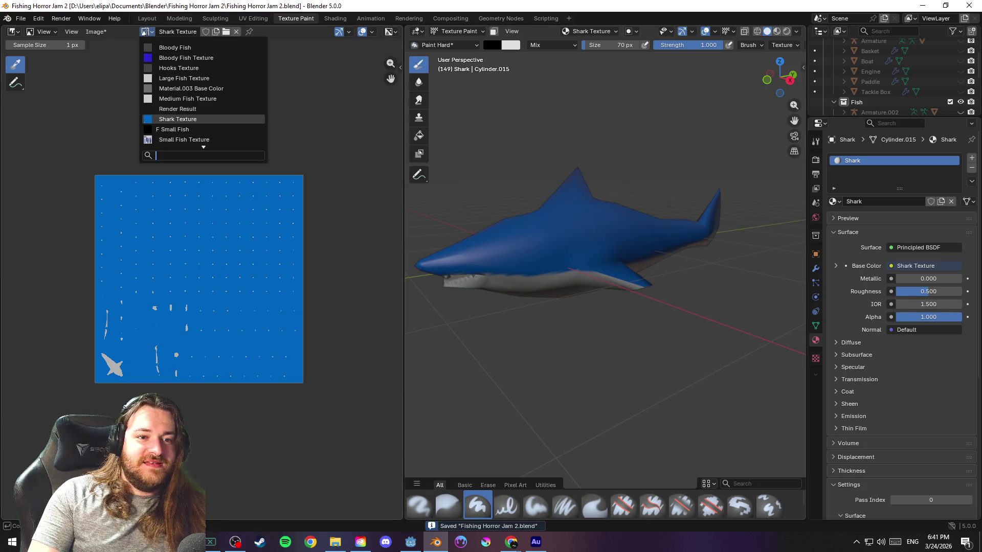
key("Escape")
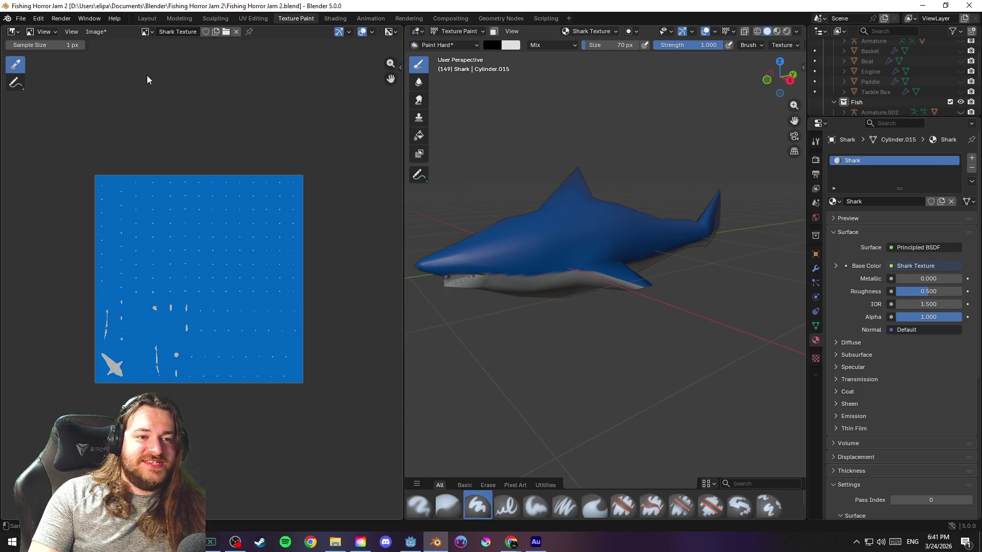
key("ctrl+s")
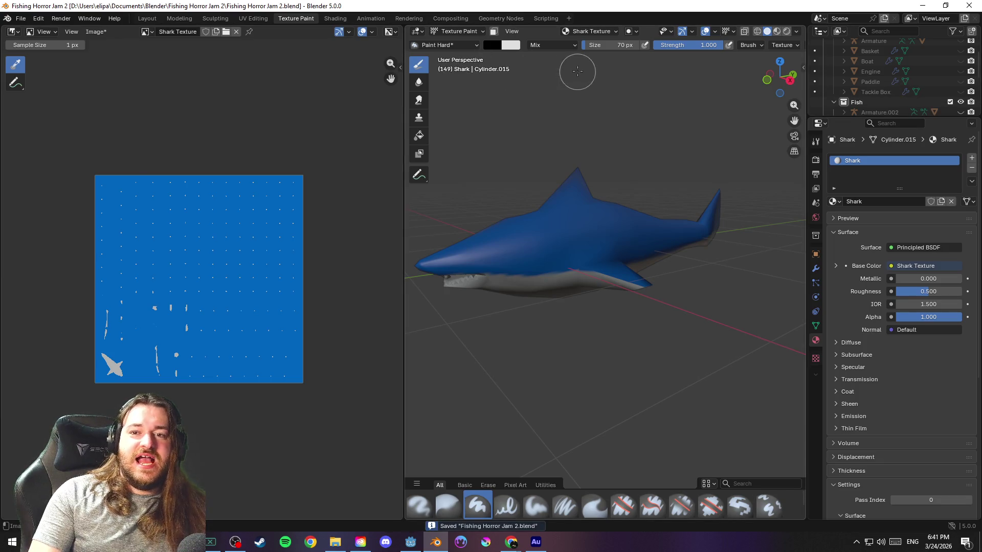
Inspect the Texture Slots popover and its mode options without changing anything
left_click(593, 32)
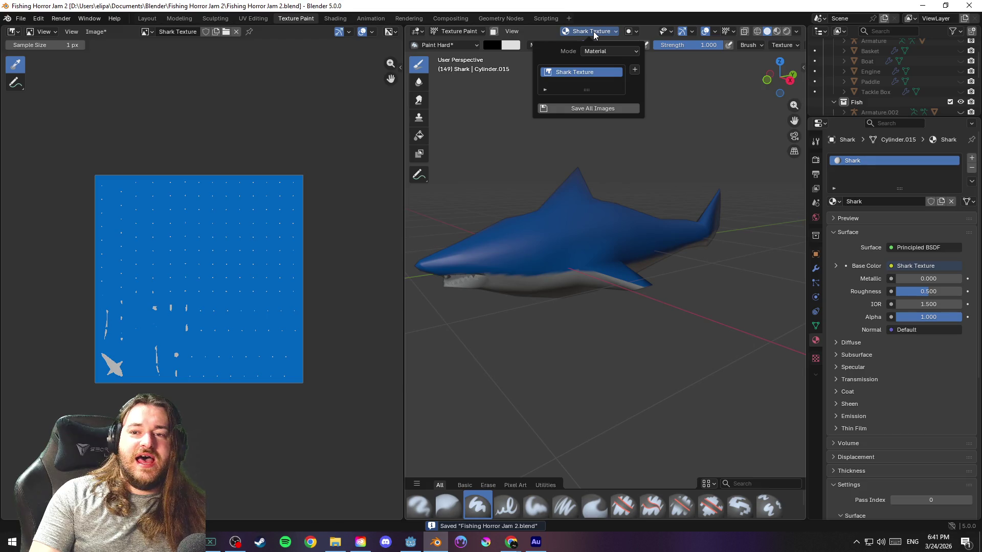
right_click(579, 74)
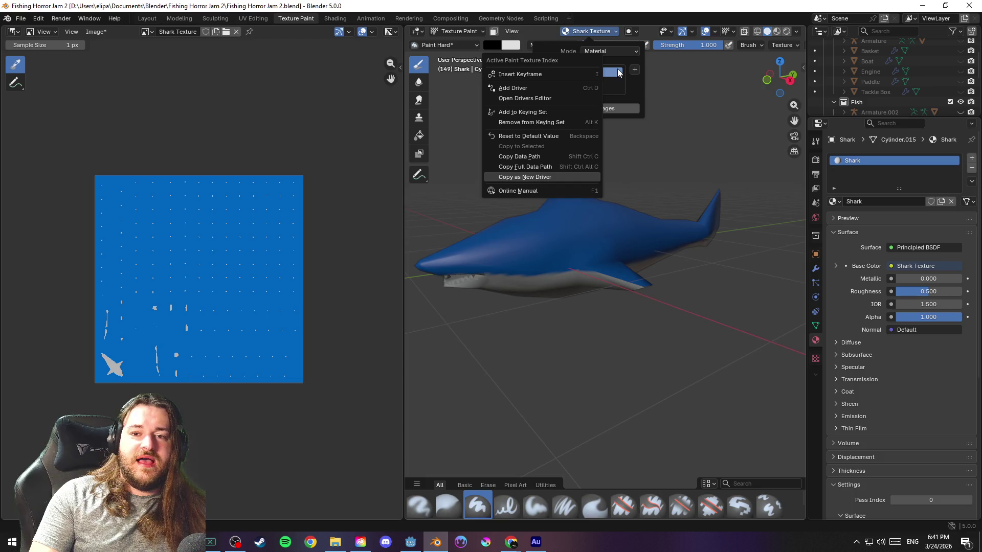
left_click(542, 156)
left_click(608, 51)
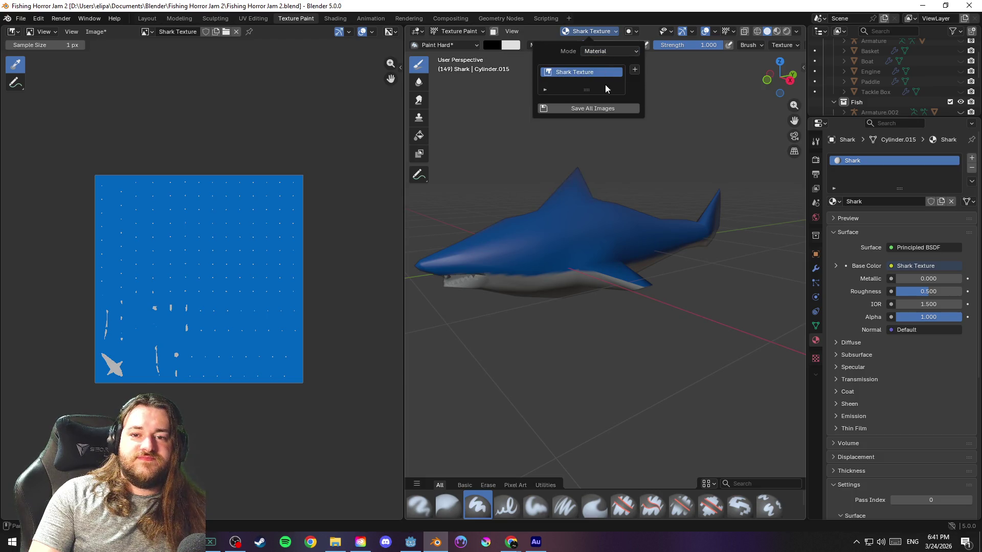
left_click(606, 52)
left_click(609, 51)
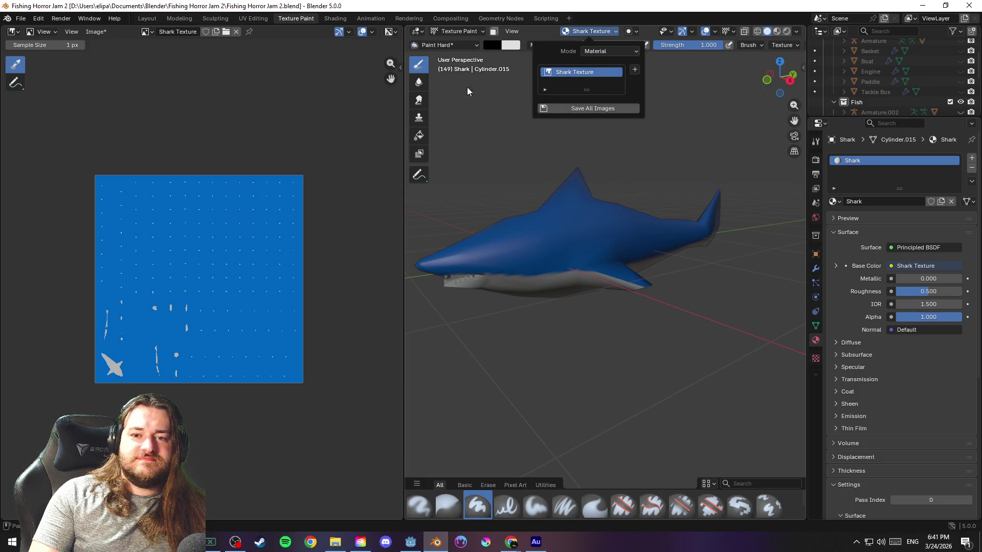
Review the image editor's image browser and mode menu, then save Fishing Horror Jam 2.blend again
left_click(146, 32)
left_click(149, 32)
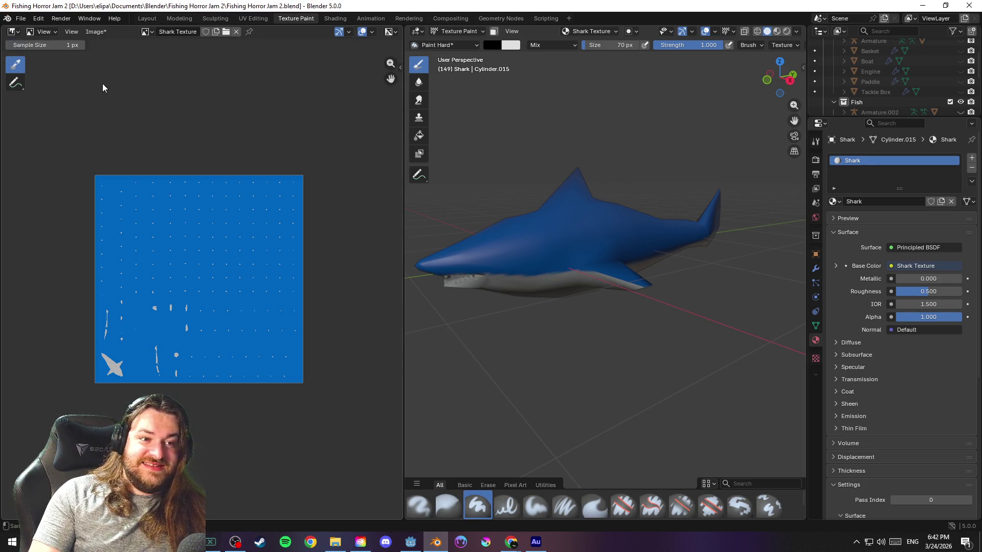
left_click(45, 32)
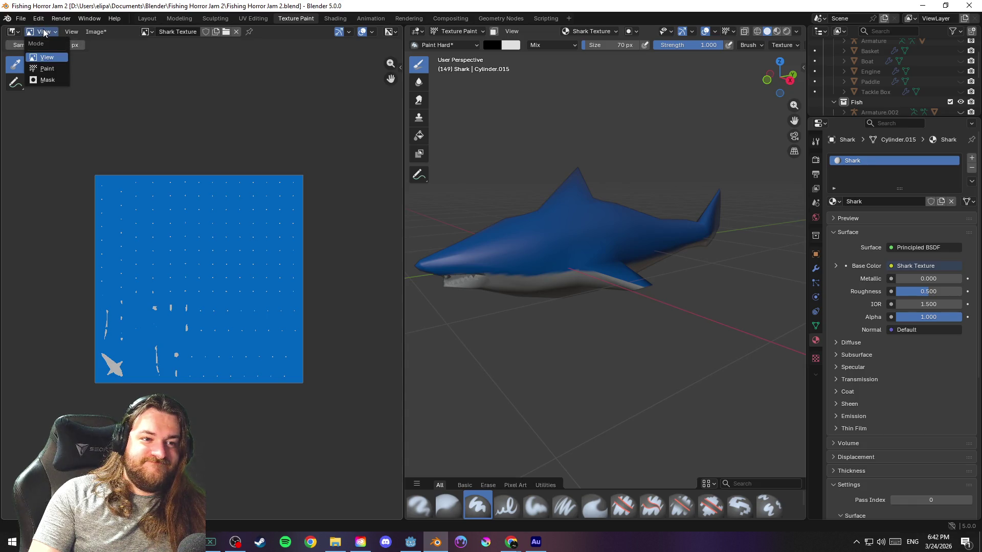
left_click(43, 29)
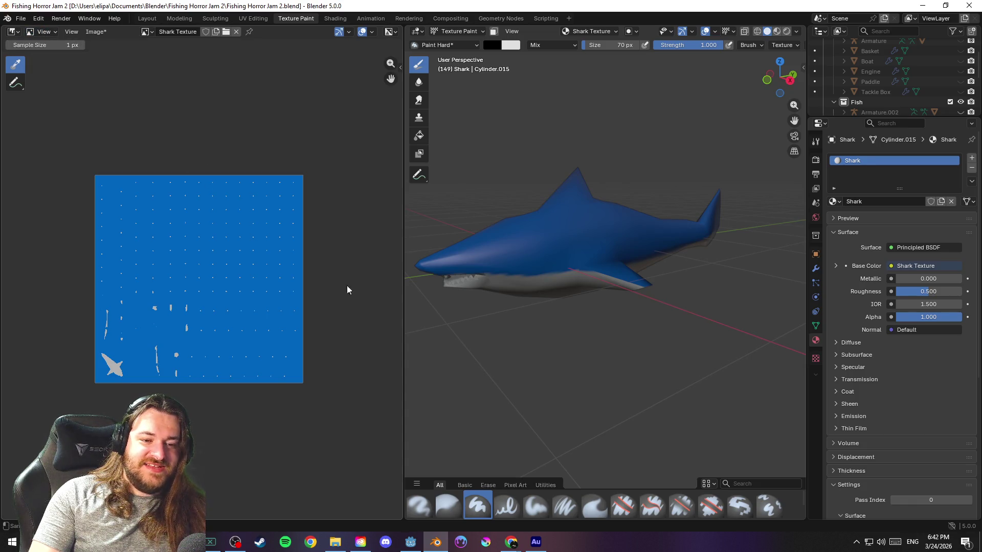
key("ctrl+s")
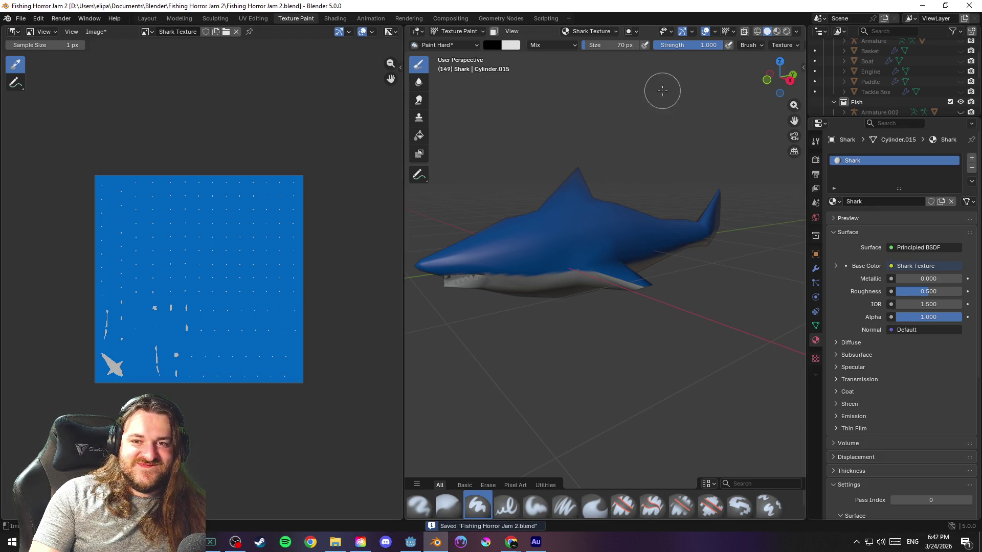
Switch the Outliner's display mode to Data API to browse the file's data
scroll(885, 78, "up", 3)
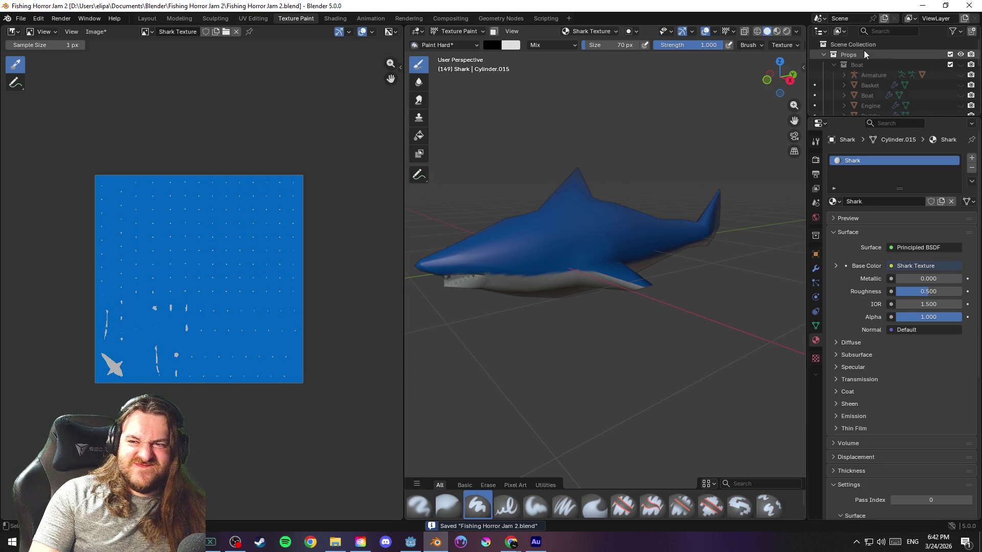
left_click(823, 32)
left_click(821, 19)
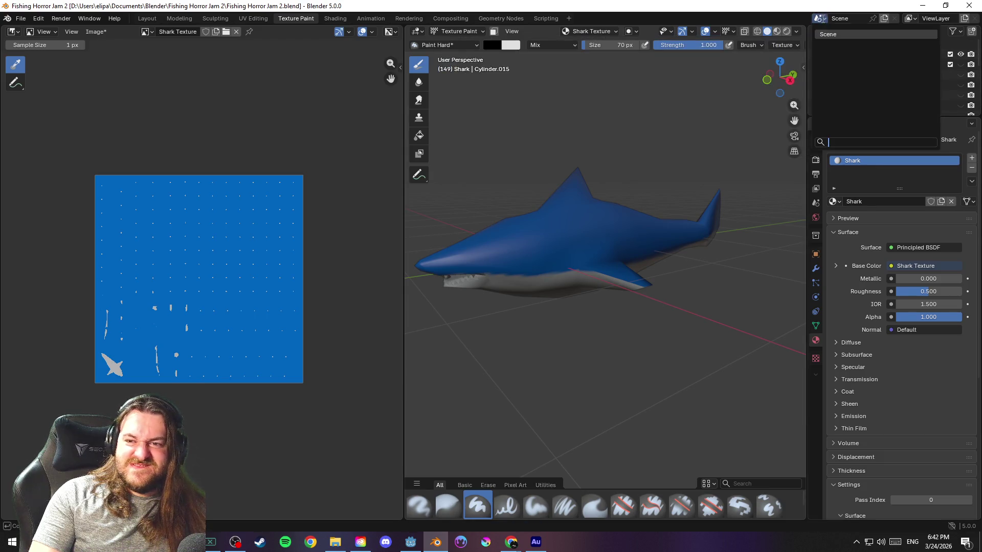
left_click(820, 32)
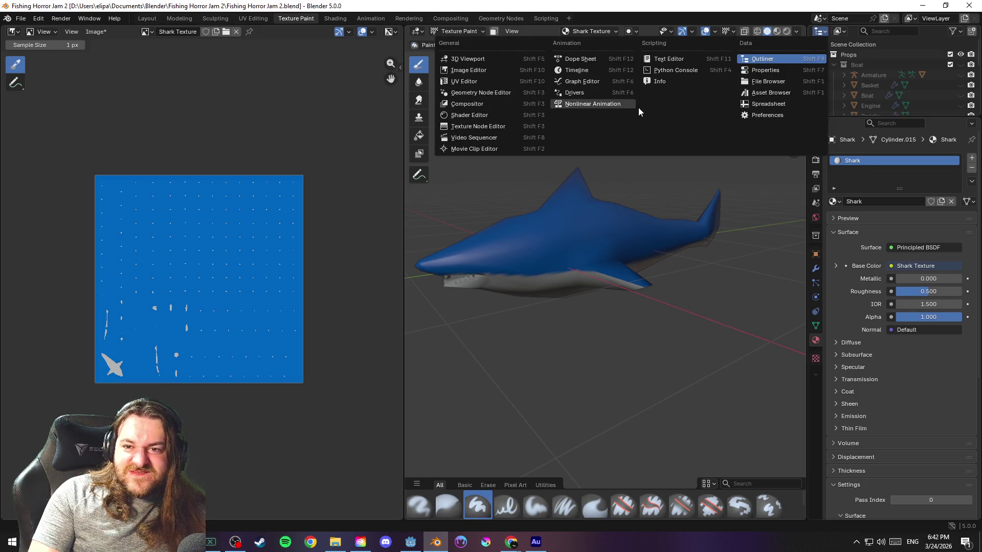
left_click(839, 32)
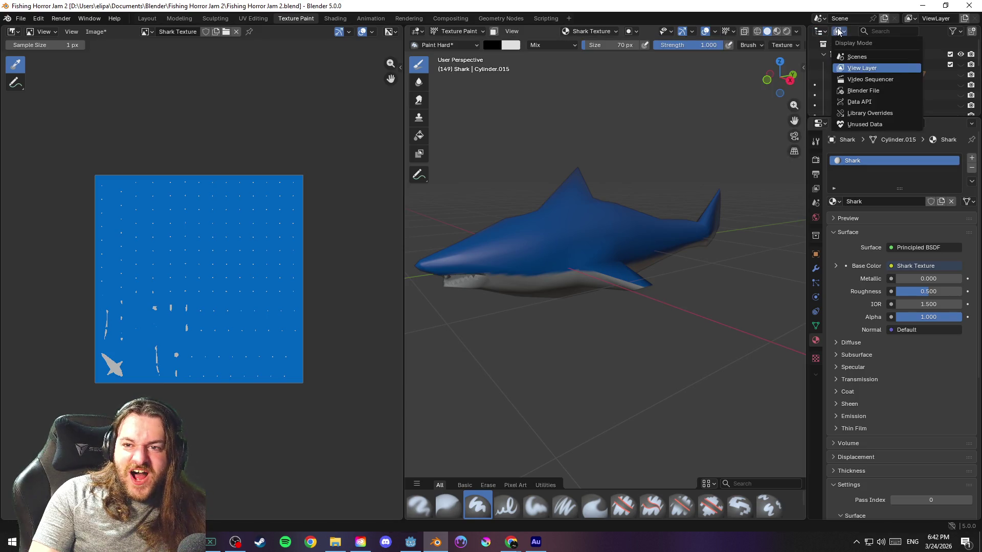
left_click(889, 103)
scroll(908, 77, "down", 5)
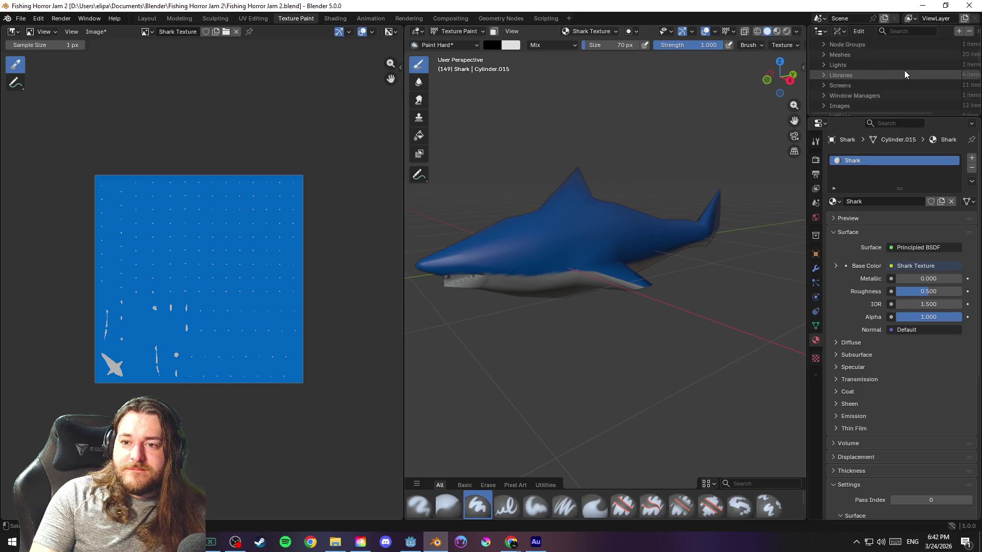
scroll(903, 70, "down", 4)
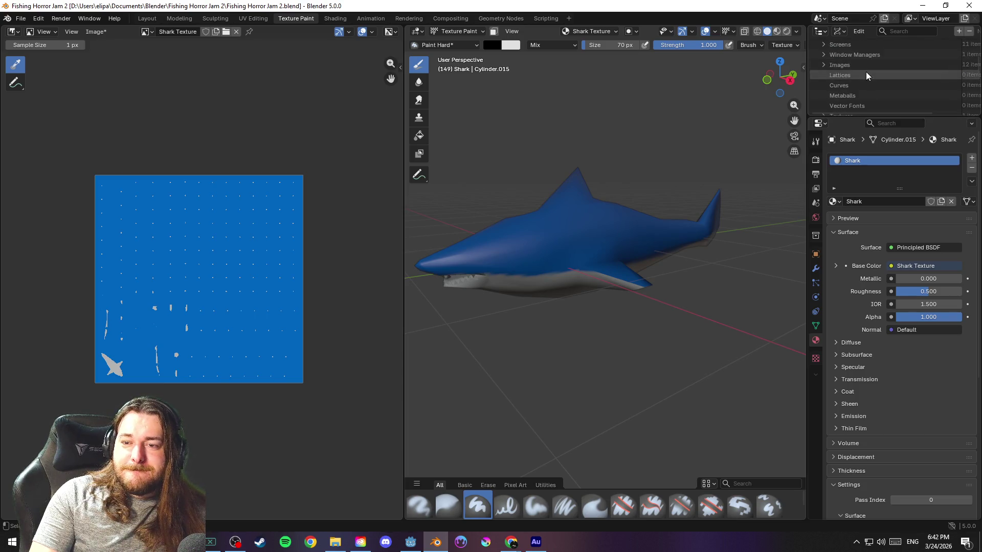
scroll(864, 75, "up", 8)
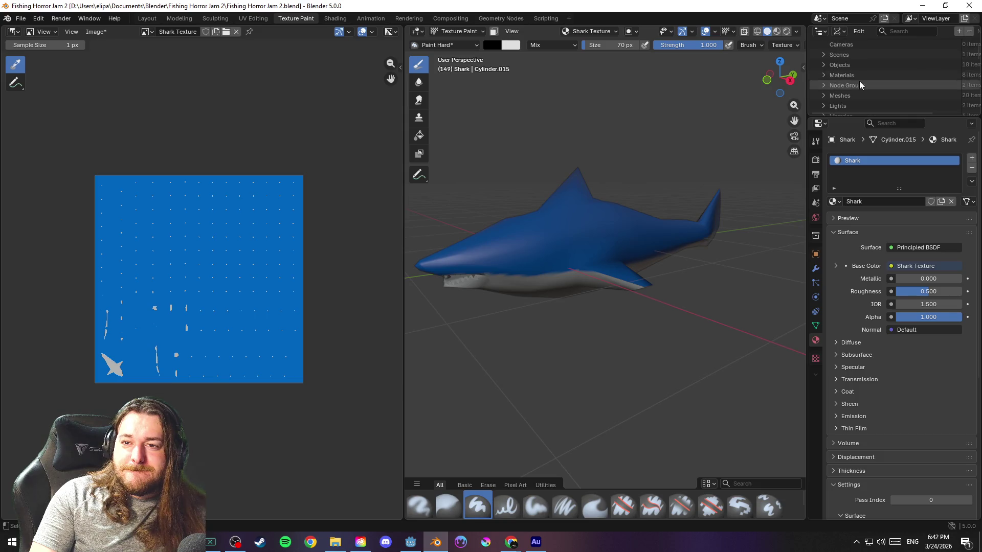
Expand Materials in Data API view and inspect the Shark material's properties
left_click(824, 76)
scroll(884, 72, "down", 3)
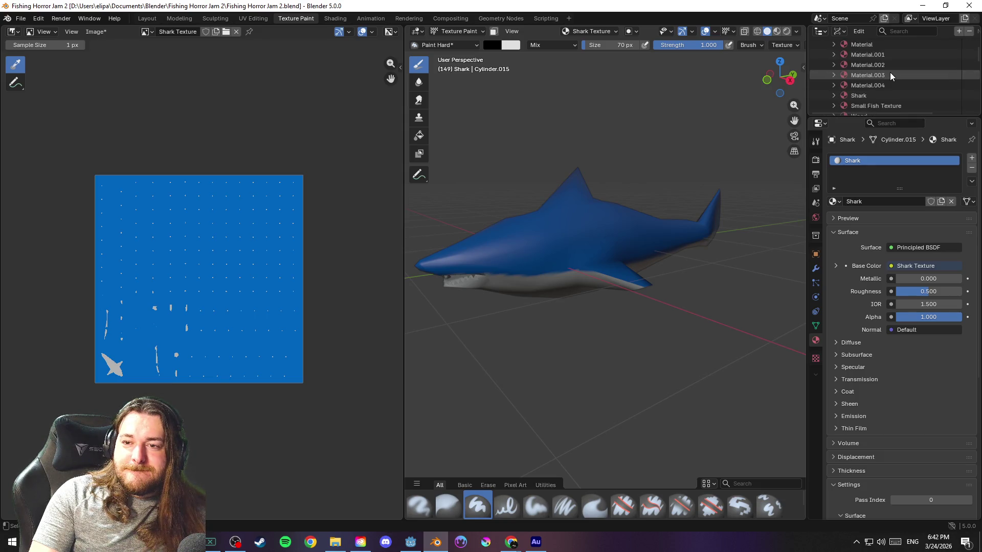
scroll(890, 75, "down", 1)
left_click(886, 75)
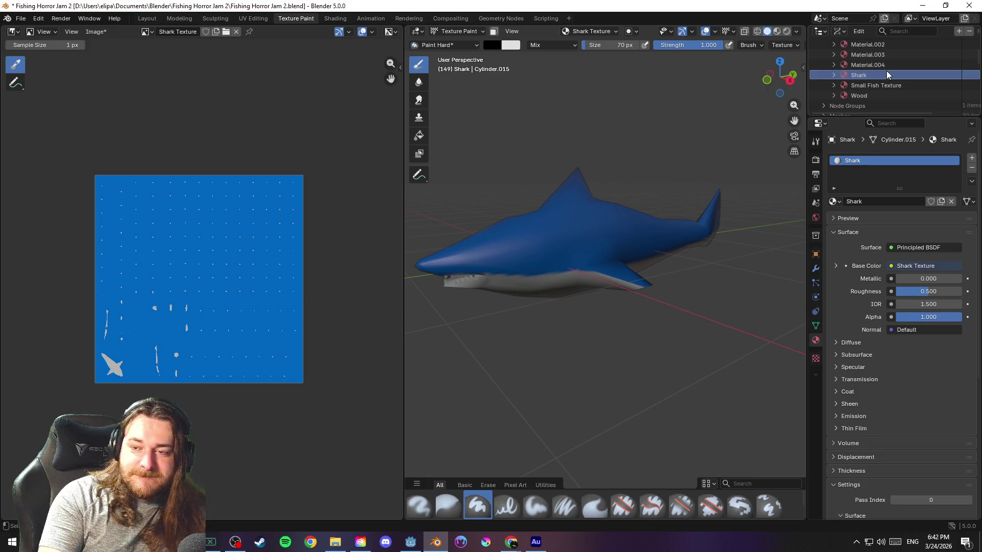
right_click(876, 73)
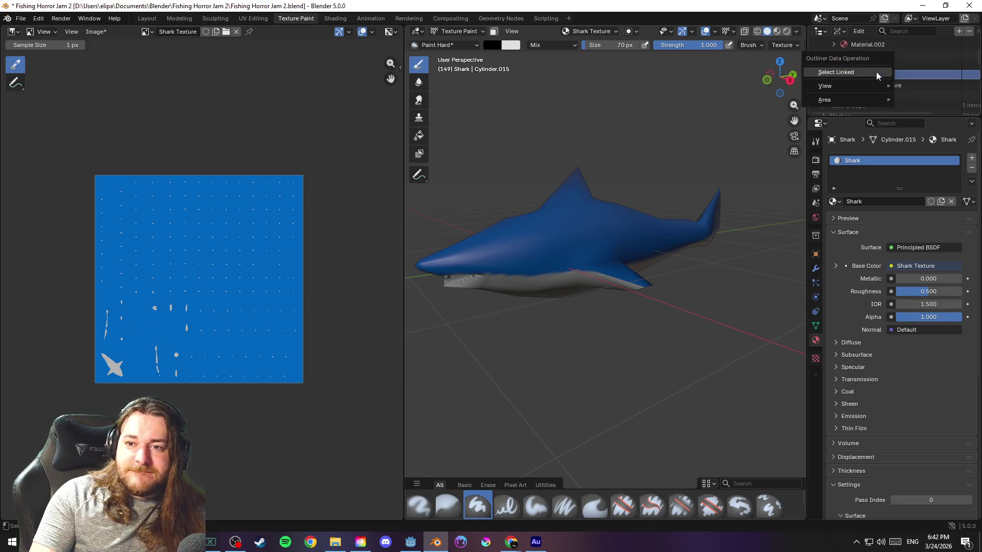
left_click(742, 109)
scroll(880, 73, "down", 1)
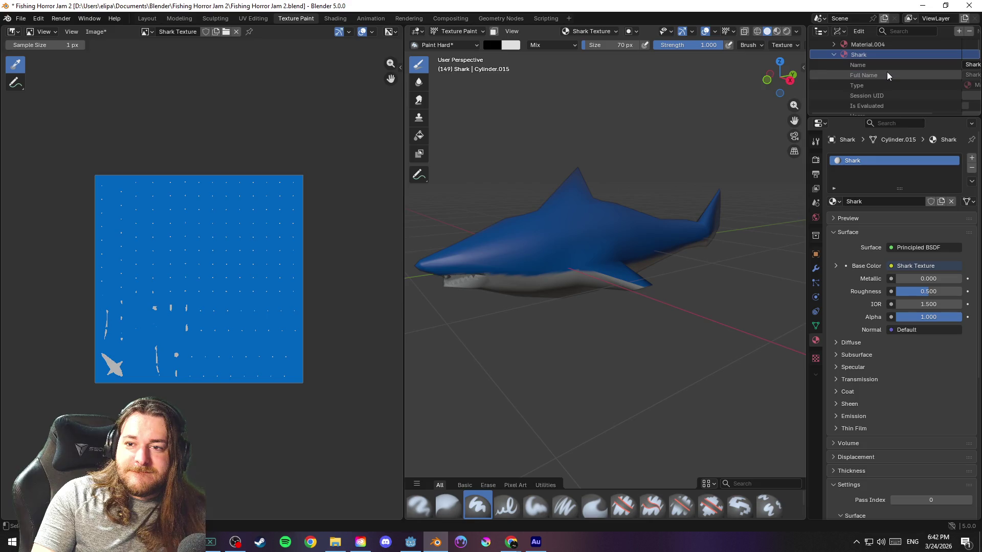
left_click_drag(888, 112, 911, 112)
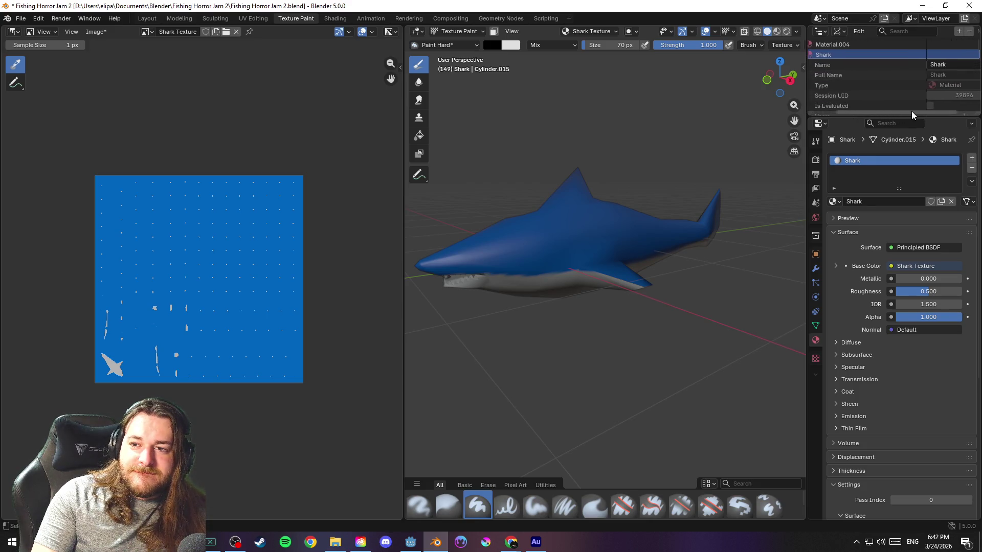
scroll(867, 70, "down", 4)
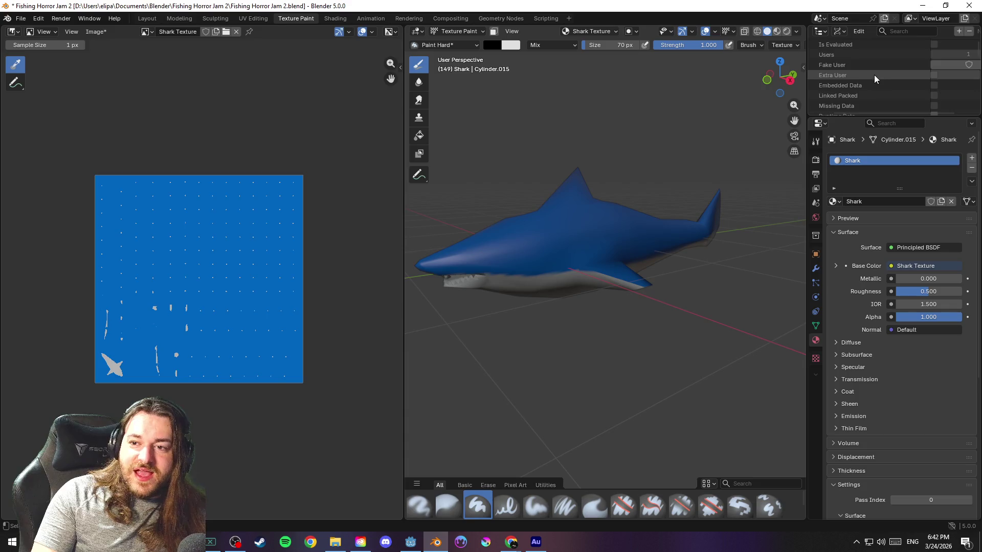
scroll(873, 74, "up", 5)
left_click_drag(891, 112, 843, 113)
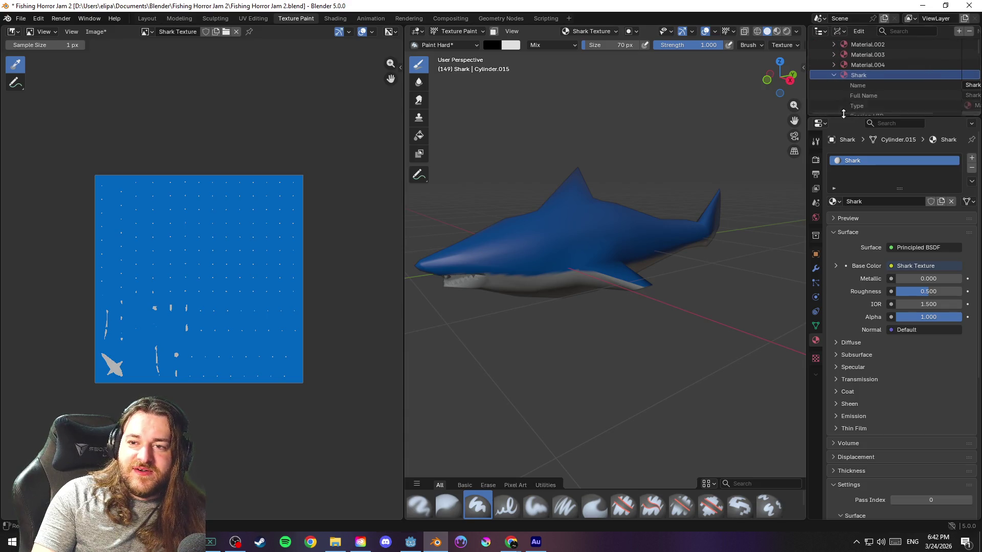
scroll(836, 75, "up", 5)
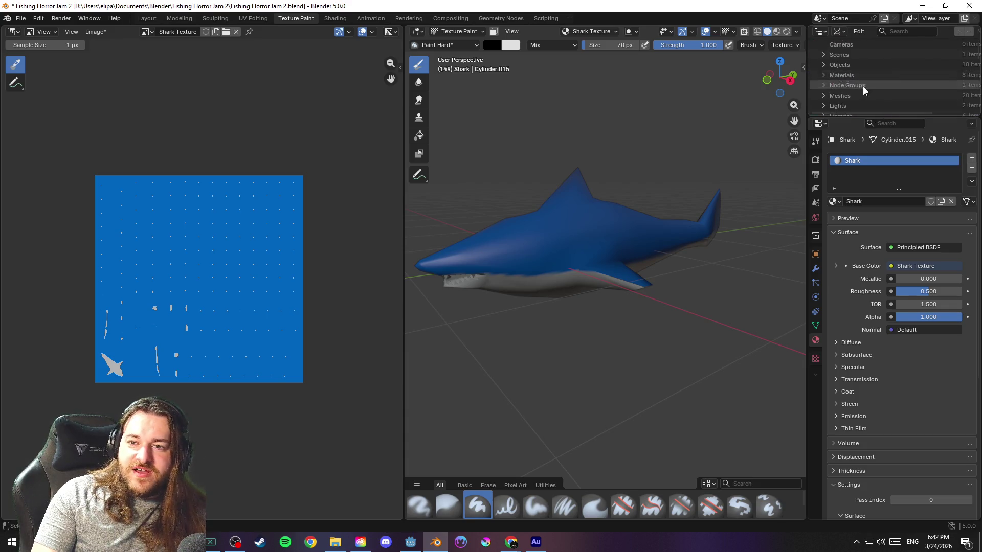
In Blender File view, delete the Shark material from Materials and save the file
left_click(844, 31)
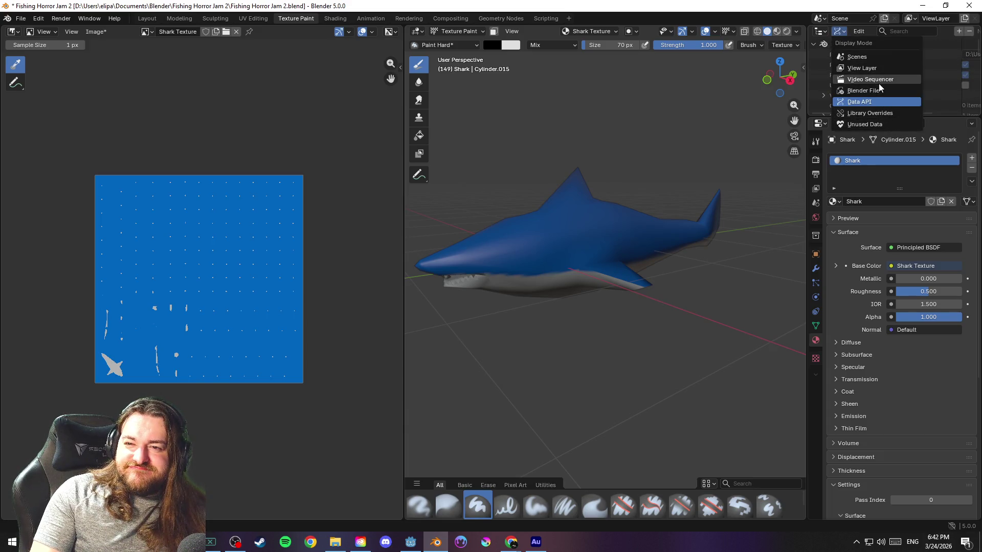
left_click(887, 102)
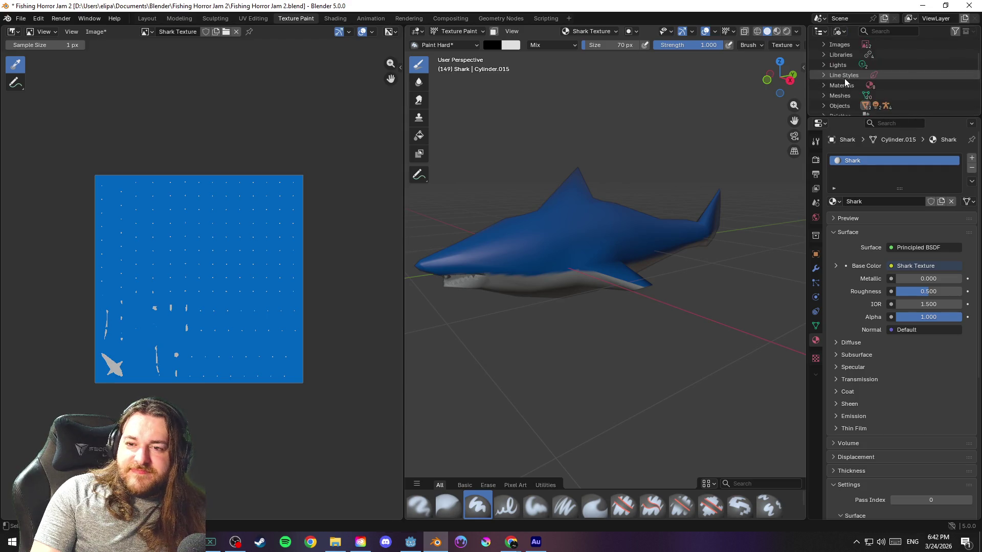
scroll(845, 79, "down", 4)
left_click(823, 65)
scroll(867, 81, "down", 2)
scroll(875, 80, "down", 2)
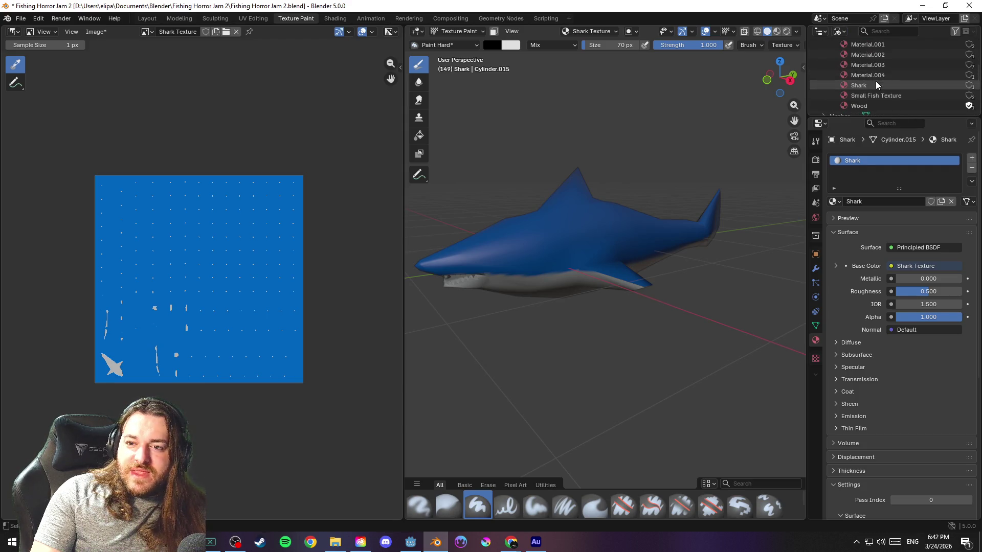
left_click(875, 82)
right_click(875, 84)
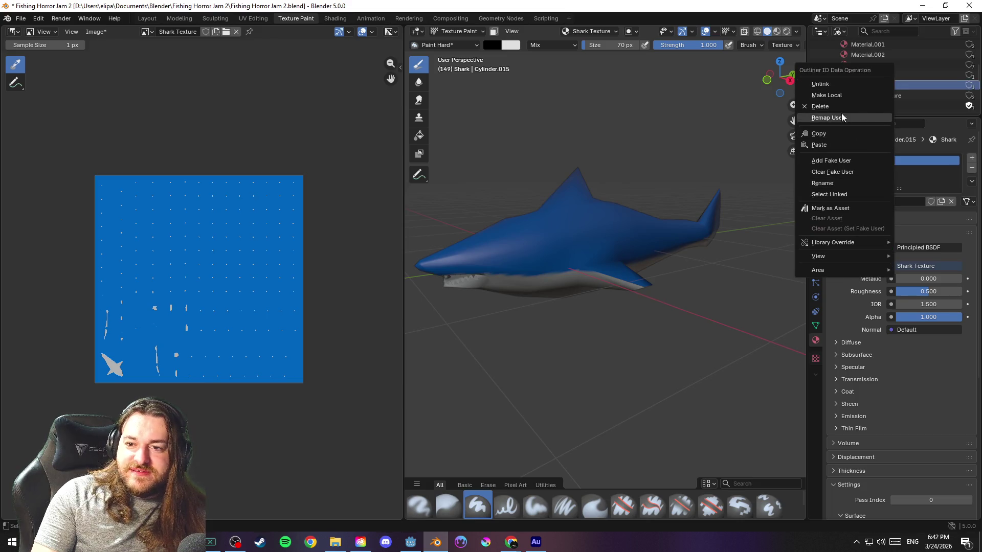
left_click(839, 107)
key("ctrl+s")
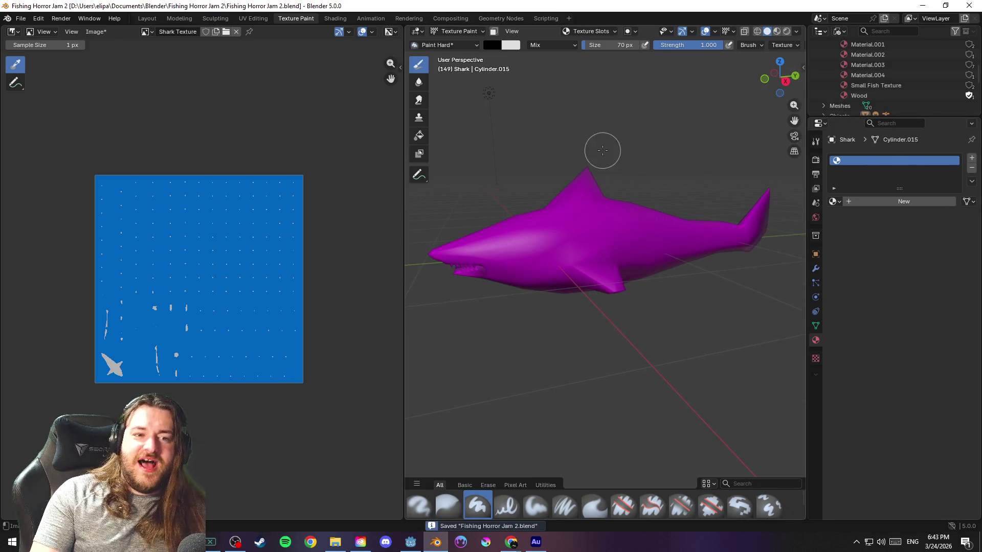
Clear Shark Texture from the image view and create a new material named Shark
left_click(236, 32)
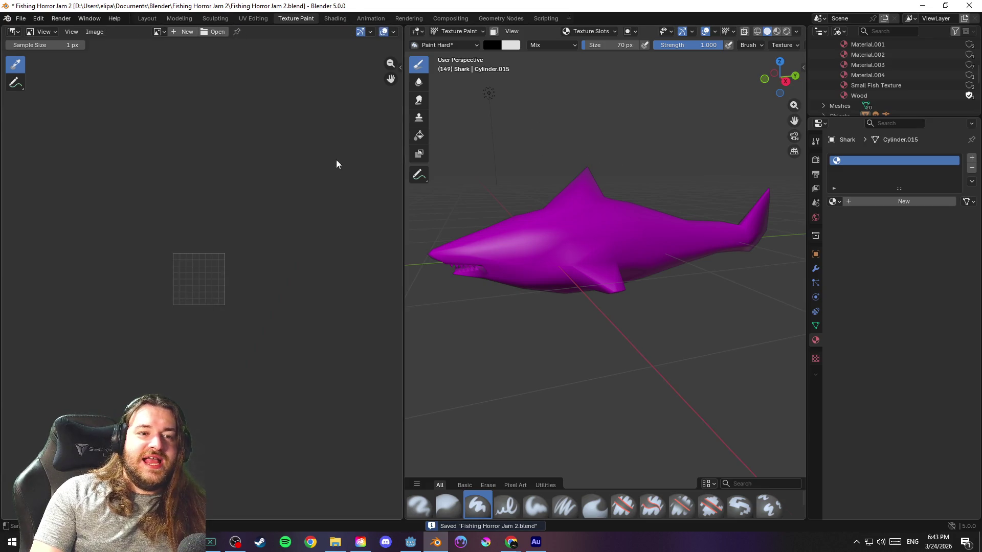
scroll(213, 250, "up", 7)
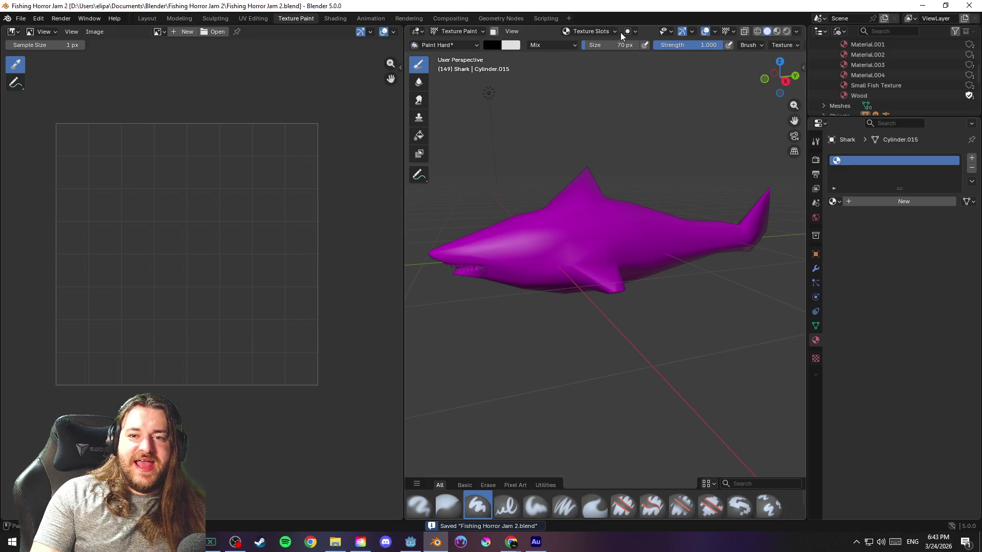
left_click(600, 31)
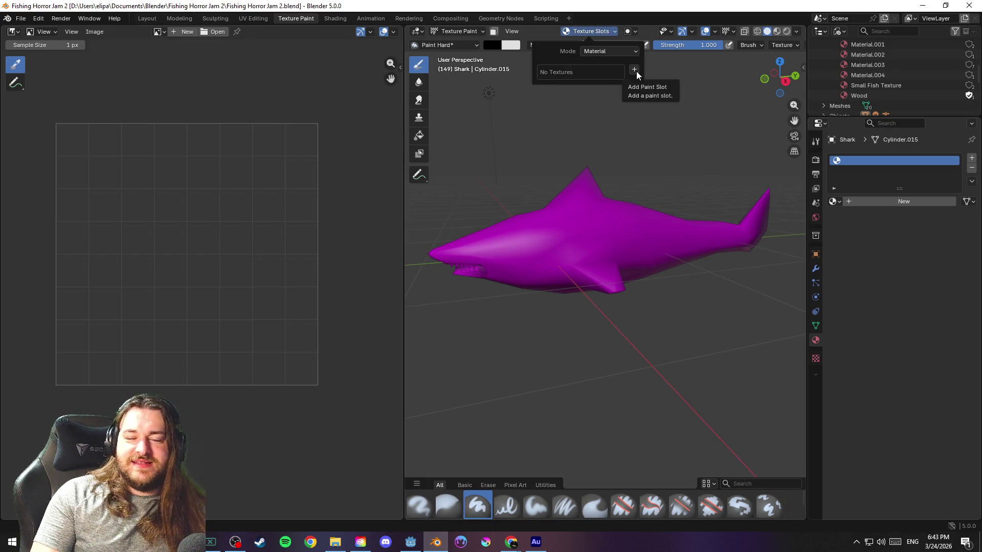
left_click(816, 326)
left_click(816, 340)
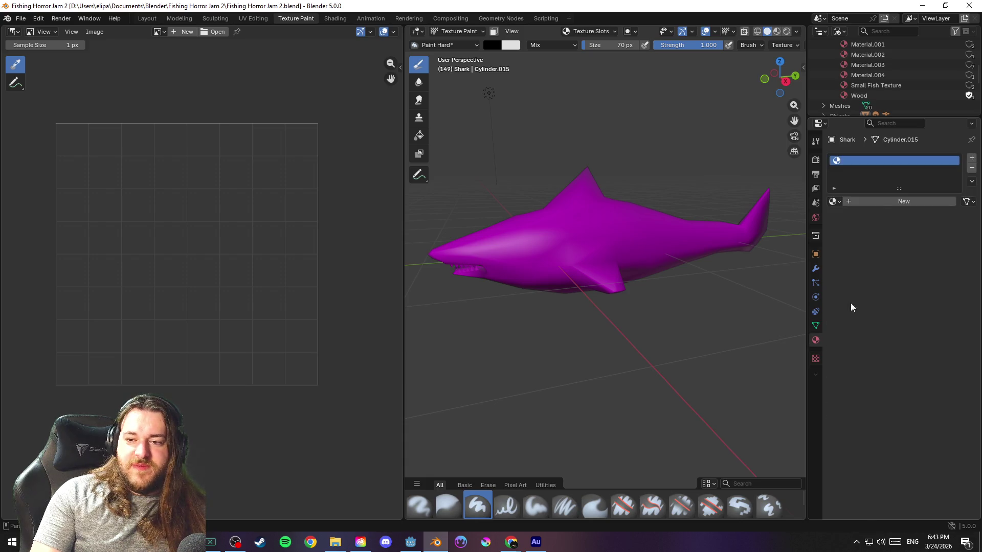
left_click(888, 203)
left_click(874, 203)
type("Shark")
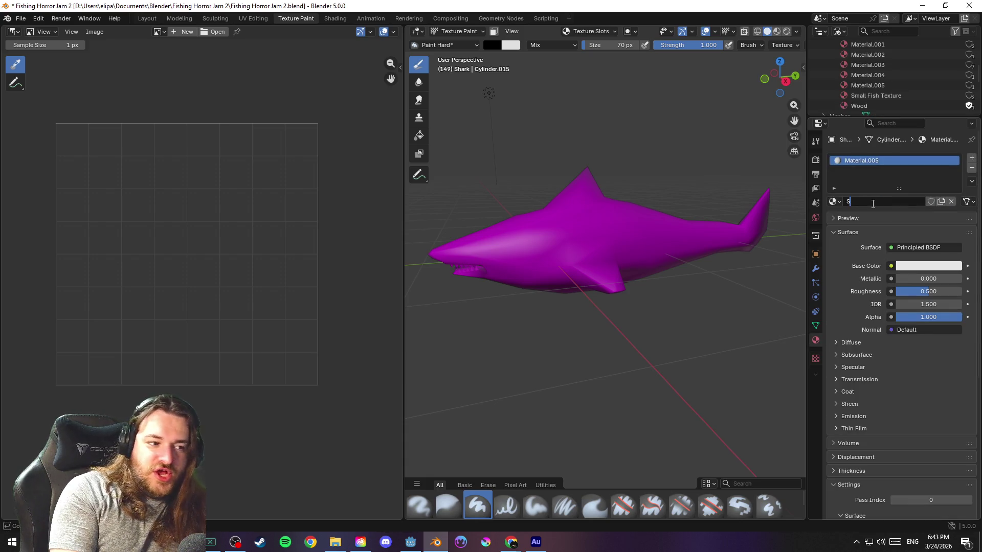
key("Return")
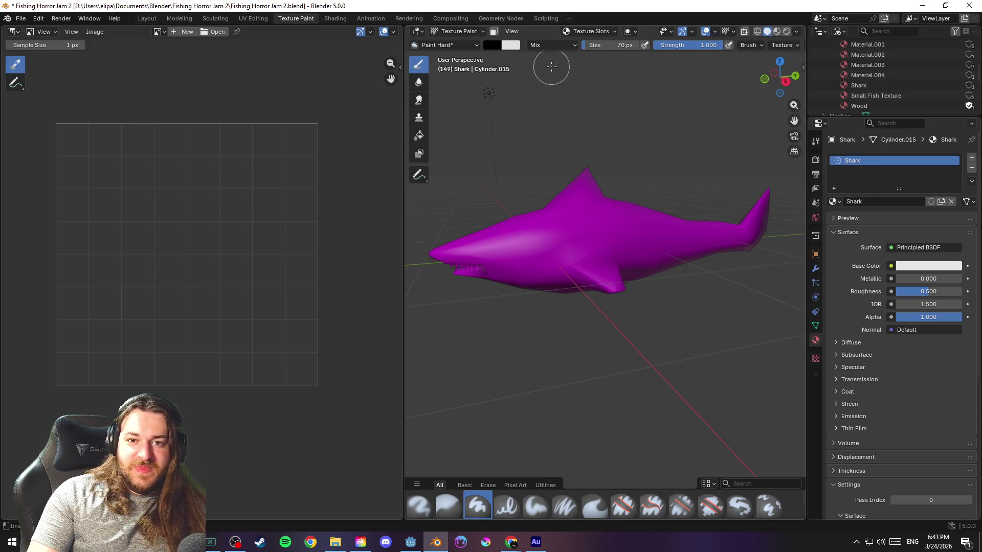
Set the brush colour to blue in the colour picker
left_click(495, 45)
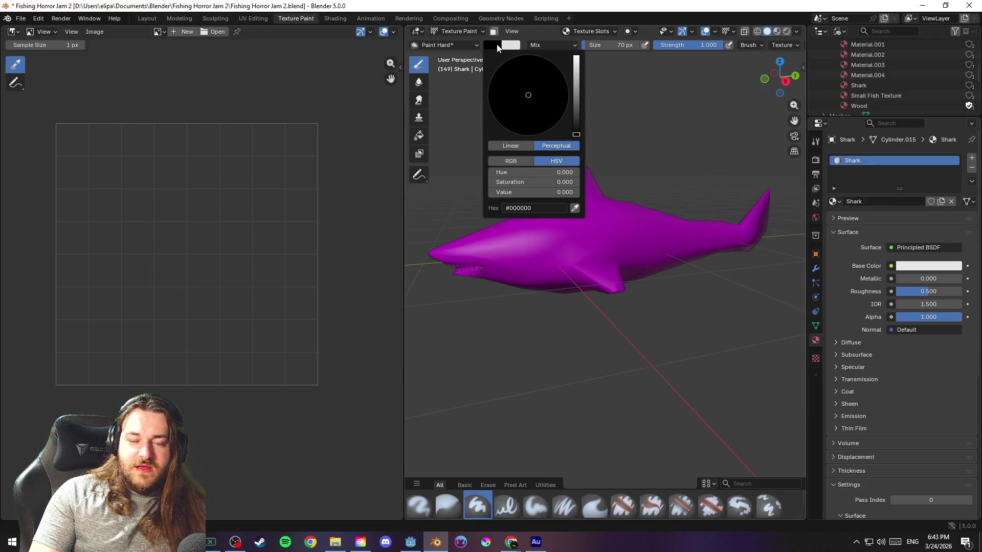
left_click_drag(503, 192, 552, 192)
left_click_drag(563, 95, 545, 58)
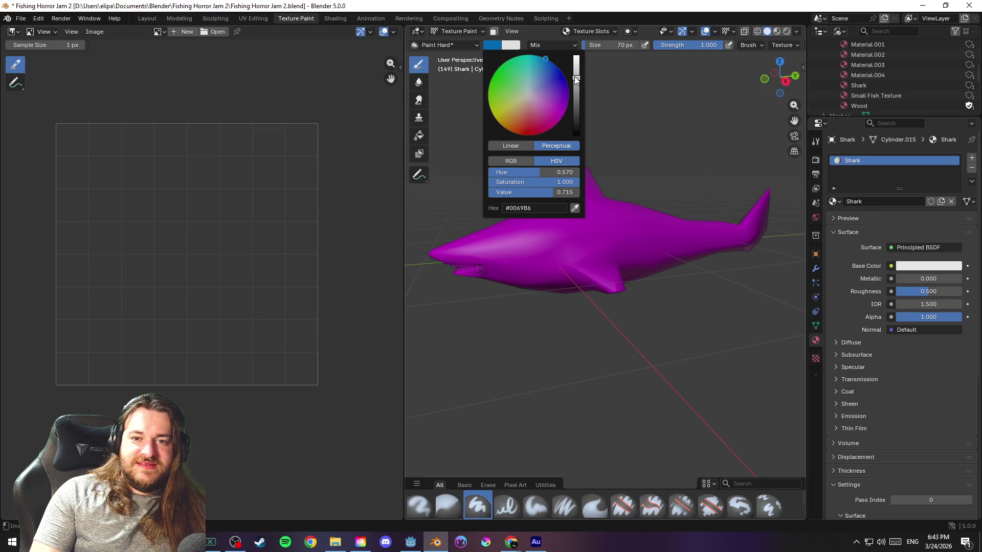
left_click_drag(576, 75, 575, 78)
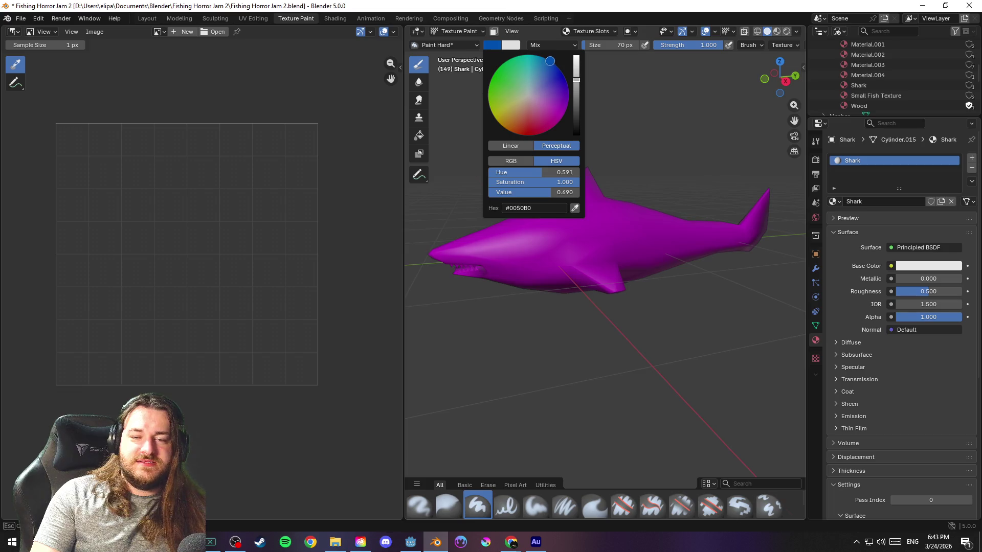
left_click_drag(549, 62, 552, 62)
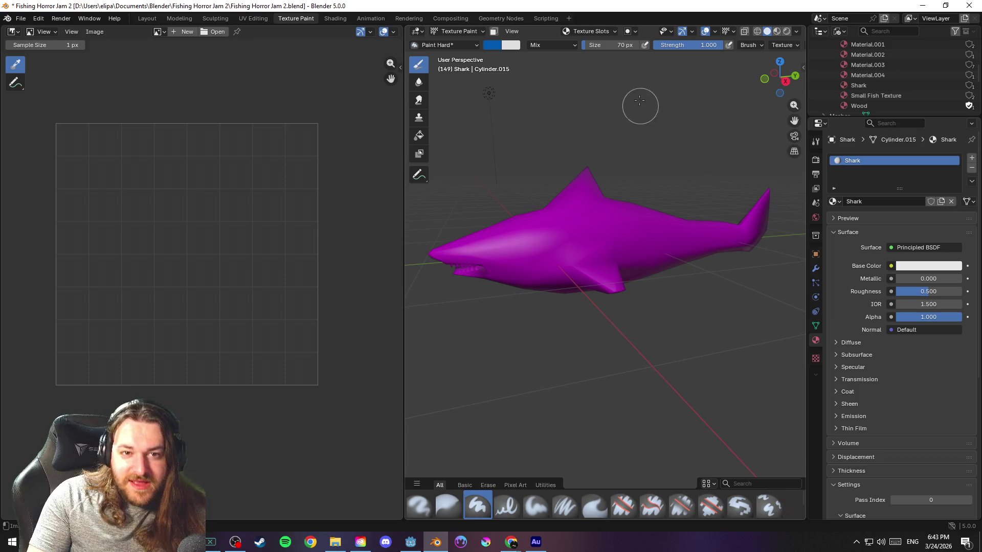
Add a Base Color paint texture slot and name it Shark Texture
left_click(601, 31)
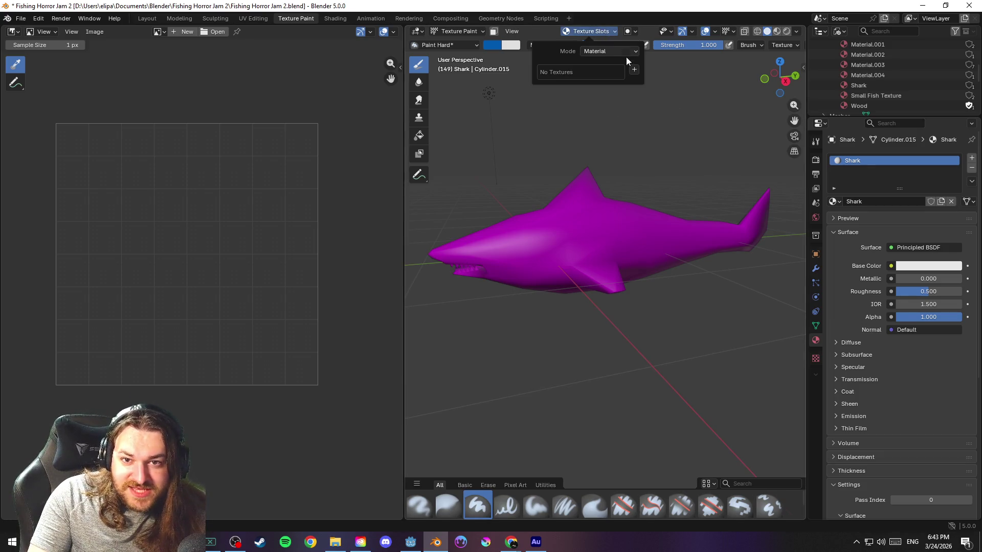
left_click(634, 71)
left_click(660, 82)
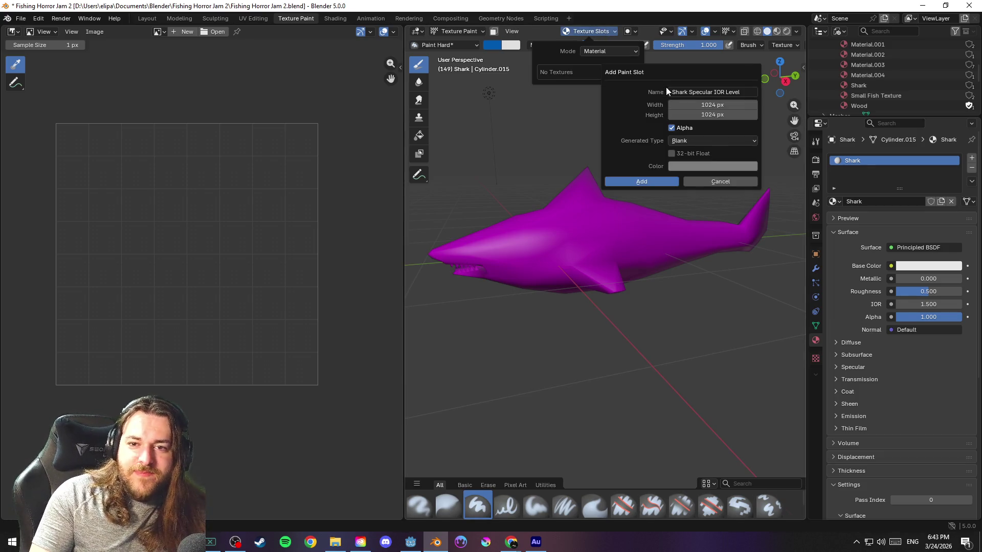
left_click(723, 179)
left_click(634, 70)
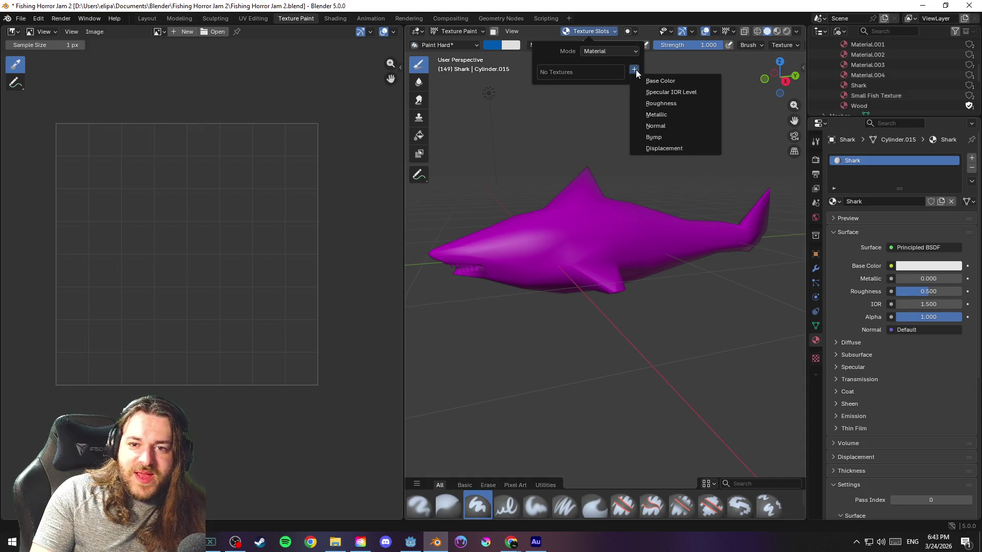
left_click(668, 80)
left_click(730, 83)
left_click(741, 86)
type("Shark Texture")
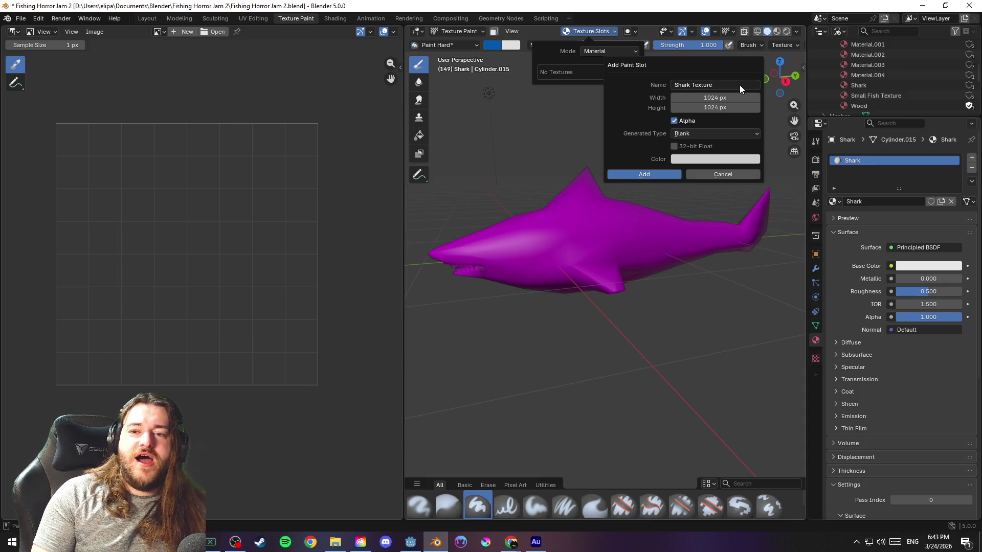
left_click(728, 98)
type("2048")
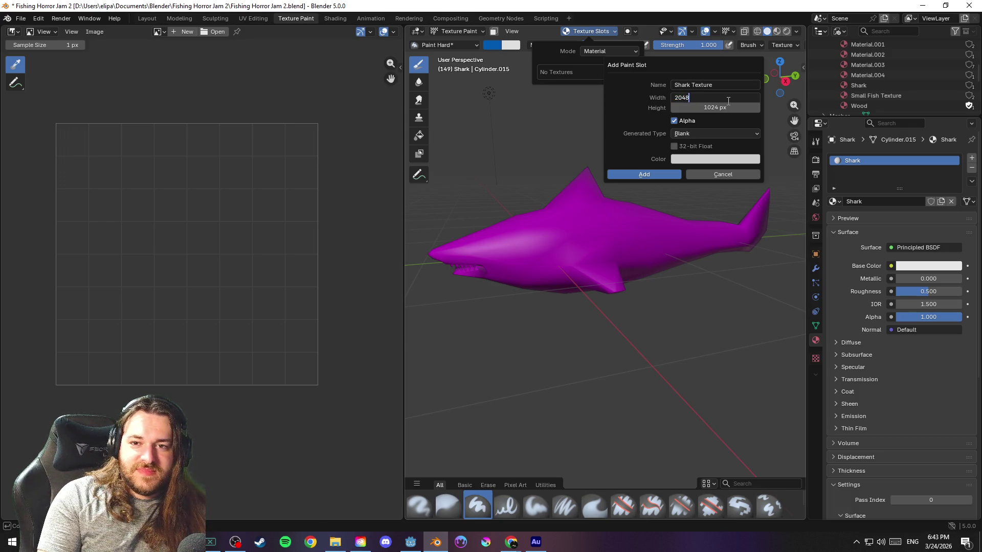
Make the texture 2048×2048 with a light grey fill and create the slot
key("Tab")
type("20")
key("Return")
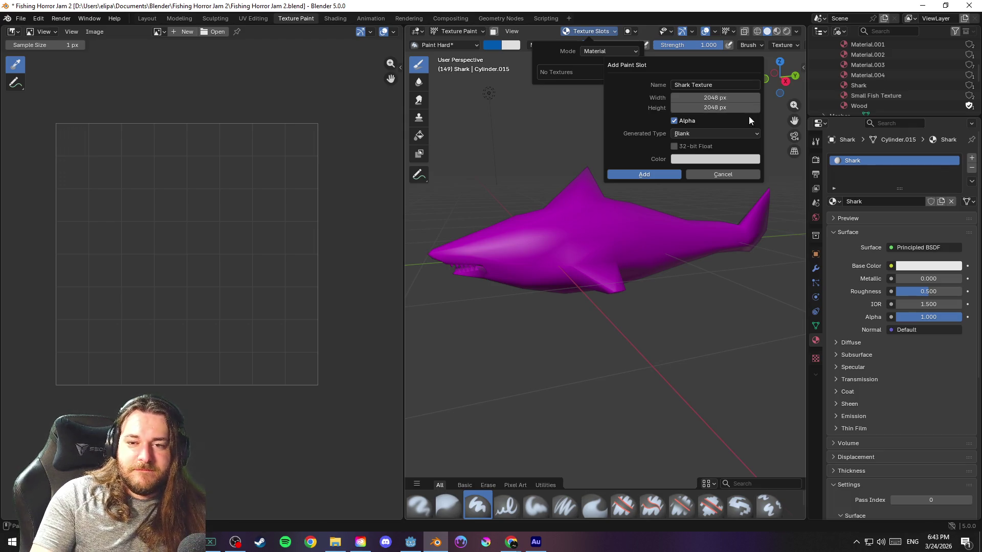
left_click(717, 161)
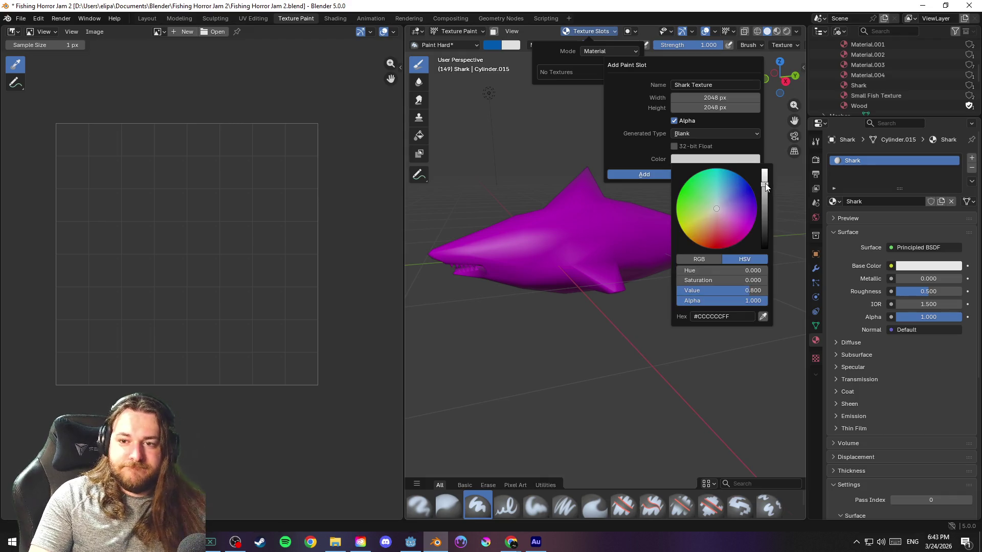
left_click_drag(766, 187, 764, 178)
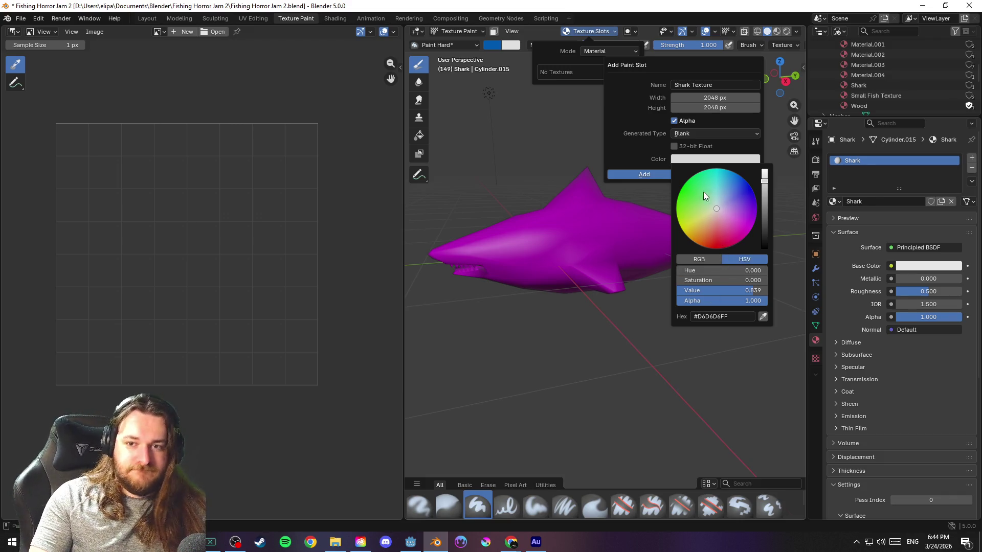
left_click(647, 176)
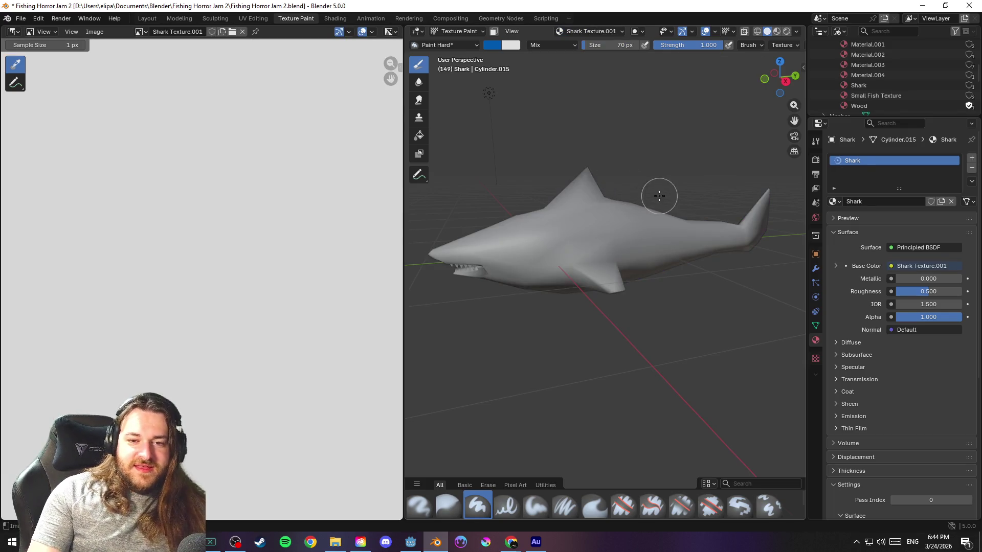
From top view, paint the shark's back blue with a 245 px brush
key("KP_7")
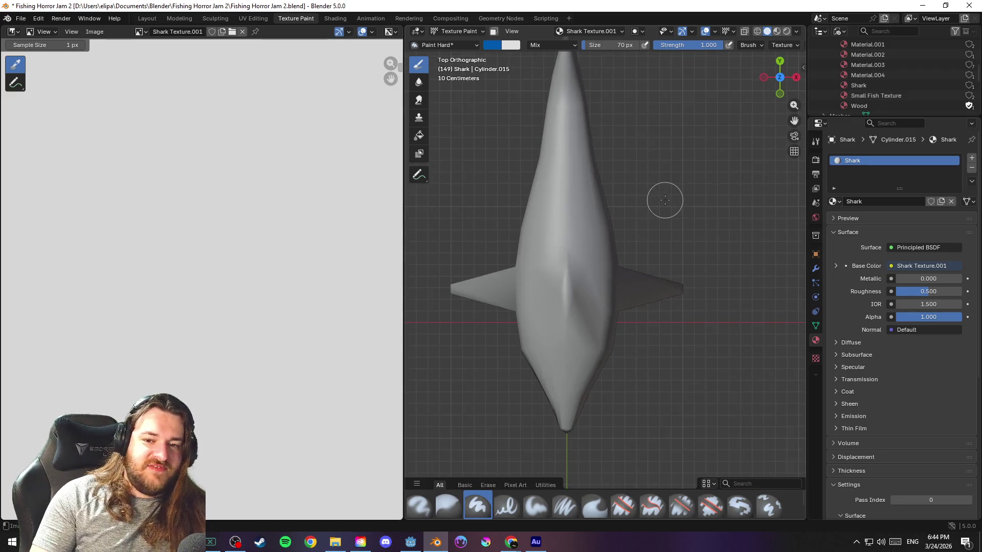
scroll(665, 199, "down", 4)
scroll(247, 225, "down", 4)
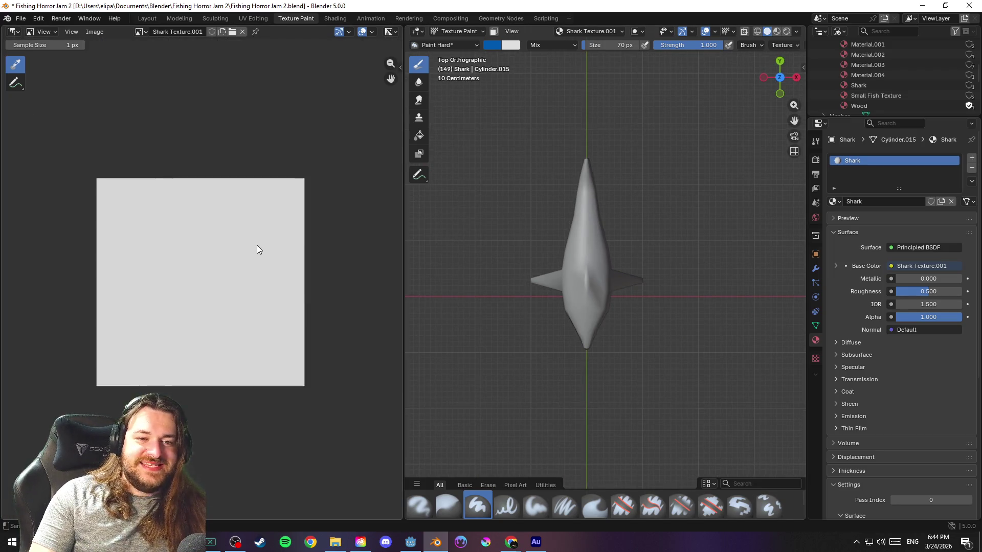
scroll(257, 249, "up", 1)
key("f")
left_click(653, 167)
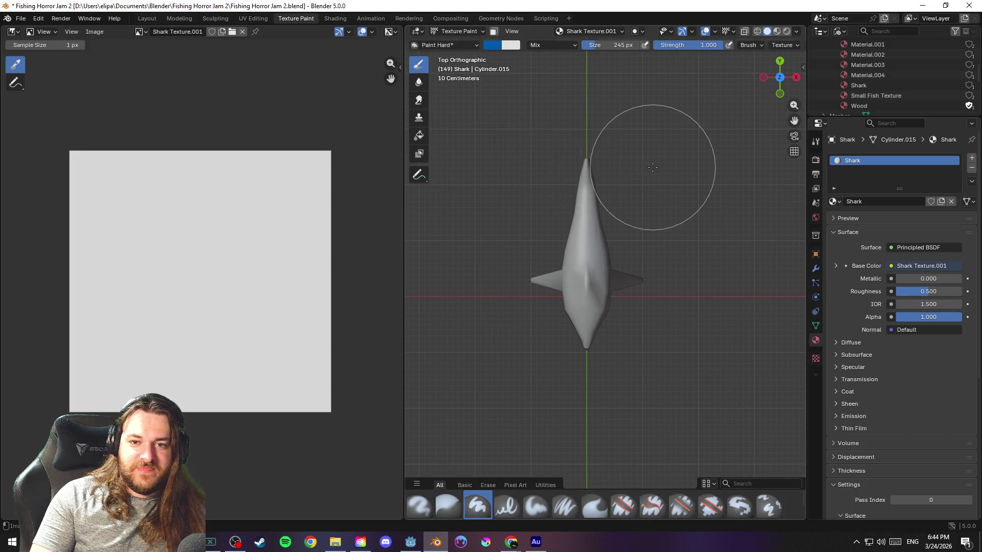
mouse_move(596, 105)
left_mouse_down()
mouse_move(566, 230)
mouse_move(588, 311)
left_mouse_up()
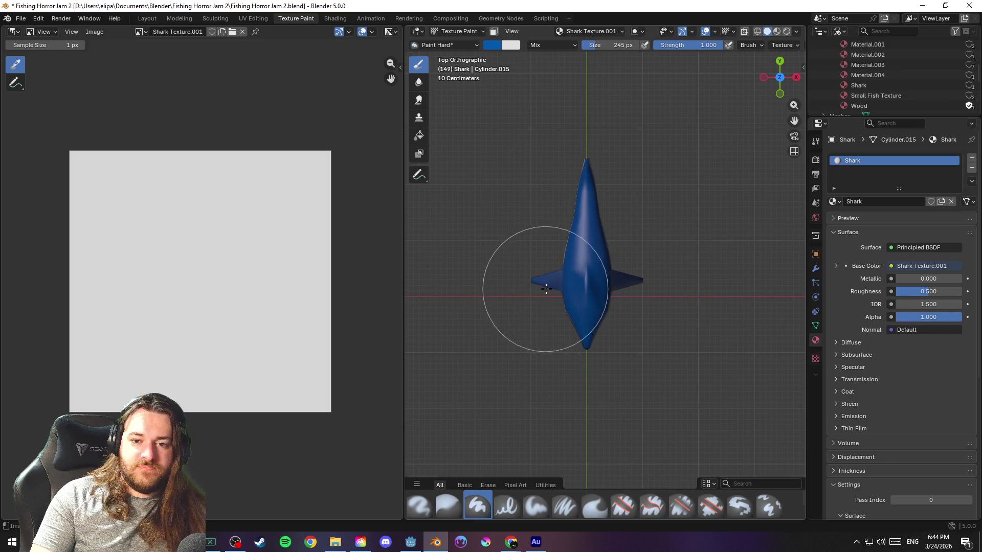
With a 63 px brush, paint blue along the shark's side and upper edge toward the tail
mouse_move(547, 289)
left_mouse_down()
mouse_move(566, 245)
mouse_move(532, 281)
mouse_move(590, 350)
left_mouse_up()
mouse_move(589, 351)
middle_mouse_down()
mouse_move(687, 228)
mouse_move(645, 215)
mouse_move(593, 245)
mouse_move(549, 238)
mouse_move(636, 259)
middle_mouse_up()
scroll(566, 274, "up", 5)
middle_click_drag(565, 274, 643, 272)
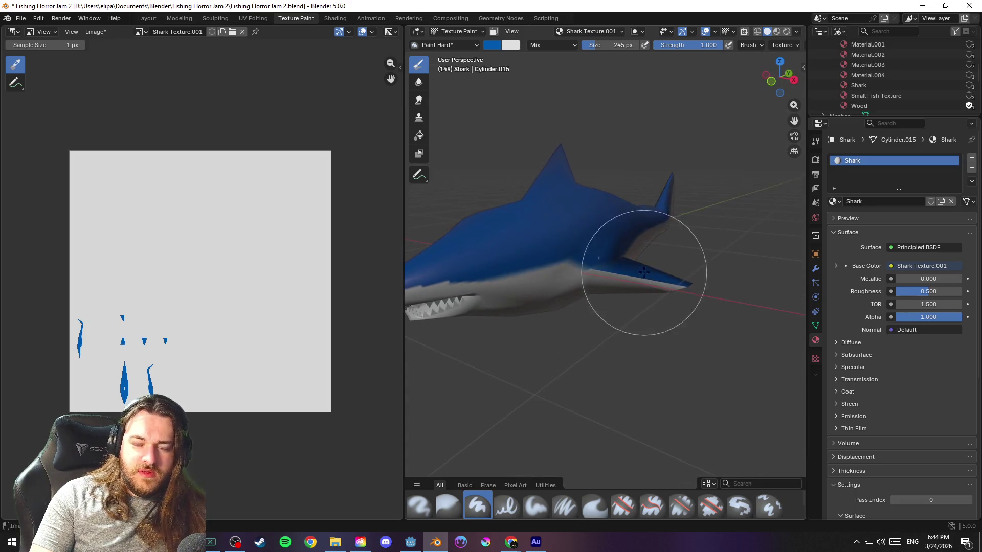
key("f")
left_click(575, 253)
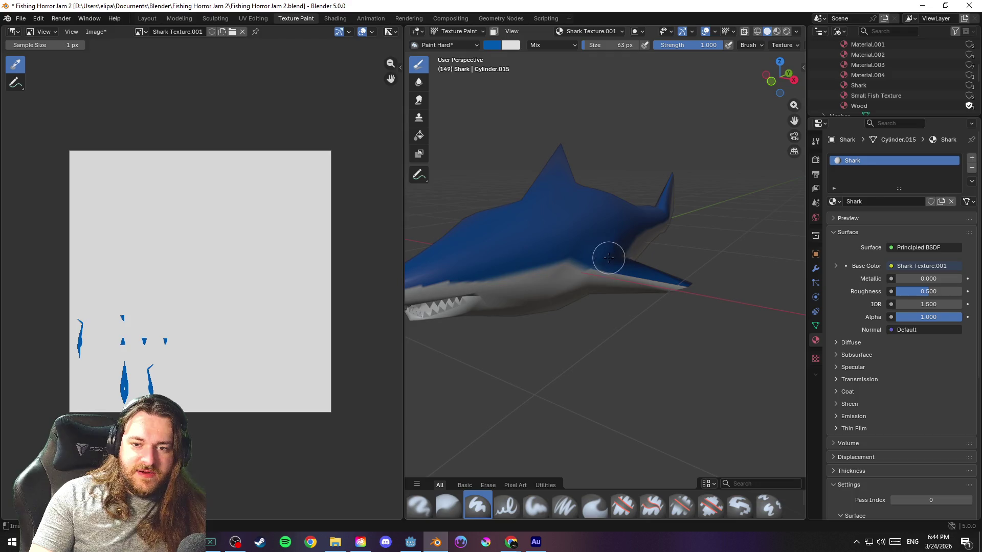
middle_click_drag(548, 237, 732, 233)
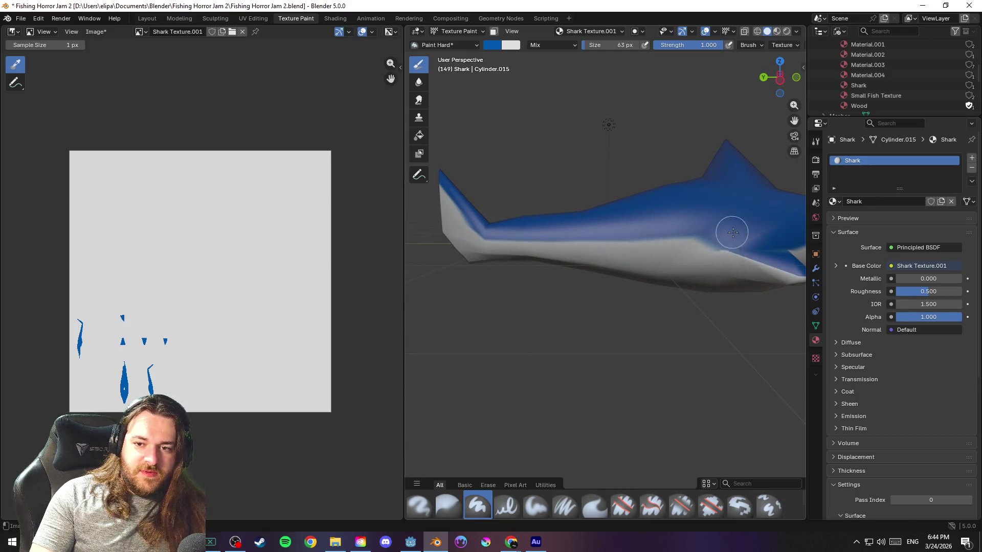
mouse_move(733, 233)
left_mouse_down()
mouse_move(521, 229)
mouse_move(478, 219)
mouse_move(445, 186)
left_mouse_up()
middle_click_drag(445, 186, 559, 236)
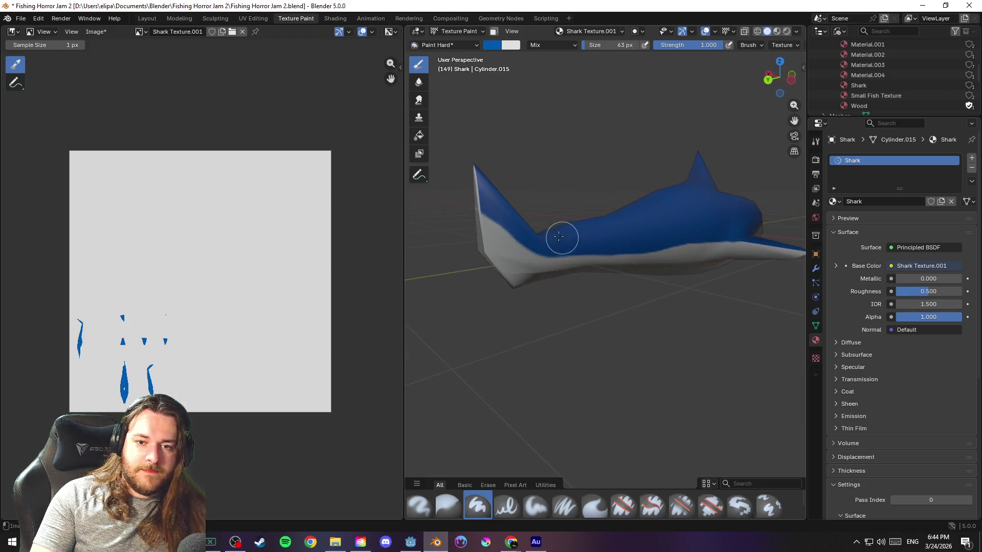
mouse_move(559, 236)
left_mouse_down()
mouse_move(500, 219)
mouse_move(475, 191)
mouse_move(478, 169)
left_mouse_up()
Paint blue over the tail's lower side and the white snout tip
mouse_move(477, 168)
middle_mouse_down()
mouse_move(609, 259)
mouse_move(716, 250)
middle_mouse_up()
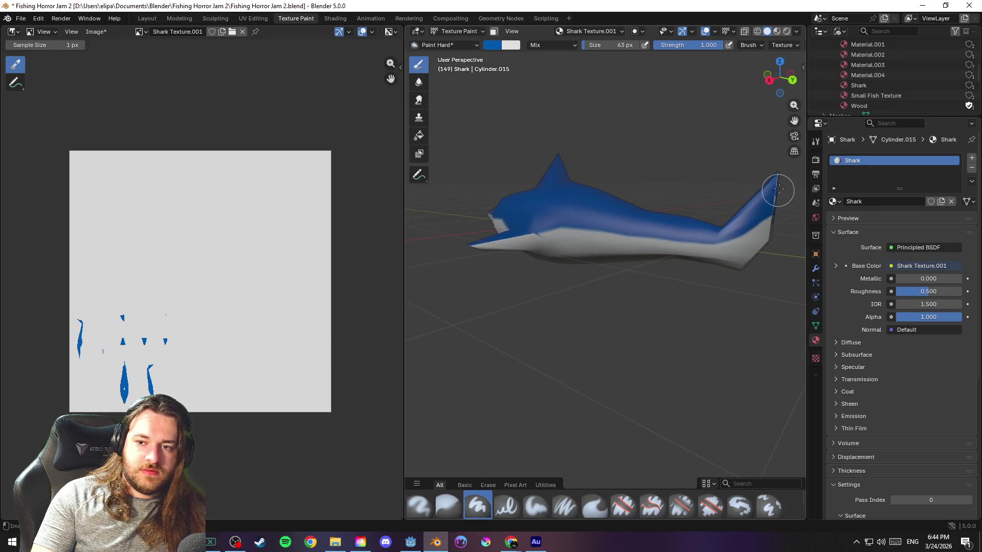
mouse_move(778, 188)
left_mouse_down()
mouse_move(762, 215)
mouse_move(709, 234)
mouse_move(547, 219)
left_mouse_up()
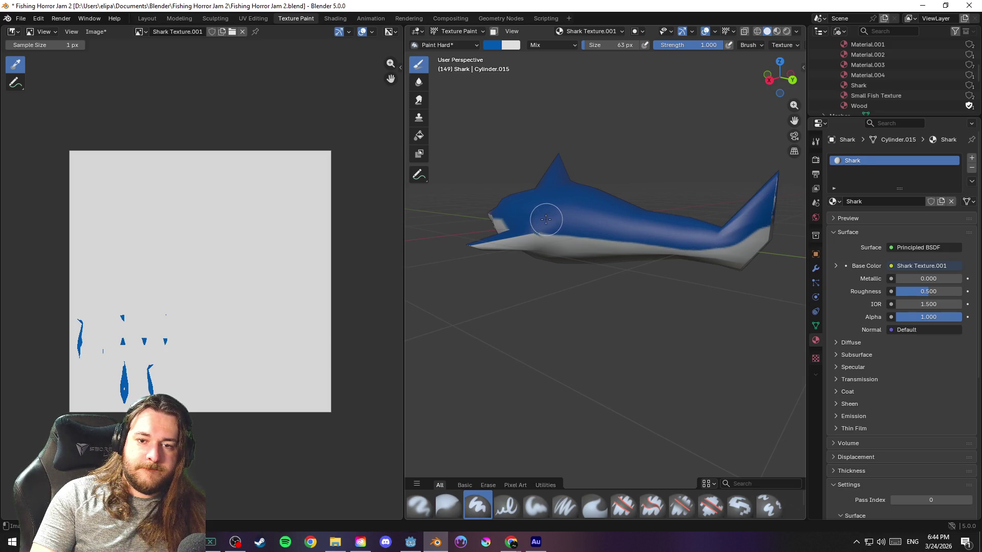
mouse_move(532, 215)
middle_mouse_down()
mouse_move(669, 262)
mouse_move(650, 234)
middle_mouse_up()
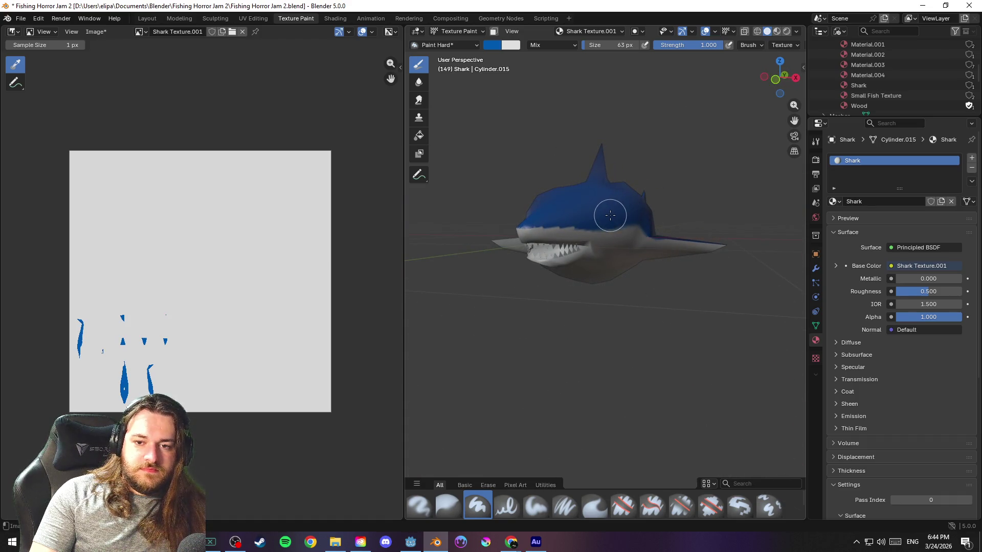
left_click(513, 218)
middle_click_drag(513, 218, 711, 213)
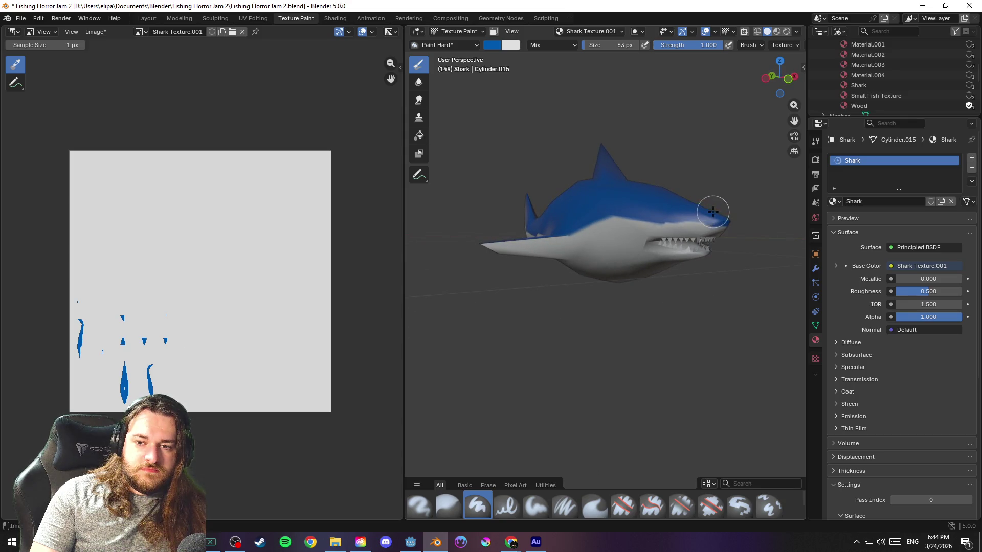
left_click_drag(713, 212, 690, 213)
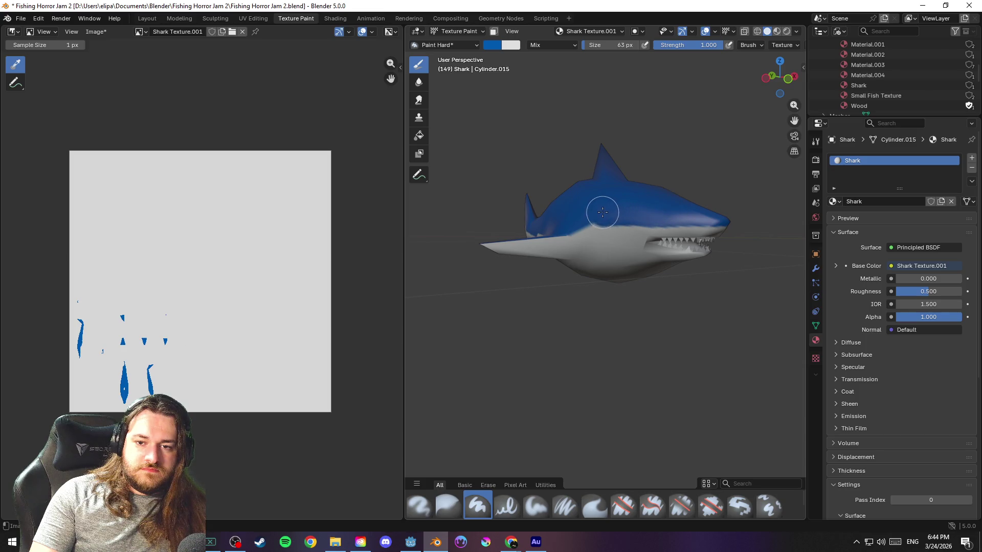
mouse_move(670, 242)
middle_mouse_down()
mouse_move(712, 255)
mouse_move(572, 219)
middle_mouse_up()
scroll(713, 256, "up", 2)
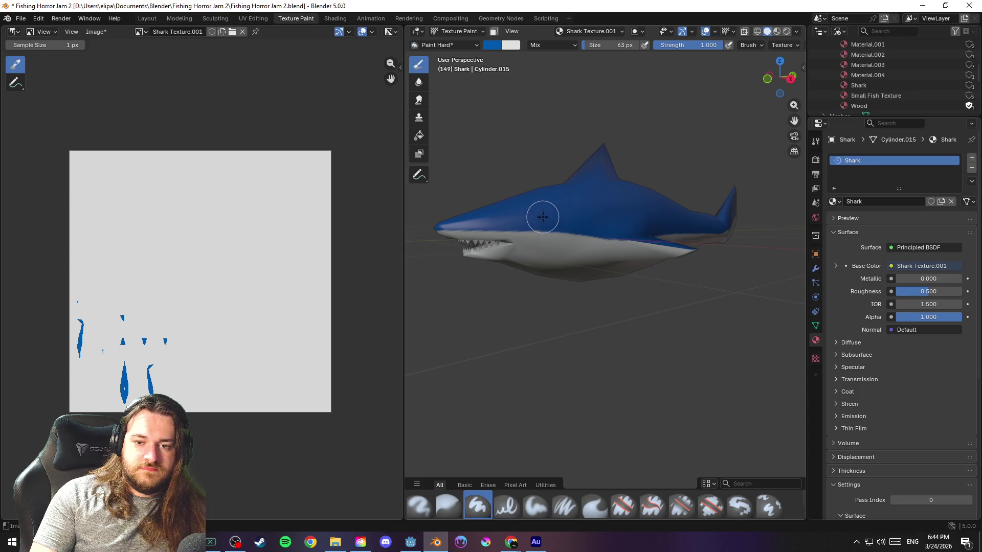
mouse_move(543, 212)
middle_mouse_down()
mouse_move(675, 222)
mouse_move(634, 225)
mouse_move(672, 223)
mouse_move(736, 265)
mouse_move(614, 263)
mouse_move(629, 292)
middle_mouse_up()
scroll(618, 230, "down", 3)
Save the file and swap brush colours so white is primary
key("ctrl+s")
scroll(611, 264, "up", 3)
scroll(592, 296, "up", 5)
key("x")
scroll(608, 301, "down", 5)
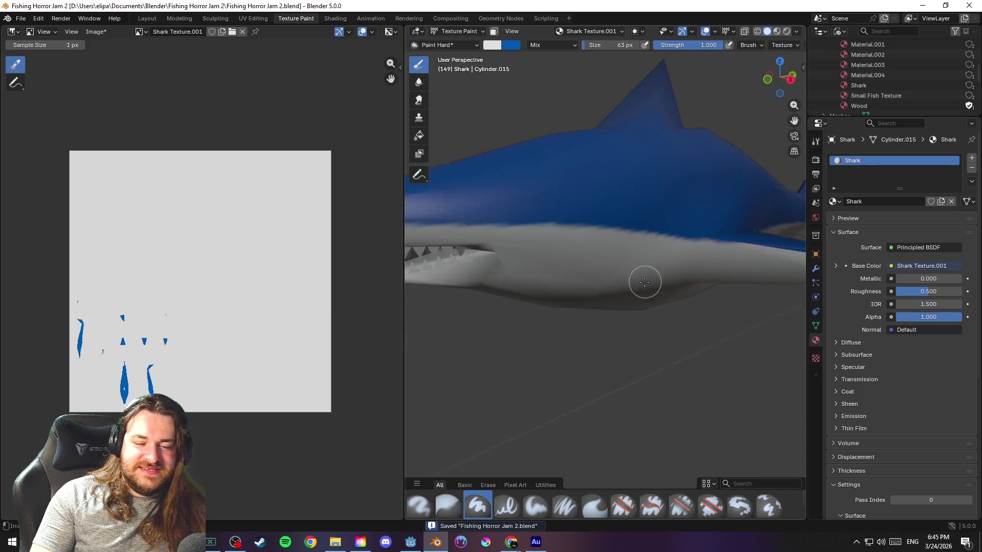
Brighten the white, shrink the brush to 39 px, and try white dabs, undoing them
left_click(496, 48)
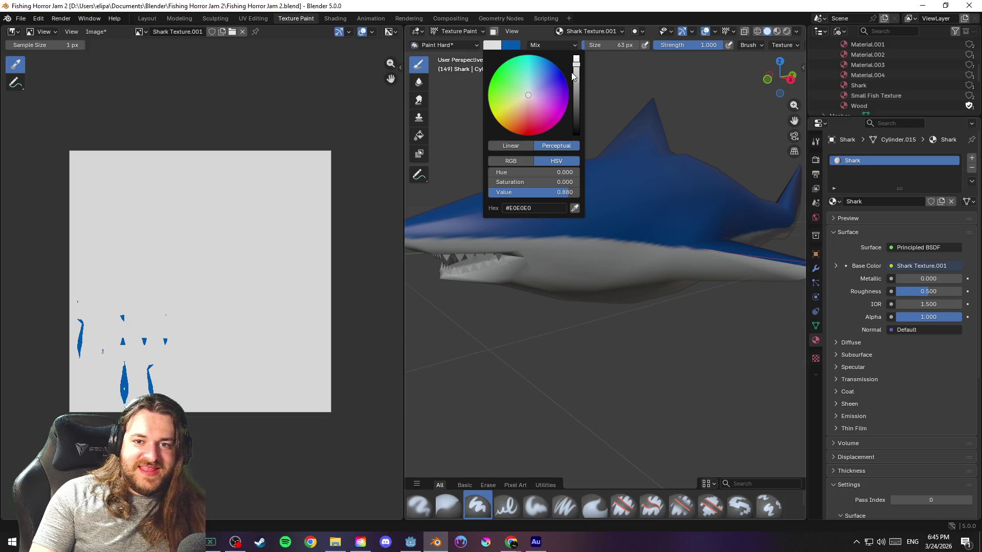
left_click_drag(576, 64, 576, 60)
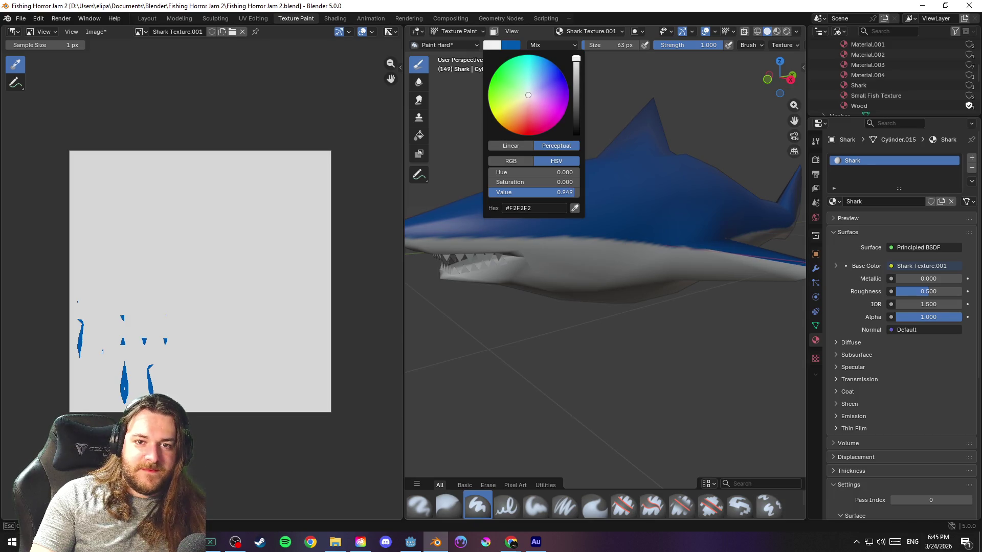
key("f")
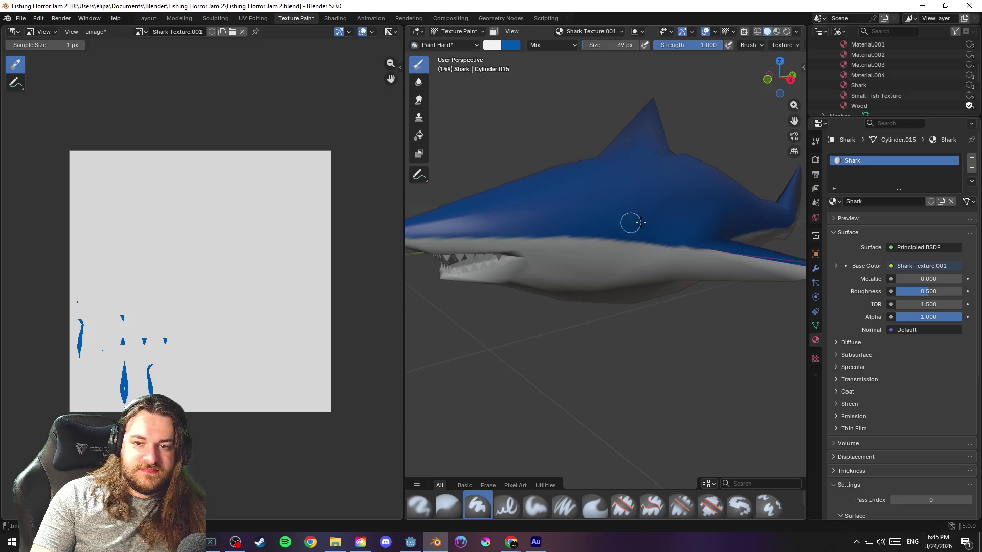
left_click(640, 222)
middle_click_drag(640, 223, 563, 218)
left_click(515, 213)
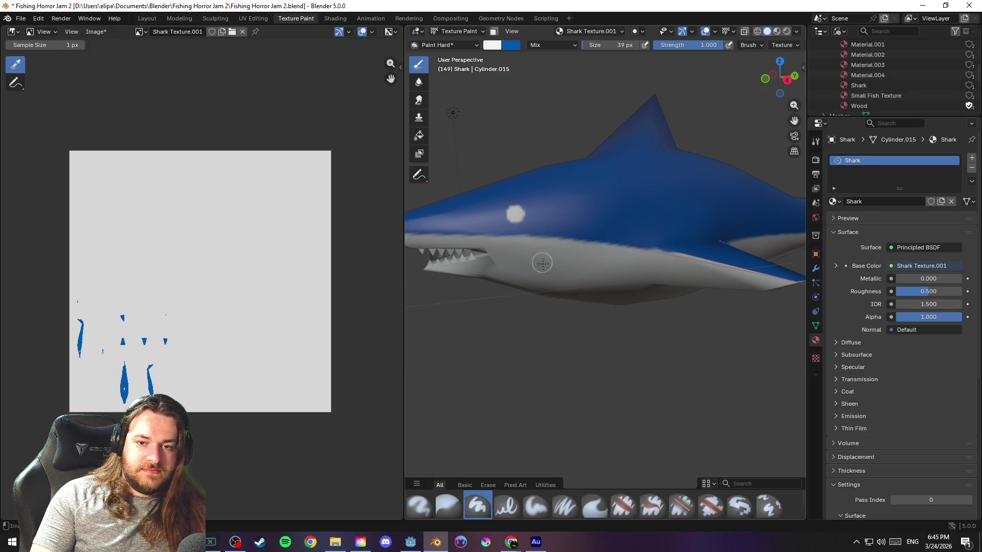
mouse_move(543, 263)
middle_mouse_down()
mouse_move(590, 275)
mouse_move(626, 217)
mouse_move(576, 239)
middle_mouse_up()
key("ctrl+z")
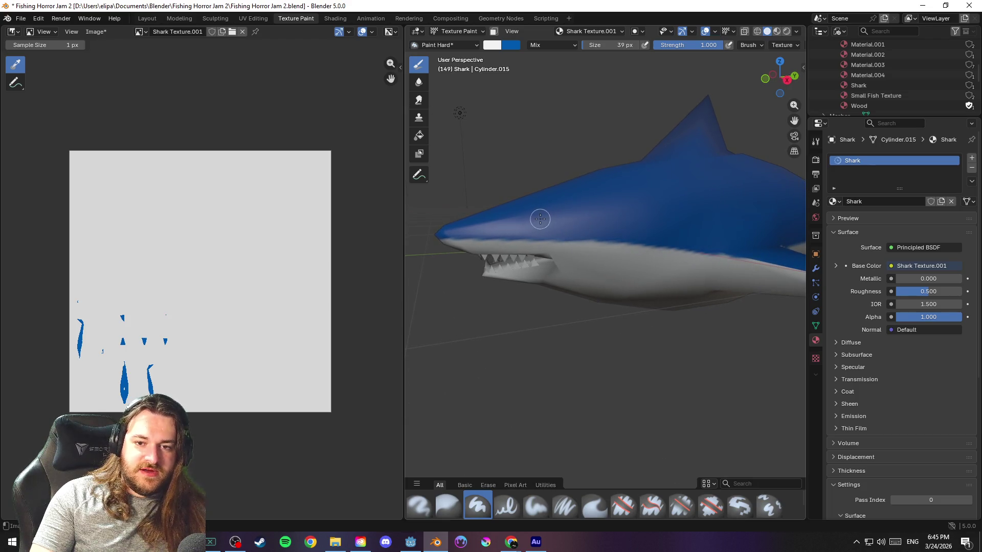
left_click(539, 218)
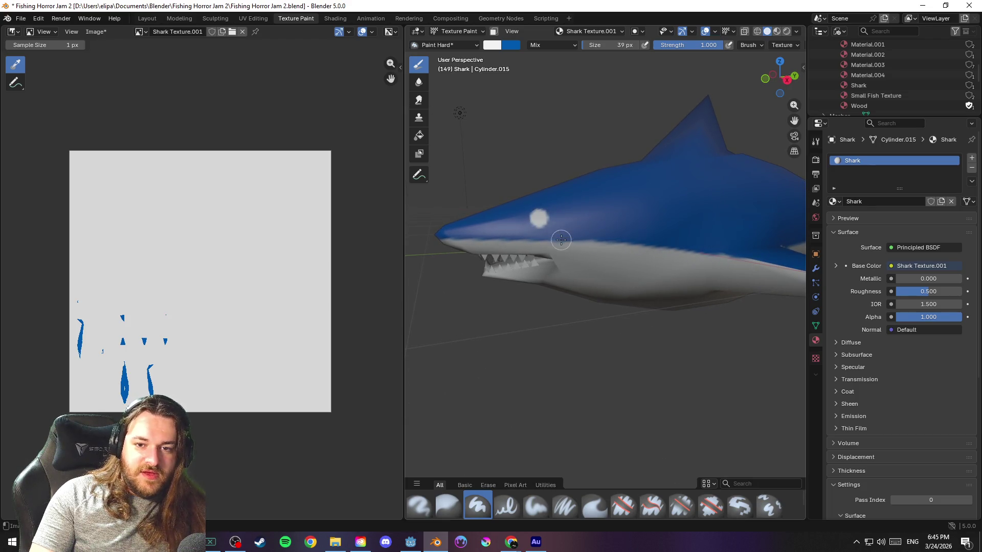
key("ctrl+z")
Dab a white eye spot on the head with a 21 px brush and check it
key("f")
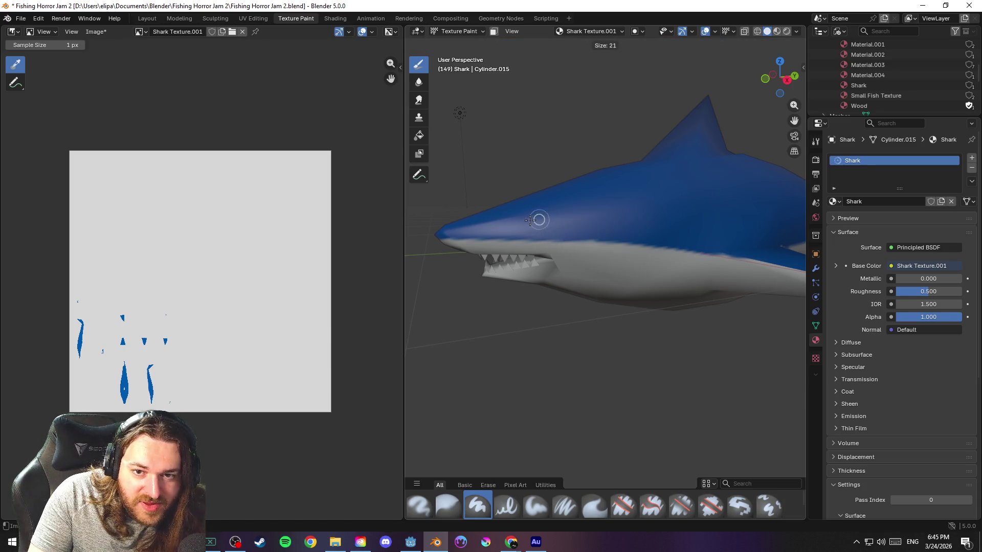
left_click(529, 221)
left_click(539, 220)
middle_click_drag(539, 220, 601, 240)
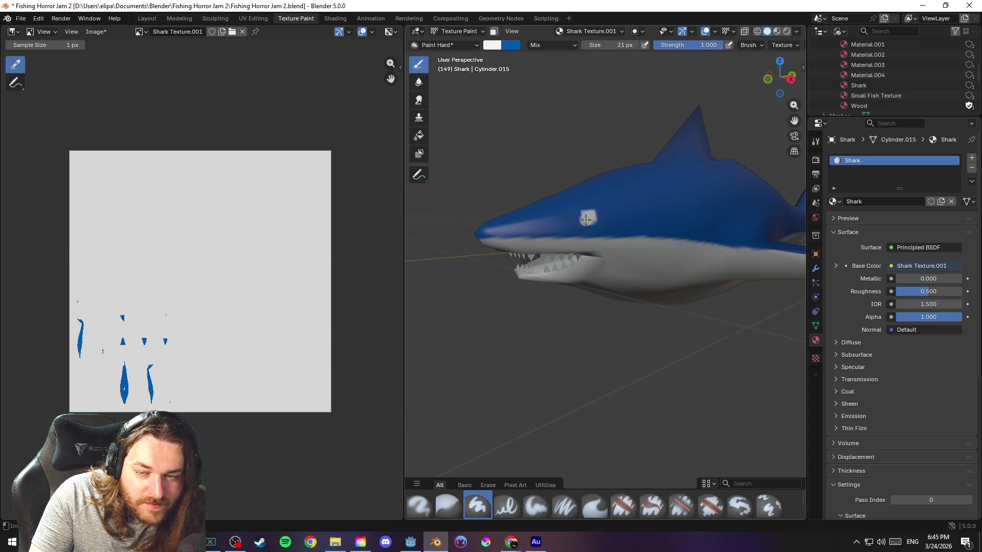
mouse_move(632, 255)
middle_mouse_down()
mouse_move(713, 262)
mouse_move(612, 306)
middle_mouse_up()
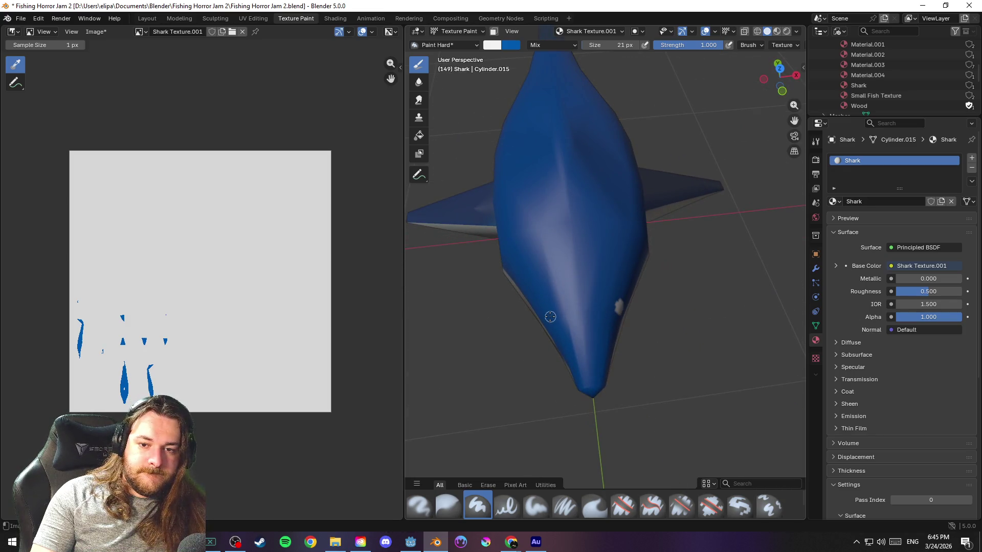
mouse_move(545, 316)
middle_mouse_down()
mouse_move(711, 259)
mouse_move(685, 260)
middle_mouse_up()
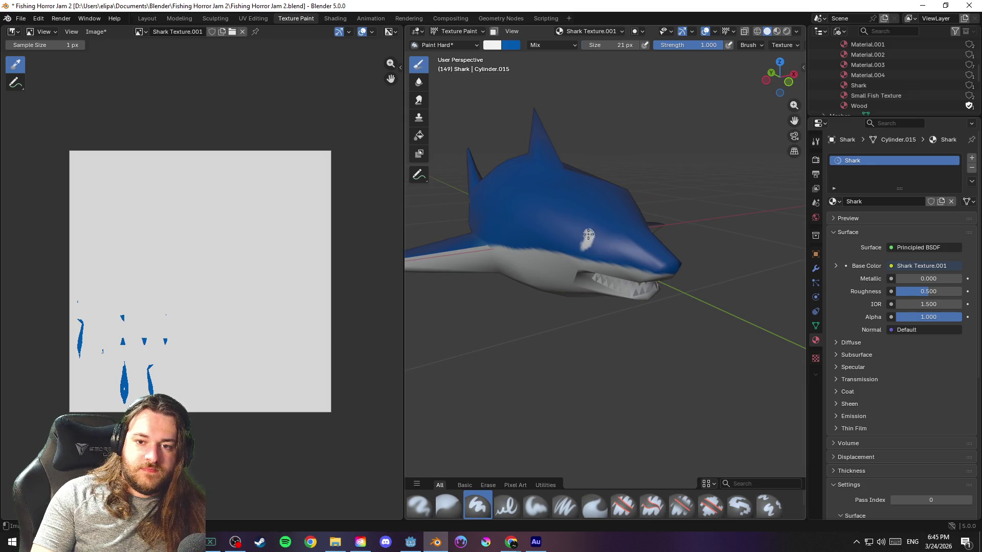
mouse_move(673, 264)
middle_mouse_down()
mouse_move(602, 263)
mouse_move(566, 247)
mouse_move(560, 275)
middle_mouse_up()
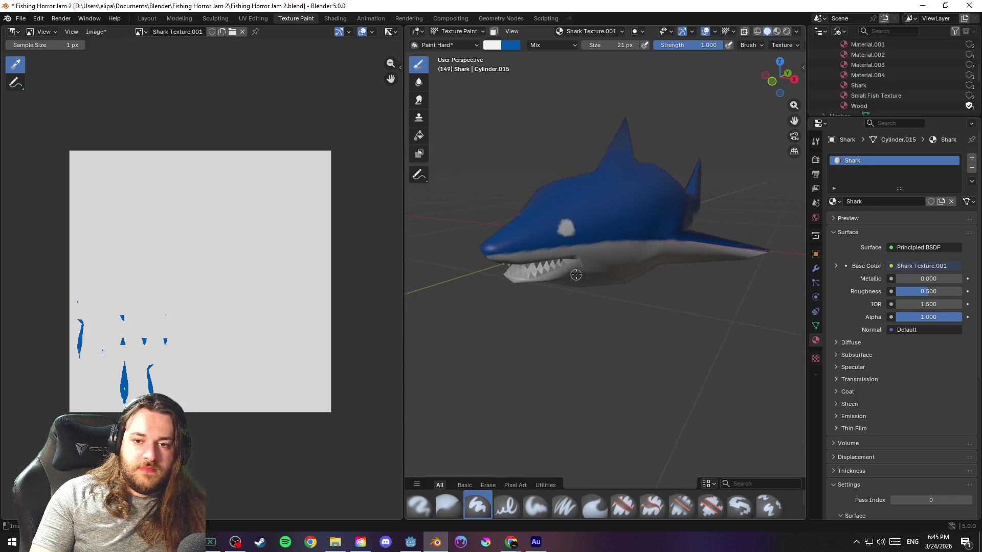
scroll(562, 245, "up", 5)
Swap colours, set black with a 74 px brush, and try painting the eye, undoing it
key("x")
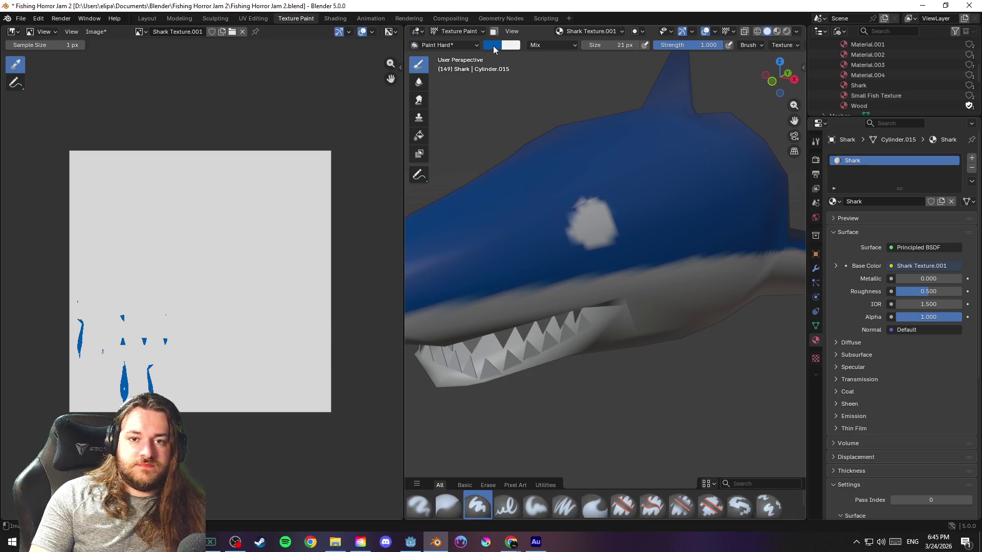
left_click(493, 45)
left_click_drag(575, 62, 577, 135)
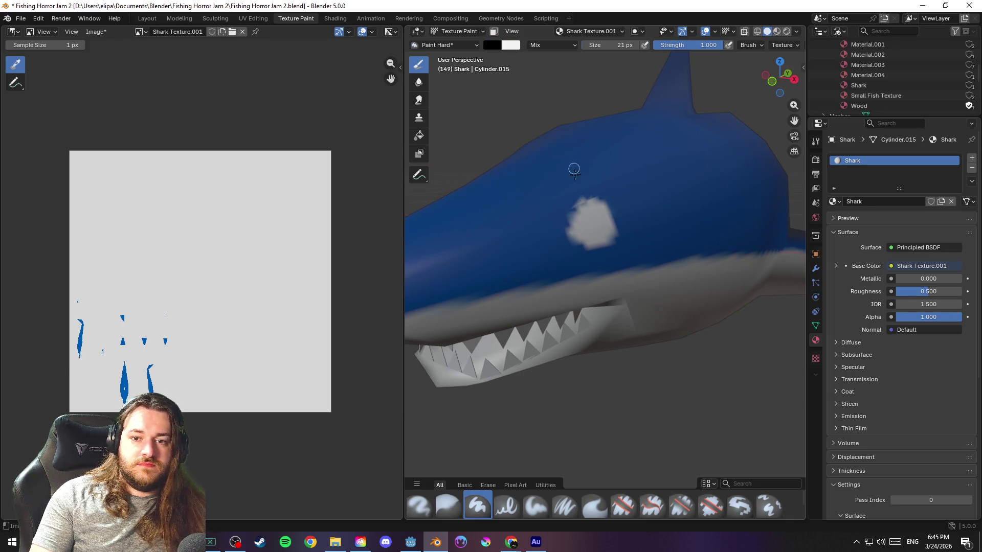
key("f")
left_click(619, 232)
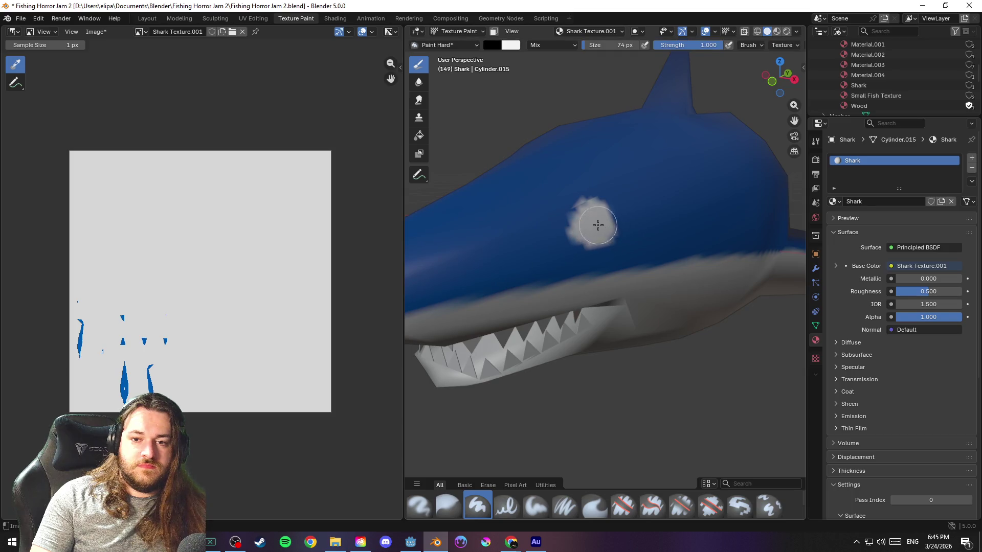
left_click(592, 223)
left_click_drag(591, 221, 595, 237)
scroll(595, 237, "down", 2)
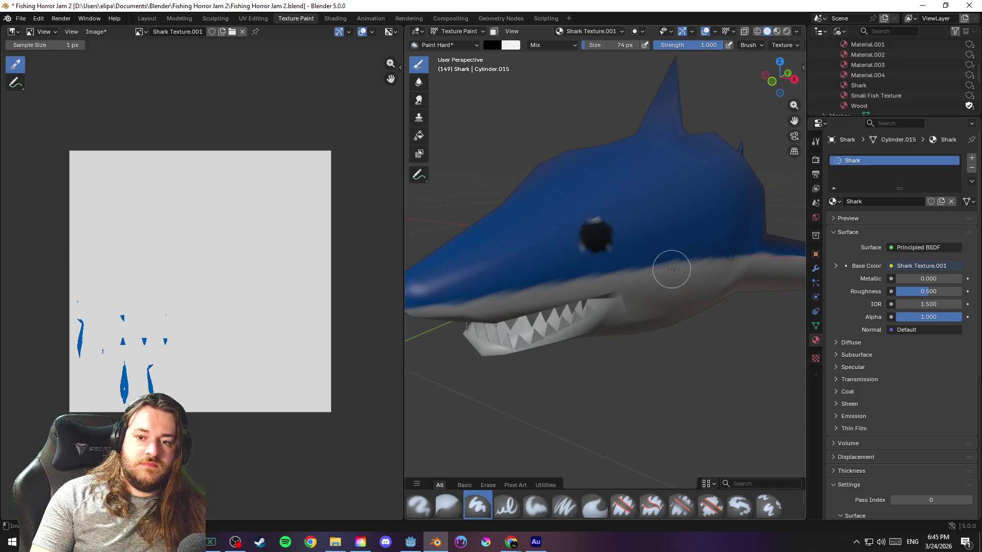
key("ctrl+z")
key("ctrl+z")
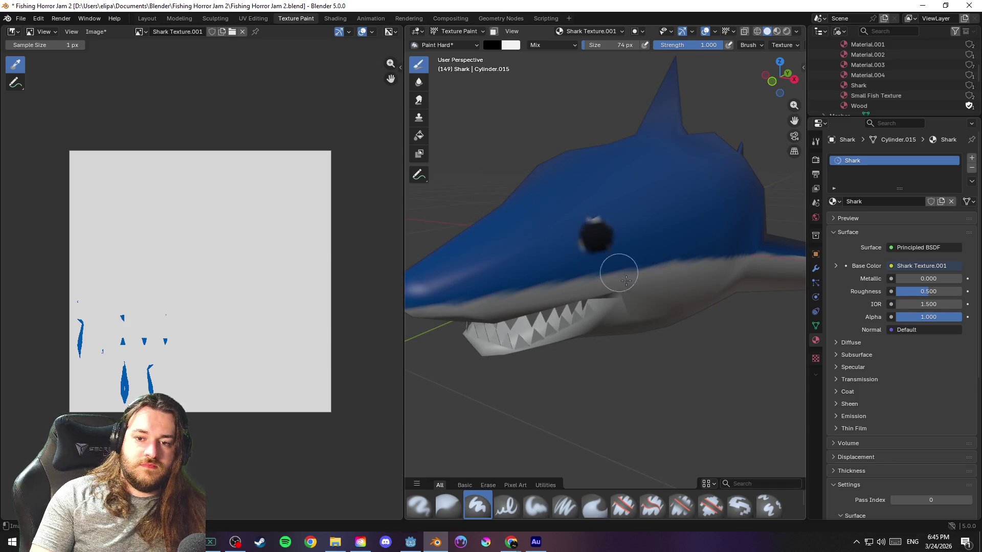
scroll(631, 276, "up", 3)
middle_click_drag(631, 270, 594, 262)
Paint a black pupil over the centre of the white eye patch
left_click(574, 221)
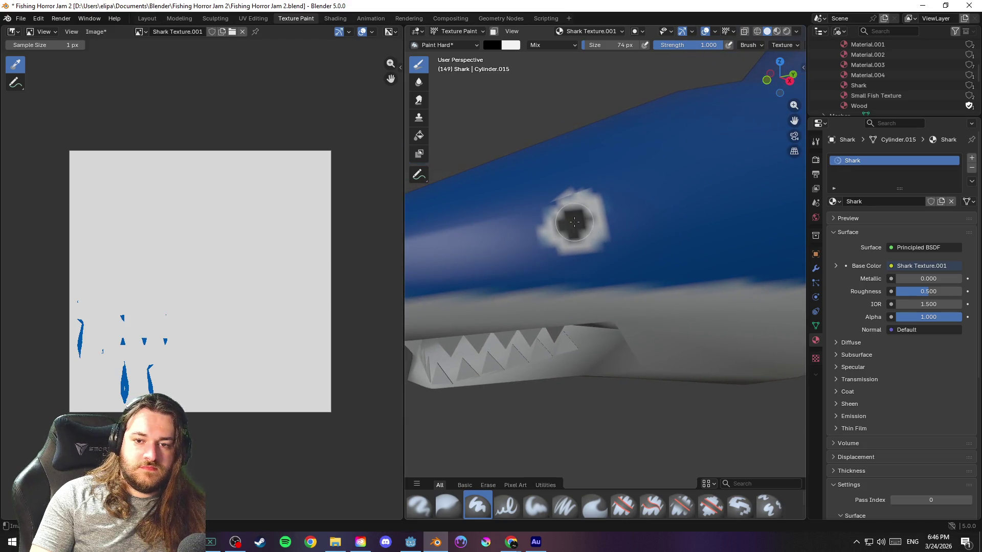
mouse_move(574, 221)
left_mouse_down()
mouse_move(568, 228)
mouse_move(565, 213)
mouse_move(581, 253)
left_mouse_up()
mouse_move(581, 252)
middle_mouse_down()
mouse_move(664, 286)
mouse_move(689, 260)
middle_mouse_up()
mouse_move(656, 207)
left_mouse_down()
mouse_move(654, 220)
mouse_move(655, 203)
left_mouse_up()
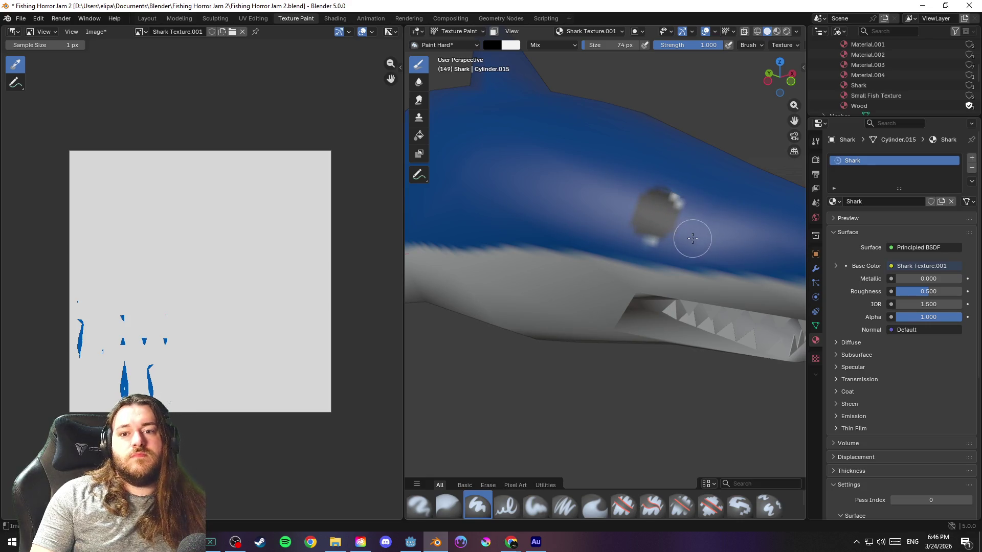
mouse_move(690, 237)
middle_mouse_down()
mouse_move(668, 187)
mouse_move(620, 235)
middle_mouse_up()
scroll(639, 184, "down", 3)
scroll(616, 191, "down", 3)
Change the active paint colour from black to red
left_click(512, 45)
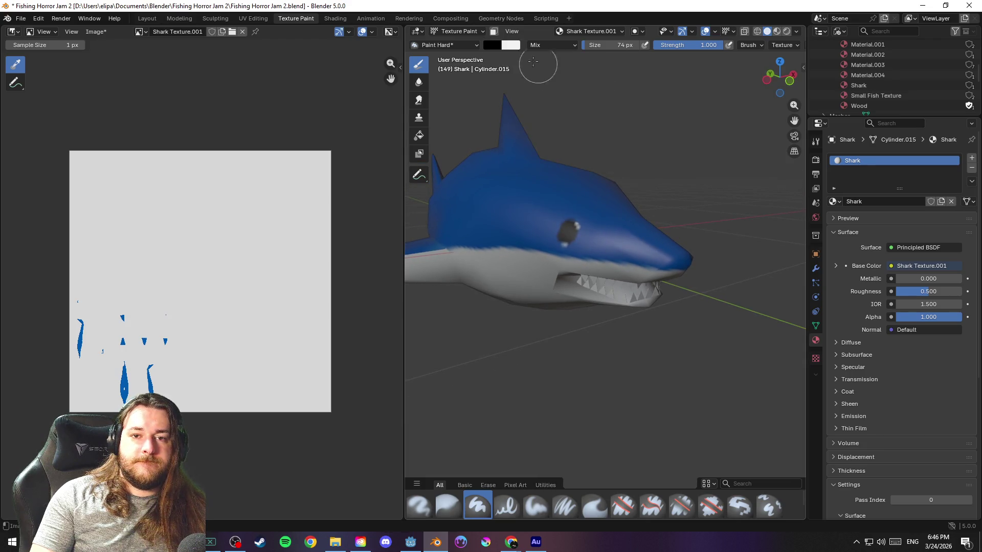
left_click(498, 47)
left_click_drag(575, 123, 576, 93)
left_click(528, 135)
Deepen the red, shrink the brush to 24 px, save, and stroke red below the eye
left_click_drag(528, 135, 532, 135)
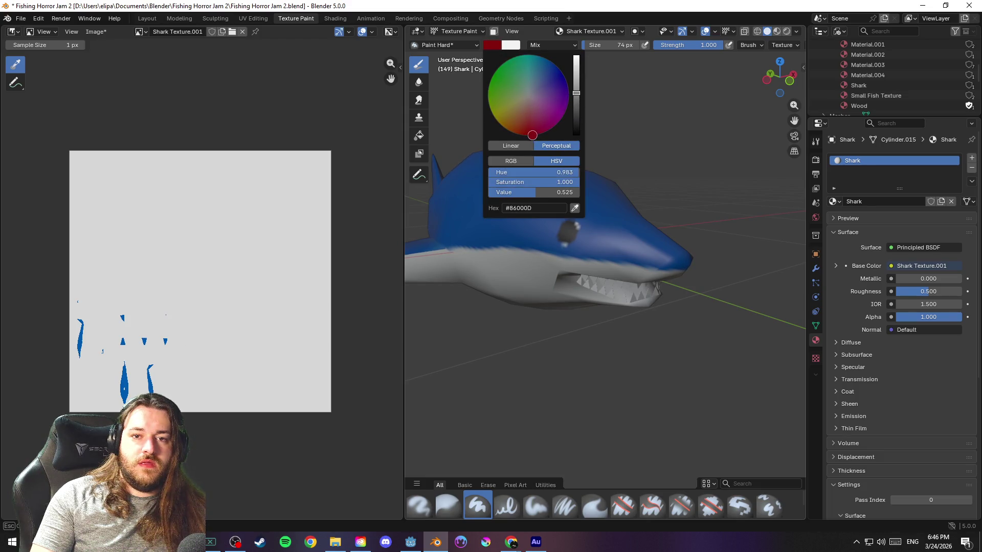
left_click_drag(575, 95, 576, 107)
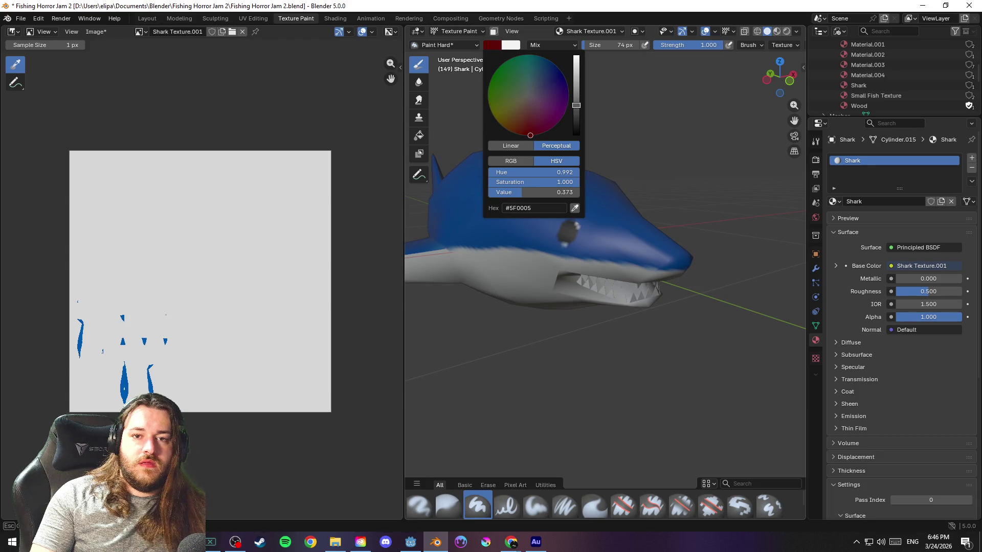
scroll(663, 201, "up", 5)
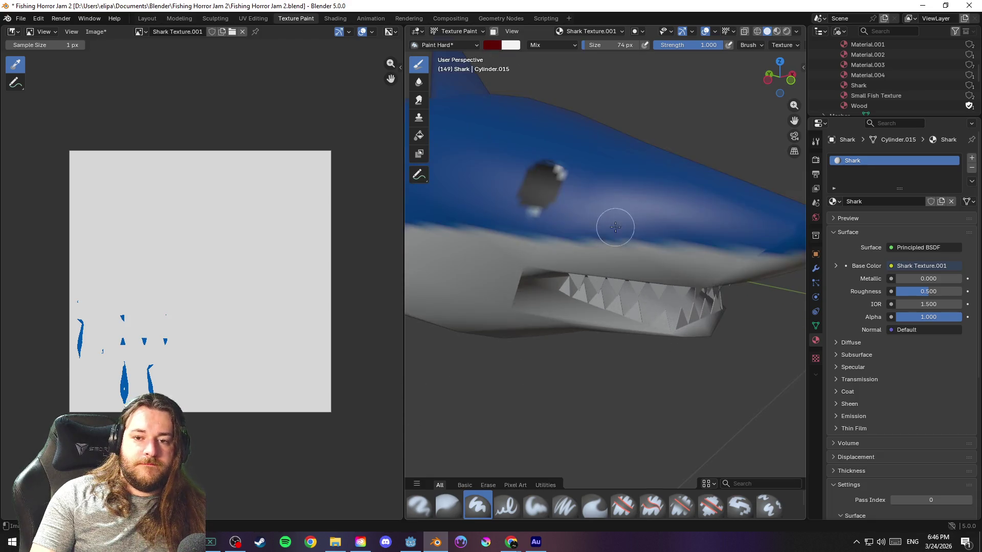
mouse_move(623, 216)
middle_mouse_down()
mouse_move(638, 215)
mouse_move(604, 221)
middle_mouse_up()
key("bracketleft")
key("bracketleft")
key("bracketleft")
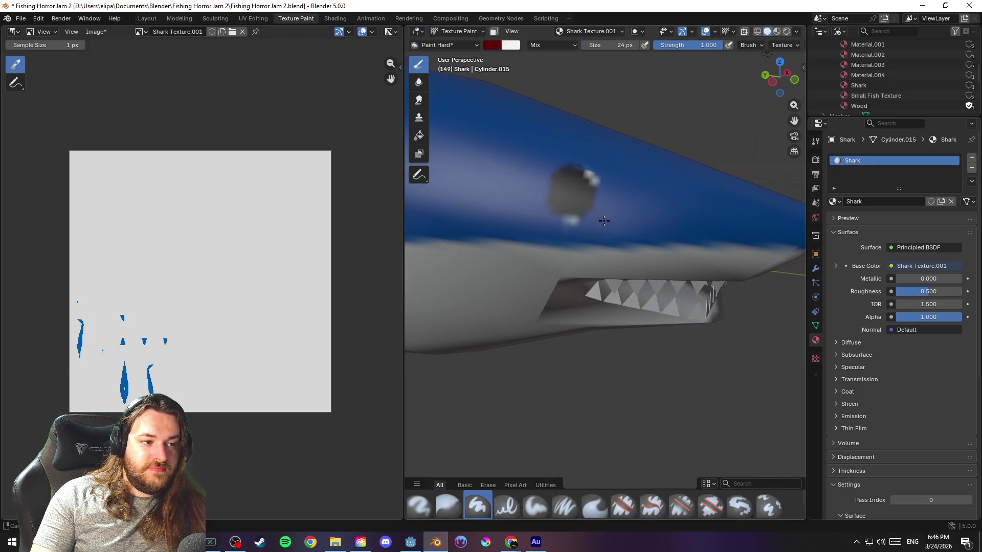
key("ctrl+s")
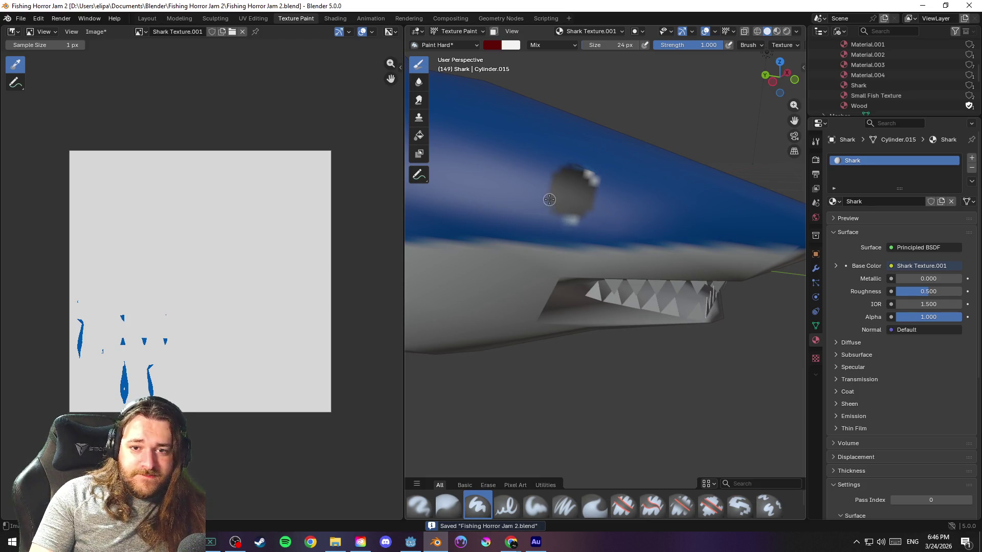
left_click_drag(558, 213, 575, 218)
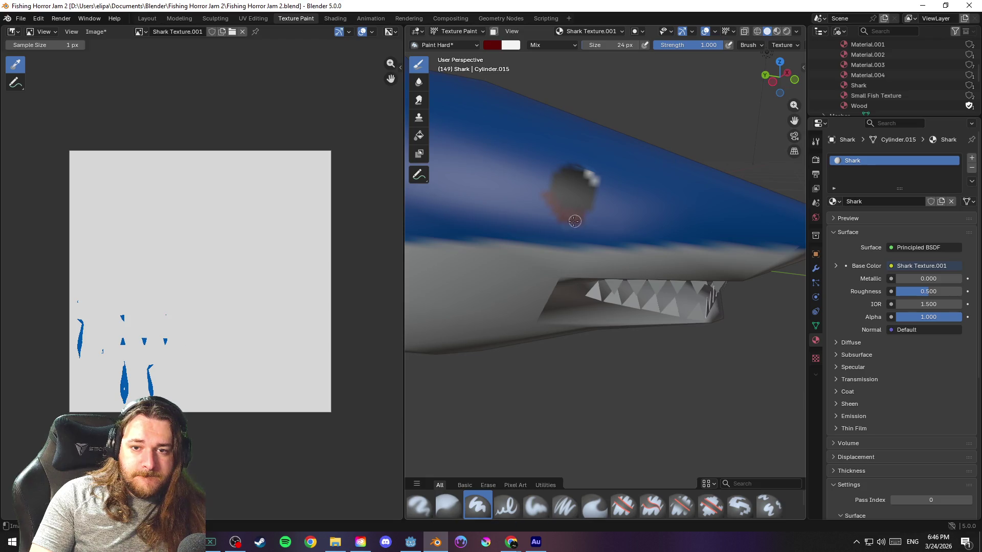
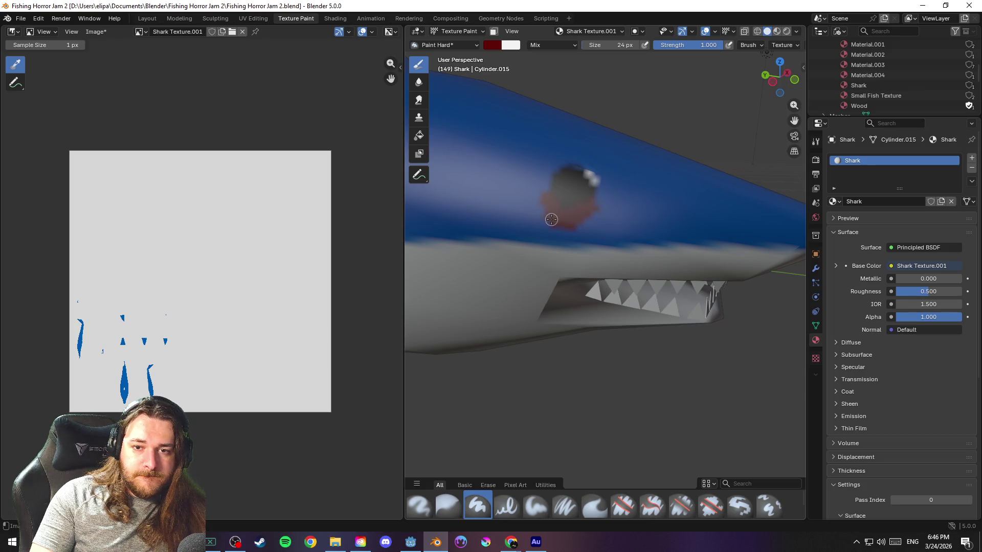
Paint a short dark red stroke near the shark's eye, then orbit to a frontal view of the mouth
left_click_drag(551, 219, 556, 228)
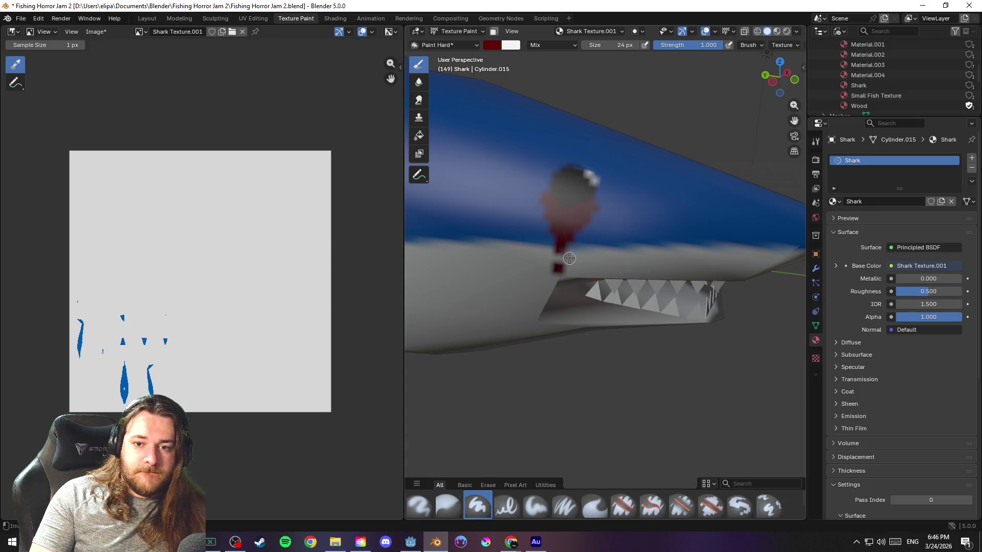
middle_click_drag(557, 315, 617, 285)
middle_click_drag(547, 284, 636, 221)
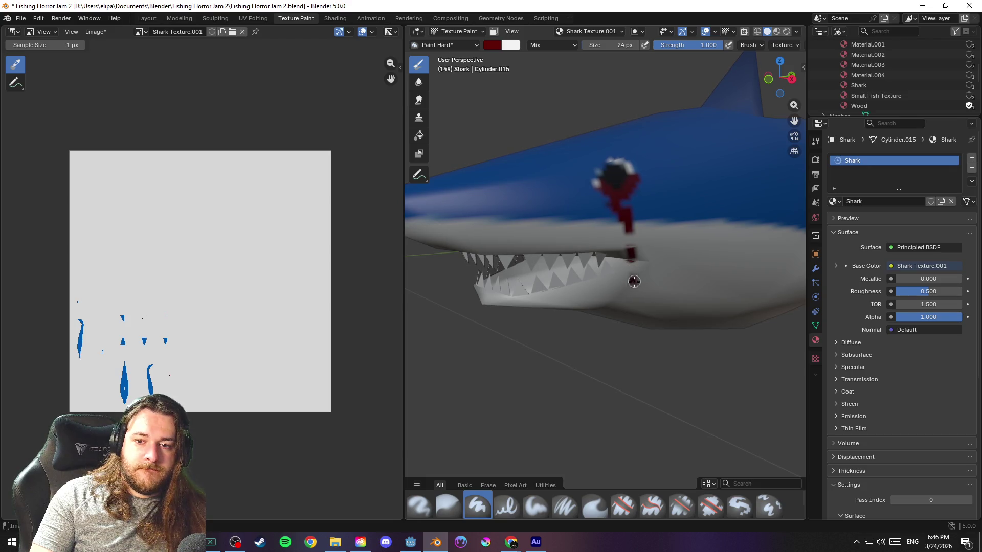
scroll(628, 298, "down", 3)
mouse_move(639, 296)
middle_mouse_down()
mouse_move(657, 281)
mouse_move(603, 279)
mouse_move(603, 248)
middle_mouse_up()
scroll(594, 278, "up", 3)
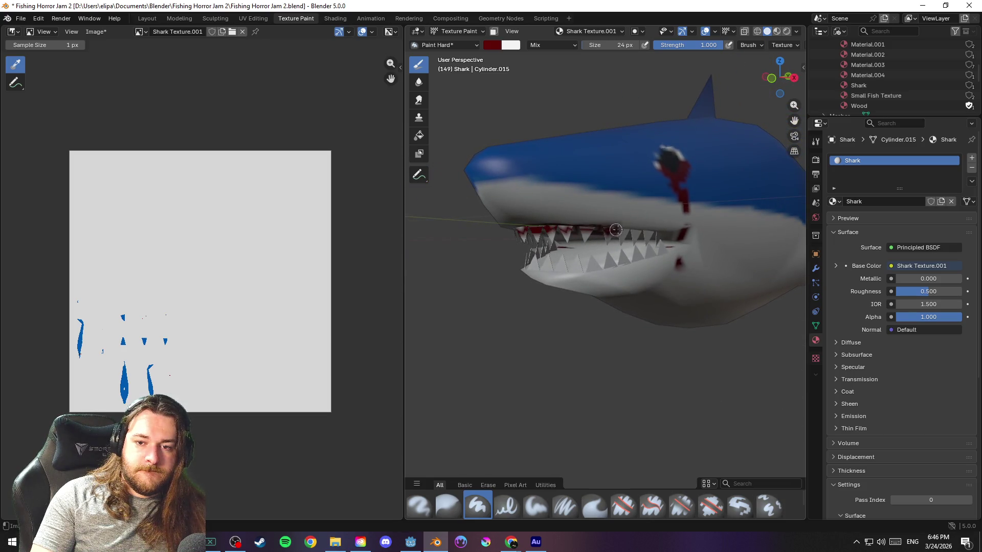
Enlarge the brush to 79 px and paint dark red across the teeth on both sides of the mouth
key("f")
mouse_move(663, 242)
left_mouse_down()
mouse_move(537, 241)
mouse_move(596, 259)
mouse_move(631, 255)
left_mouse_up()
left_click(662, 252)
mouse_move(631, 254)
middle_mouse_down()
mouse_move(642, 258)
mouse_move(635, 266)
middle_mouse_up()
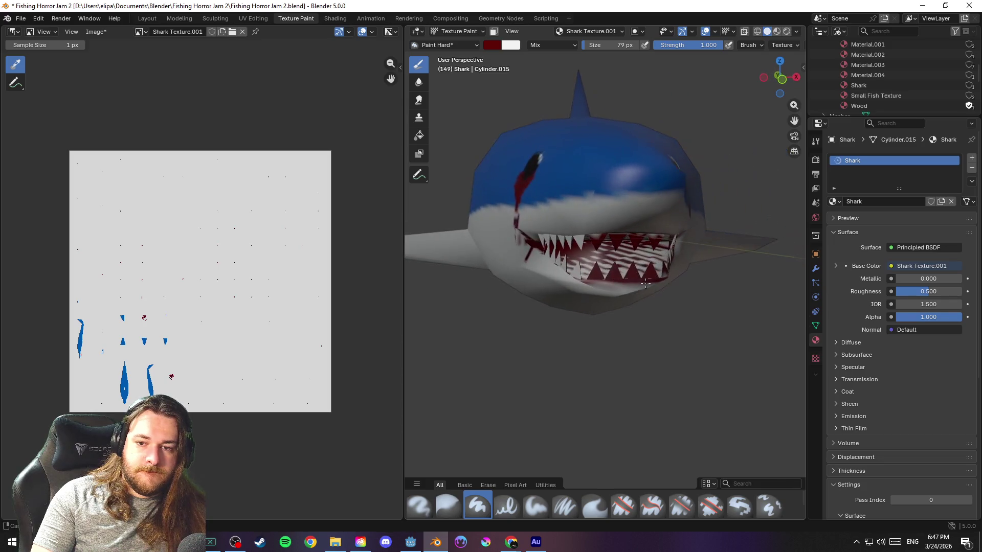
left_click_drag(571, 254, 546, 248)
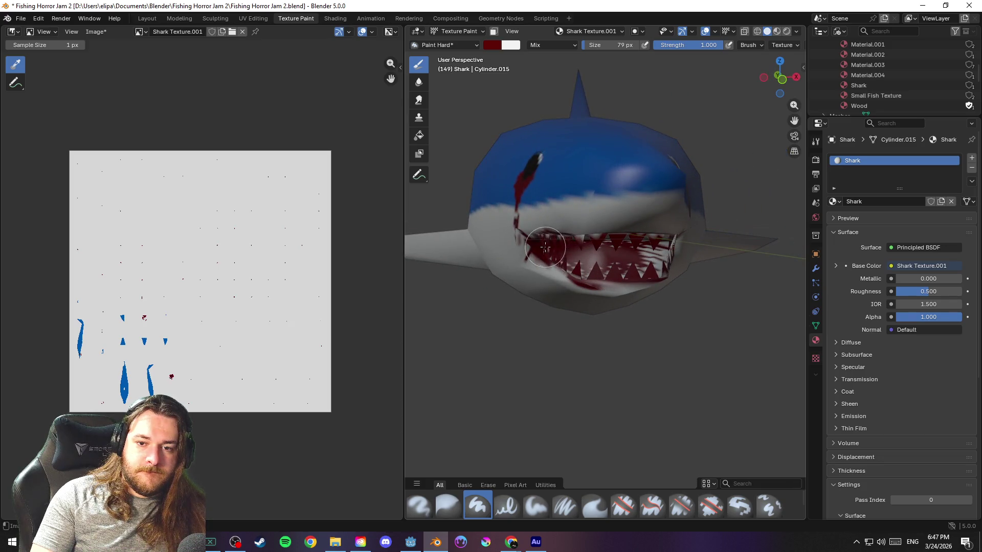
scroll(680, 286, "up", 10)
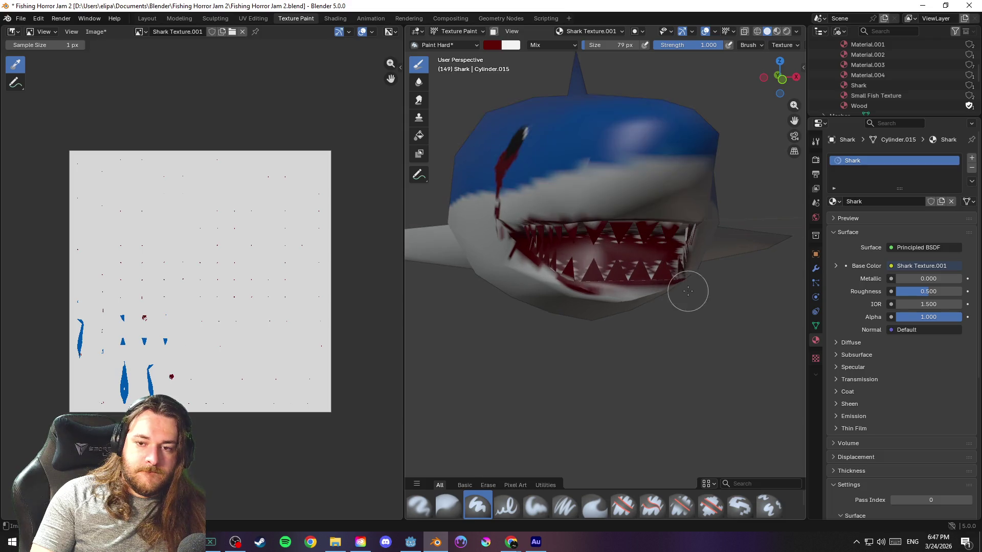
mouse_move(671, 279)
middle_mouse_down()
mouse_move(676, 315)
mouse_move(679, 292)
middle_mouse_up()
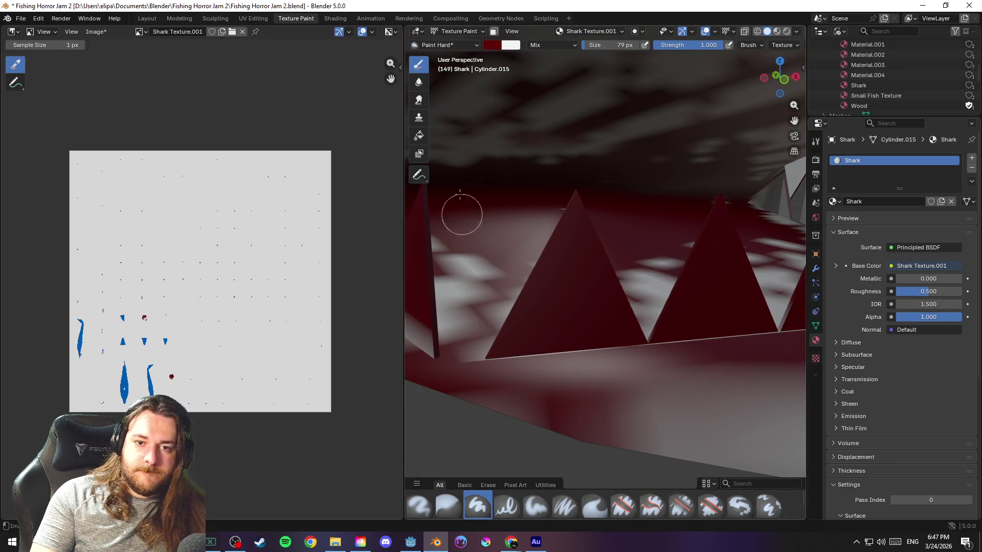
Paint the grey mouth interior and the area near the teeth dark red
scroll(506, 189, "down", 3)
scroll(539, 230, "up", 2)
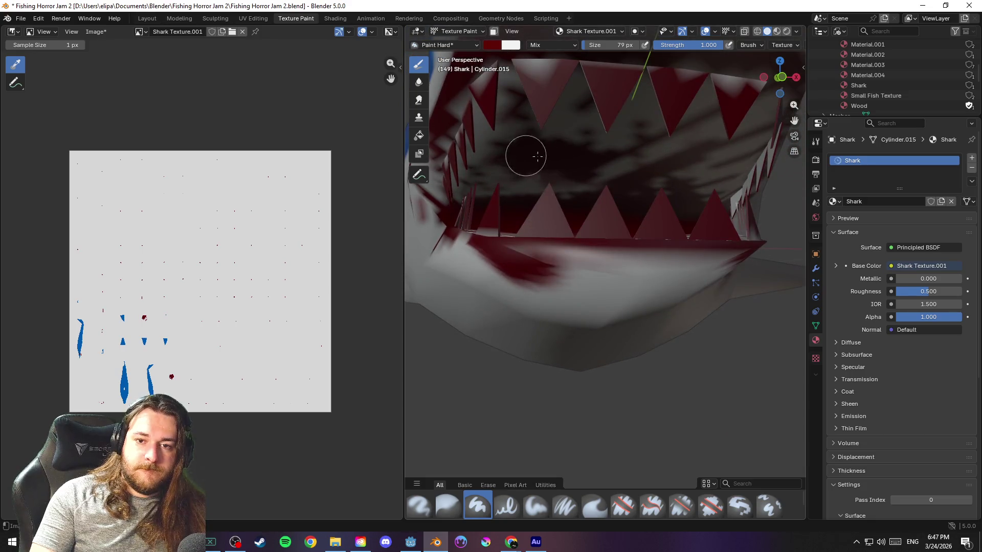
mouse_move(497, 188)
left_mouse_down()
mouse_move(675, 182)
mouse_move(679, 153)
mouse_move(500, 164)
mouse_move(678, 144)
mouse_move(576, 109)
mouse_move(467, 204)
left_mouse_up()
mouse_move(467, 204)
middle_mouse_down()
mouse_move(637, 230)
mouse_move(736, 290)
middle_mouse_up()
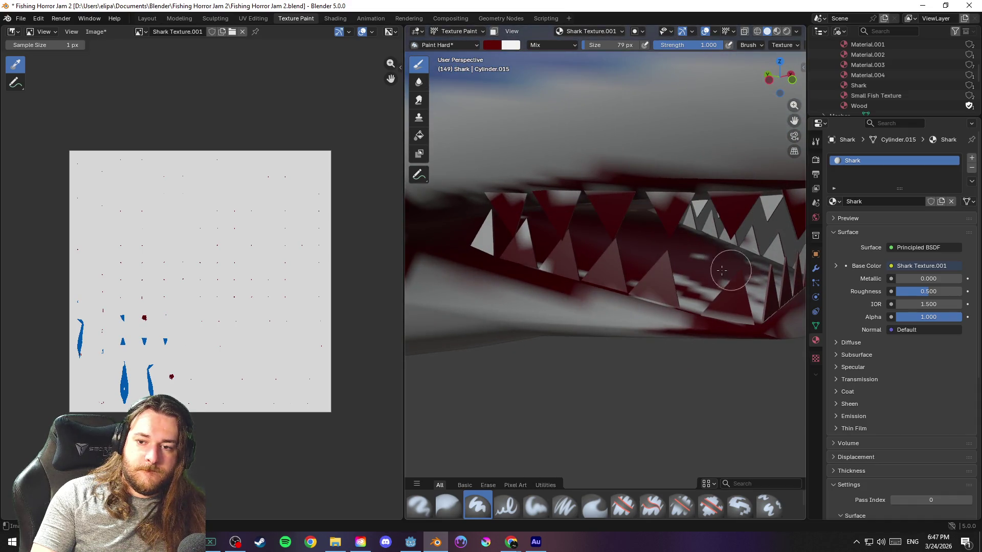
left_click_drag(722, 270, 683, 294)
Paint the remaining white streaks between the teeth dark red, then save the blend file
middle_click_drag(761, 264, 695, 305)
left_click_drag(543, 300, 497, 278)
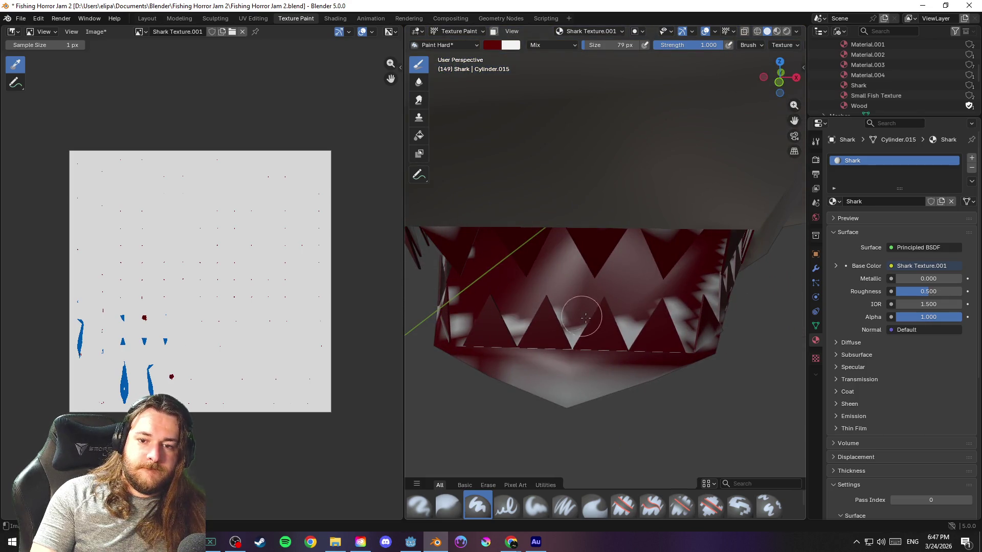
left_click_drag(586, 318, 555, 307)
middle_click_drag(555, 307, 531, 296)
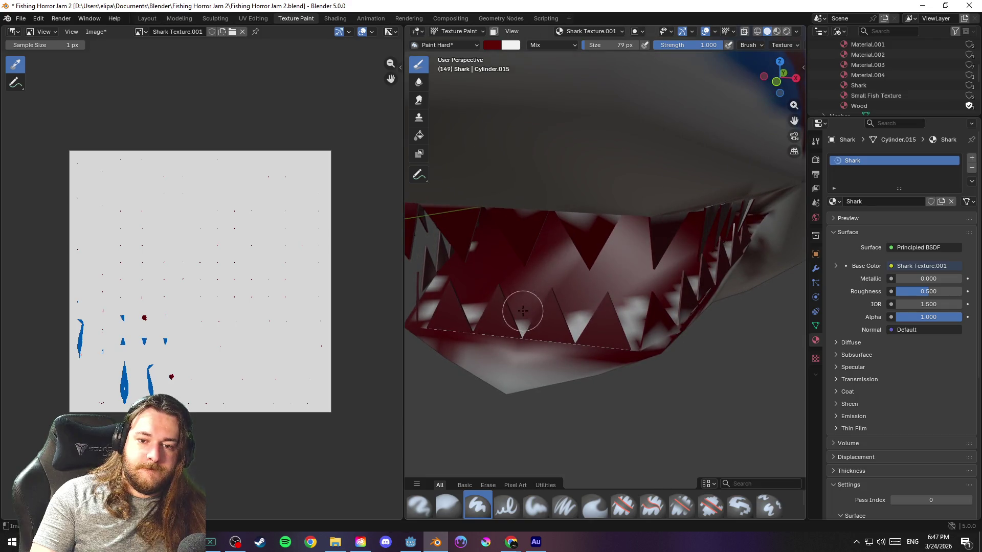
scroll(685, 271, "down", 6)
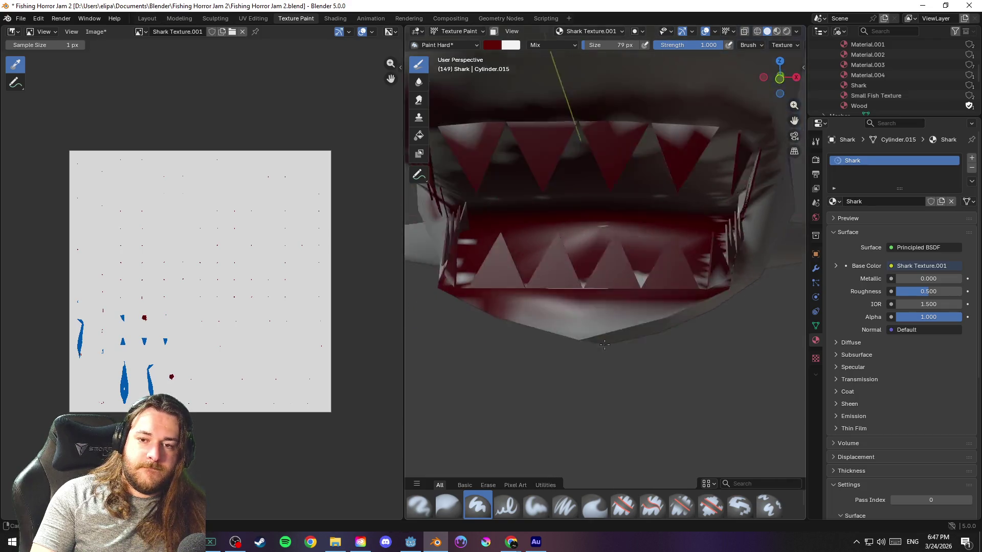
mouse_move(607, 320)
middle_mouse_down()
mouse_move(651, 322)
mouse_move(620, 331)
mouse_move(695, 323)
mouse_move(628, 328)
middle_mouse_up()
key("ctrl+s")
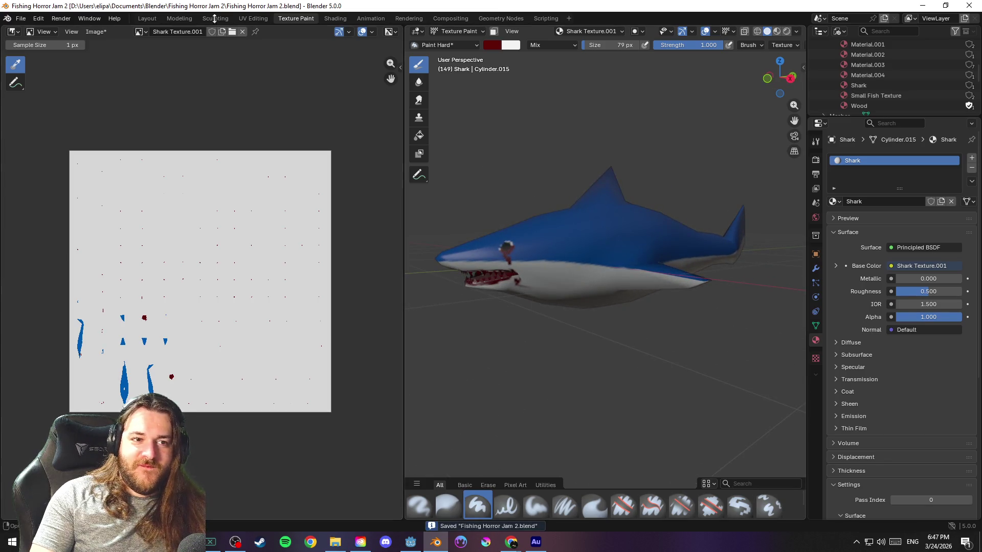
In the Layout workspace, snap the 3D cursor to the world origin
left_click(144, 19)
mouse_move(554, 222)
middle_mouse_down()
mouse_move(559, 244)
mouse_move(613, 231)
mouse_move(537, 207)
mouse_move(538, 183)
mouse_move(578, 176)
mouse_move(554, 235)
mouse_move(465, 257)
middle_mouse_up()
right_click(464, 257)
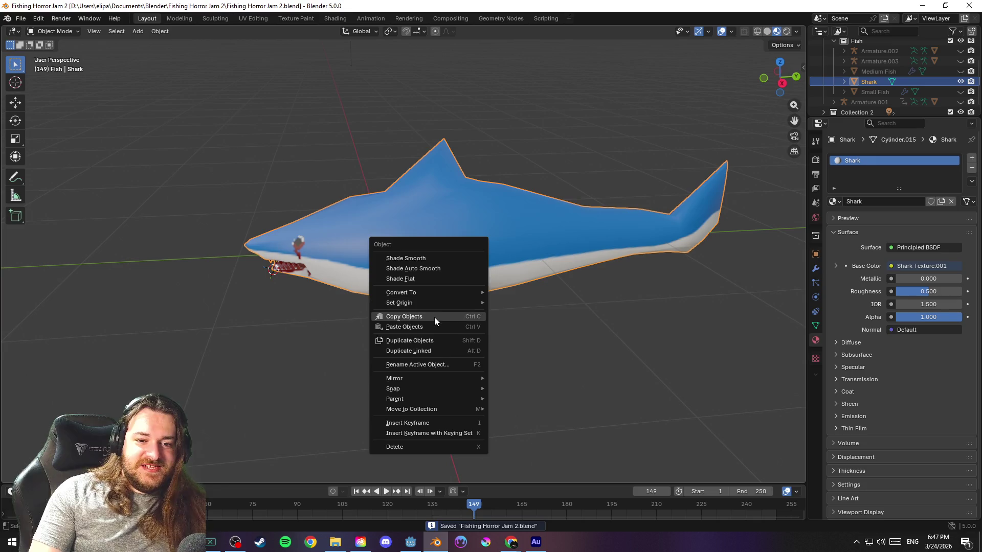
mouse_move(430, 388)
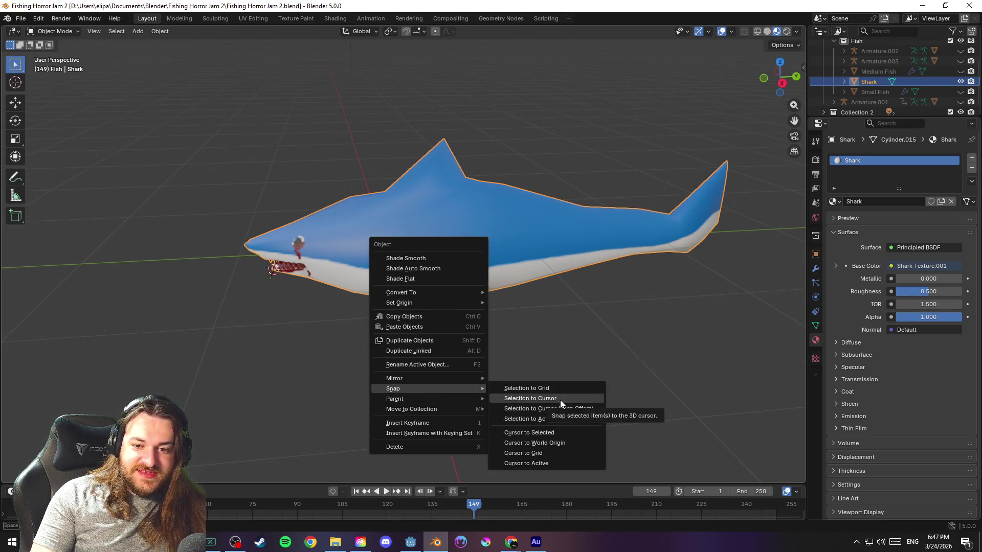
left_click(557, 442)
Snap the shark selection onto the cursor at the origin and save
right_click(491, 338)
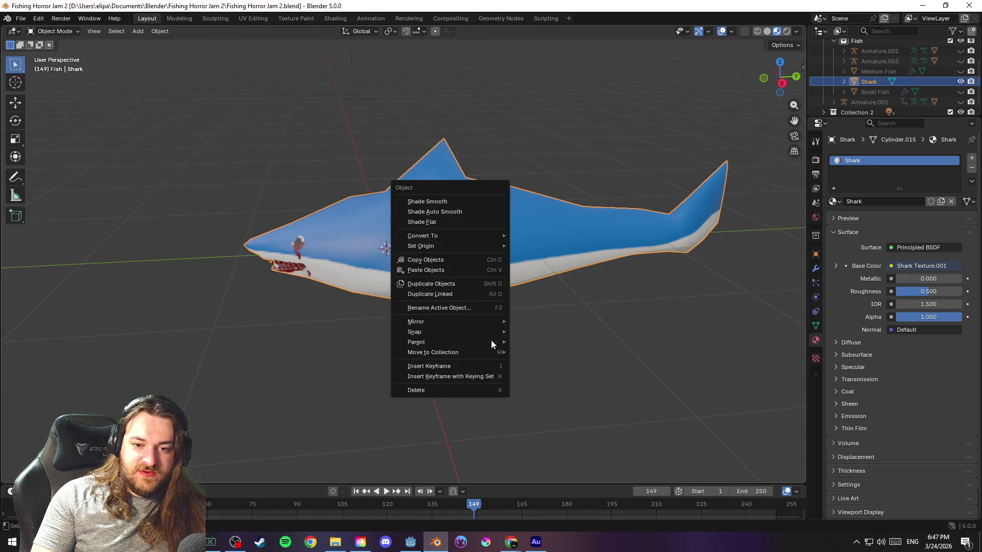
mouse_move(471, 332)
left_click(561, 342)
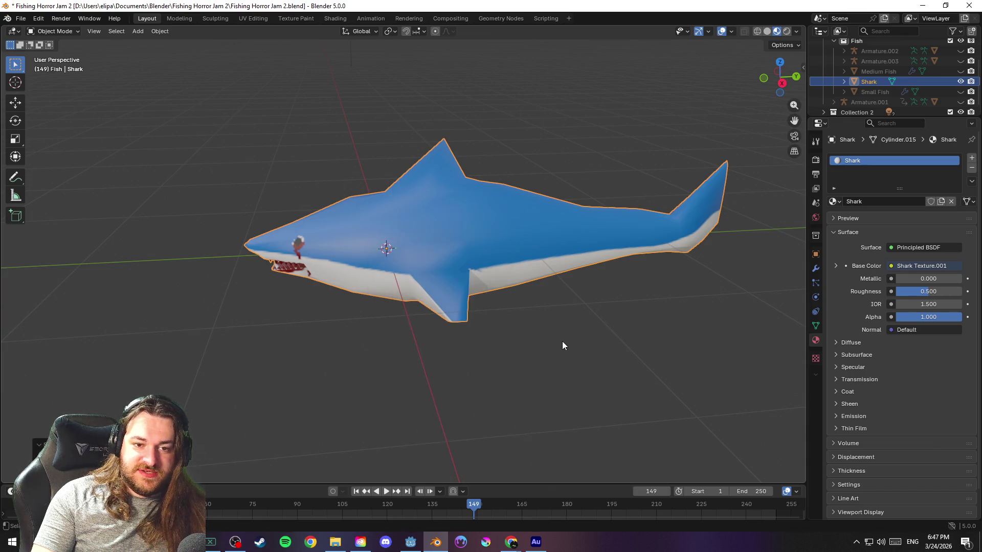
key("ctrl+s")
Snap the 3D cursor to the selected shark, save, and switch to the right side view
right_click(562, 339)
key("Escape")
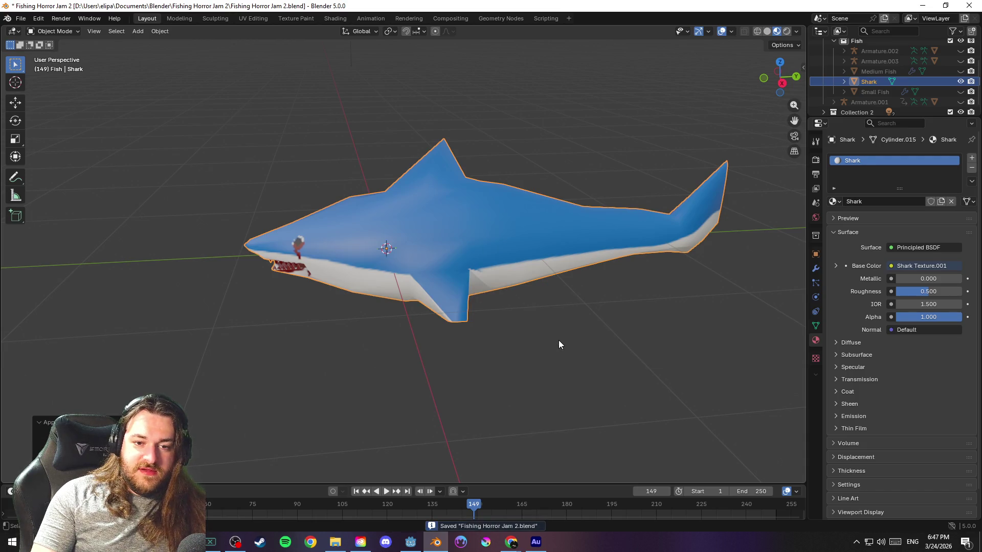
right_click(559, 339)
mouse_move(559, 340)
left_click(643, 350)
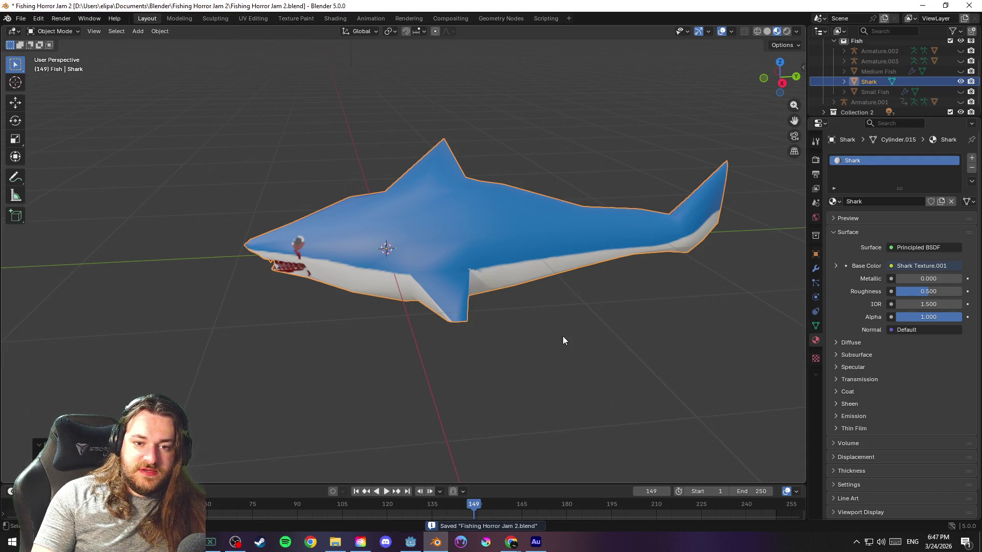
key("ctrl+s")
mouse_move(562, 336)
middle_mouse_down()
mouse_move(548, 338)
mouse_move(585, 310)
mouse_move(565, 302)
middle_mouse_up()
key("a")
key("KP_3")
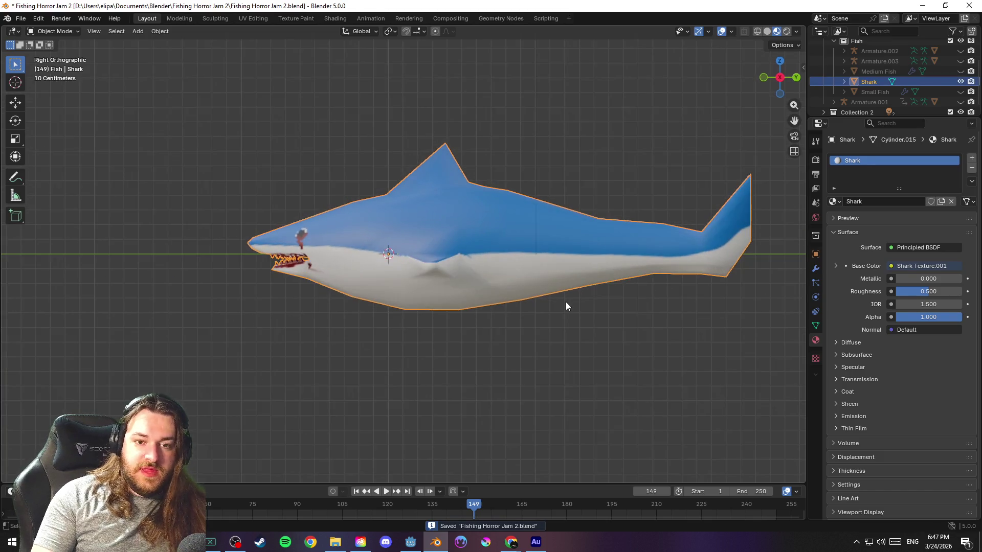
key("shift+a")
Add an armature shown in front of the mesh and move it to the shark's tail
mouse_move(537, 298)
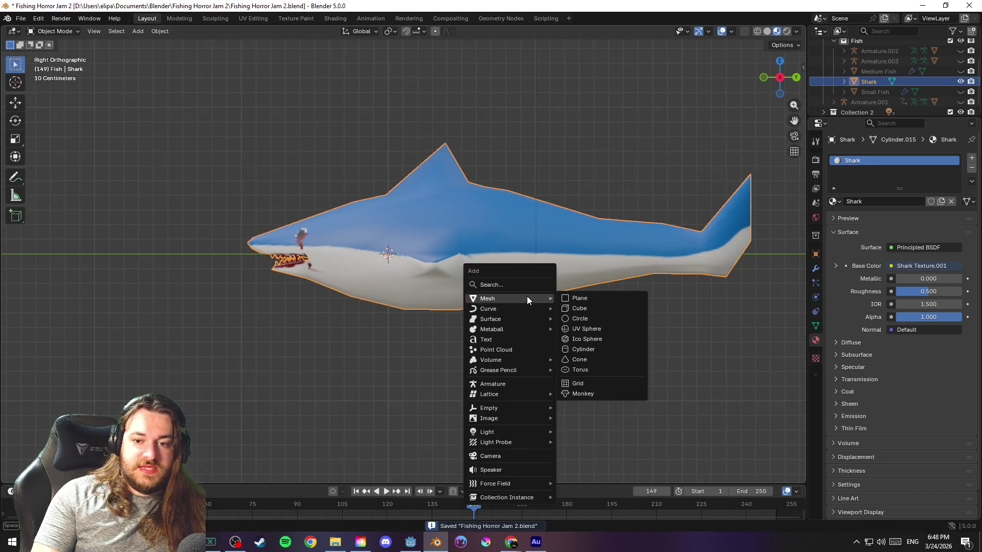
left_click(525, 384)
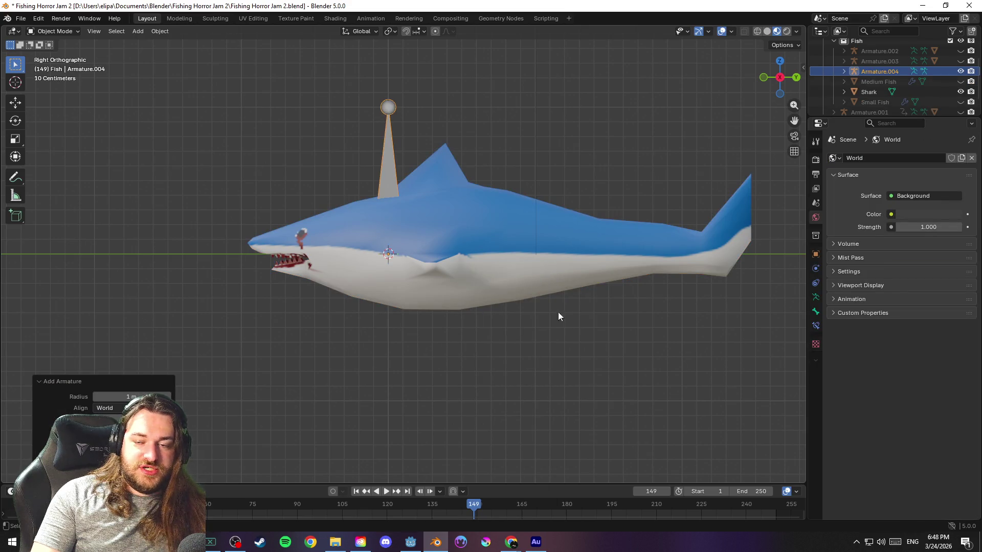
left_click(815, 297)
left_click(903, 384)
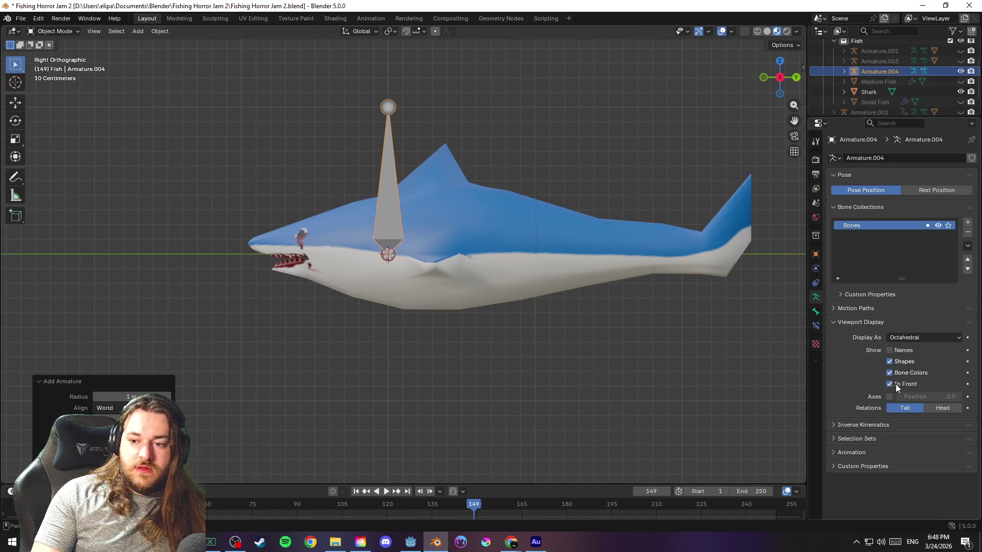
key("g")
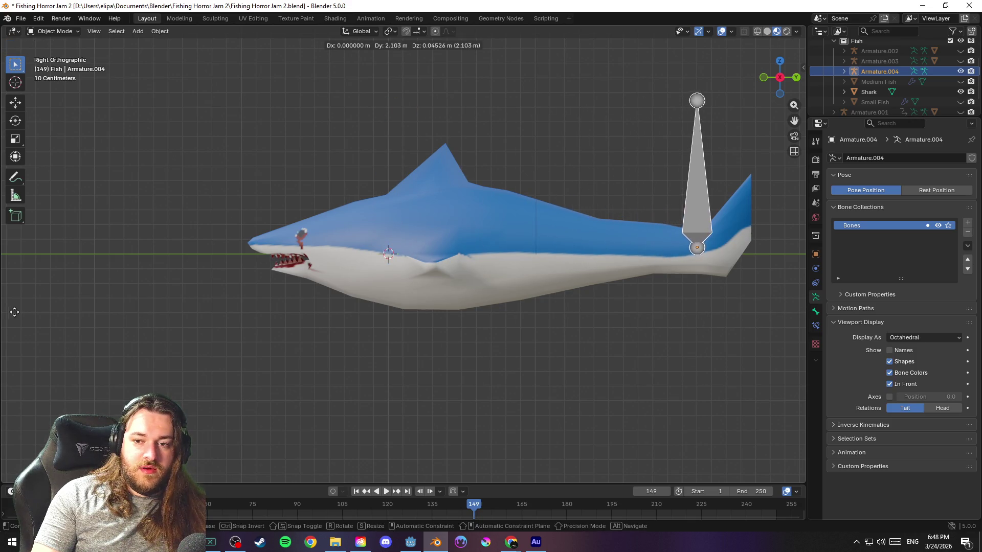
left_click(35, 293)
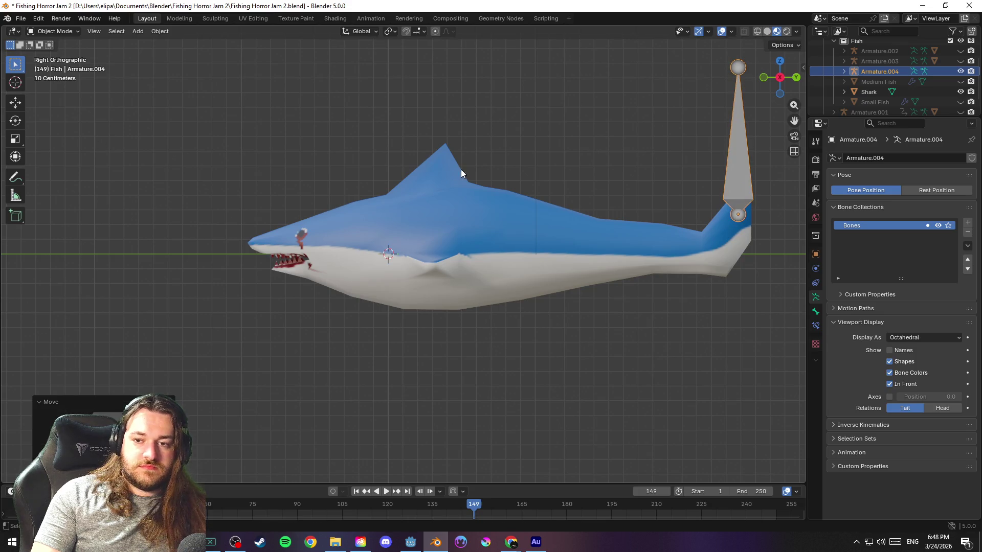
Place the first bone's tip in the tail fin and extrude Bone.001 and Bone.002 through the body
key("Tab")
left_click(738, 67)
key("g")
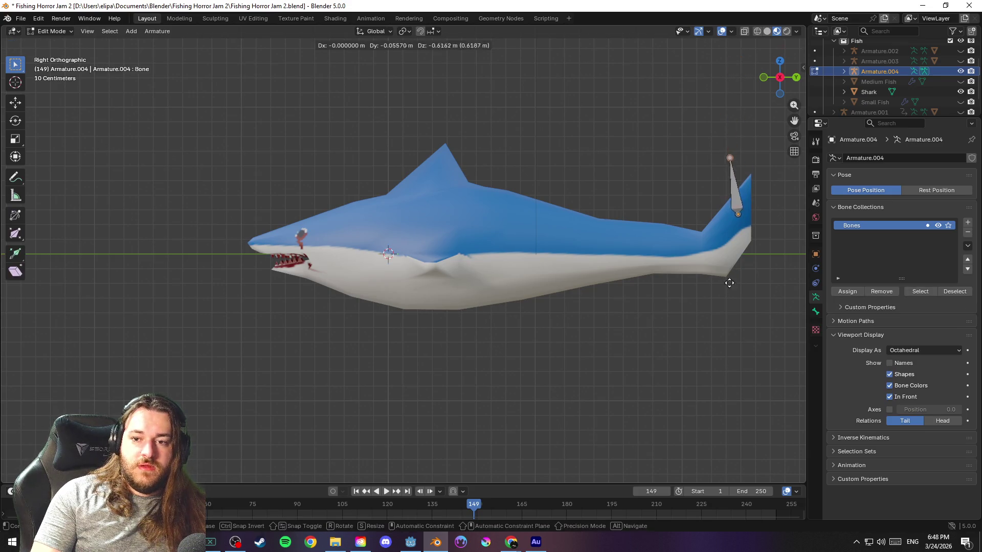
left_click(708, 375)
key("e")
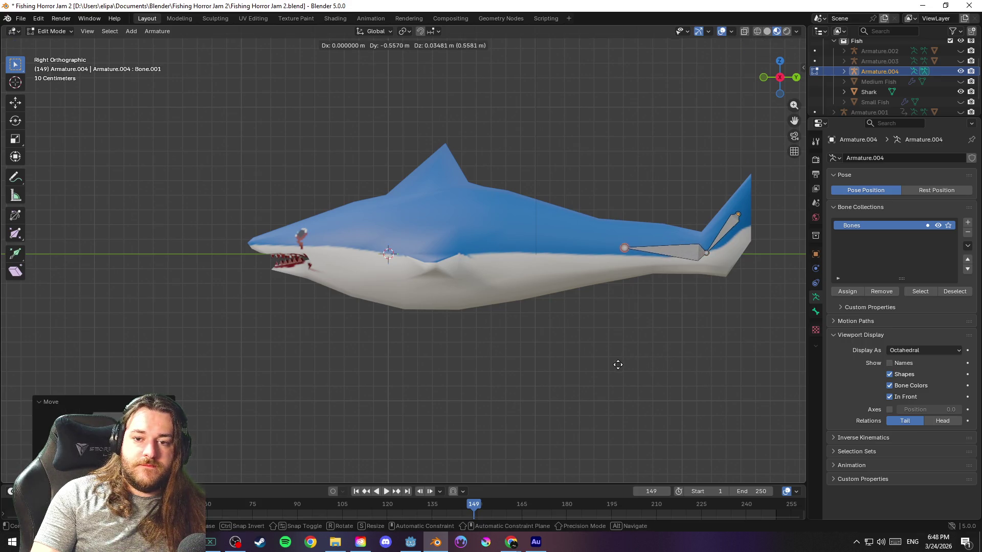
left_click(617, 365)
key("e")
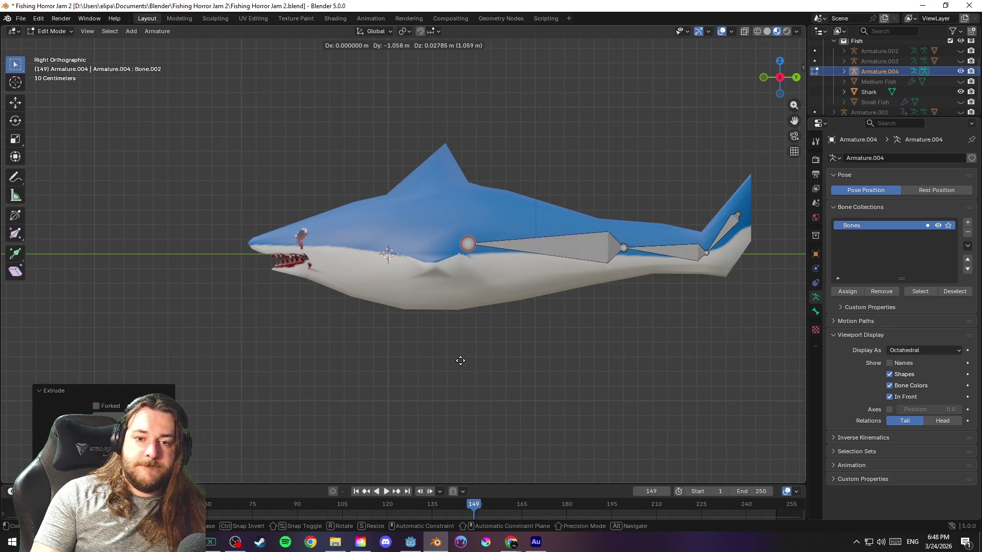
left_click(426, 362)
Extrude jaw bones from the head into the mouth, then select the head joint and enter Pose Mode
key("e")
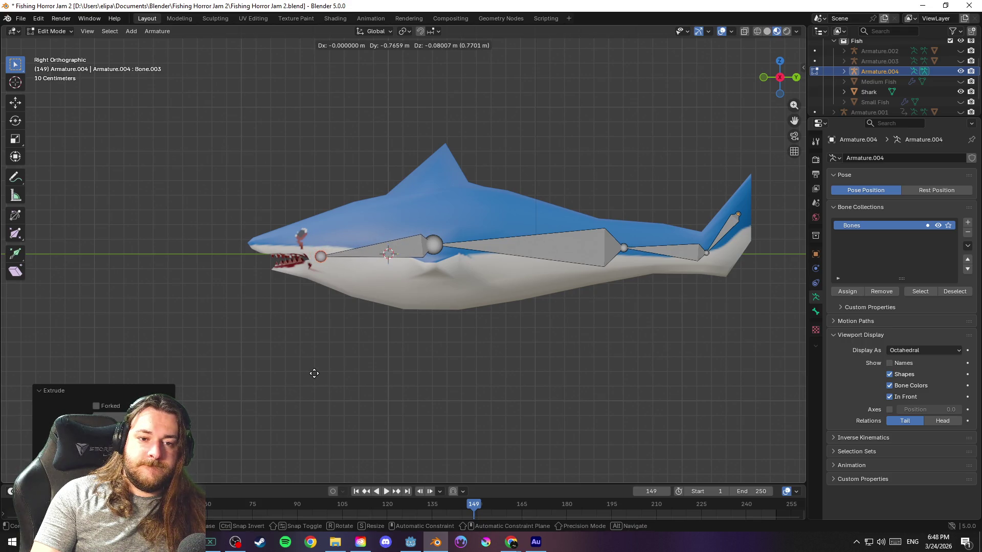
left_click(312, 373)
key("e")
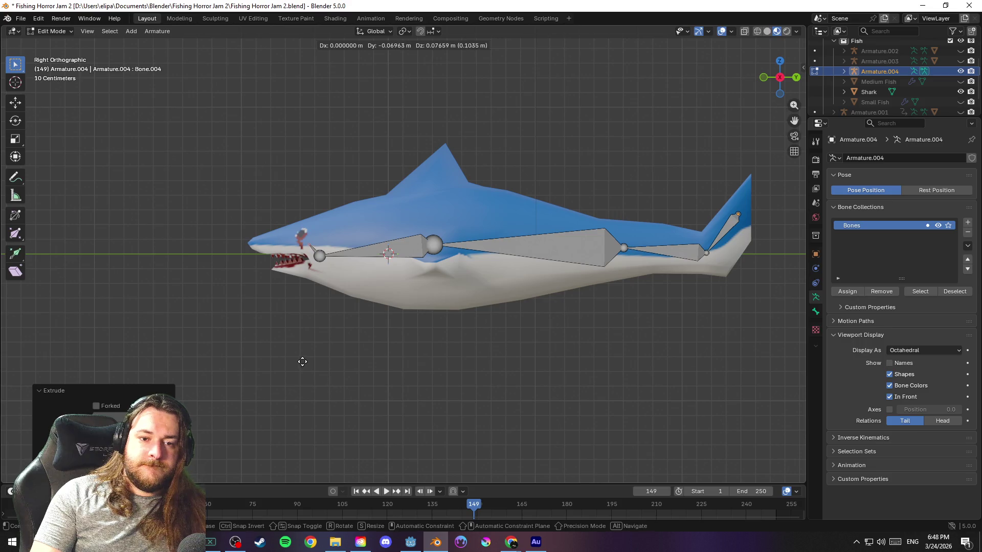
left_click(302, 362)
key("e")
left_click(253, 362)
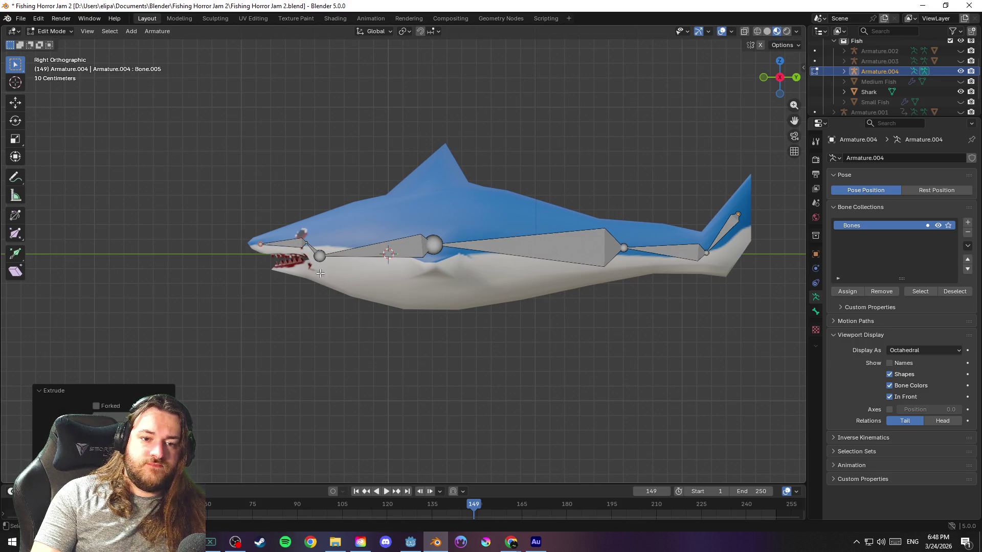
left_click(314, 252)
key("ctrl+Tab")
middle_click_drag(351, 287, 651, 263)
Rotate the lower jaw bone open around the X axis to test the jaw
mouse_move(509, 318)
middle_mouse_down()
mouse_move(499, 331)
mouse_move(348, 345)
middle_mouse_up()
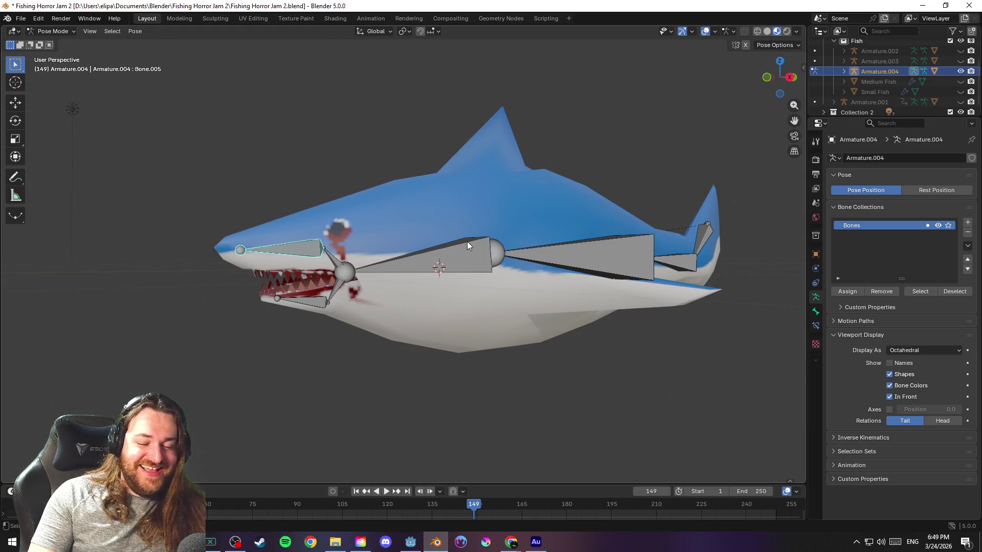
key("r")
key("Escape")
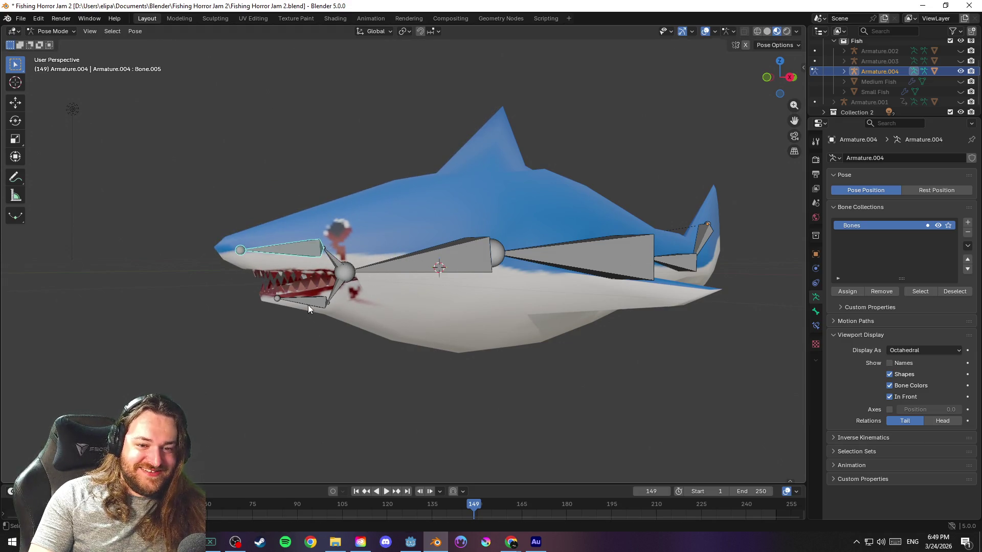
left_click(308, 308)
key("r")
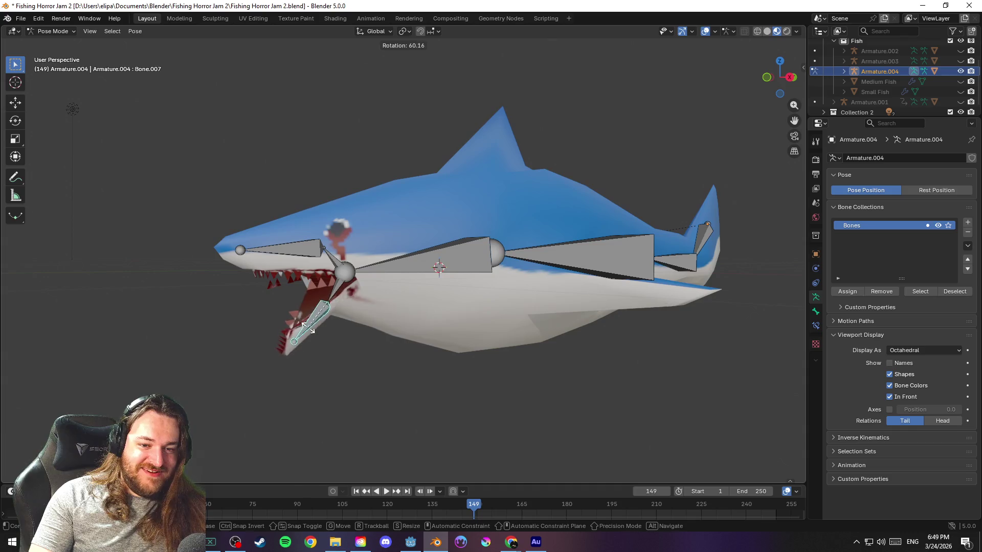
key("x")
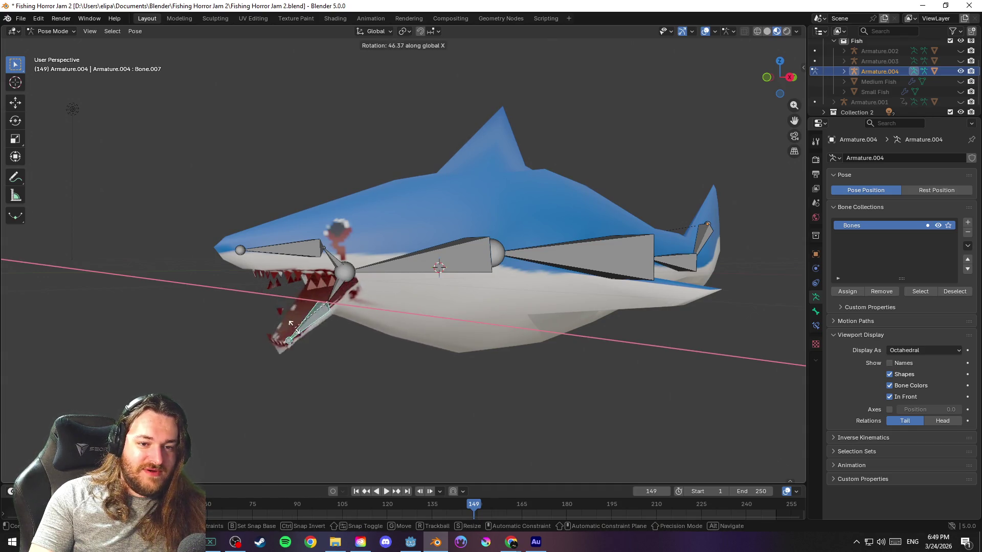
left_click(307, 335)
Save the blend file and return the armature to Object Mode
mouse_move(307, 338)
middle_mouse_down()
mouse_move(398, 384)
mouse_move(372, 391)
middle_mouse_up()
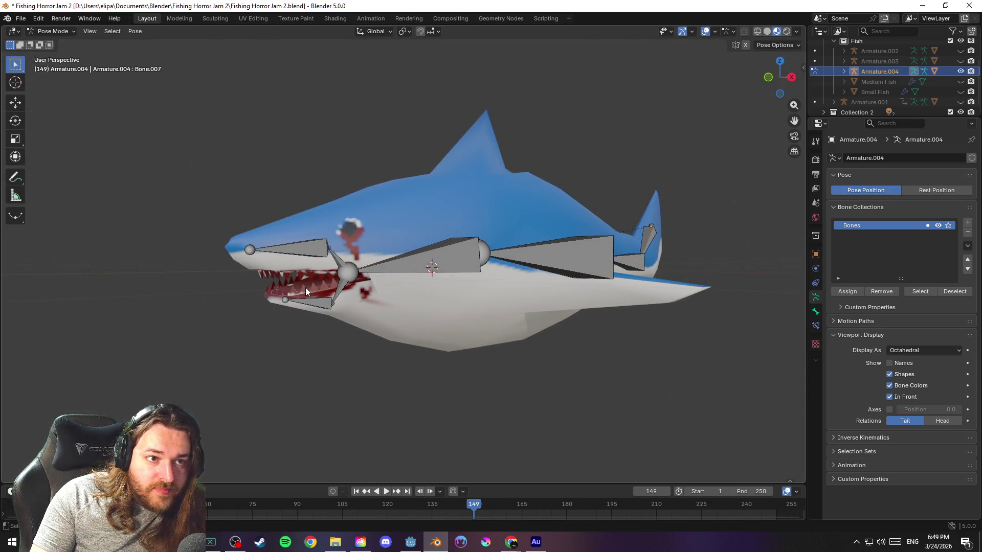
middle_click_drag(308, 358, 302, 356)
key("ctrl+s")
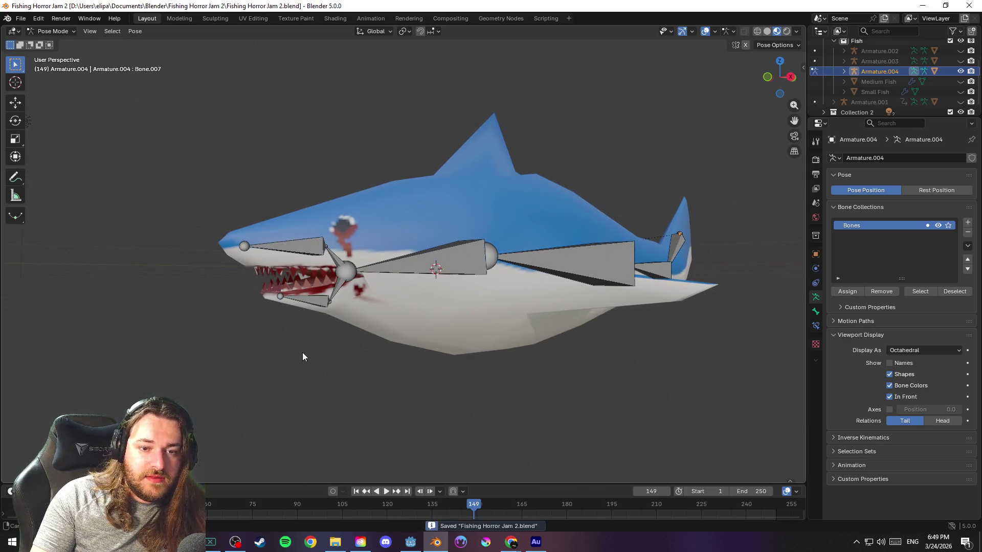
key("Tab")
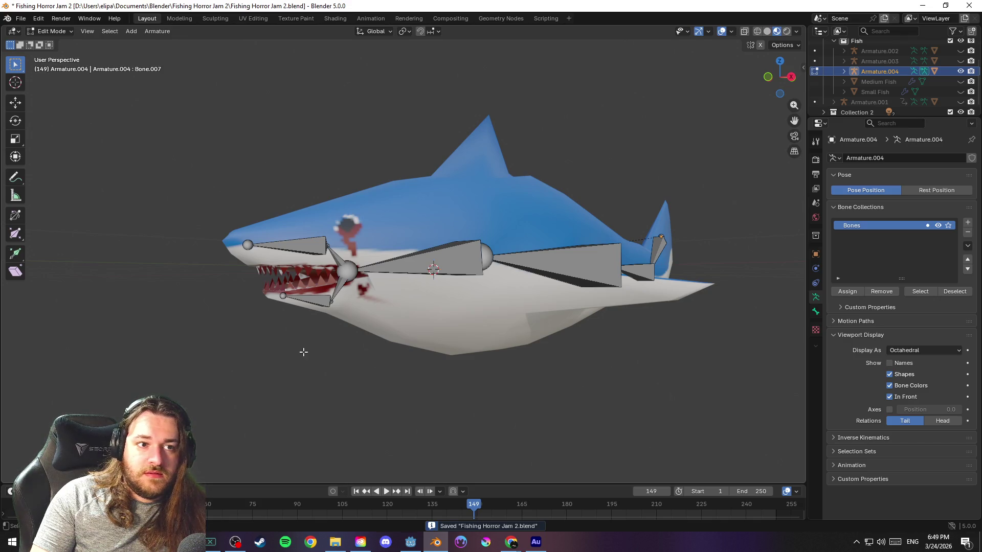
key("Tab")
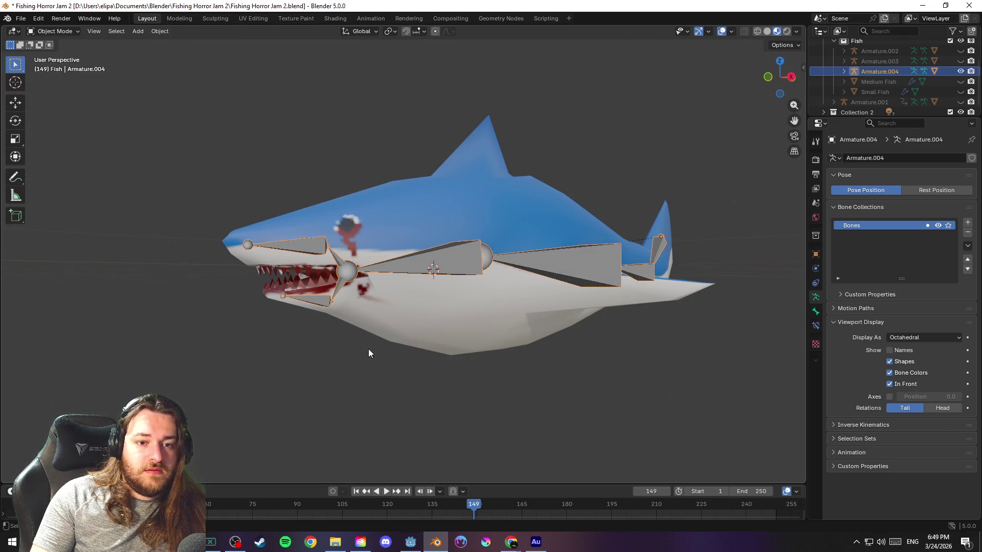
Inspect the shark mesh in Edit Mode by selecting and deselecting all, then save
key("ctrl+s")
left_click(408, 301)
key("Tab")
middle_click_drag(326, 326, 326, 304)
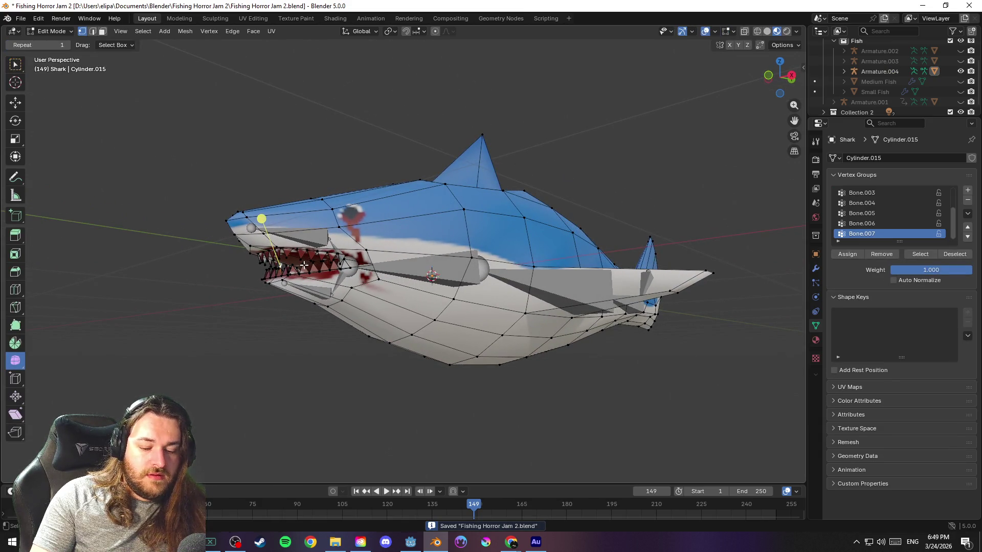
scroll(322, 353, "up", 2)
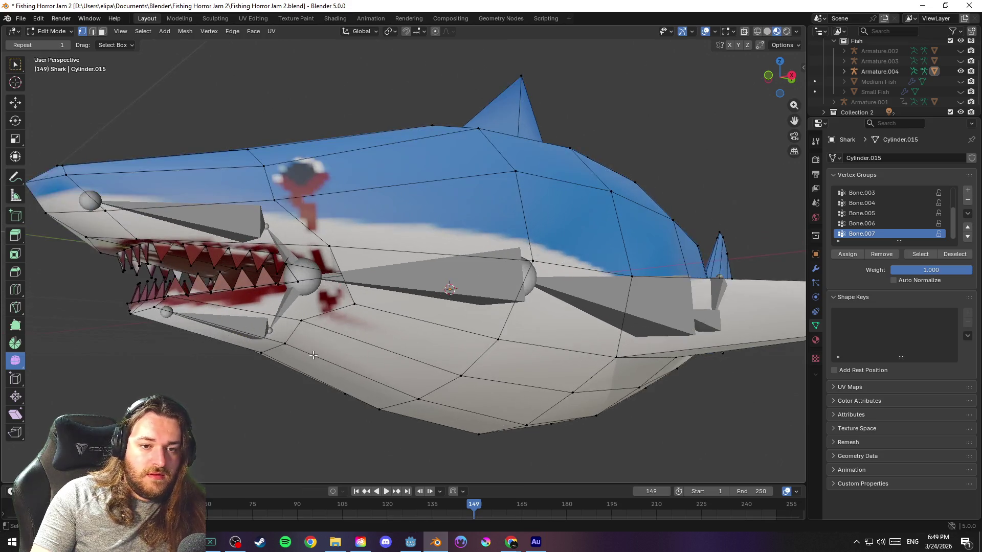
key("a")
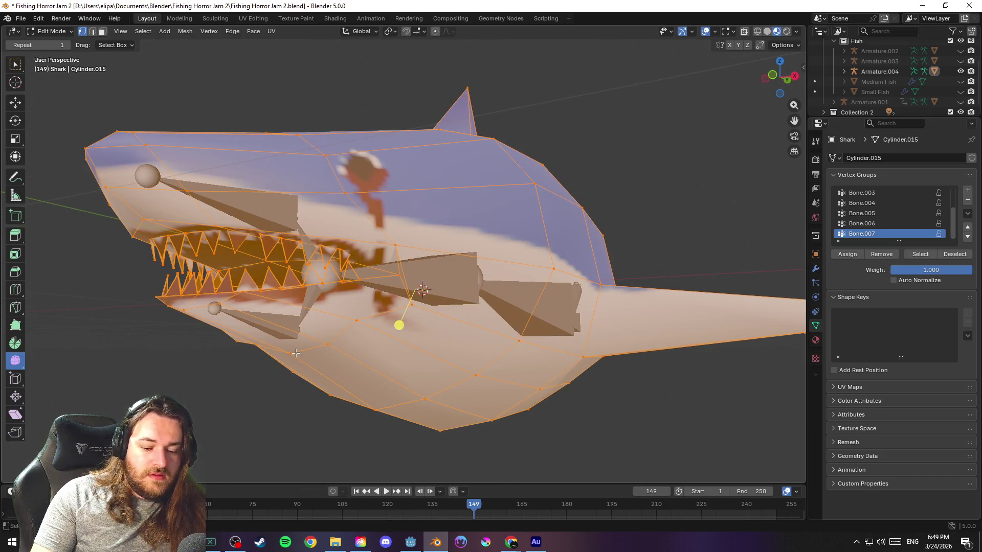
key("alt+a")
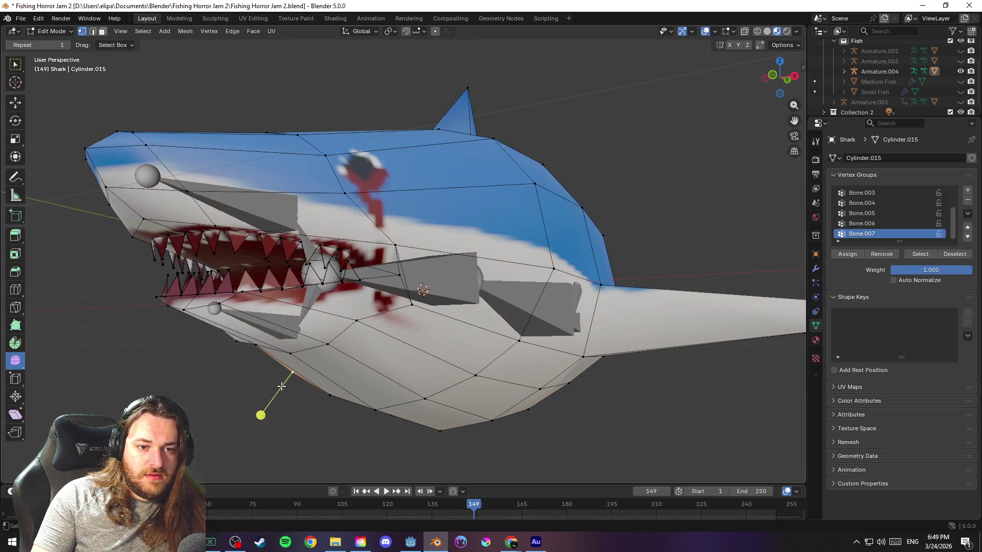
key("ctrl+s")
Back in Object Mode, select the armature and pick the upper jaw bone in Pose Mode
middle_click_drag(281, 388, 264, 395)
scroll(264, 394, "down", 3)
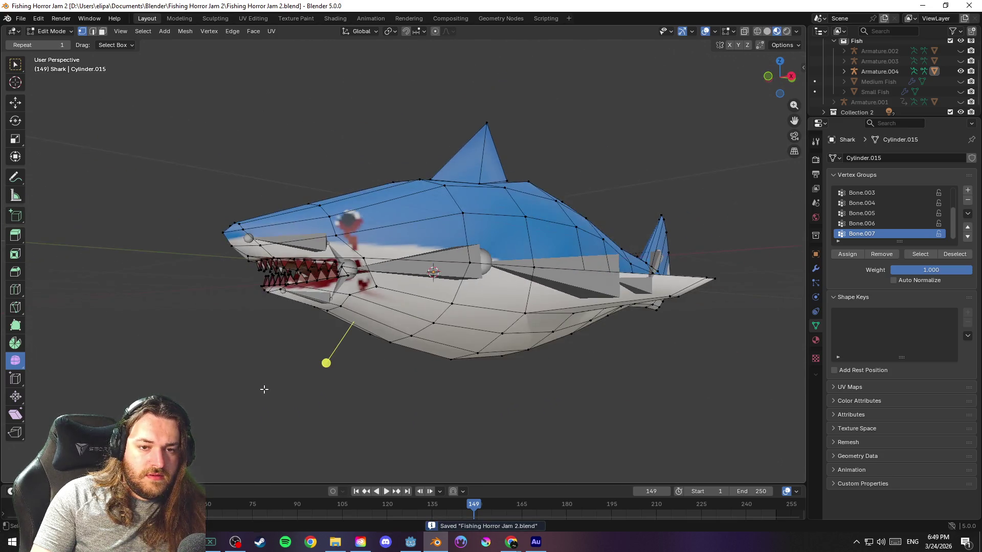
scroll(267, 389, "up", 2)
key("Tab")
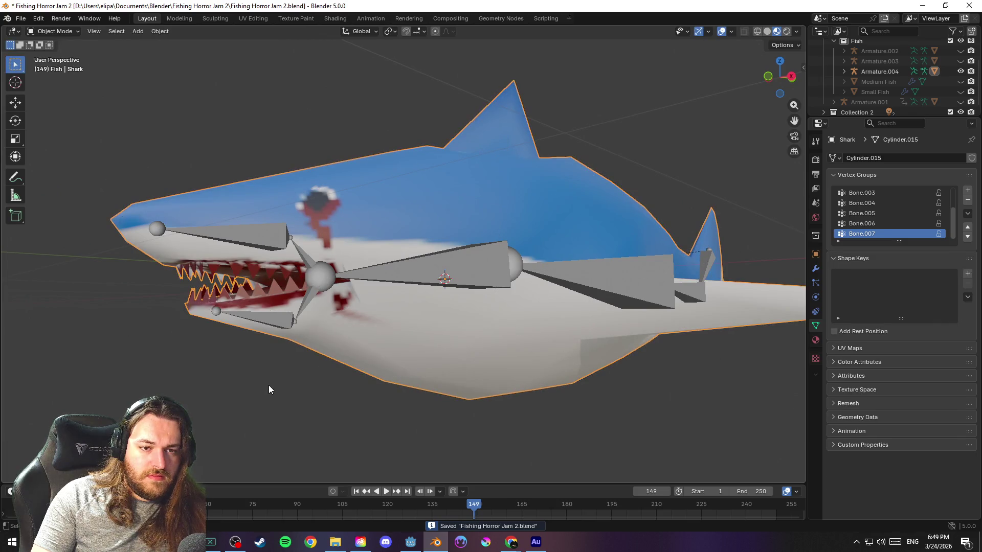
left_click(265, 320)
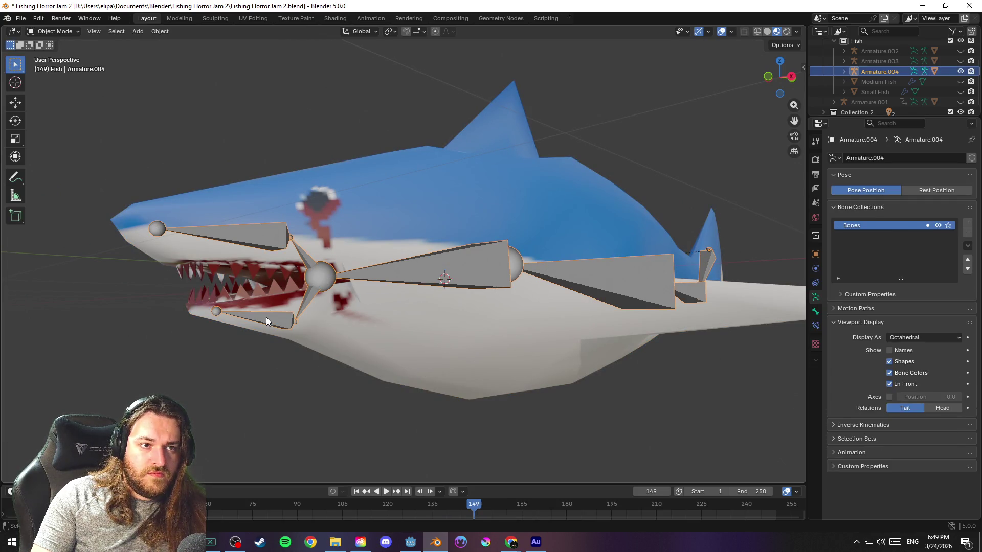
key("ctrl+Tab")
left_click(267, 241)
Rotate the upper and lower jaw bones to test the jaw movement
key("r")
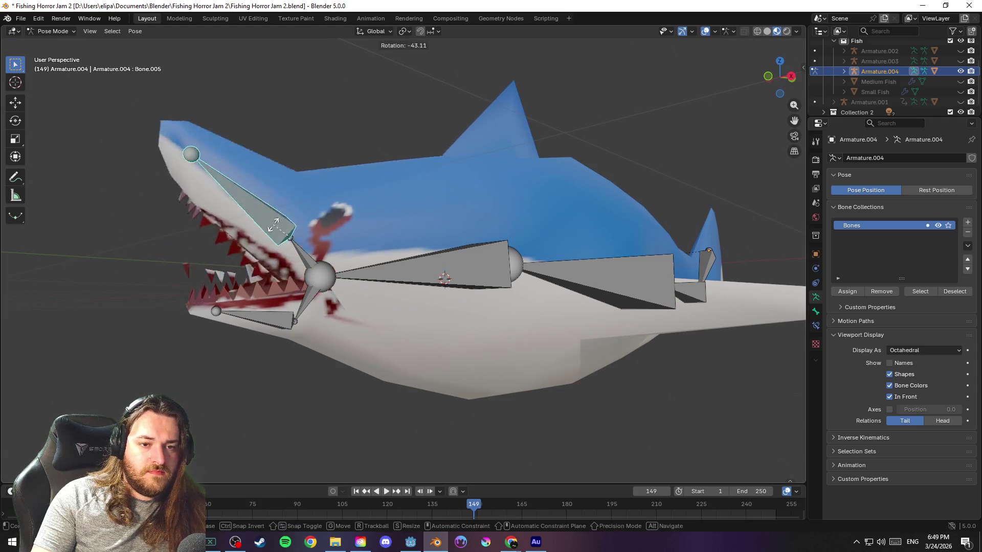
left_click(301, 212)
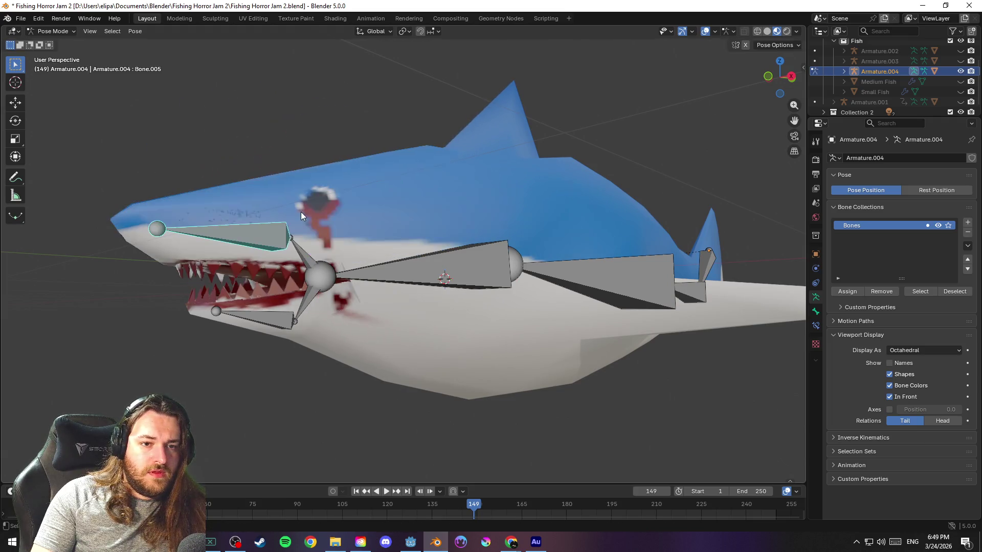
left_click(263, 322)
key("r")
left_click(254, 365)
middle_click_drag(254, 365, 314, 386)
middle_click_drag(366, 401, 451, 396)
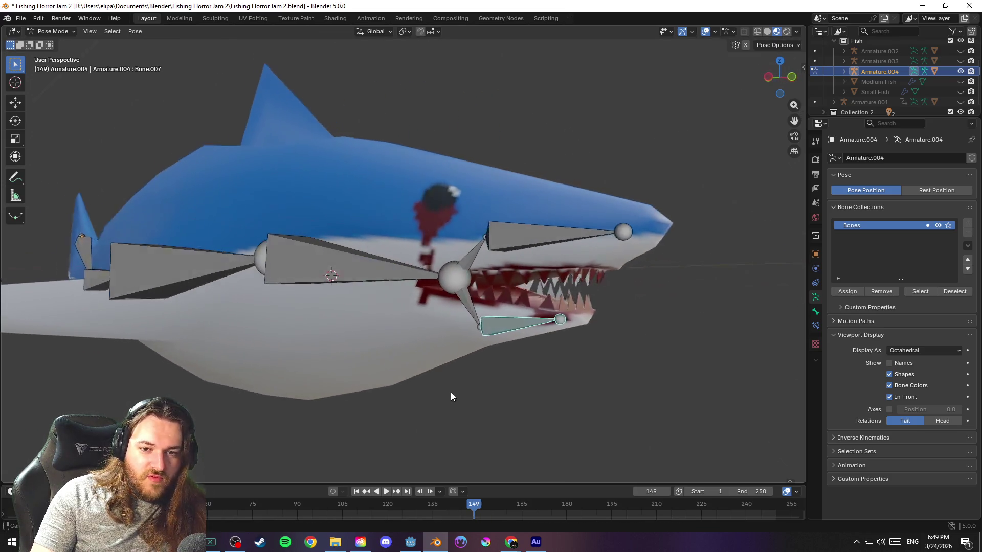
Rotate the upper jaw bone to a horizontal position
left_click(579, 235)
key("r")
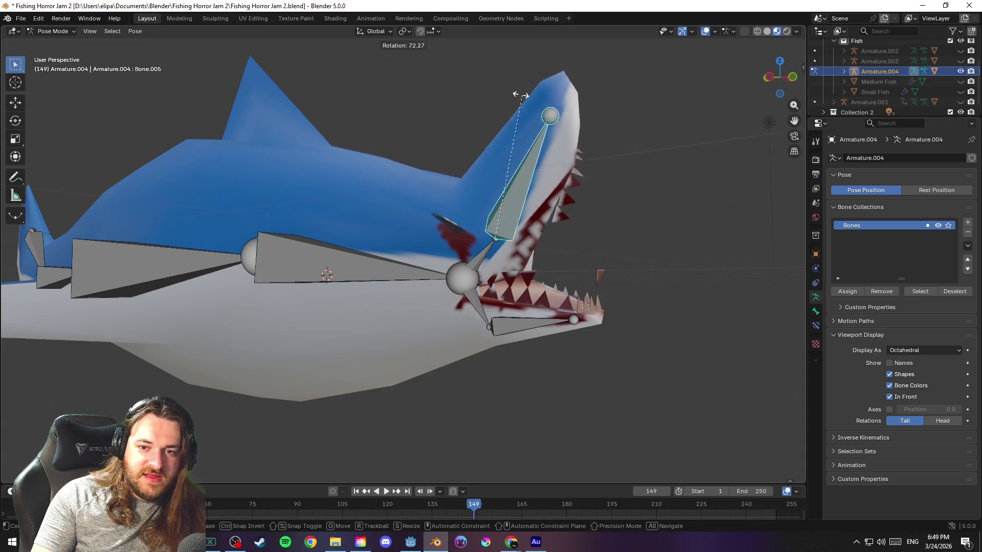
mouse_move(565, 210)
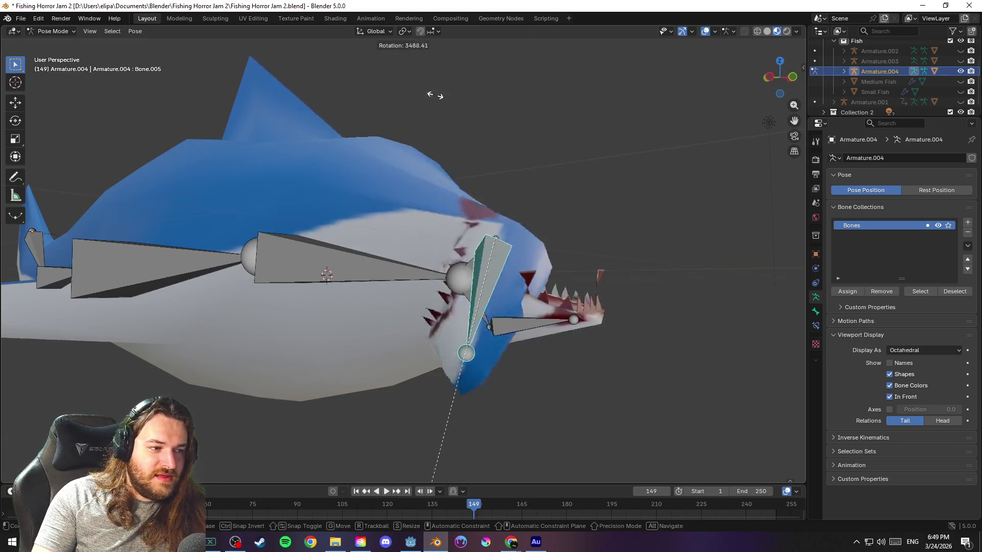
left_click(453, 375)
mouse_move(665, 341)
middle_mouse_down()
mouse_move(549, 341)
mouse_move(493, 370)
mouse_move(554, 346)
mouse_move(599, 357)
mouse_move(572, 381)
mouse_move(552, 368)
mouse_move(517, 371)
middle_mouse_up()
Return the armature to Object Mode, save, and parent the shark to it With Automatic Weights
key("Tab")
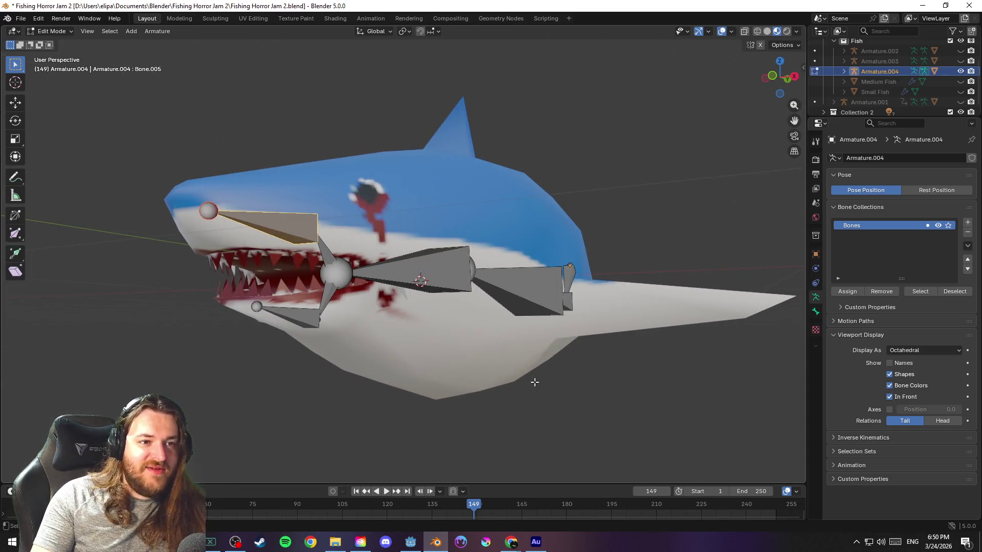
key("ctrl+Tab")
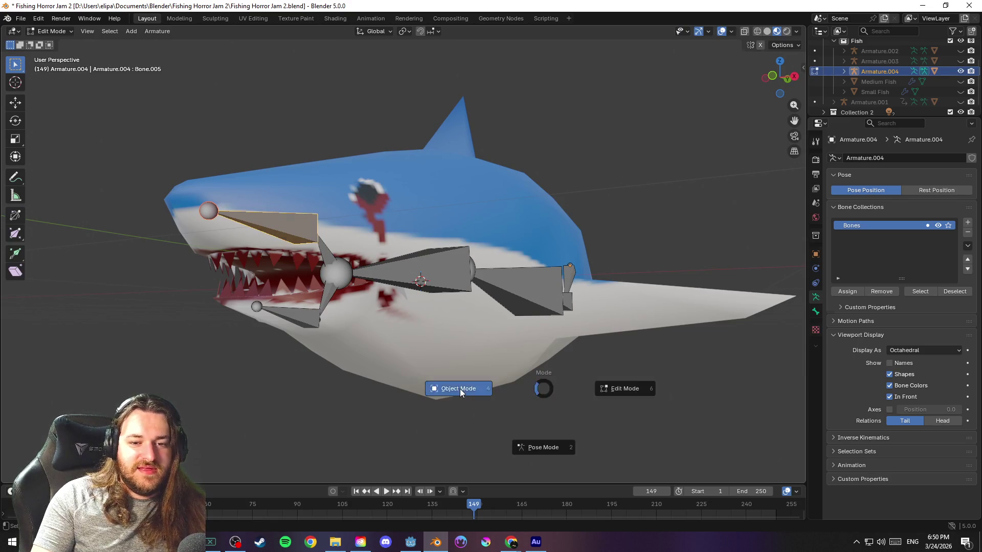
left_click(458, 389)
middle_click_drag(460, 389, 517, 400)
key("ctrl+s")
left_click(445, 366)
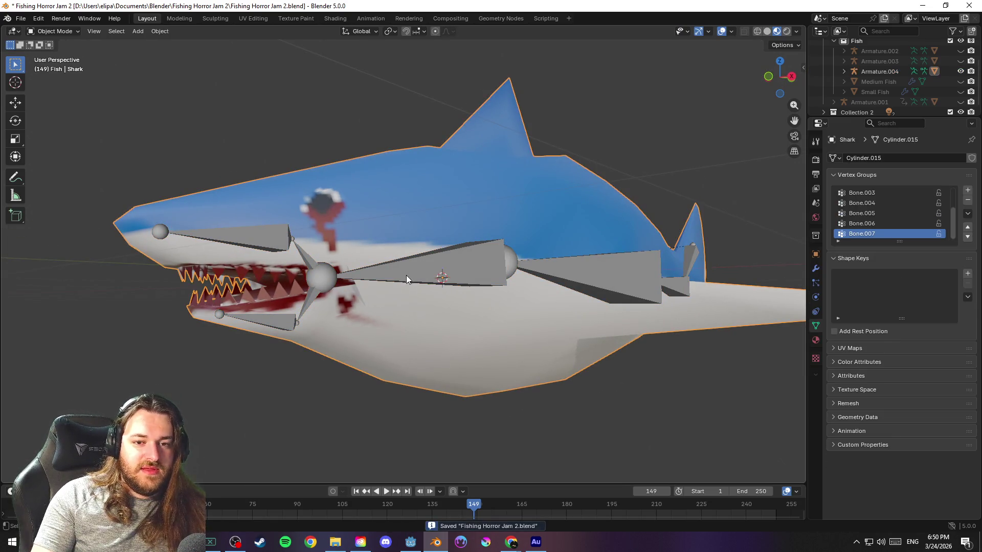
left_click(417, 278)
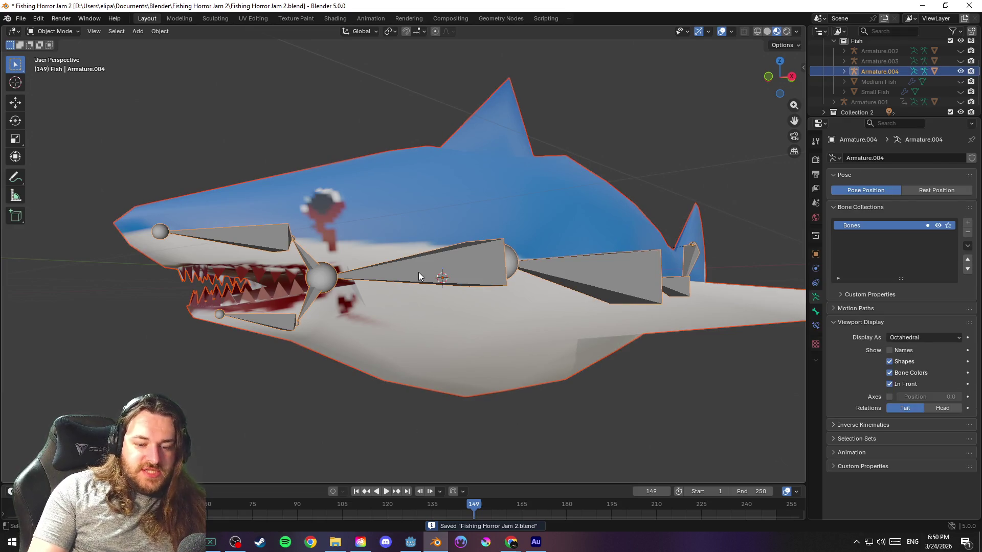
key("ctrl+p")
left_click(418, 272)
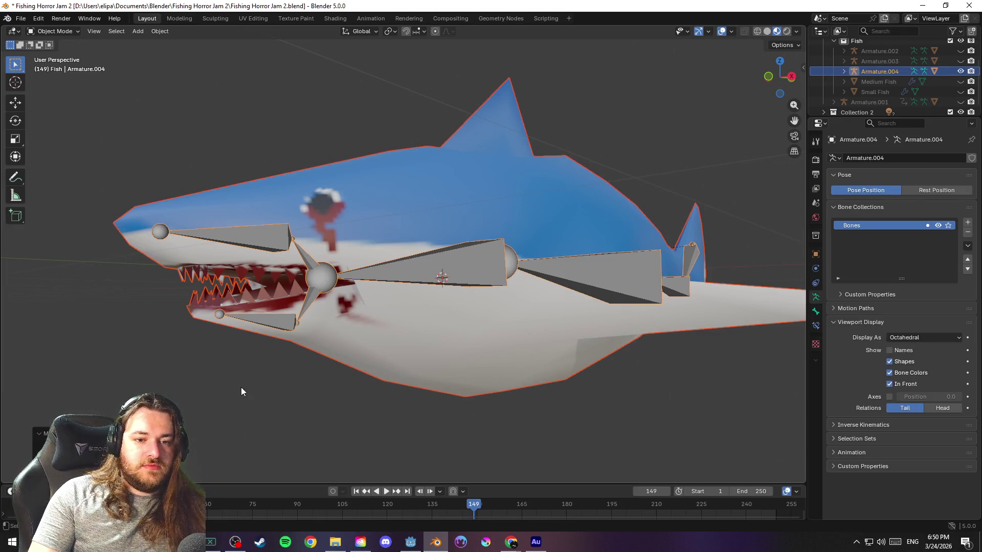
Swing the upper jaw wide open in Pose Mode, return to Object Mode, save, and select the shark mesh
key("ctrl+Tab")
key("r")
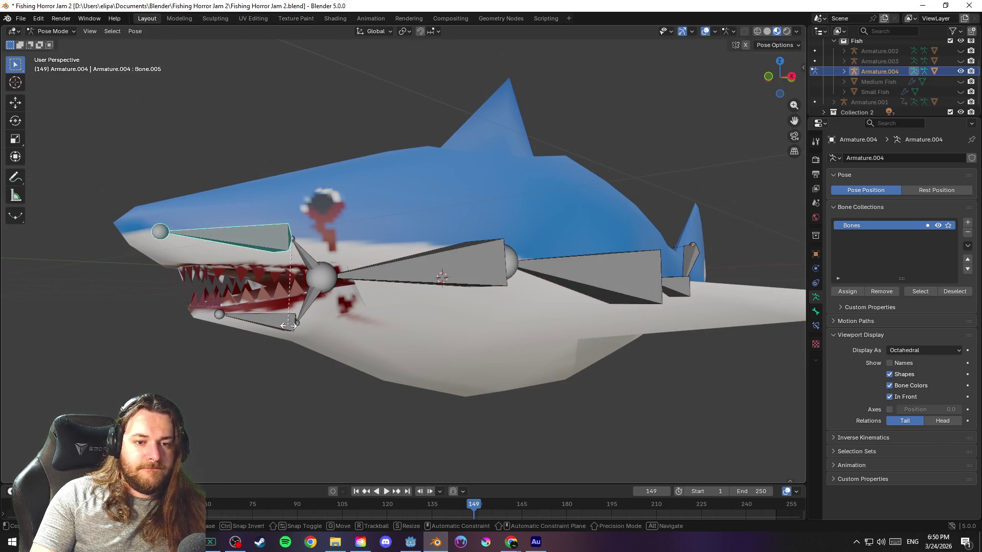
left_click_drag(288, 326, 241, 383)
left_click(199, 383)
mouse_move(199, 383)
middle_mouse_down()
mouse_move(321, 371)
mouse_move(361, 387)
mouse_move(249, 373)
mouse_move(306, 375)
mouse_move(313, 340)
mouse_move(341, 329)
mouse_move(375, 336)
mouse_move(332, 347)
mouse_move(384, 347)
middle_mouse_up()
key("ctrl+Tab")
key("ctrl+s")
left_click(407, 349)
middle_click_drag(496, 342, 475, 335)
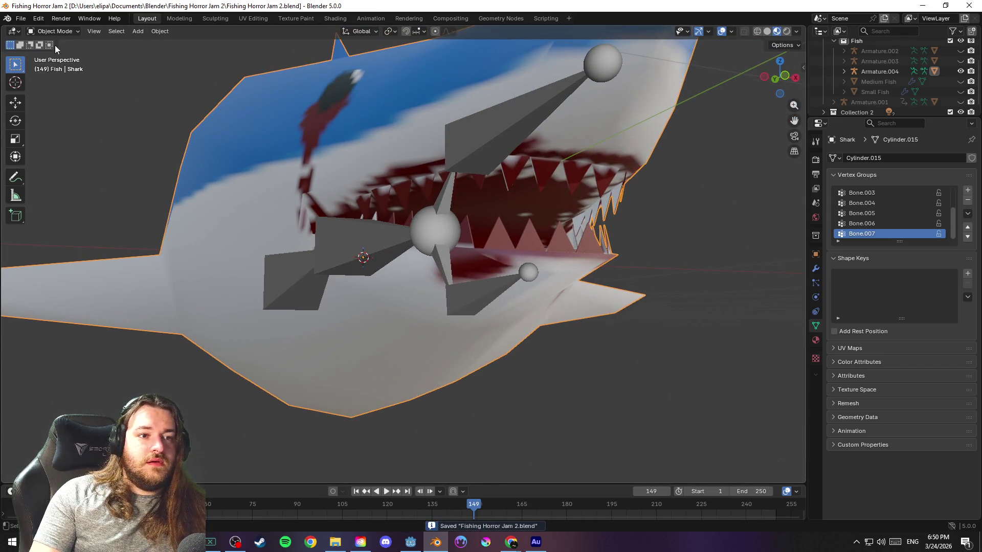
left_click(73, 31)
Switch the shark mesh to Weight Paint and paint Bone.007 weight onto the lower teeth
left_click(76, 88)
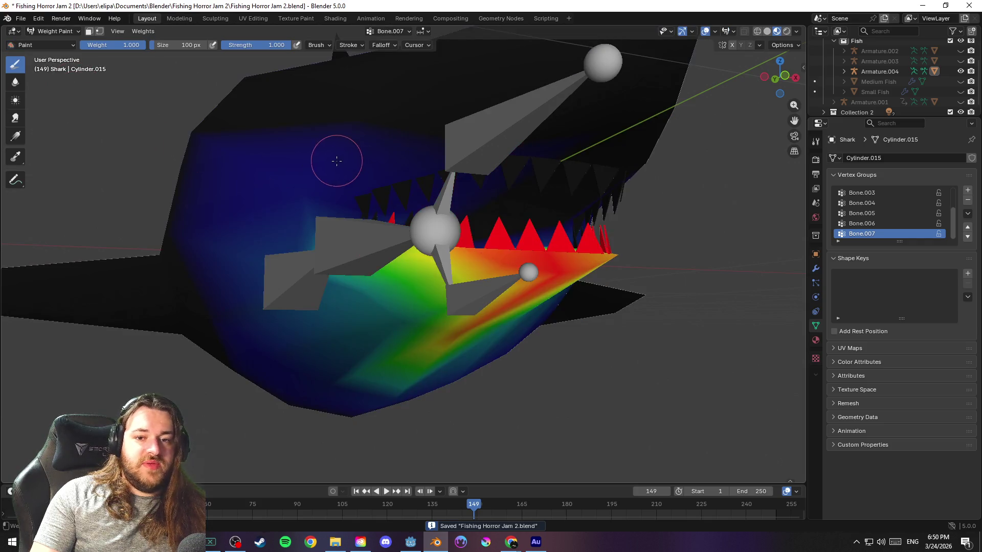
mouse_move(336, 158)
middle_mouse_down()
mouse_move(297, 177)
mouse_move(593, 269)
mouse_move(639, 263)
mouse_move(647, 287)
middle_mouse_up()
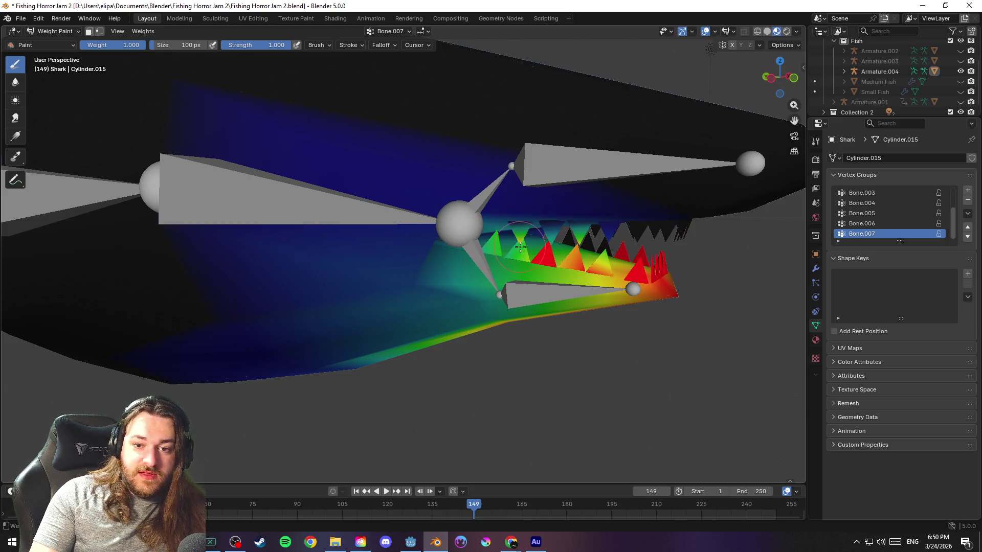
left_click_drag(516, 251, 515, 243)
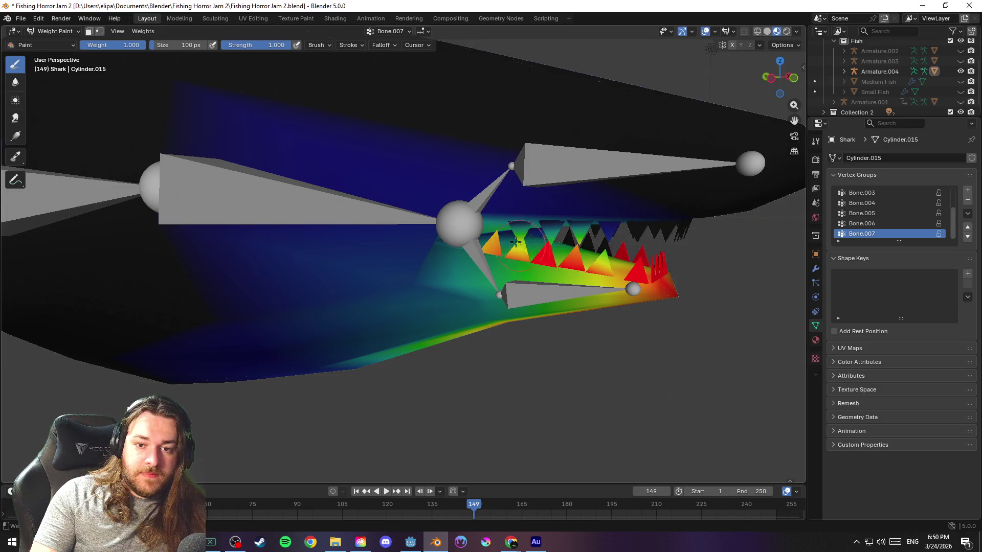
left_click_drag(608, 268, 605, 261)
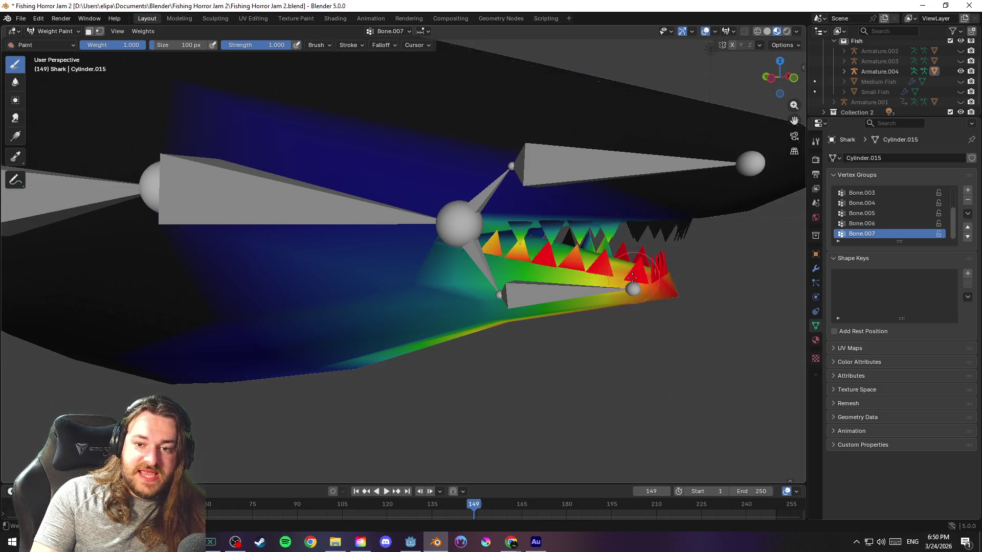
left_click_drag(492, 237, 488, 245)
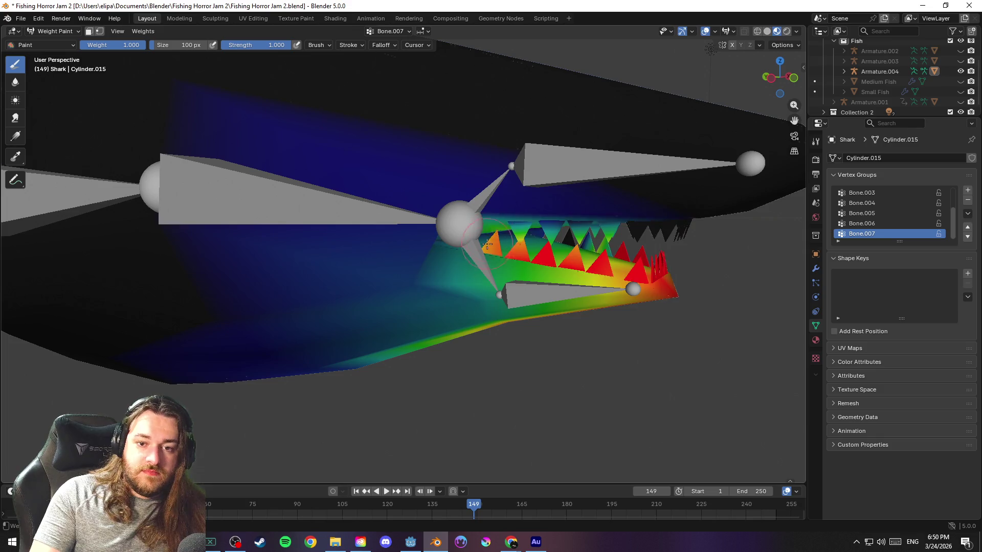
mouse_move(523, 294)
middle_mouse_down()
mouse_move(596, 279)
mouse_move(344, 254)
middle_mouse_up()
mouse_move(344, 254)
left_mouse_down()
mouse_move(261, 259)
mouse_move(271, 246)
mouse_move(291, 251)
left_mouse_up()
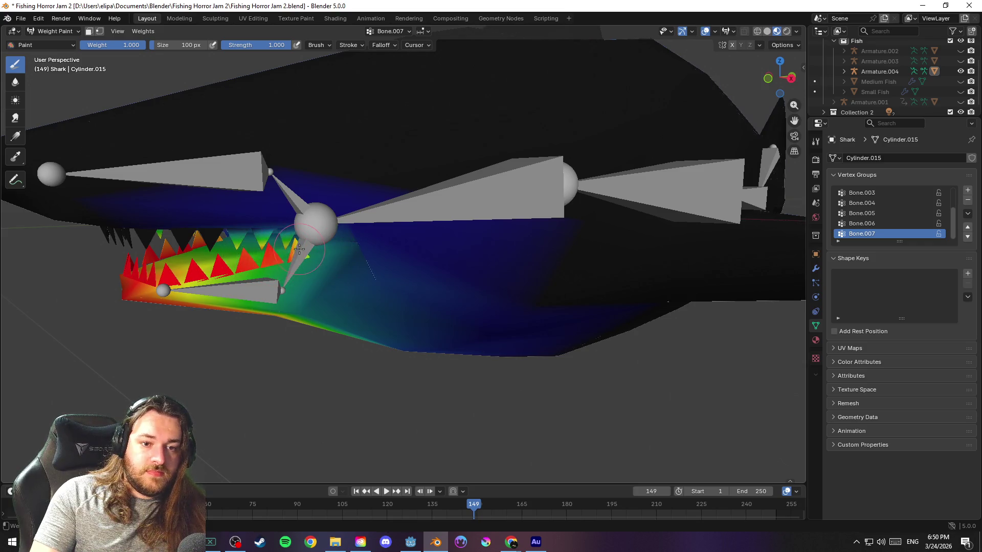
Set the brush size to 27 px and remove Bone.007 weight from the upper teeth
key("f")
left_click(307, 254)
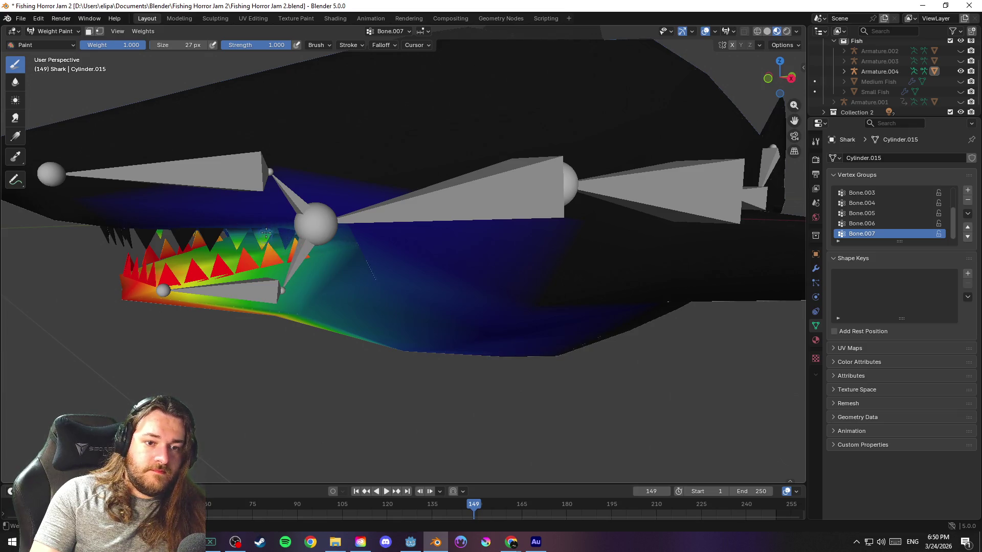
scroll(263, 266, "up", 4)
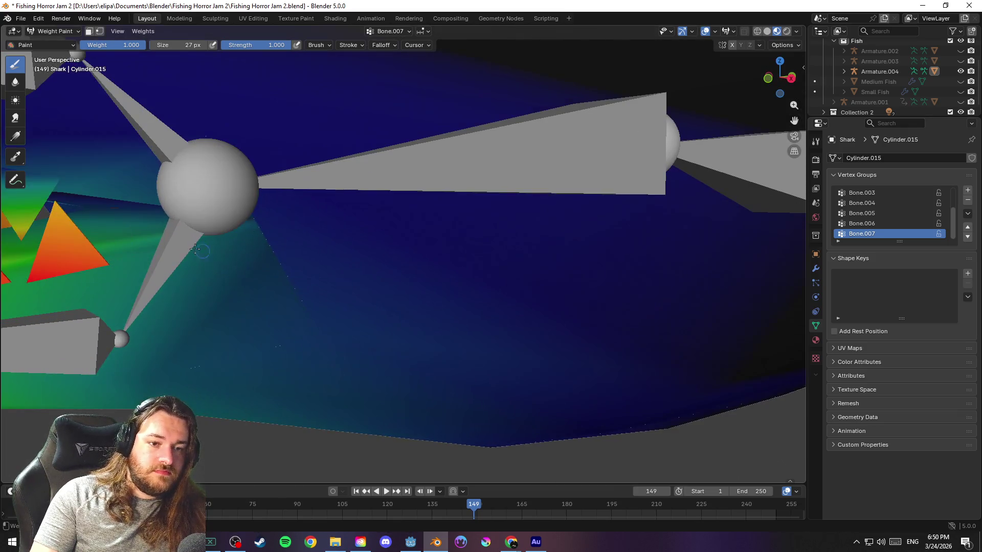
mouse_move(173, 224)
middle_mouse_down("shift")
mouse_move(316, 208)
mouse_move(346, 231)
mouse_move(244, 183)
middle_mouse_up("shift")
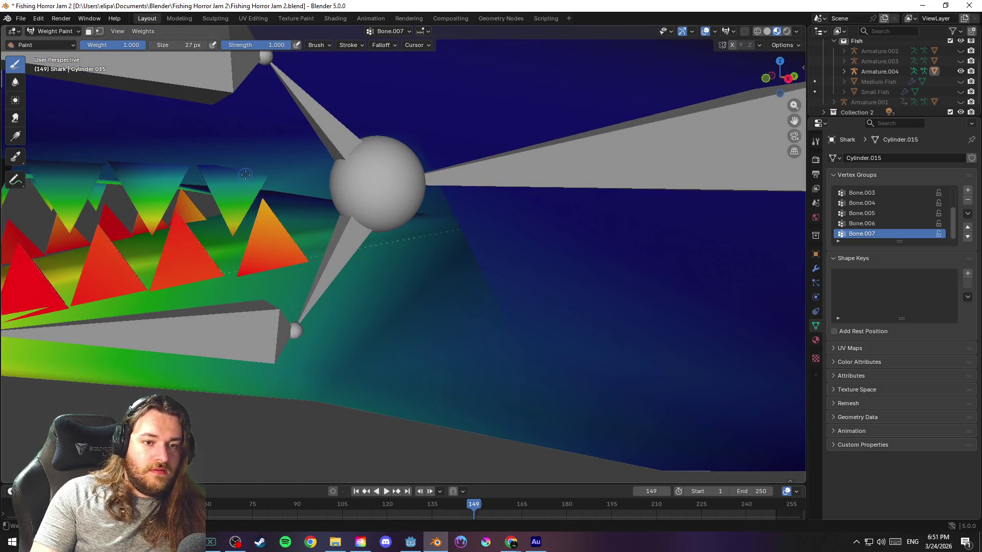
left_click_drag(230, 219, 231, 228, "ctrl")
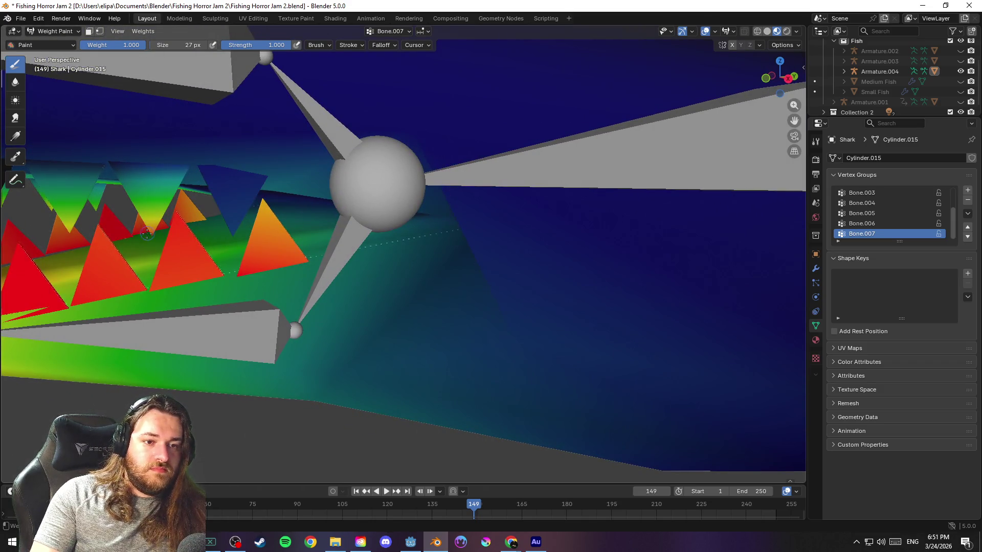
left_click_drag(147, 234, 100, 224, "ctrl")
middle_click_drag(100, 224, 149, 221, "shift")
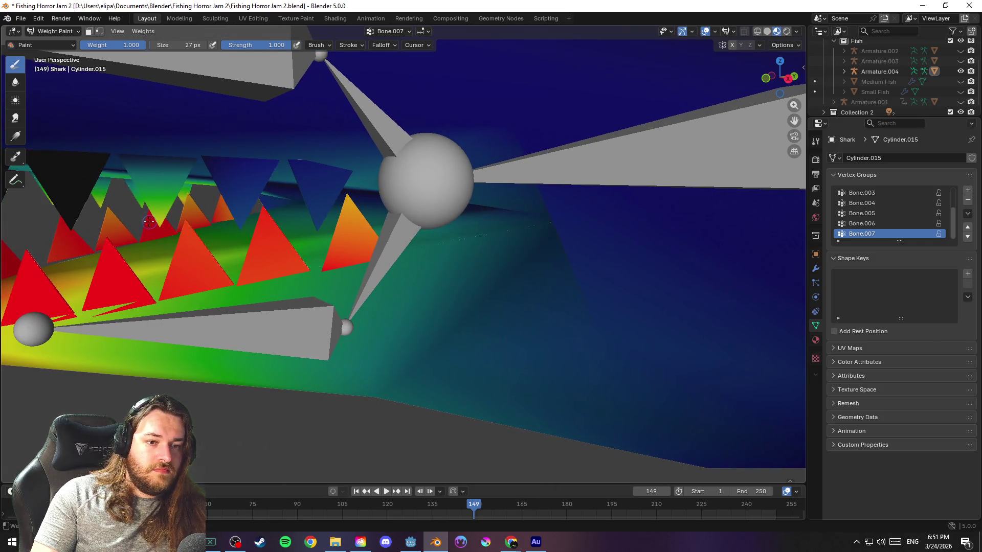
left_click_drag(148, 222, 156, 204, "ctrl")
mouse_move(157, 205)
middle_mouse_down()
mouse_move(242, 246)
mouse_move(597, 222)
middle_mouse_up()
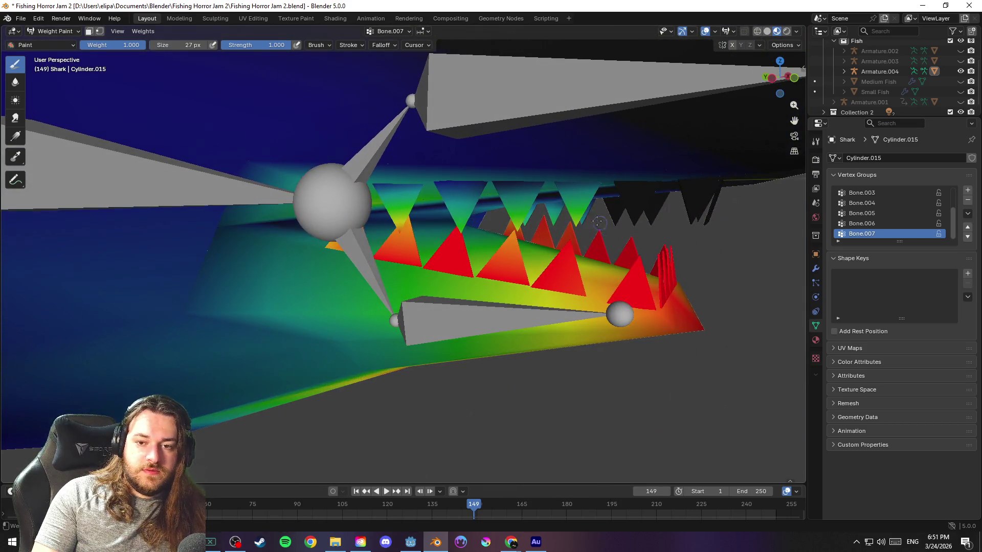
Clear the leftover Bone.007 weight from the remaining upper teeth
left_click_drag(578, 220, 580, 219, "ctrl")
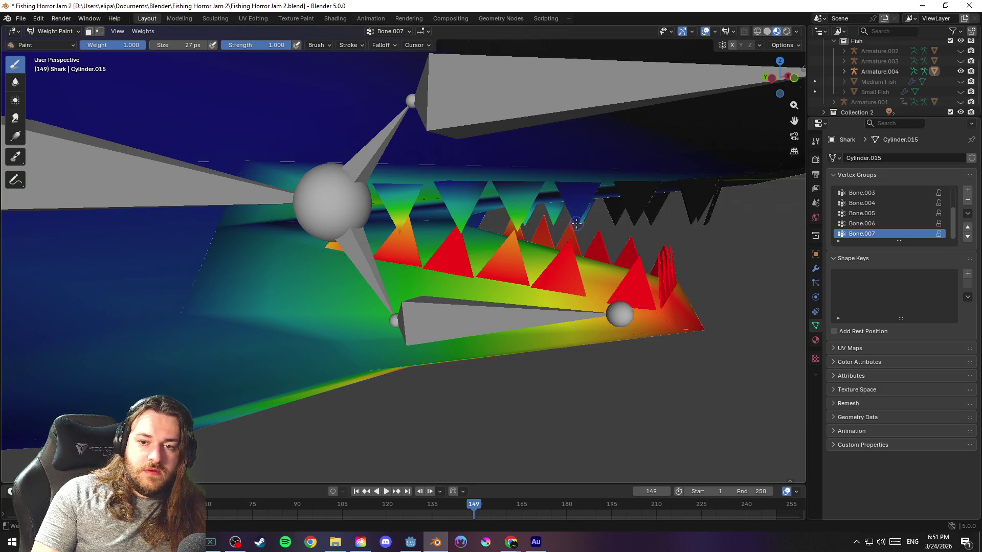
middle_click_drag(581, 219, 584, 222)
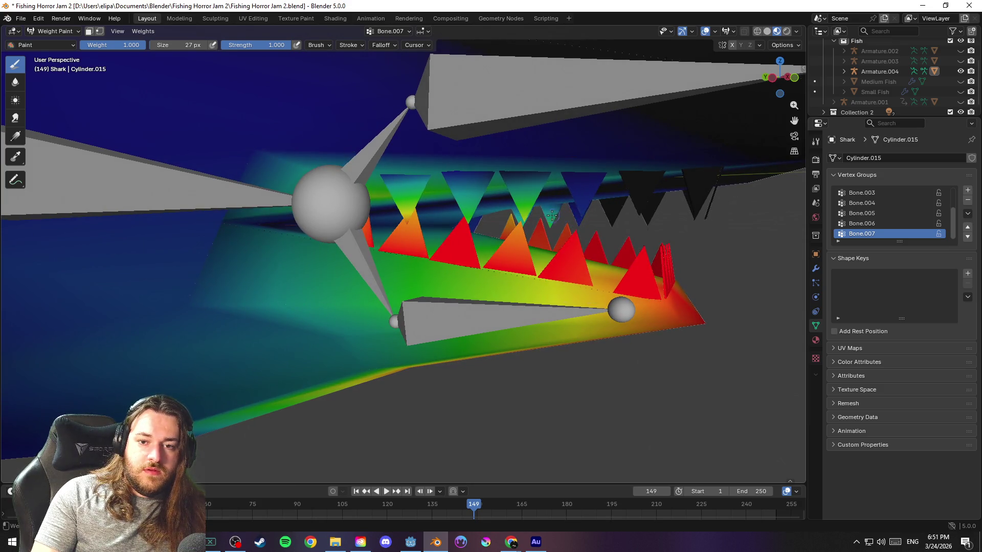
left_click_drag(530, 206, 525, 210, "ctrl")
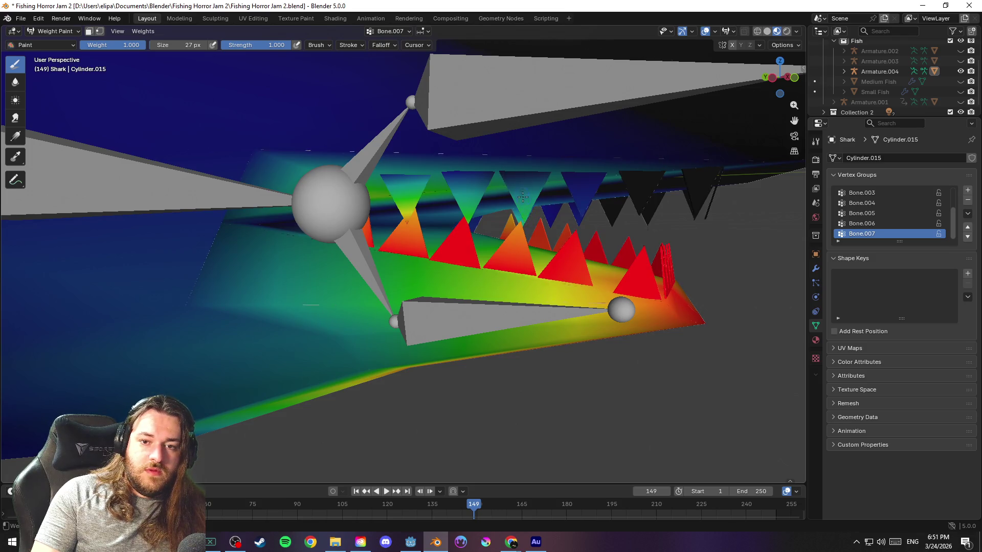
middle_click_drag(480, 211, 476, 200)
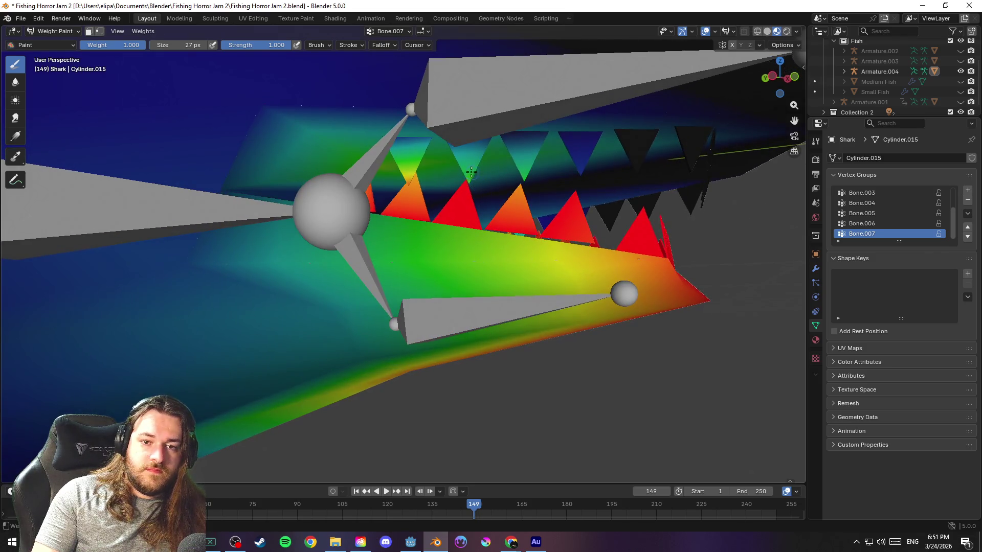
left_click_drag(405, 169, 404, 171, "ctrl")
left_click_drag(506, 177, 525, 179, "ctrl")
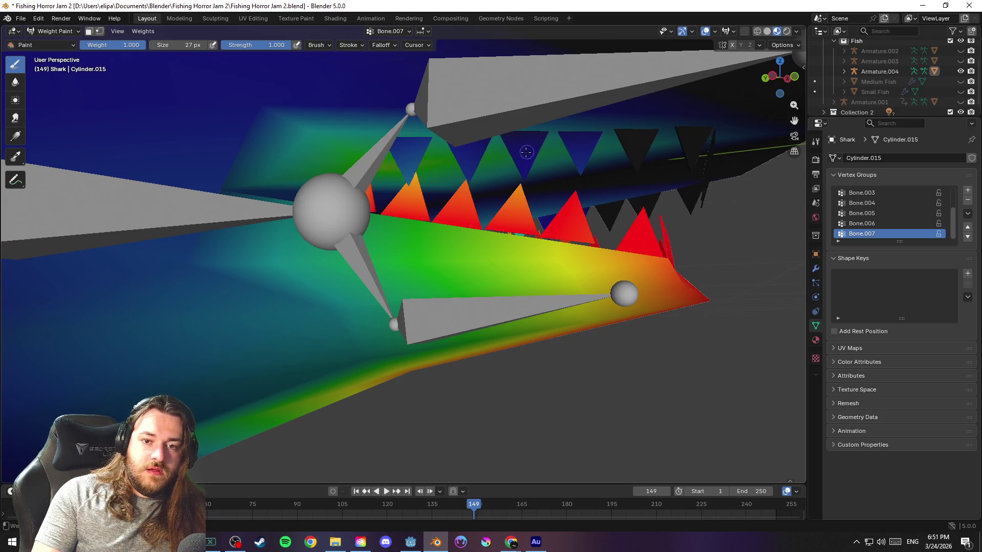
Paint the remaining lower teeth to full weight, save, and select the Bone.005 vertex group
middle_click_drag(526, 152, 391, 199)
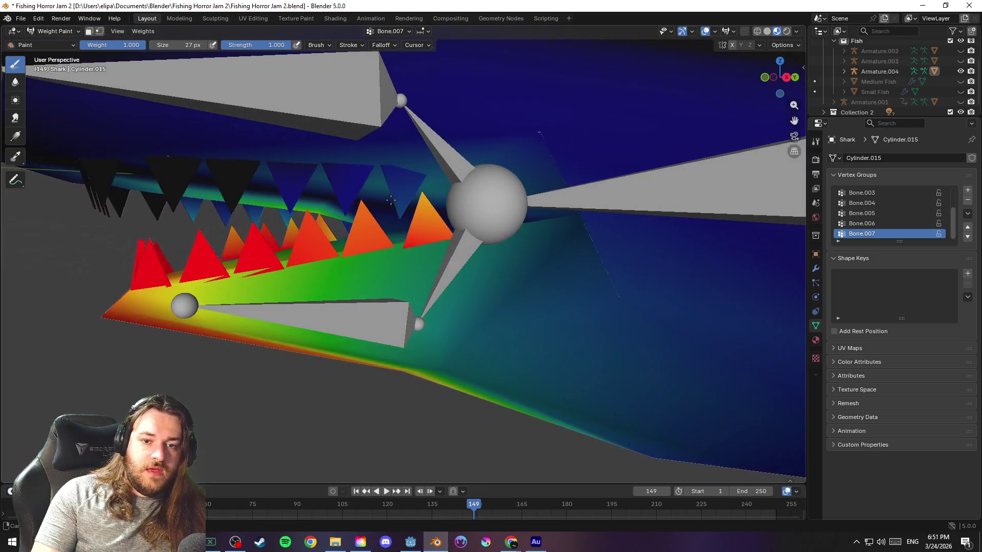
left_click_drag(425, 195, 422, 193)
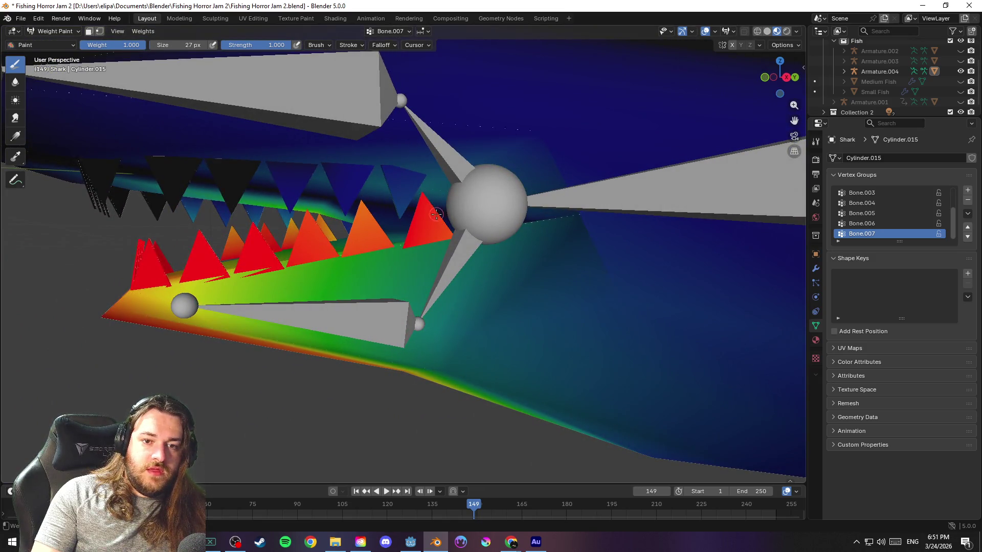
left_click_drag(363, 203, 363, 224)
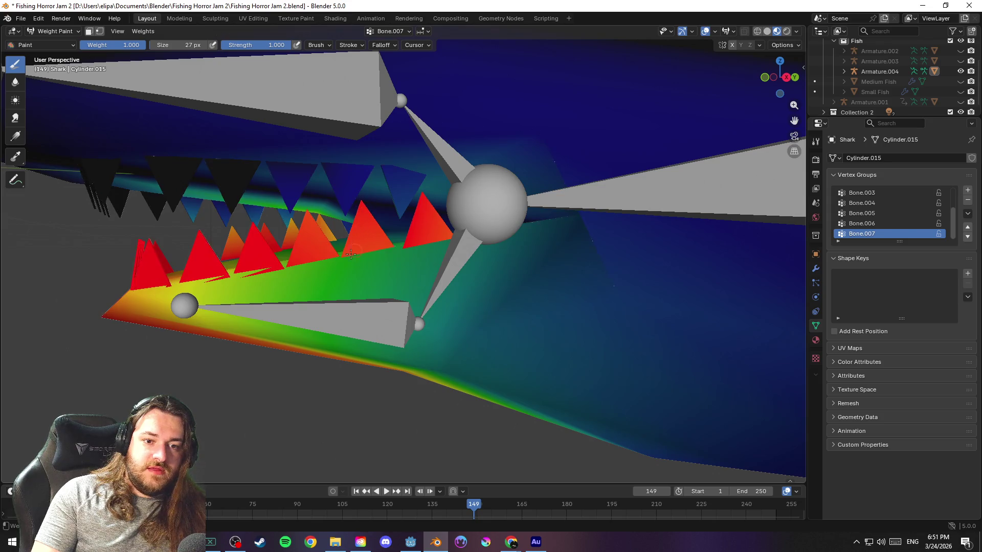
mouse_move(351, 254)
middle_mouse_down()
mouse_move(511, 236)
mouse_move(530, 220)
mouse_move(528, 262)
middle_mouse_up()
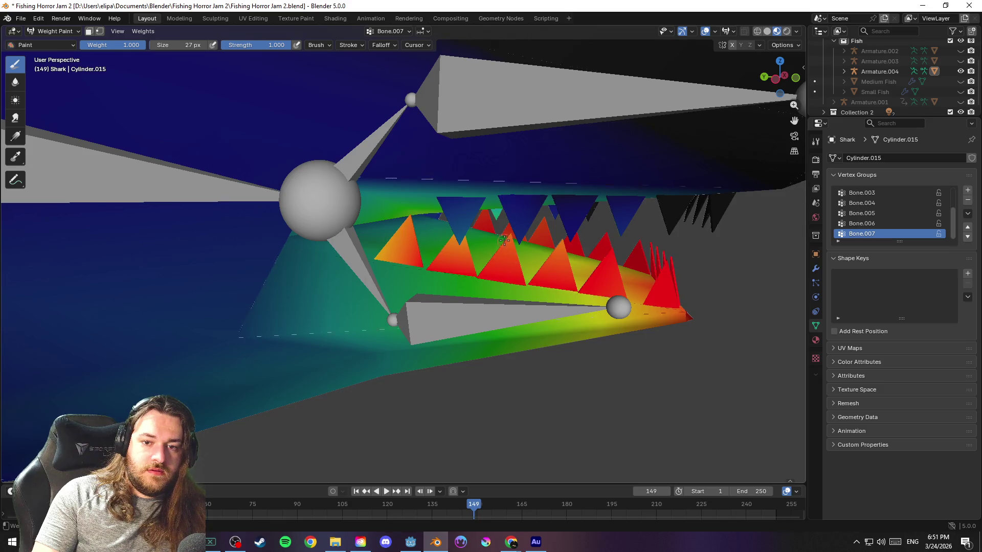
middle_click_drag(469, 254, 523, 233)
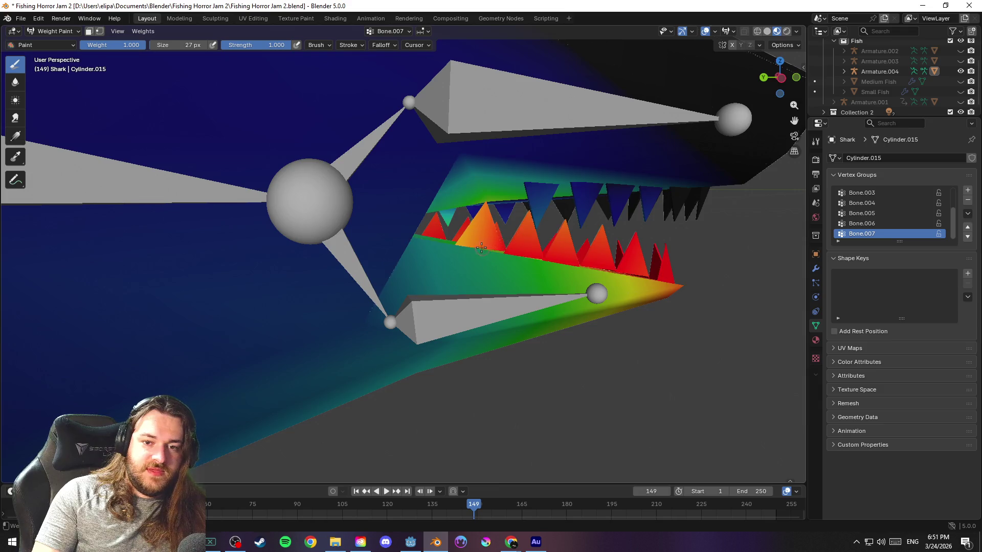
left_click(486, 212)
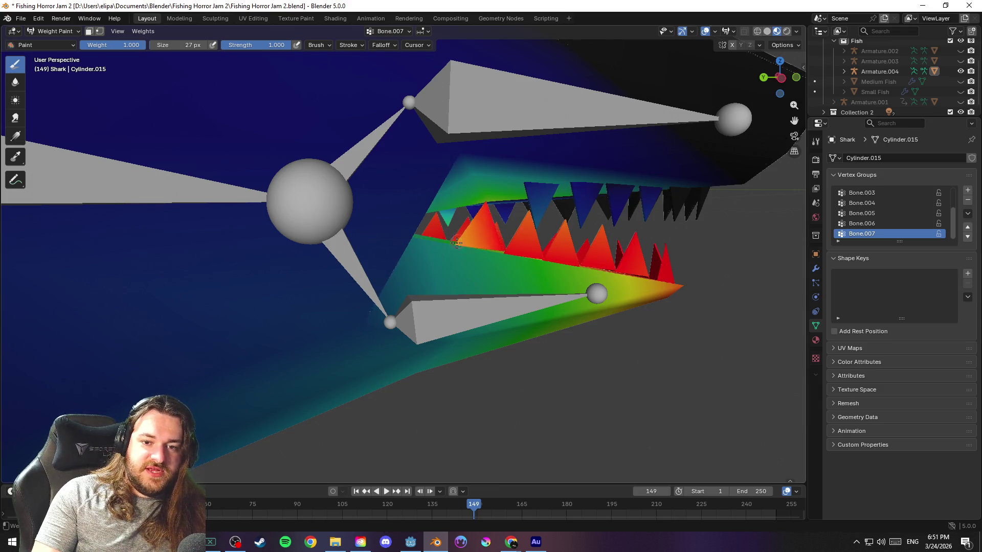
middle_click_drag(457, 243, 563, 272)
key("ctrl+s")
left_click(888, 225)
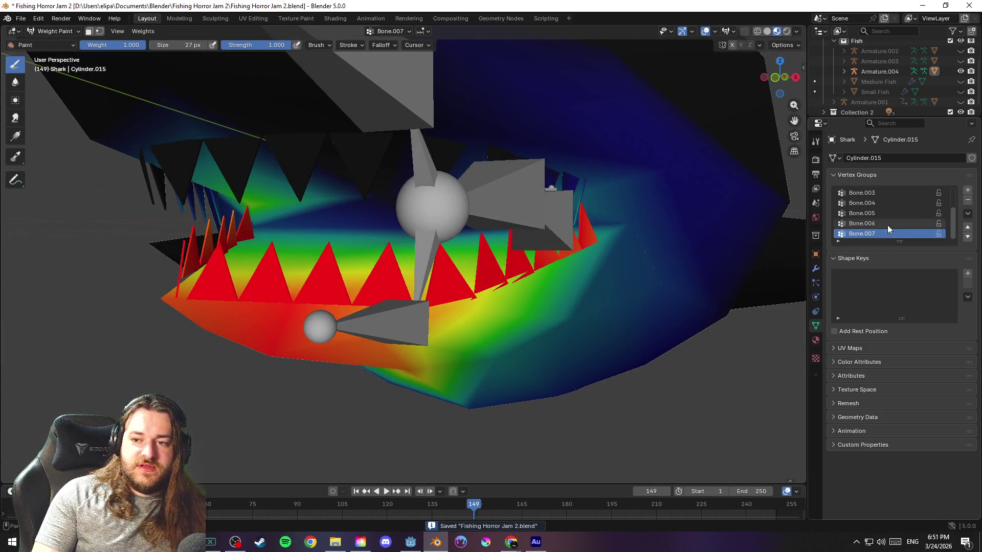
left_click(880, 216)
Paint Bone.005 weight onto every upper tooth, front ones included, save, and leave weight painting
mouse_move(726, 158)
middle_mouse_down()
mouse_move(628, 228)
mouse_move(471, 185)
middle_mouse_up()
mouse_move(471, 185)
left_mouse_down()
mouse_move(462, 176)
mouse_move(474, 155)
mouse_move(483, 161)
left_mouse_up()
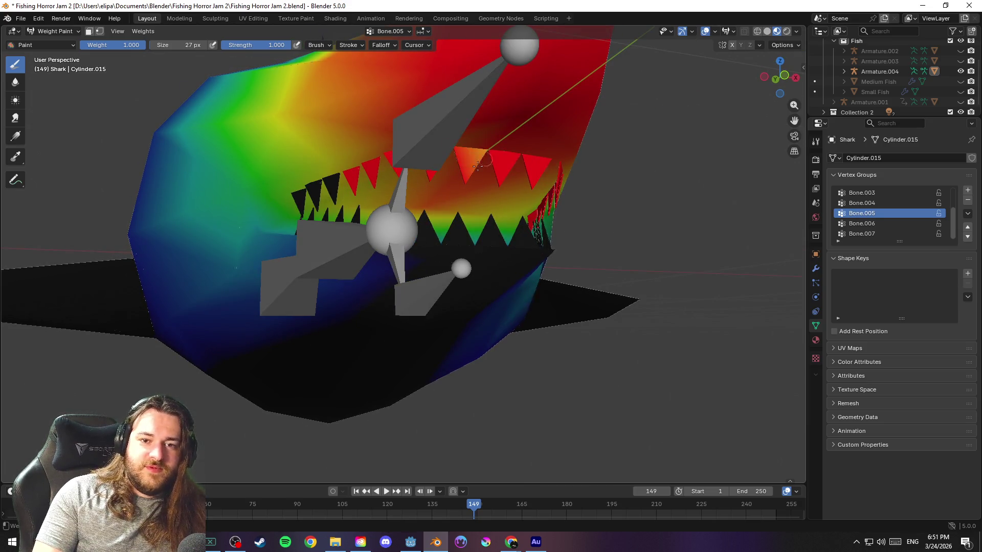
middle_click_drag(478, 168, 518, 195)
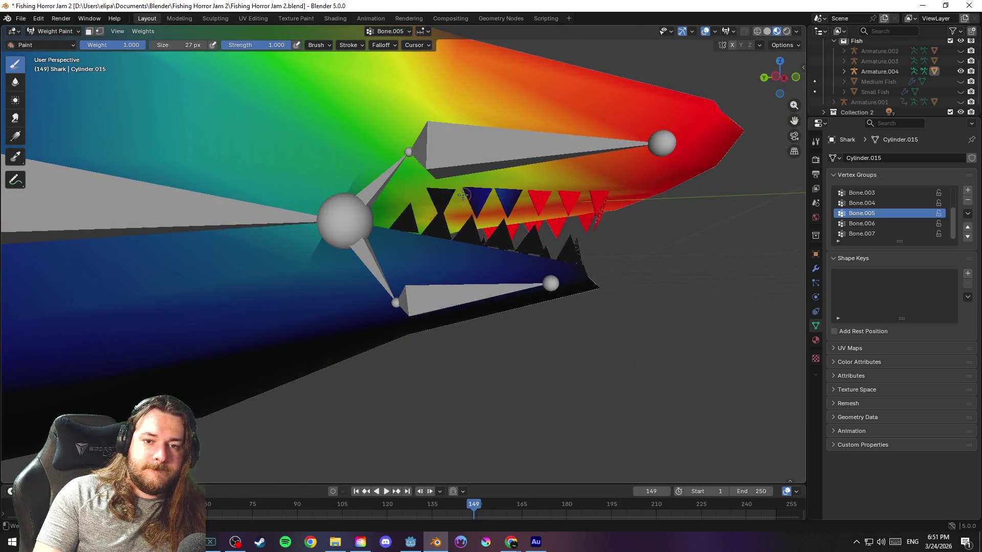
left_click_drag(421, 183, 462, 195)
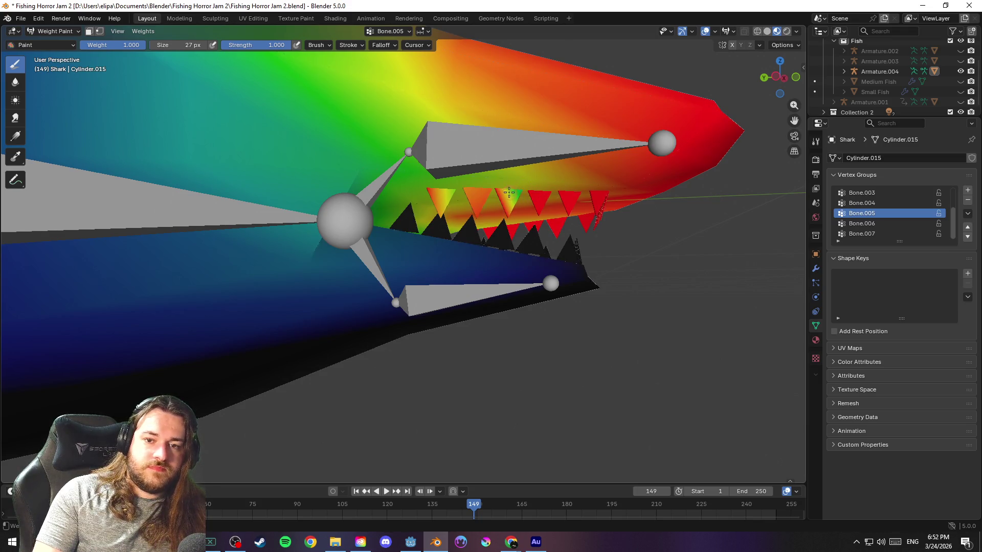
middle_click_drag(528, 188, 556, 204)
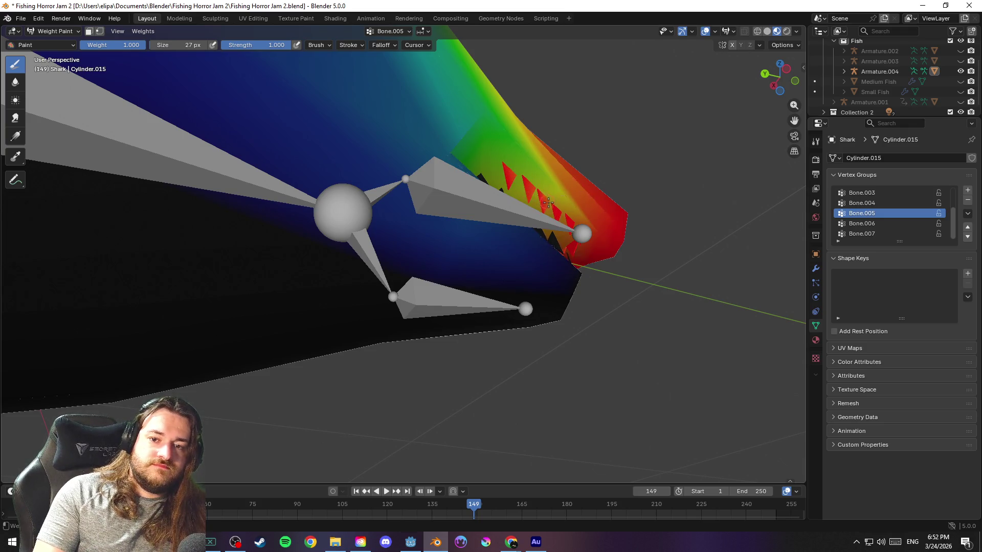
mouse_move(548, 203)
middle_mouse_down()
mouse_move(483, 230)
mouse_move(582, 242)
mouse_move(483, 249)
mouse_move(531, 255)
middle_mouse_up()
key("ctrl+s")
scroll(483, 248, "down", 3)
key("Tab")
Return to Object Mode, save, and swing snout bone Bone.005 in pose mode to test the teeth
left_click(66, 32)
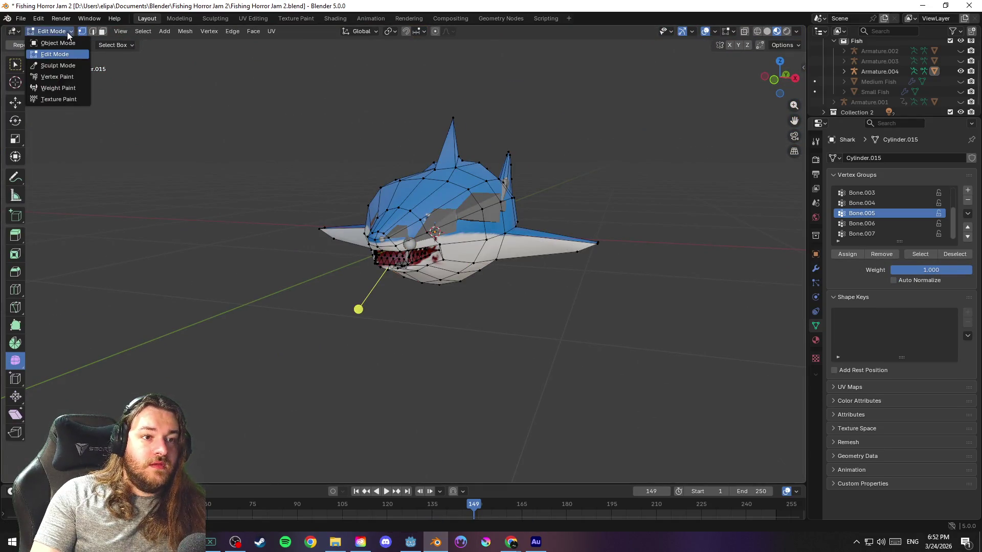
left_click(75, 44)
key("ctrl+s")
middle_click_drag(652, 272, 578, 274)
left_click(508, 229)
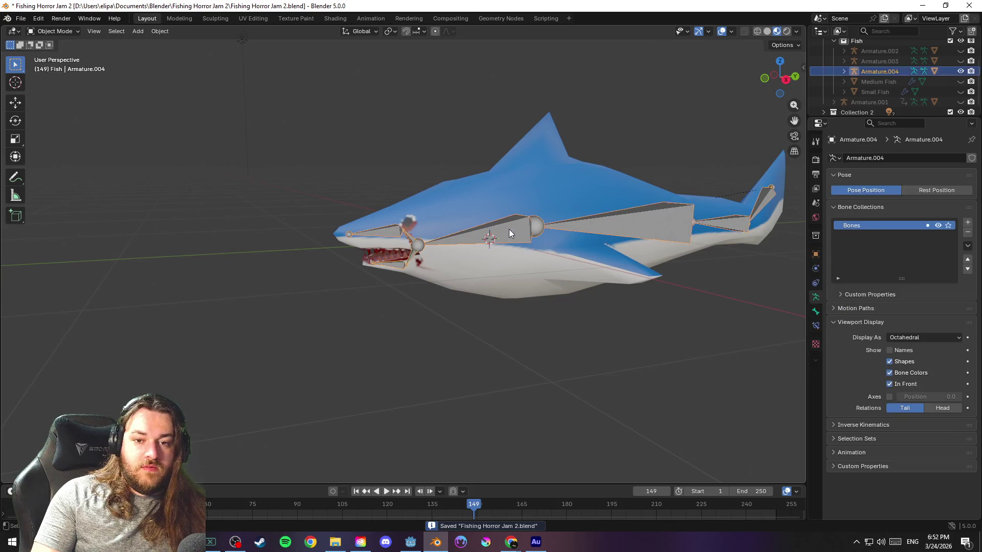
key("ctrl+Tab")
left_click(393, 236)
key("r")
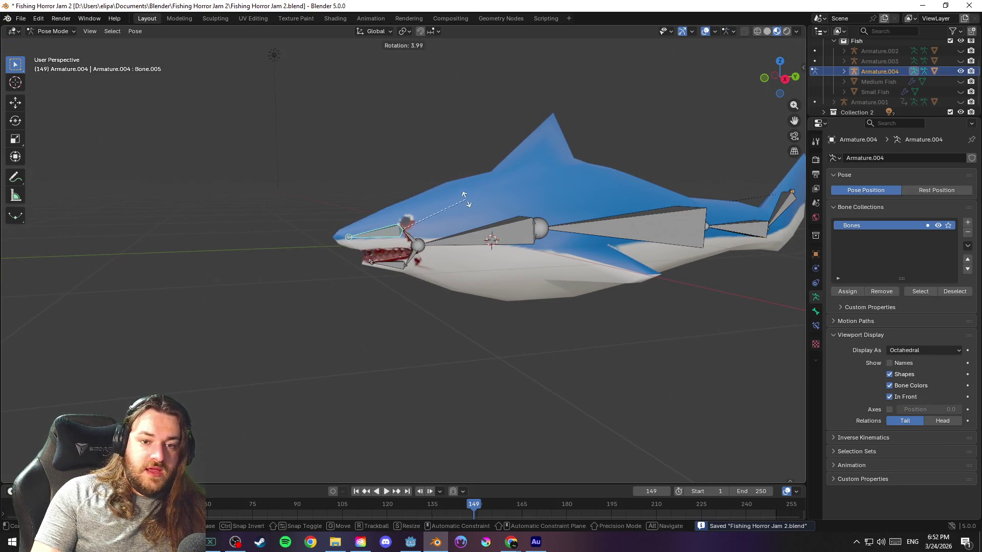
mouse_move(412, 305)
middle_mouse_down("alt")
mouse_move(428, 302)
mouse_move(424, 332)
middle_mouse_up("alt")
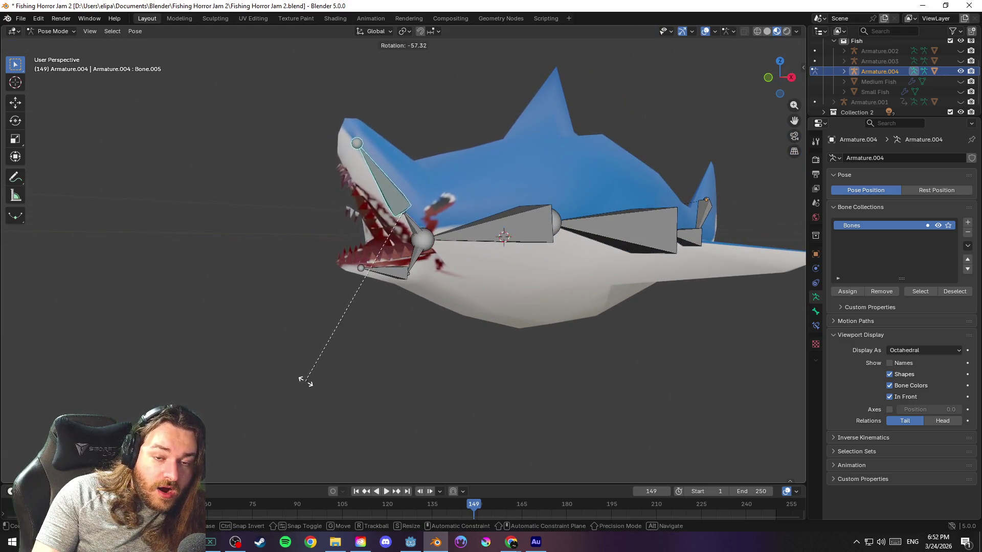
left_click(358, 366)
Rotate the snout back to horizontal and put the shark mesh back into Weight Paint
mouse_move(358, 366)
middle_mouse_down()
mouse_move(405, 344)
mouse_move(515, 349)
mouse_move(542, 332)
middle_mouse_up()
key("r")
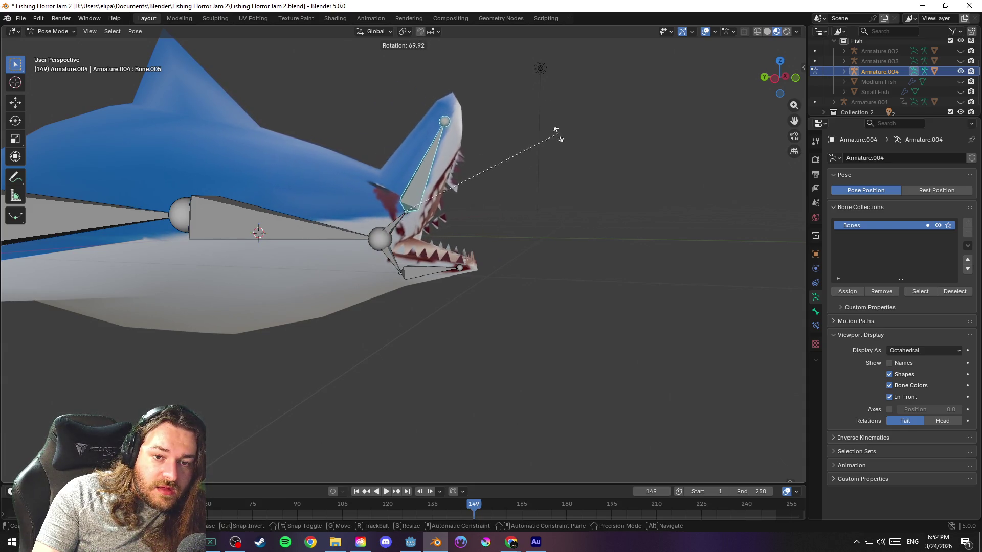
left_click(570, 146)
scroll(533, 264, "up", 2)
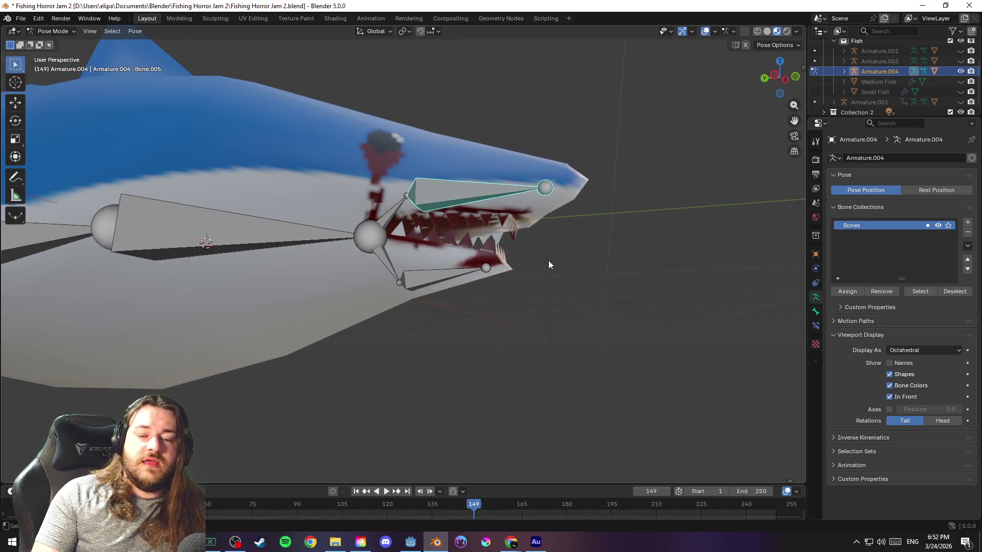
left_click(140, 118)
left_click(53, 31)
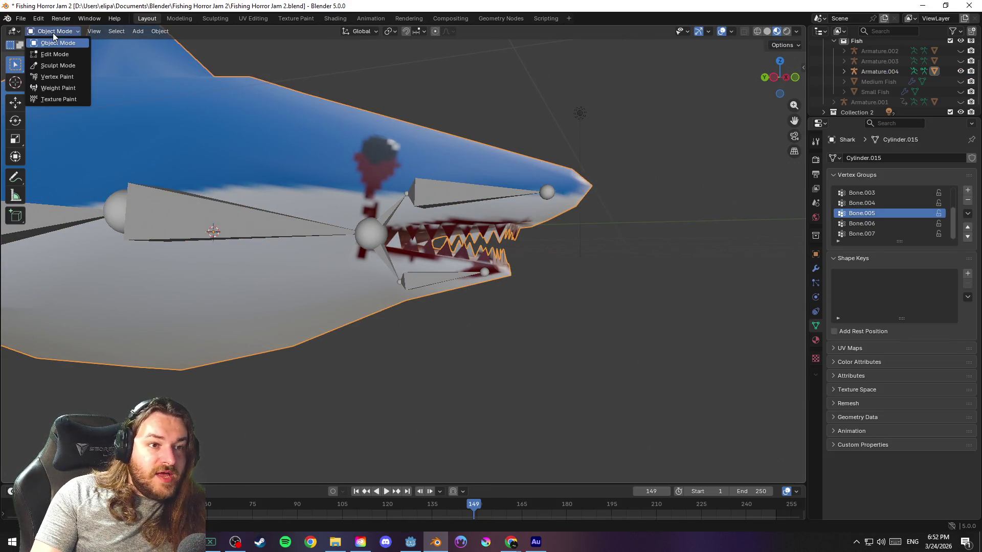
left_click(58, 87)
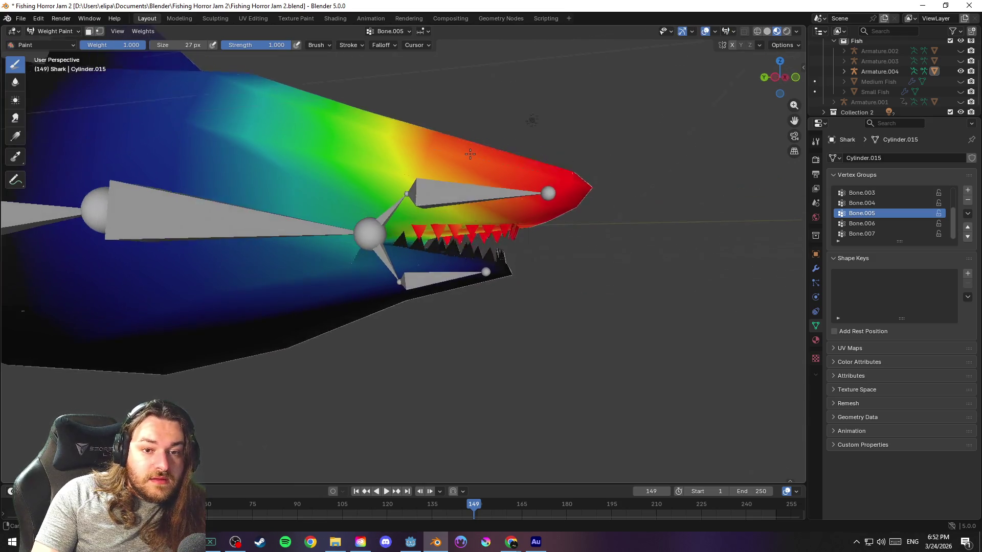
Review the Bone.001 to Bone.004 weights with the brush enlarged to 351 px
scroll(914, 212, "up", 3)
left_click(888, 204)
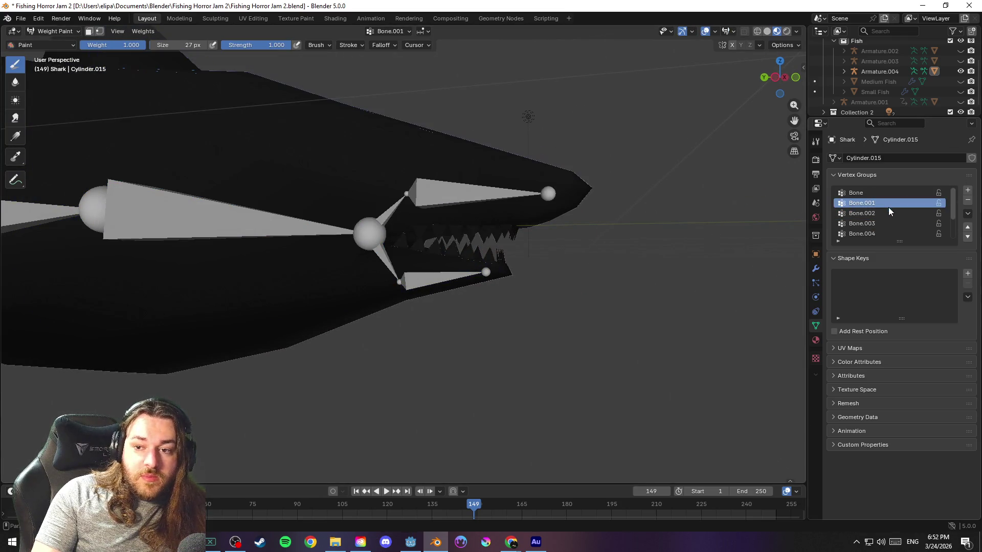
left_click(889, 213)
left_click(888, 222)
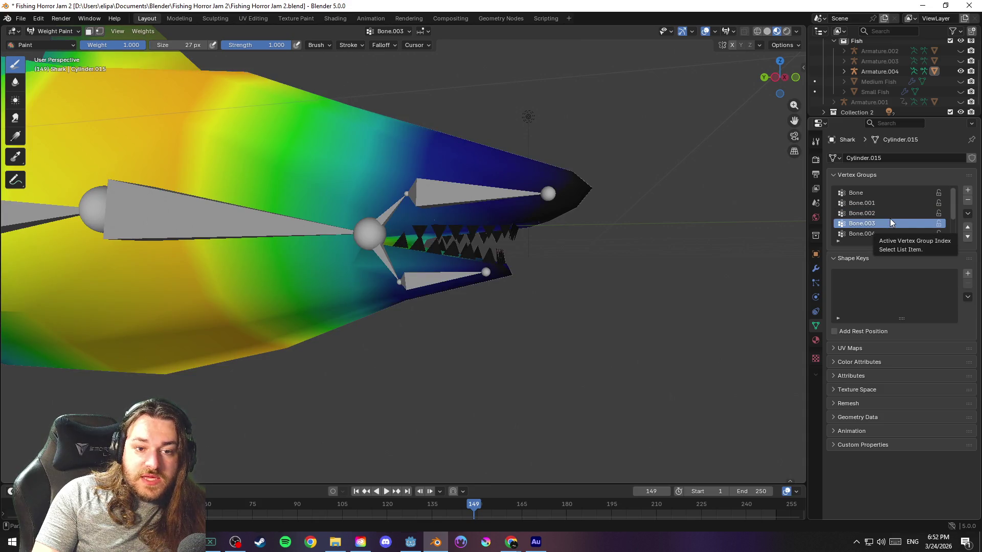
left_click(888, 233)
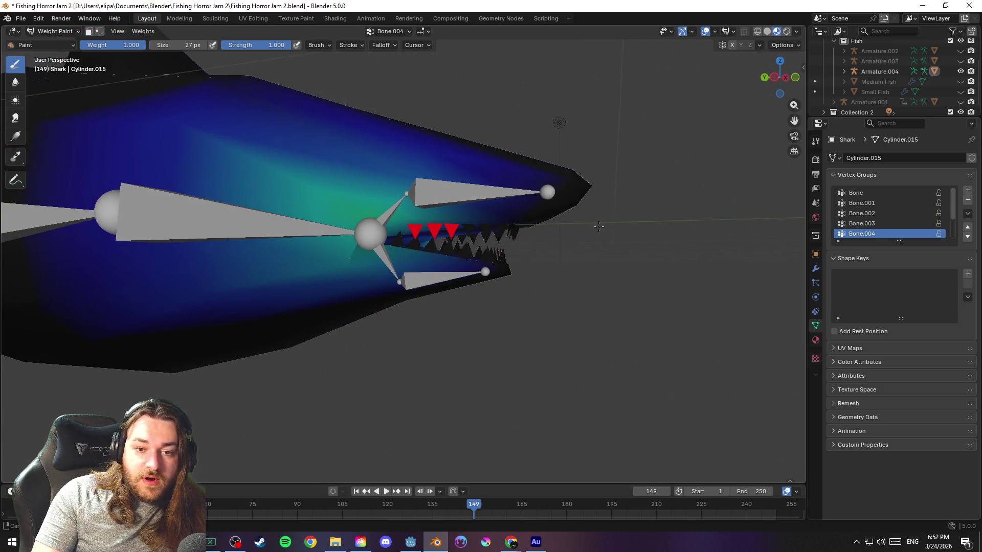
middle_click_drag(599, 227, 454, 223)
key("f")
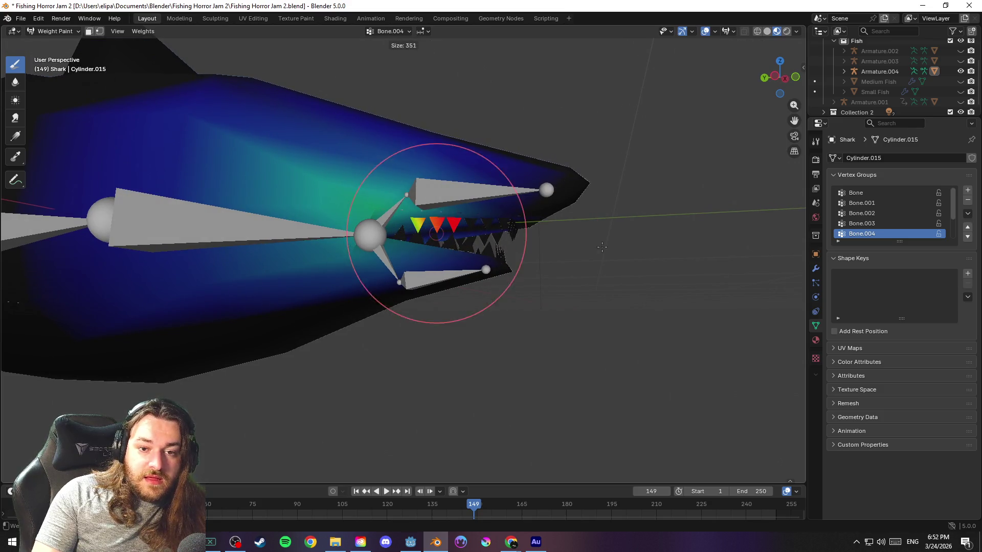
left_click(524, 225)
mouse_move(434, 217)
middle_mouse_down()
mouse_move(486, 230)
mouse_move(716, 240)
mouse_move(613, 252)
mouse_move(495, 241)
middle_mouse_up()
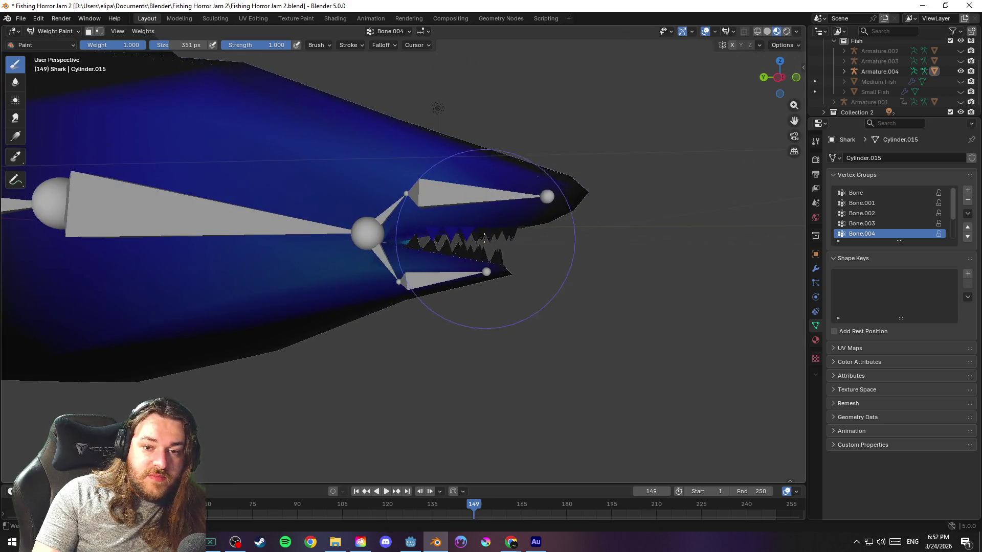
middle_click_drag(570, 252, 589, 257)
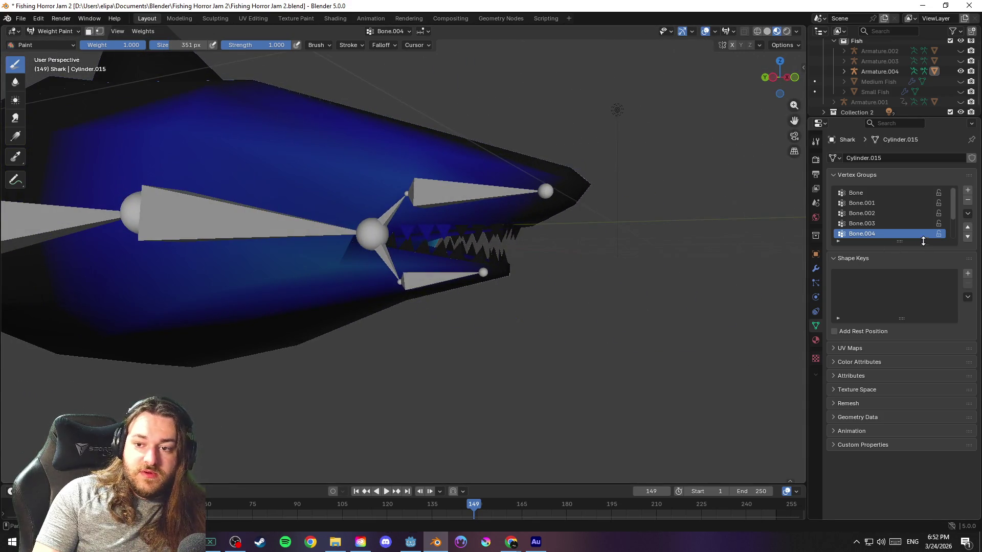
scroll(882, 213, "down", 1)
Review the Bone.005, Bone.006 and Bone.007 weights, save, and return to Object Mode
left_click(877, 233)
mouse_move(690, 240)
middle_mouse_down()
mouse_move(571, 243)
mouse_move(741, 245)
middle_mouse_up()
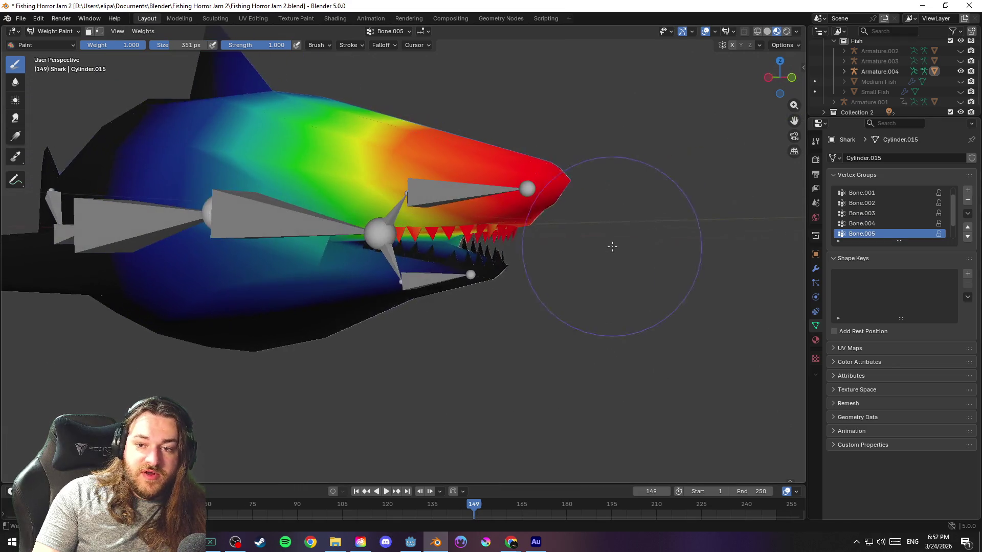
scroll(886, 225, "down", 2)
left_click(879, 224)
mouse_move(665, 240)
middle_mouse_down()
mouse_move(460, 240)
mouse_move(634, 235)
middle_mouse_up()
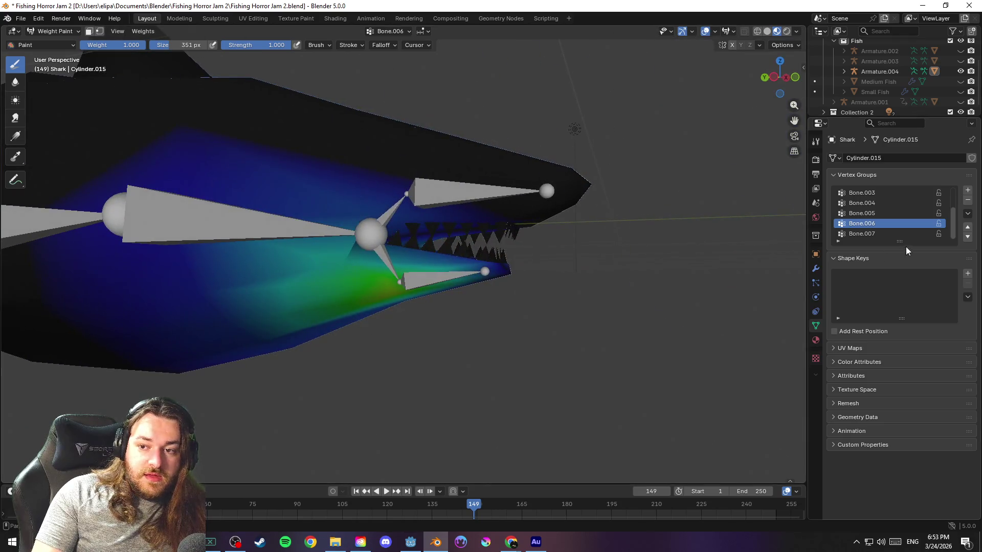
left_click(869, 233)
mouse_move(767, 246)
middle_mouse_down()
mouse_move(581, 247)
mouse_move(642, 250)
middle_mouse_up()
key("ctrl+s")
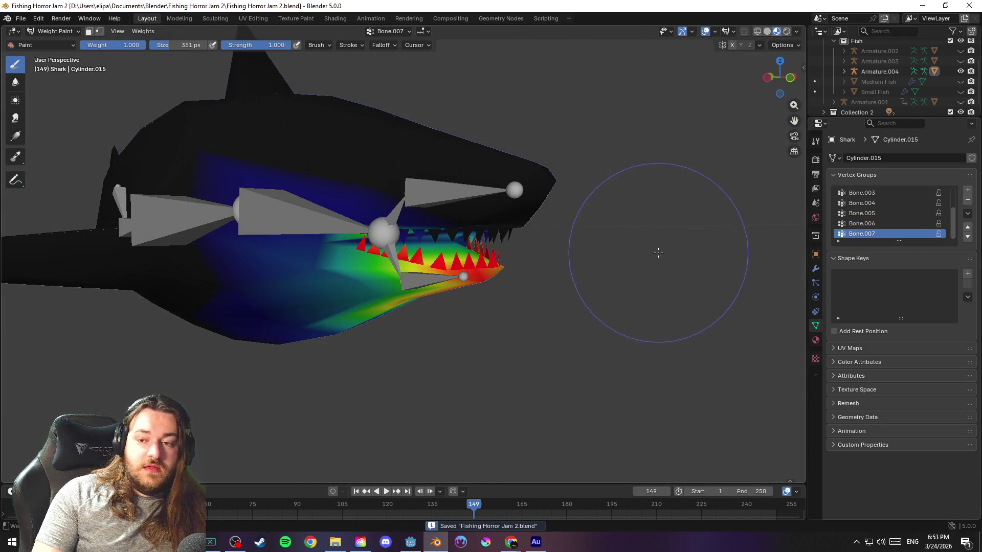
key("ctrl+Tab")
left_click(548, 232)
mouse_move(548, 233)
middle_mouse_down()
mouse_move(573, 271)
mouse_move(553, 278)
mouse_move(407, 211)
middle_mouse_up()
Pose the armature's upper jaw bone upward, keyframe it, then clear its rotation
left_click(499, 230)
key("ctrl+Tab")
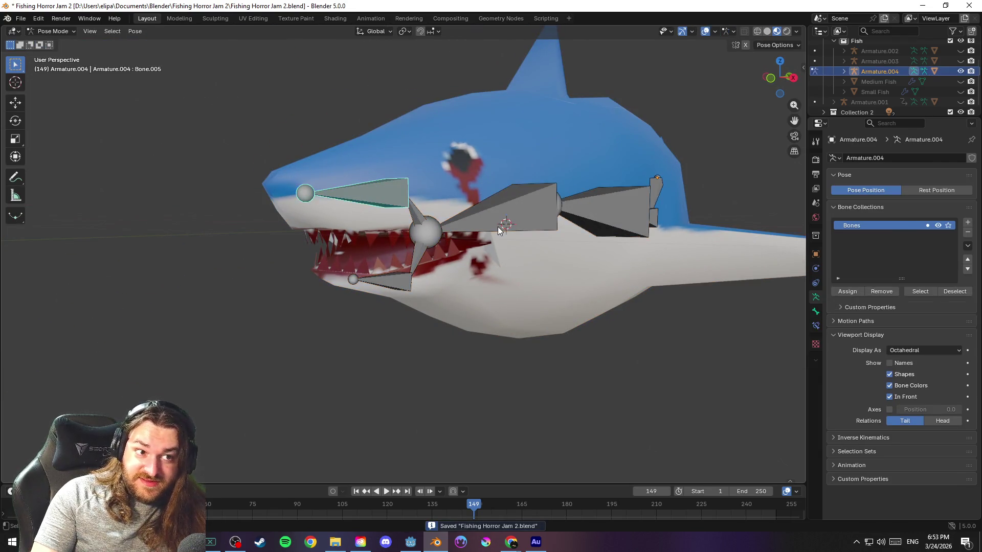
scroll(443, 240, "up", 2)
key("r")
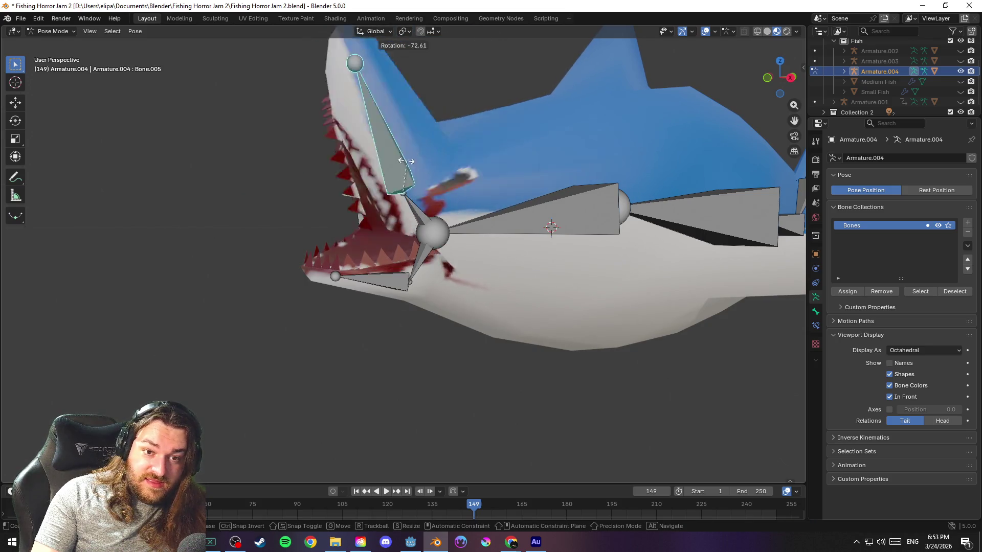
left_click(387, 163)
mouse_move(387, 163)
middle_mouse_down()
mouse_move(521, 207)
mouse_move(566, 202)
mouse_move(555, 206)
middle_mouse_up()
right_click(556, 205)
left_click(556, 204)
middle_click_drag(682, 207, 656, 229)
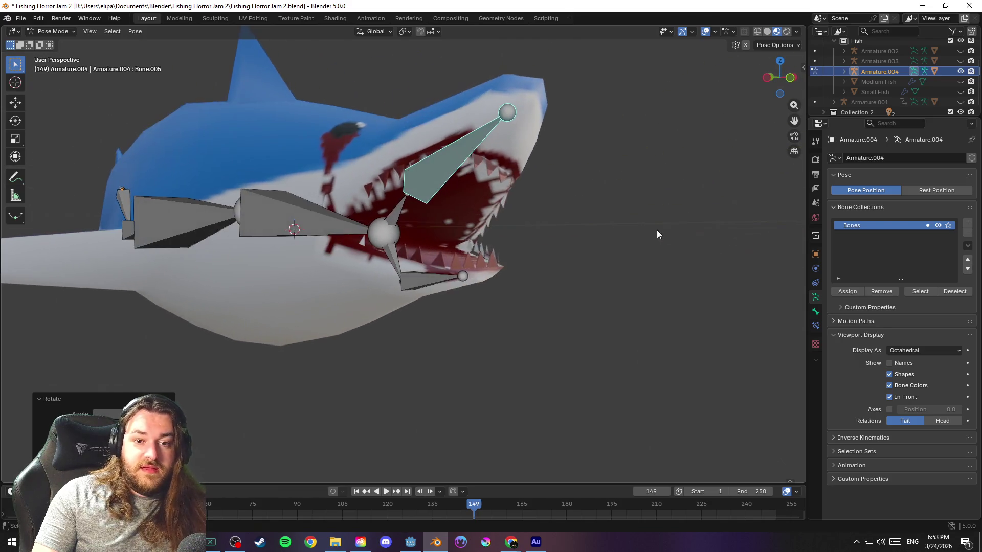
key("alt+r")
Open both jaws (lower jaw rotated on X), undo back to rest pose, save, and exit pose mode
key("r")
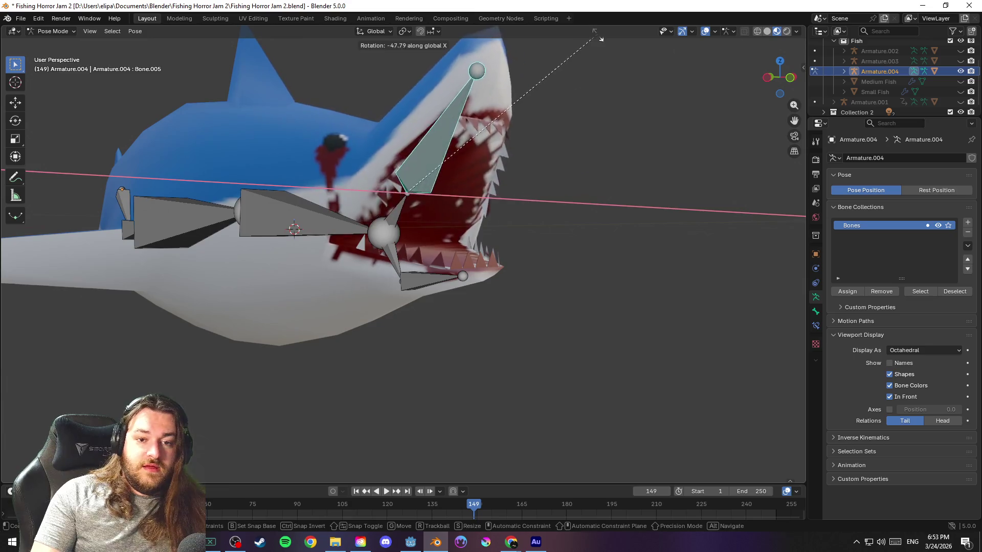
left_click(596, 48)
left_click(457, 301)
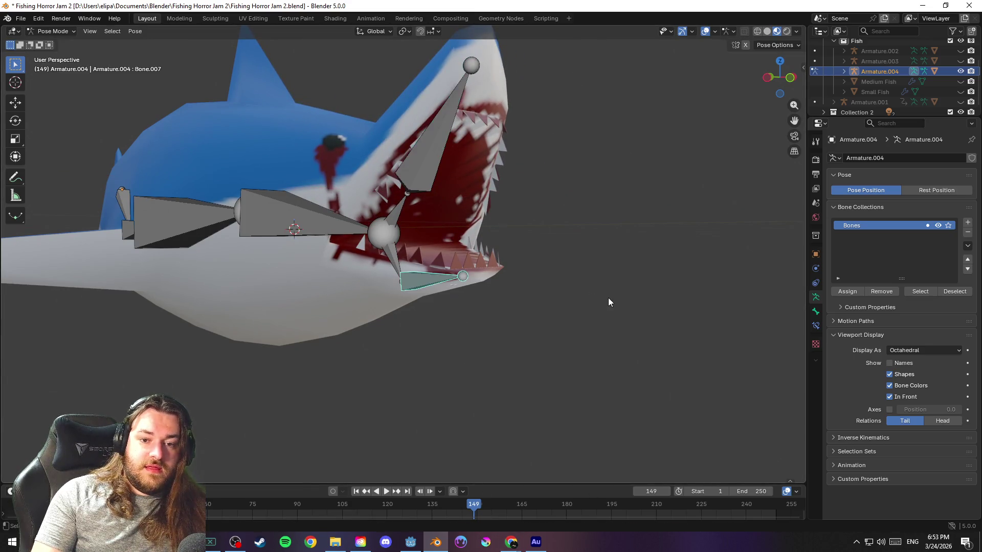
key("r")
key("x")
left_click(615, 418)
mouse_move(616, 418)
middle_mouse_down()
mouse_move(507, 377)
mouse_move(478, 396)
mouse_move(704, 402)
mouse_move(463, 391)
mouse_move(701, 391)
mouse_move(706, 384)
mouse_move(502, 390)
mouse_move(559, 390)
mouse_move(518, 390)
mouse_move(695, 340)
mouse_move(539, 287)
mouse_move(453, 339)
mouse_move(539, 370)
mouse_move(504, 375)
mouse_move(611, 381)
mouse_move(531, 379)
mouse_move(614, 390)
mouse_move(607, 404)
mouse_move(553, 379)
mouse_move(568, 352)
mouse_move(536, 353)
mouse_move(450, 274)
middle_mouse_up()
key("ctrl+z")
key("ctrl+z")
key("ctrl+z")
key("ctrl+s")
scroll(531, 354, "down", 2)
key("ctrl+Tab")
left_click(418, 247)
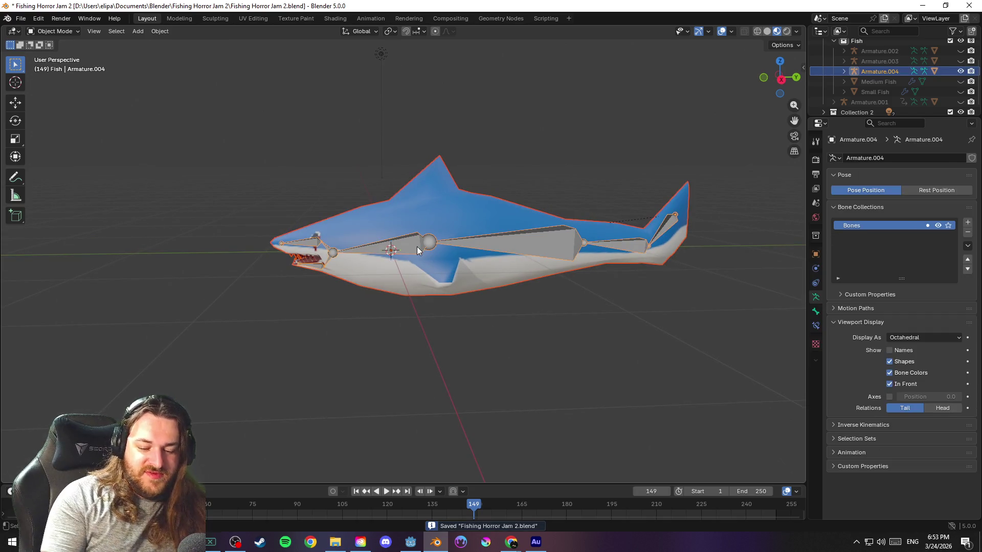
Save the blend file and export the shark as glTF 2.0 binary named Shark.glb
key("ctrl+s")
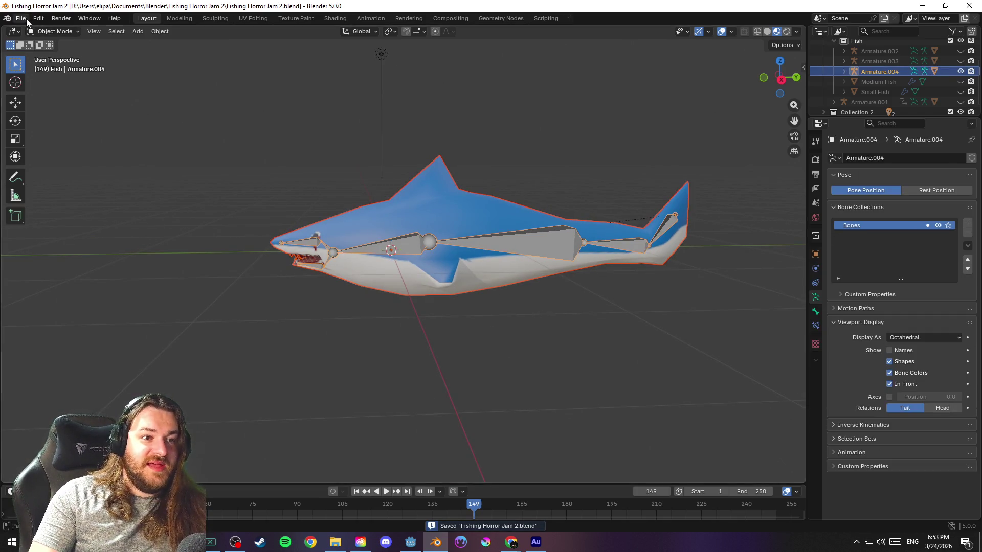
left_click(21, 18)
mouse_move(73, 175)
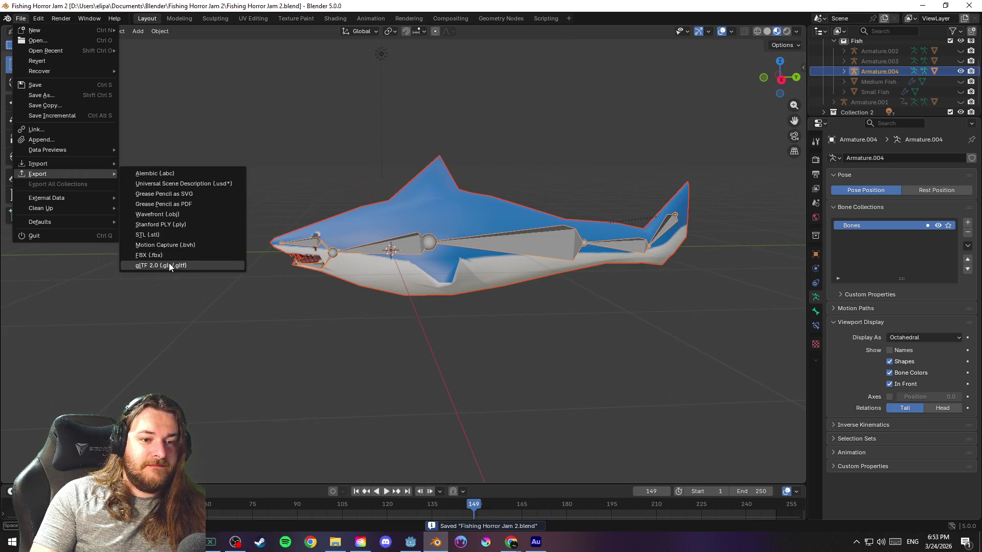
left_click(170, 266)
left_click(334, 393)
type("Shark.glb")
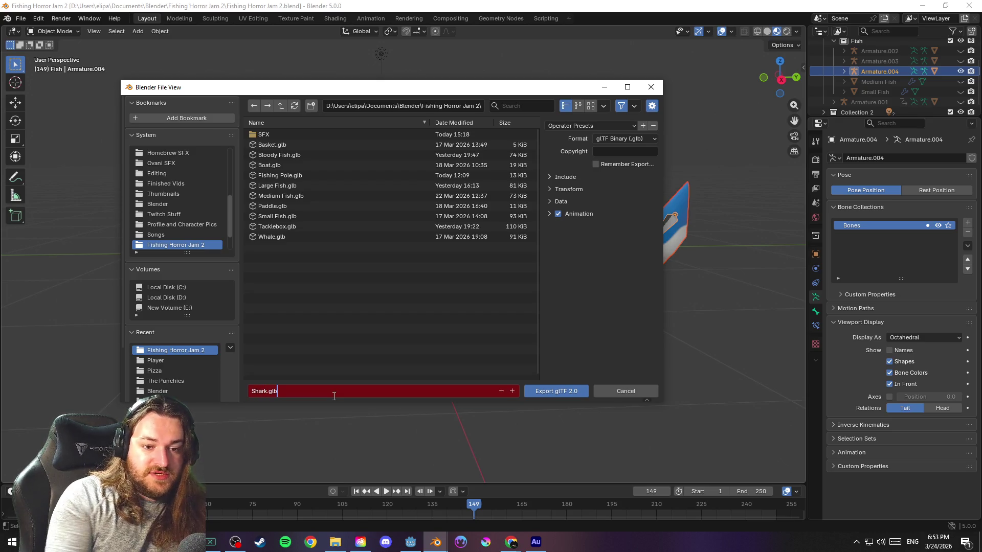
left_click(587, 126)
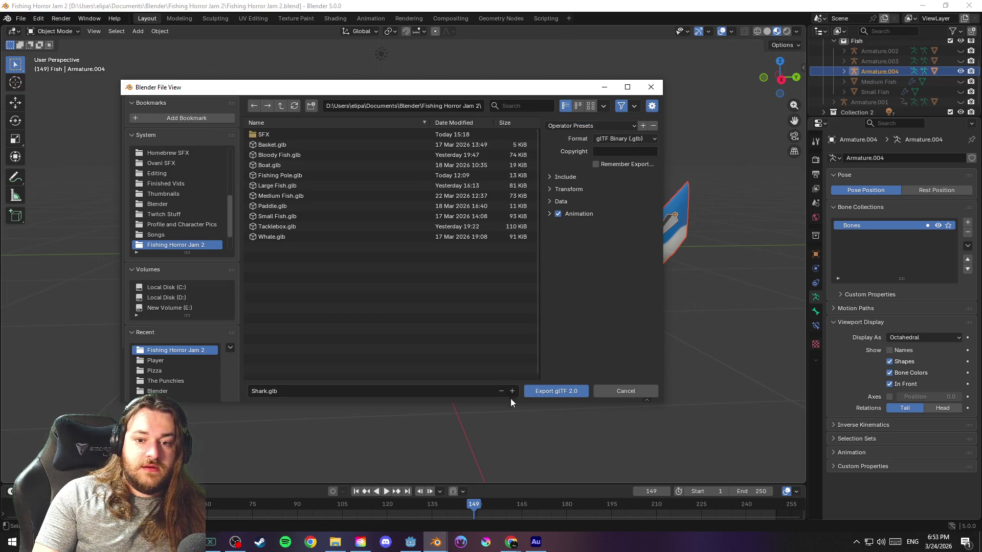
left_click(549, 391)
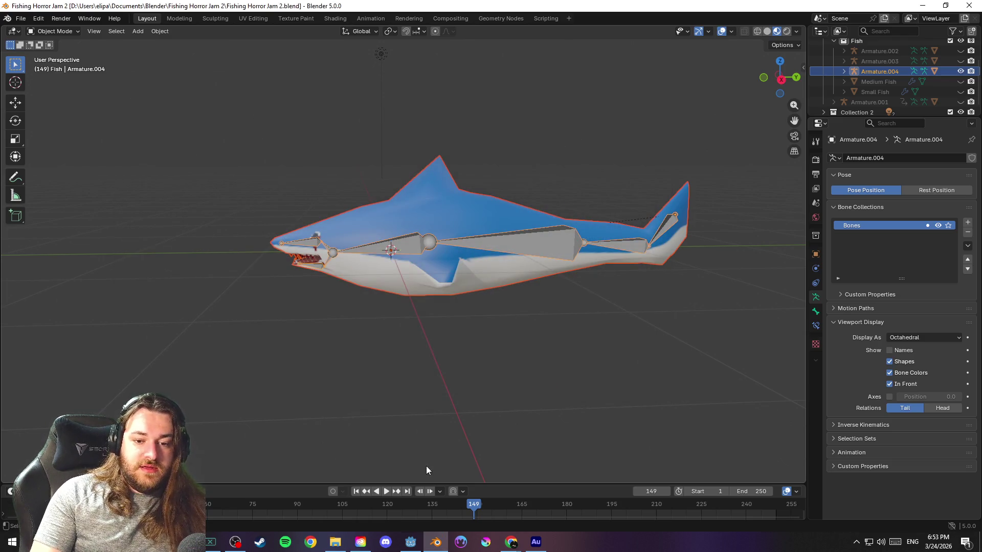
left_click(411, 542)
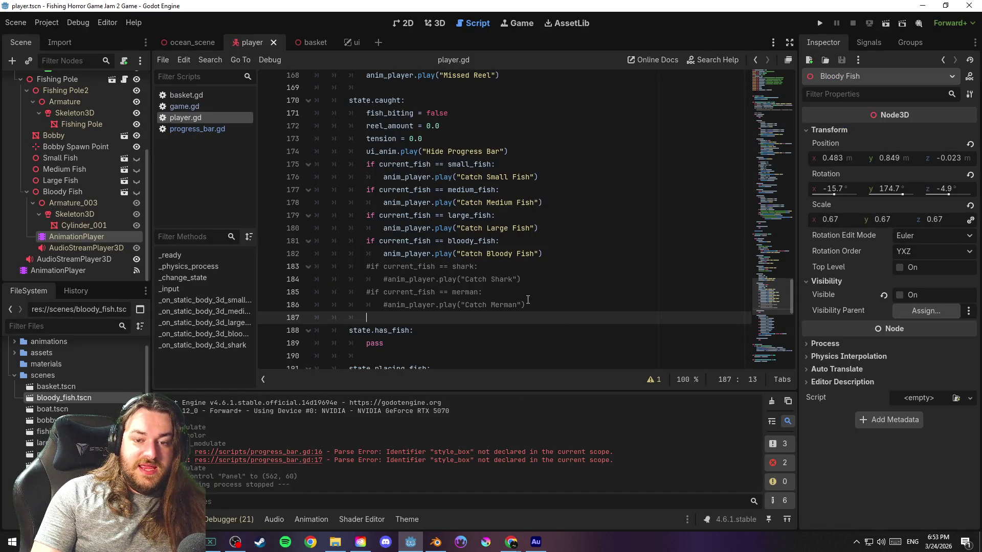
Uncomment the shark catch lines 183–184 in player.gd and save
mouse_move(522, 279)
left_mouse_down()
mouse_move(358, 279)
mouse_move(315, 266)
left_mouse_up()
right_click(423, 273)
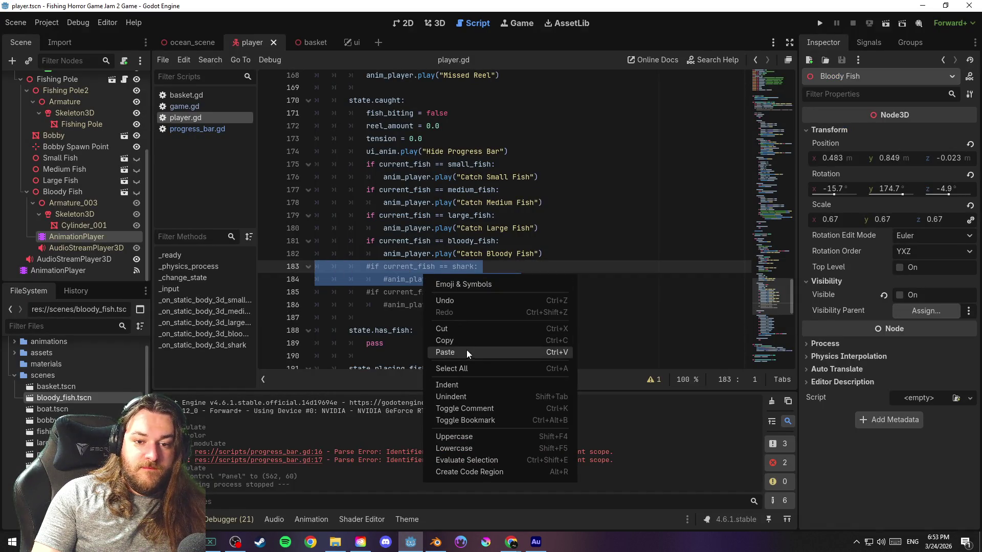
left_click(553, 275)
left_click(534, 279)
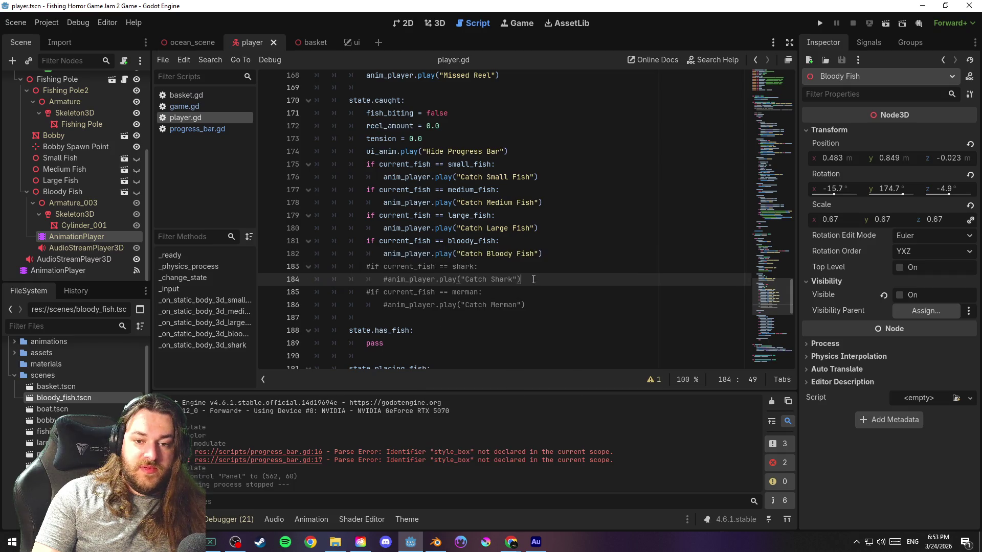
left_click_drag(533, 280, 316, 267)
right_click(426, 277)
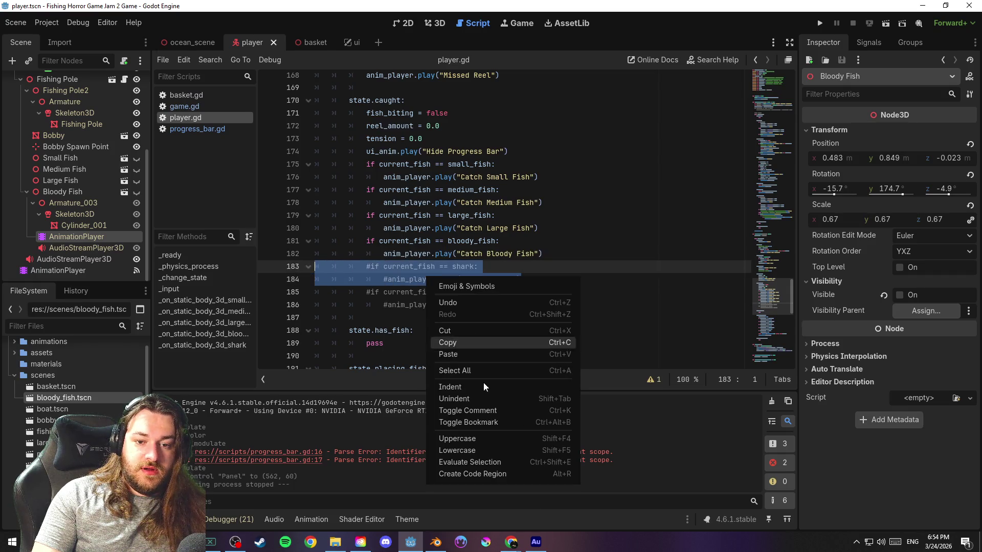
left_click(489, 413)
key("ctrl+s")
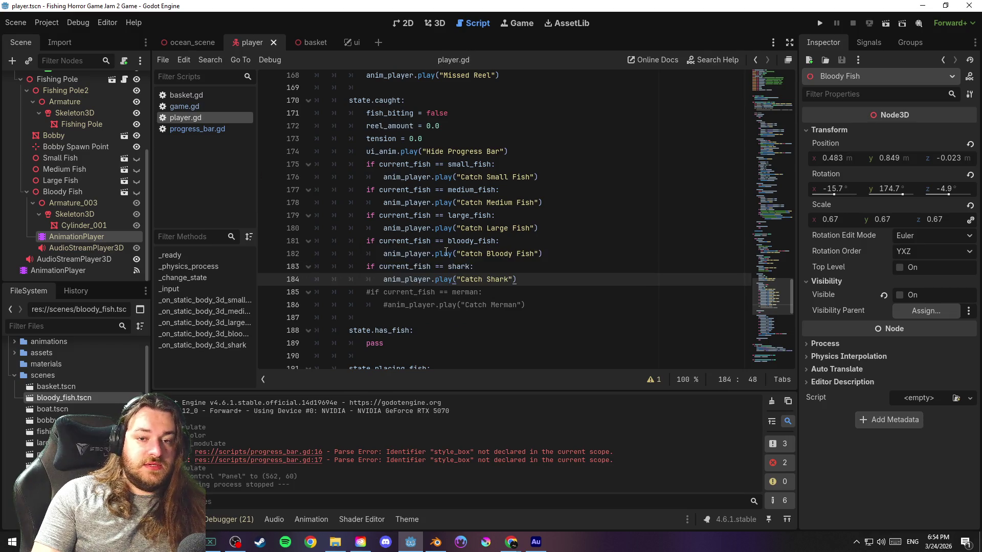
mouse_move(769, 301)
left_mouse_down()
mouse_move(769, 213)
mouse_move(772, 230)
left_mouse_up()
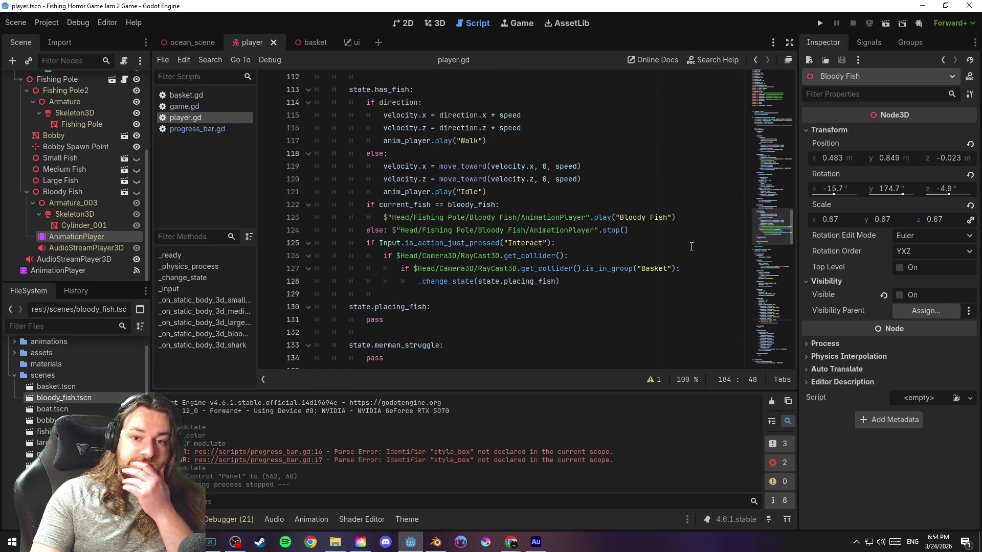
Add 'if current_fish == shark:' after line 124 with a copied Bloody Fish play call beneath
left_click(649, 233)
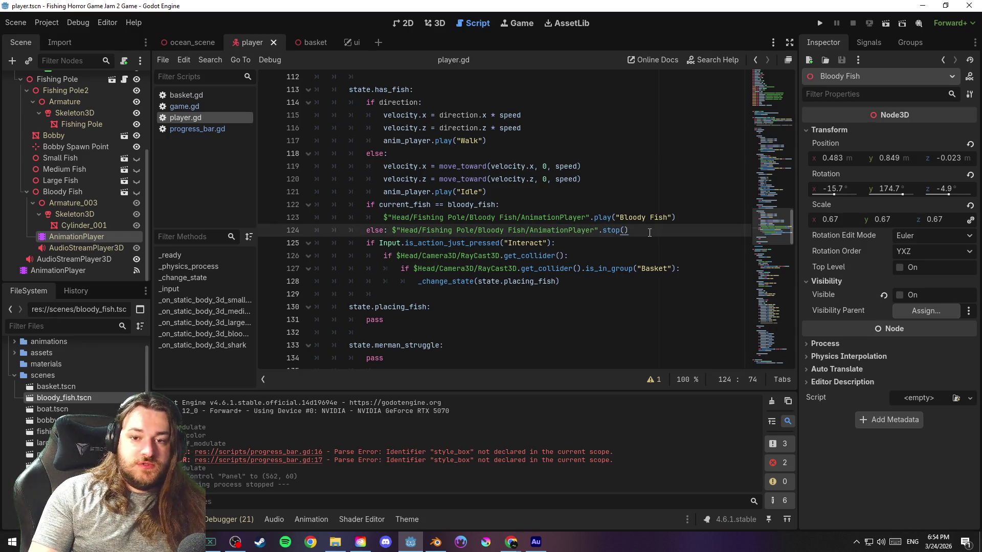
key("Return")
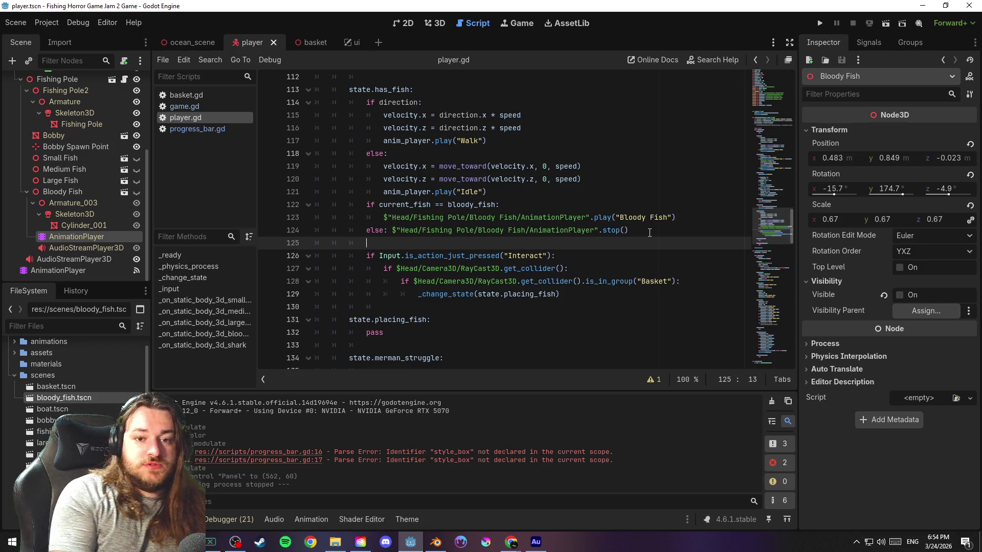
type("if current_fish")
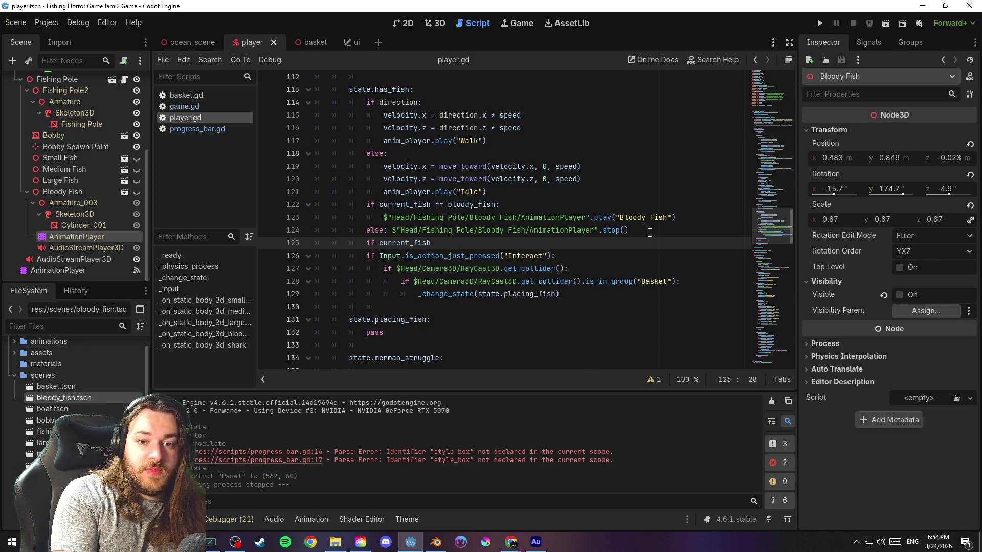
type(" == shark")
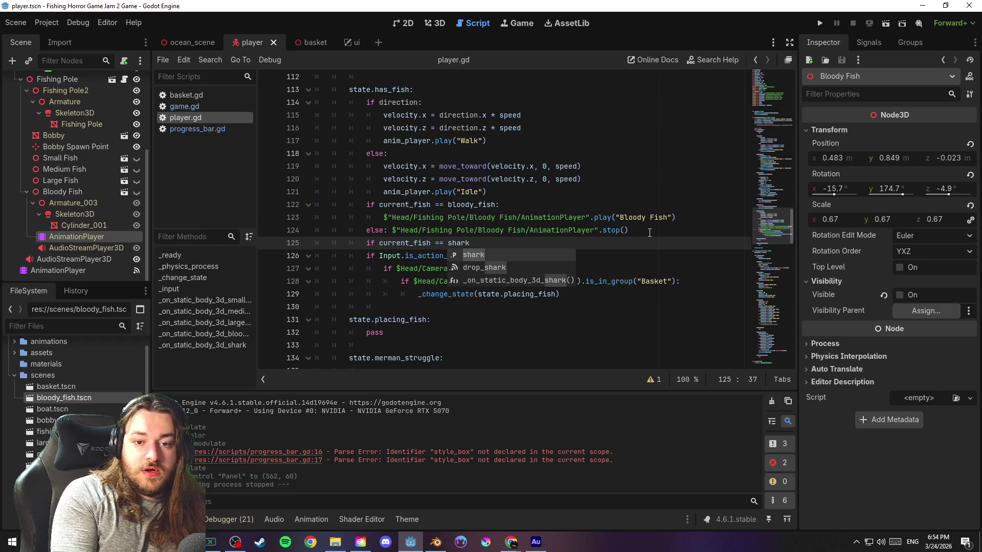
type(":")
key("Return")
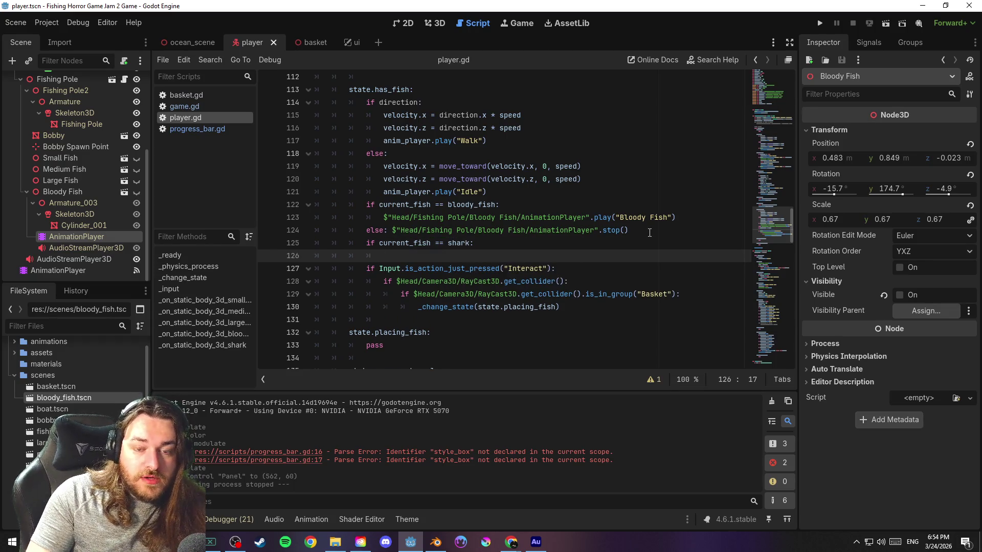
left_click_drag(383, 218, 668, 218)
key("ctrl+c")
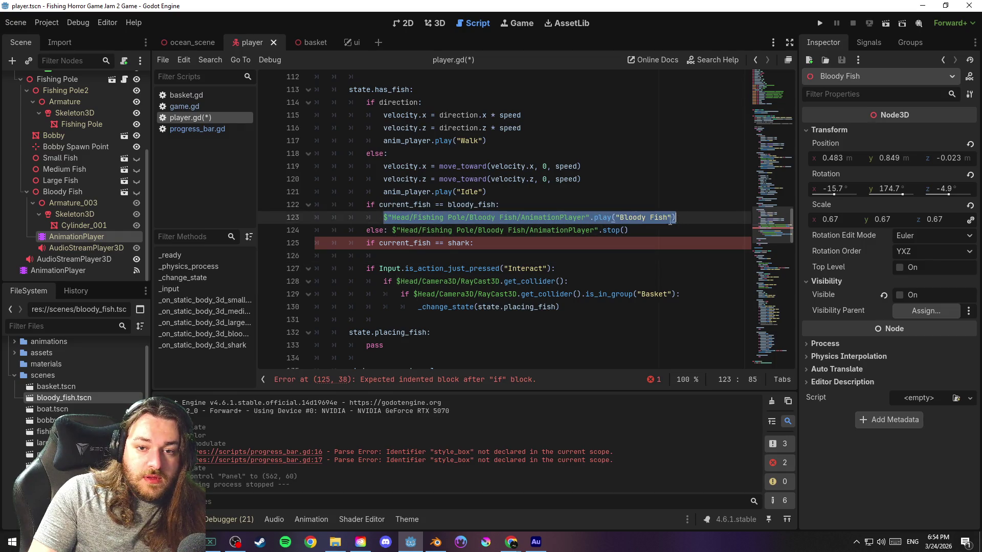
left_click(460, 256)
key("ctrl+v")
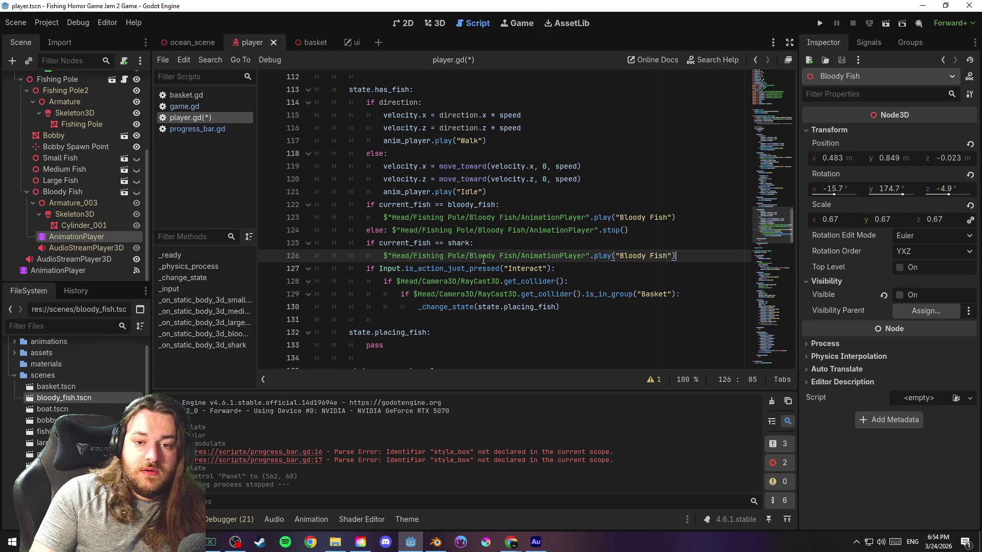
Retarget the pasted call to the Shark node's AnimationPlayer playing "Shark" and save the script
left_click_drag(473, 255, 507, 256)
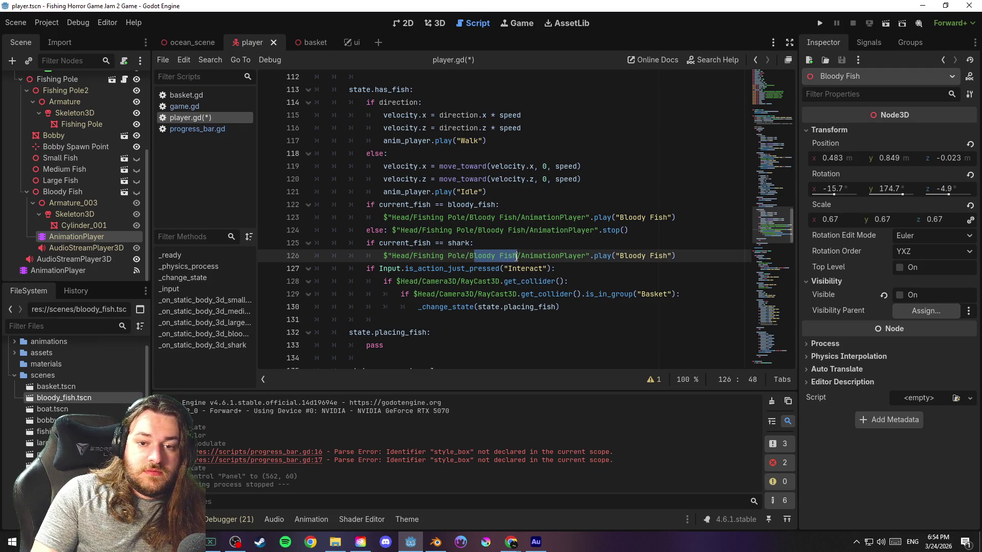
type("Shark")
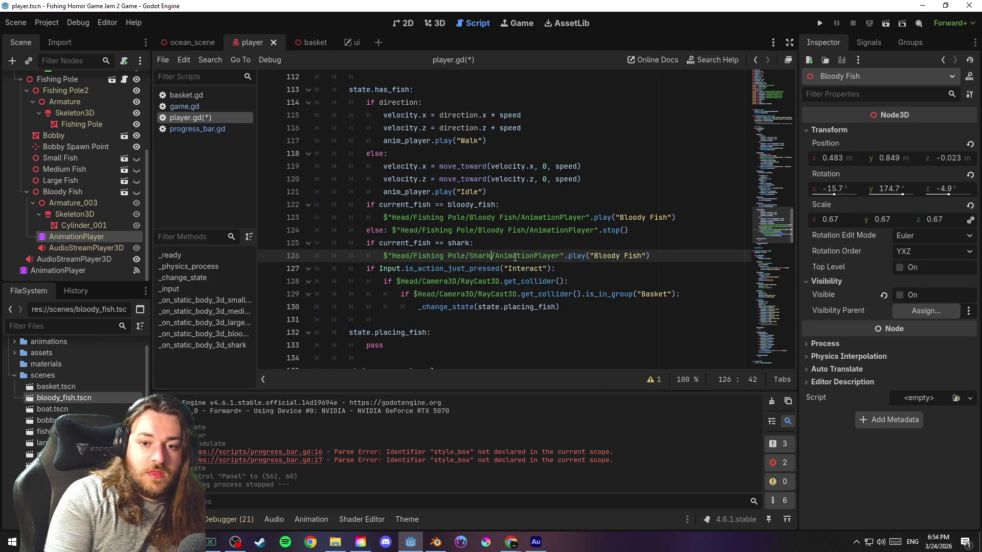
left_click_drag(594, 255, 629, 256)
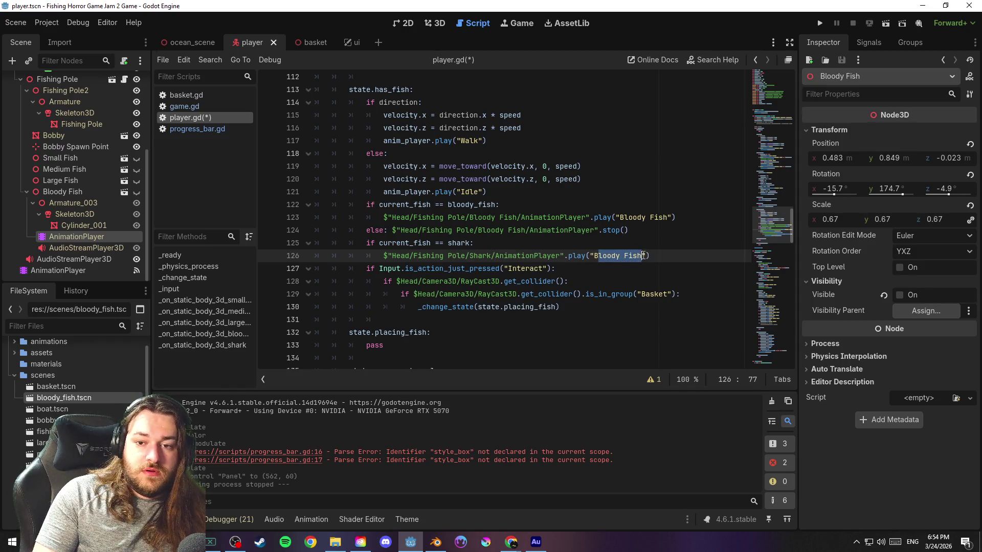
key("BackSpace")
type("Shark")
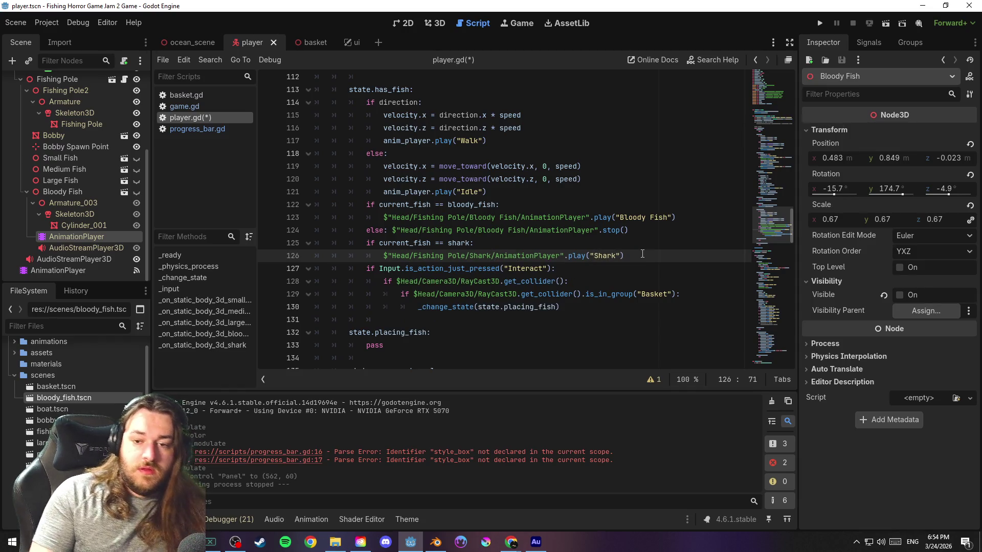
left_click(643, 254)
key("ctrl+s")
scroll(773, 248, "up", 4)
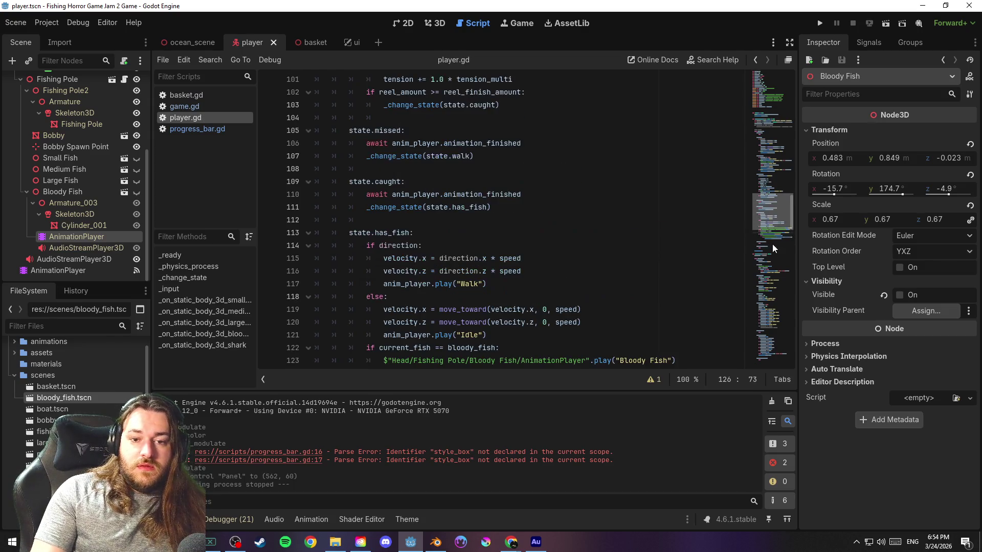
Look over the fish signal handlers in basket.gd and save the scripts
left_click_drag(755, 238, 774, 312)
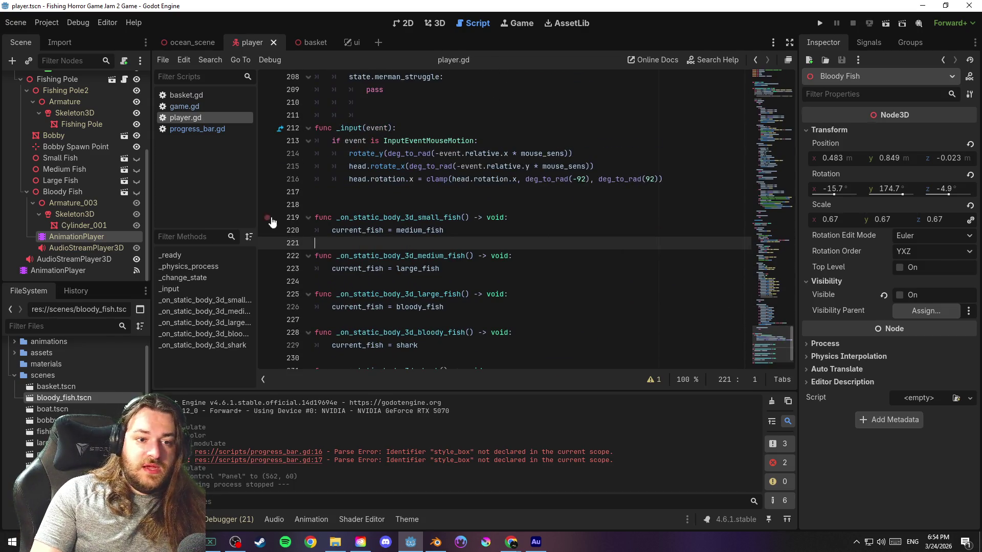
left_click(507, 246)
scroll(507, 261, "down", 1)
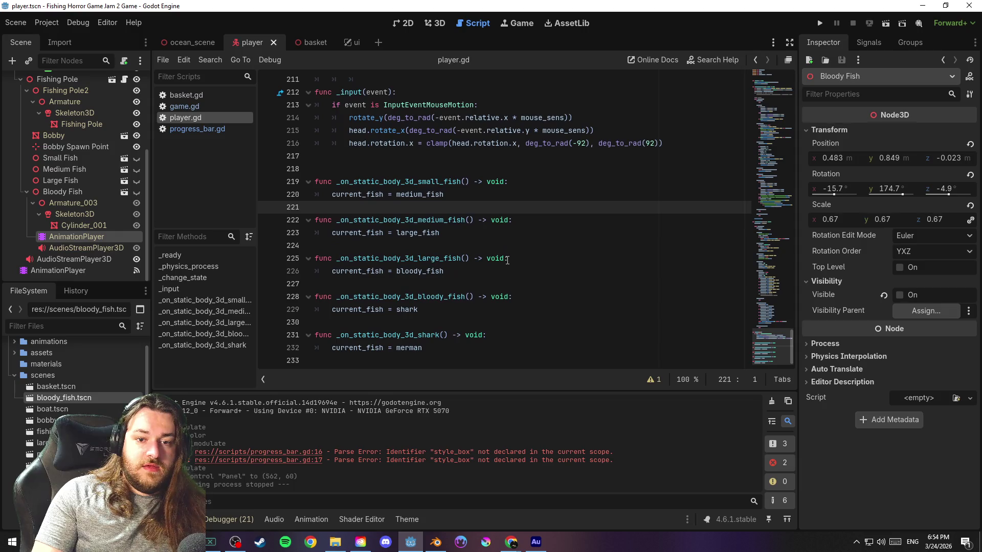
left_click(214, 98)
left_click(519, 247)
scroll(503, 272, "down", 1)
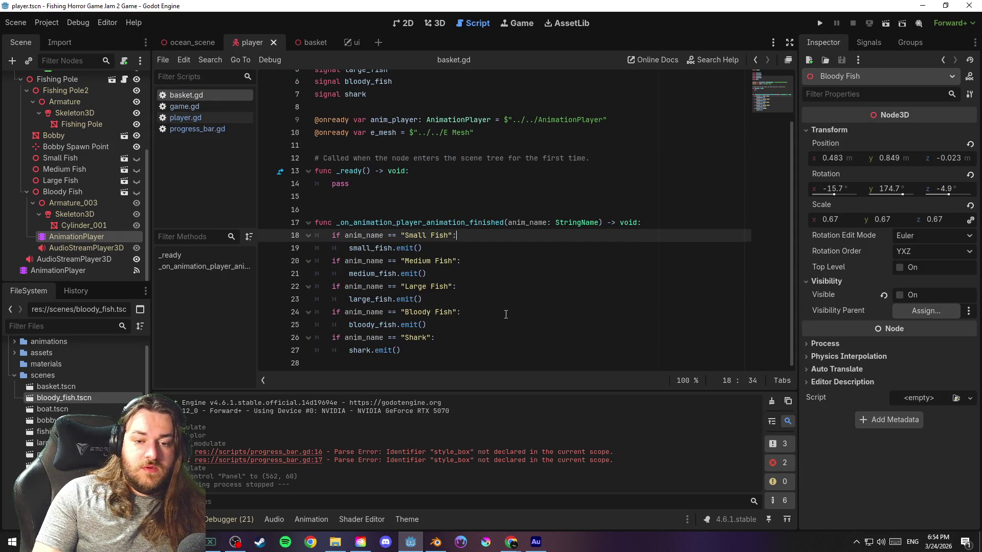
left_click(491, 326)
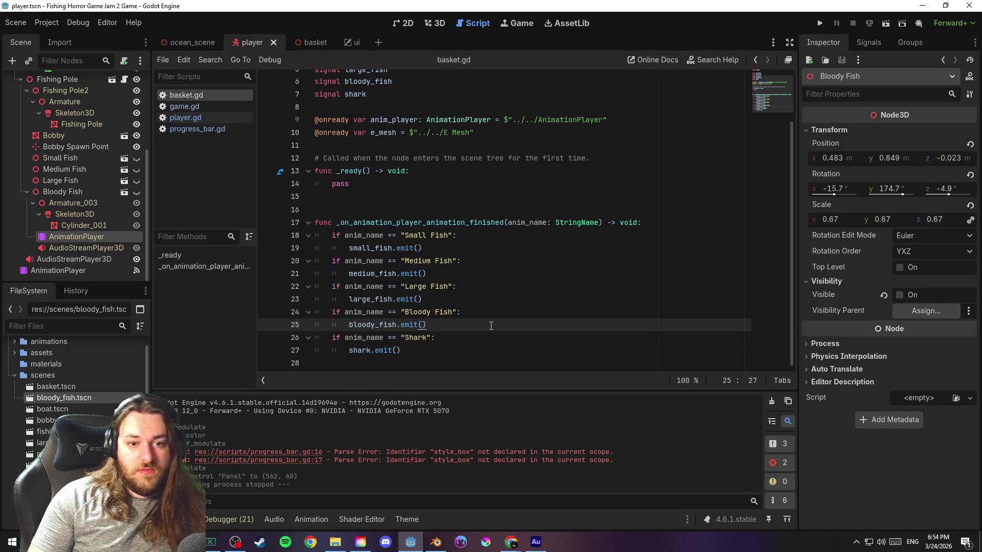
left_click(517, 298)
scroll(557, 297, "up", 2)
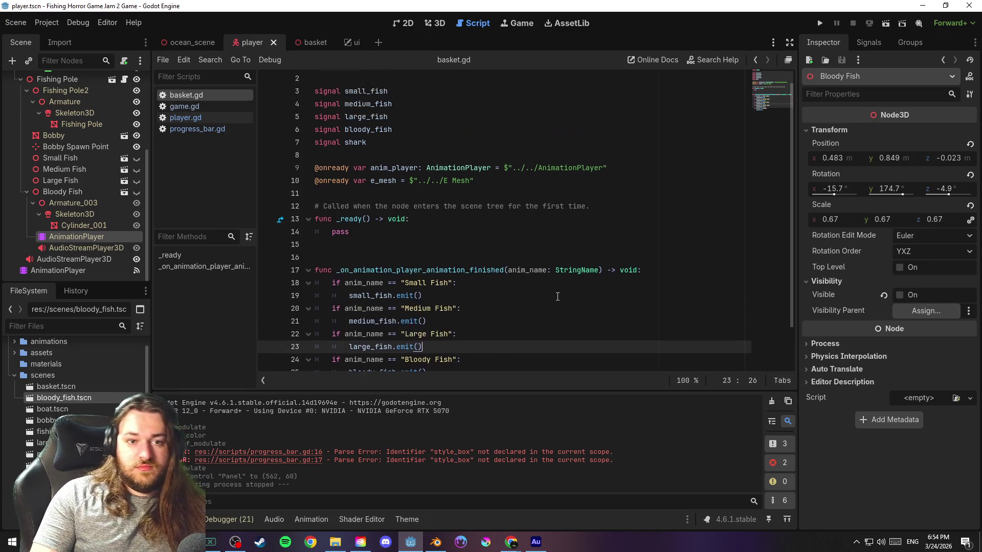
left_click(490, 257)
key("ctrl+s")
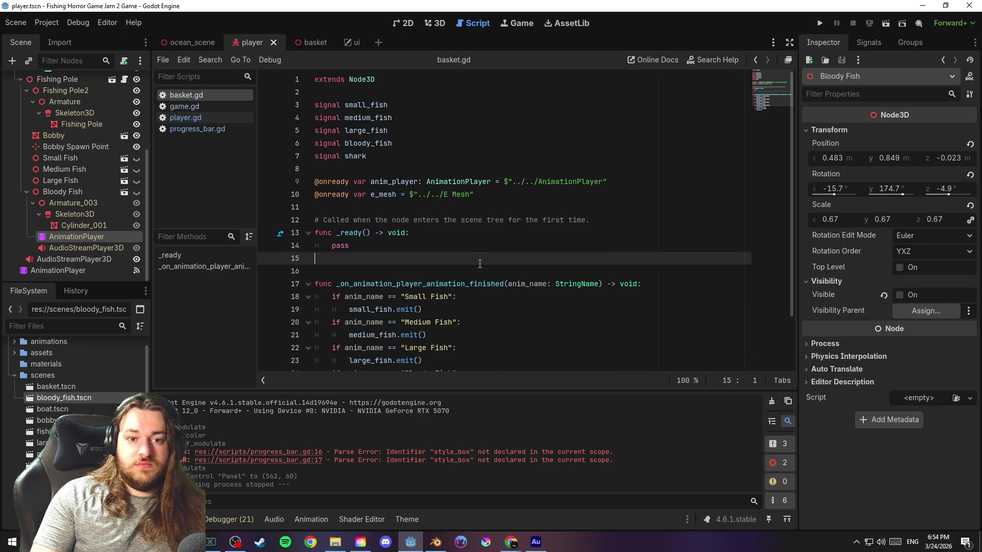
Open the basket scene's AnimationPlayer and check its animation list and options
left_click(308, 42)
left_click(81, 160)
left_click(93, 171)
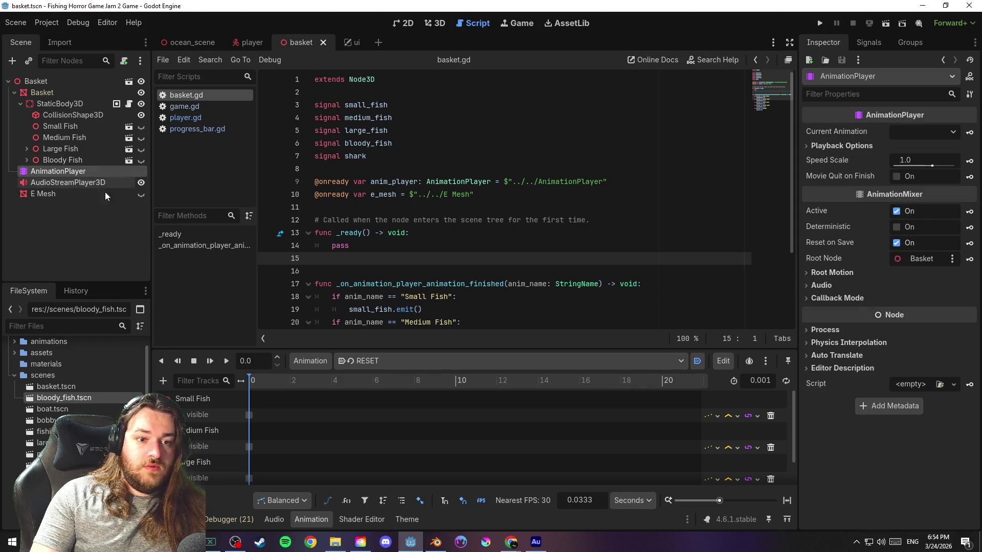
left_click(396, 360)
left_click(395, 361)
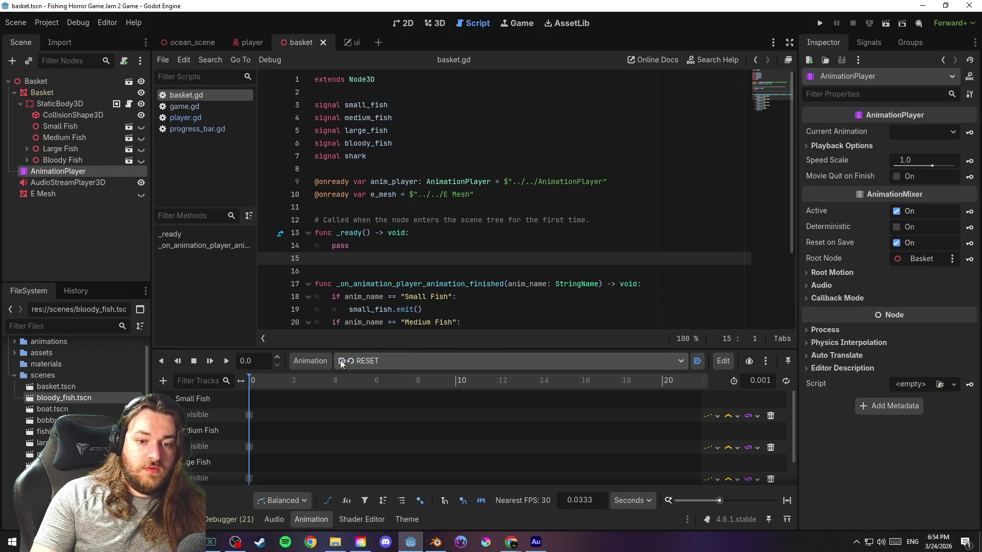
left_click(311, 361)
left_click(314, 361)
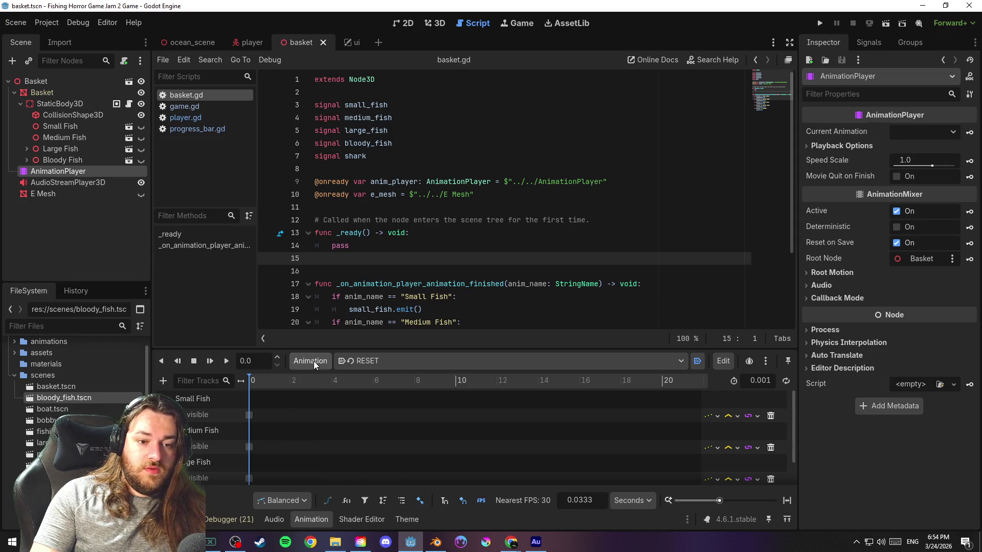
Duplicate the Bloody Fish animation as 'Shark' and save the basket scene
left_click(388, 361)
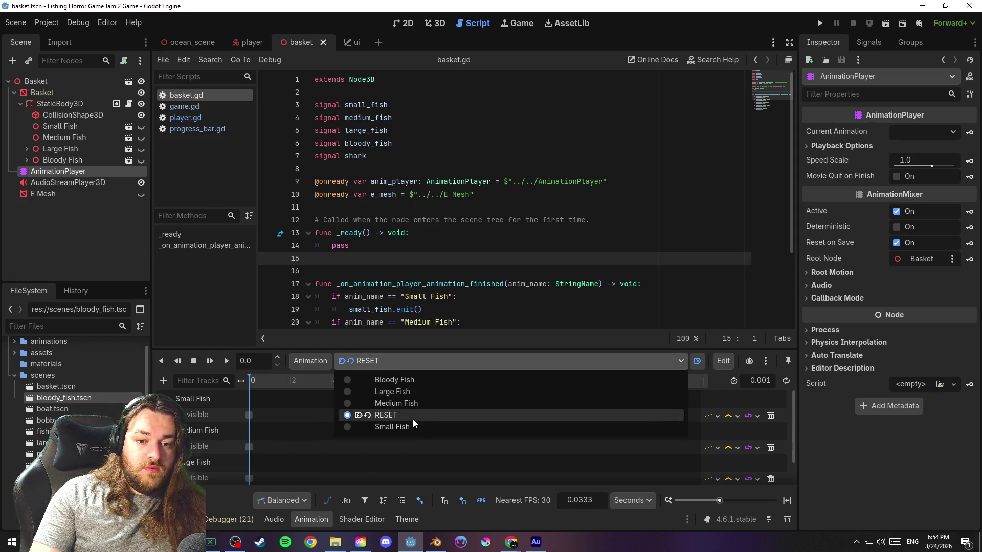
left_click(415, 381)
left_click(314, 360)
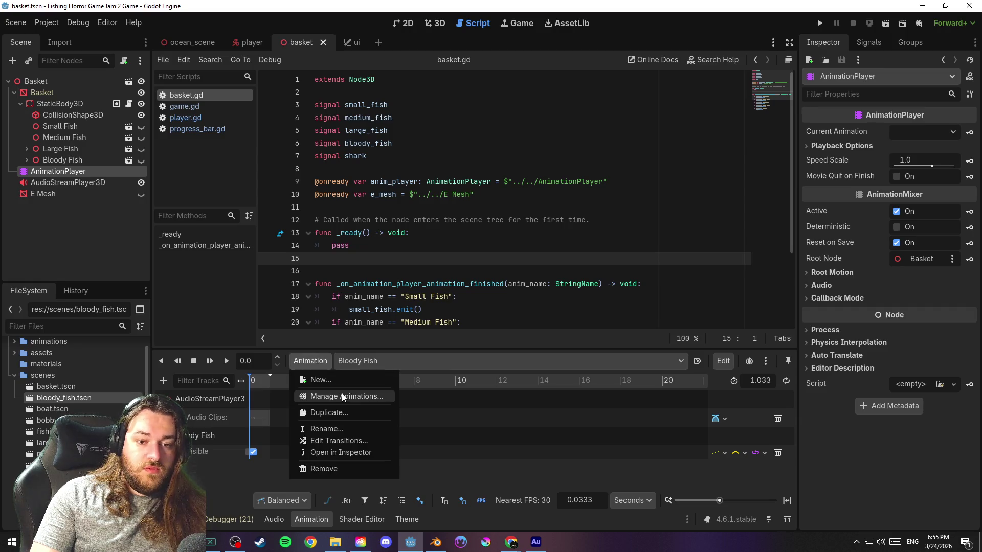
left_click(339, 412)
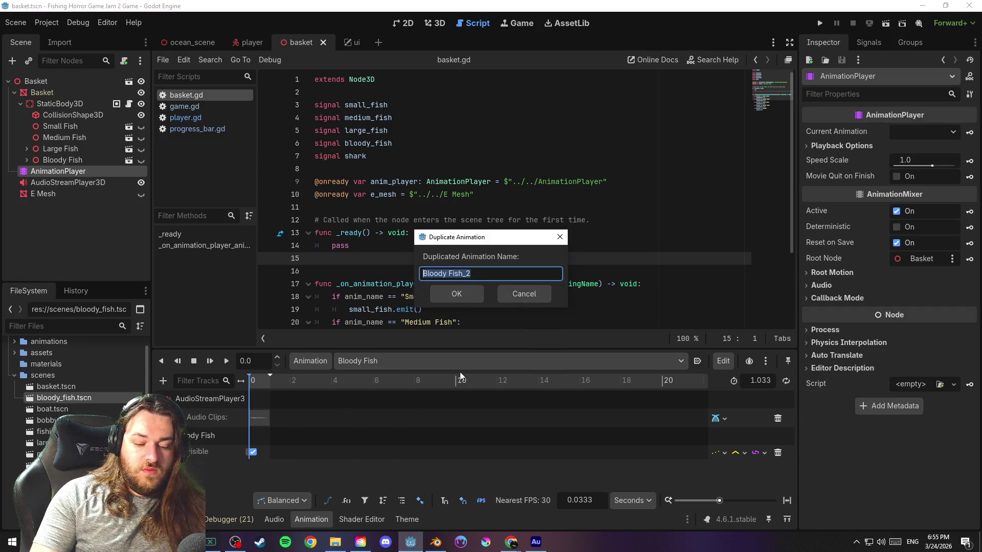
type("Shark")
key("Return")
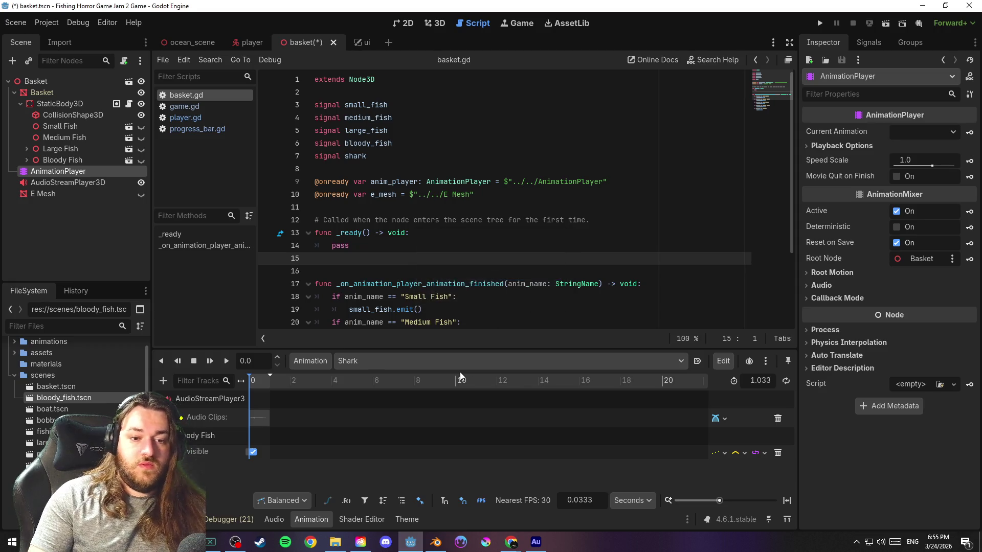
key("ctrl+s")
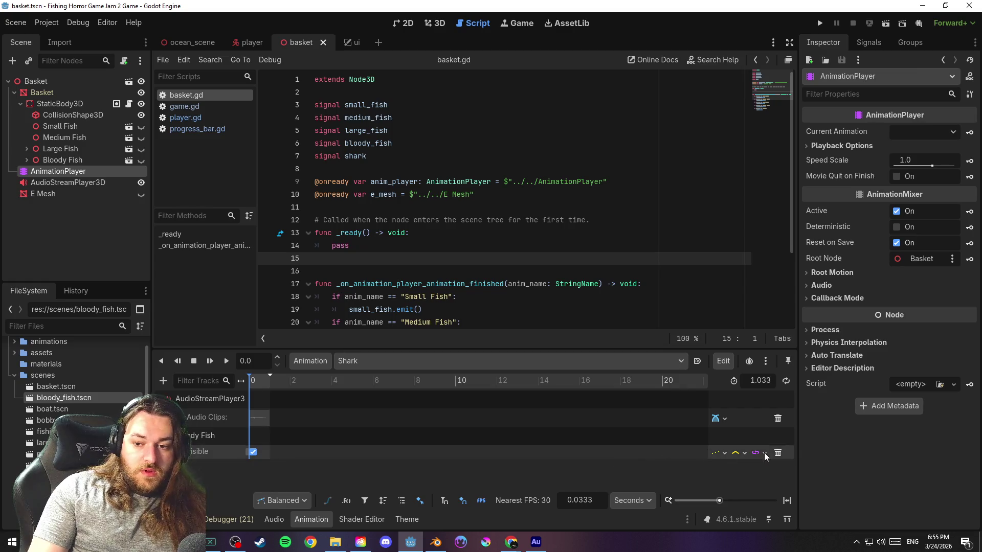
Delete Shark's Bloody Fish visibility track, return to RESET, and import a shark model into assets
left_click(778, 453)
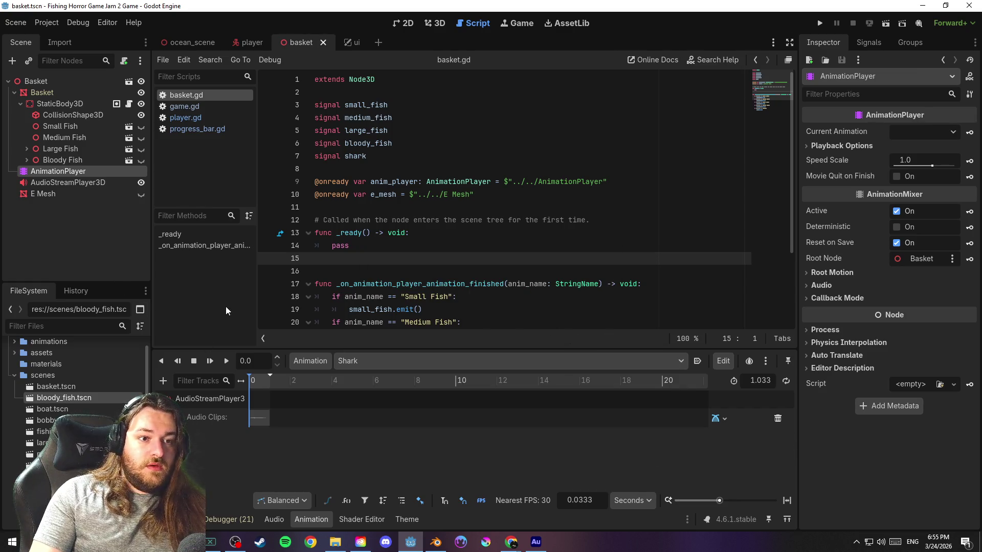
left_click(367, 358)
left_click(398, 415)
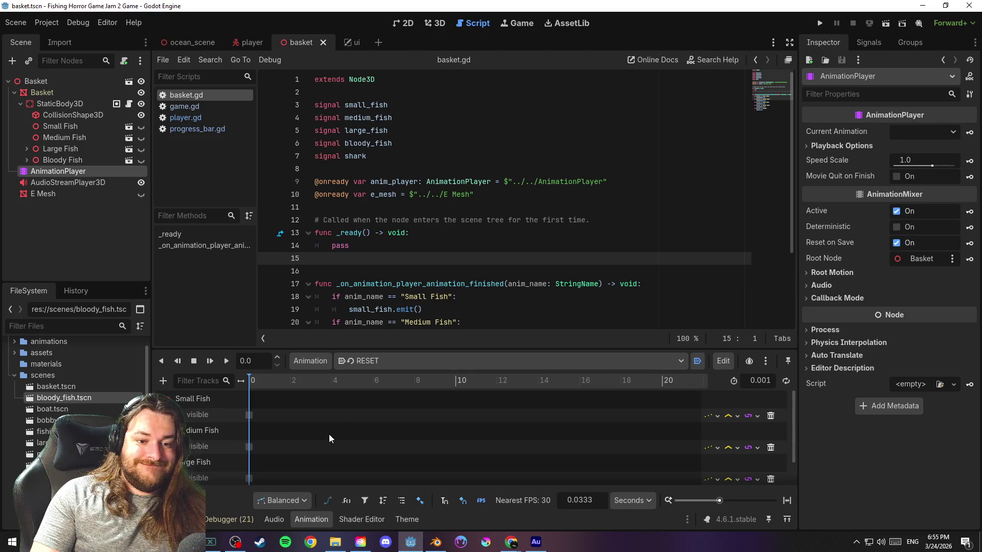
scroll(323, 405, "down", 2)
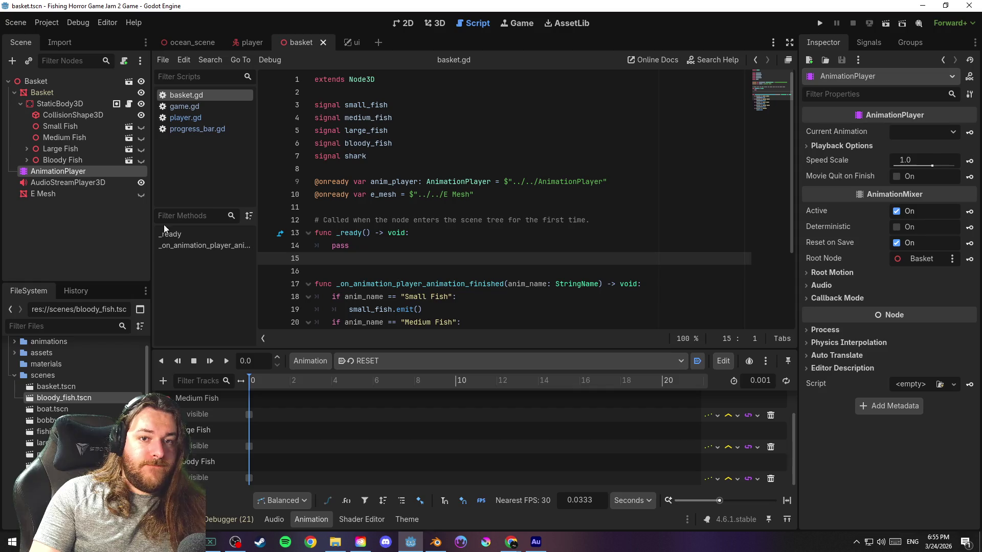
left_click(335, 542)
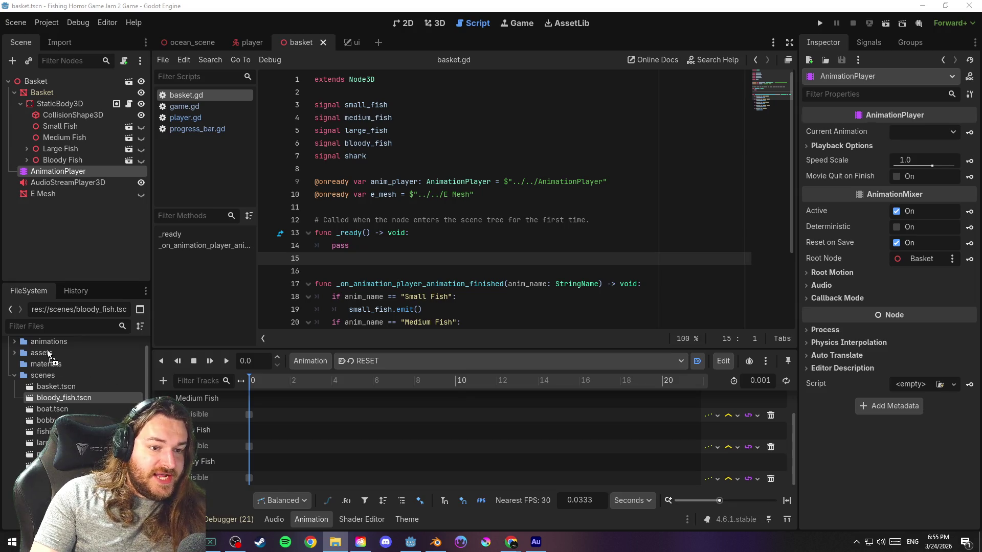
left_click_drag(48, 351, 45, 354)
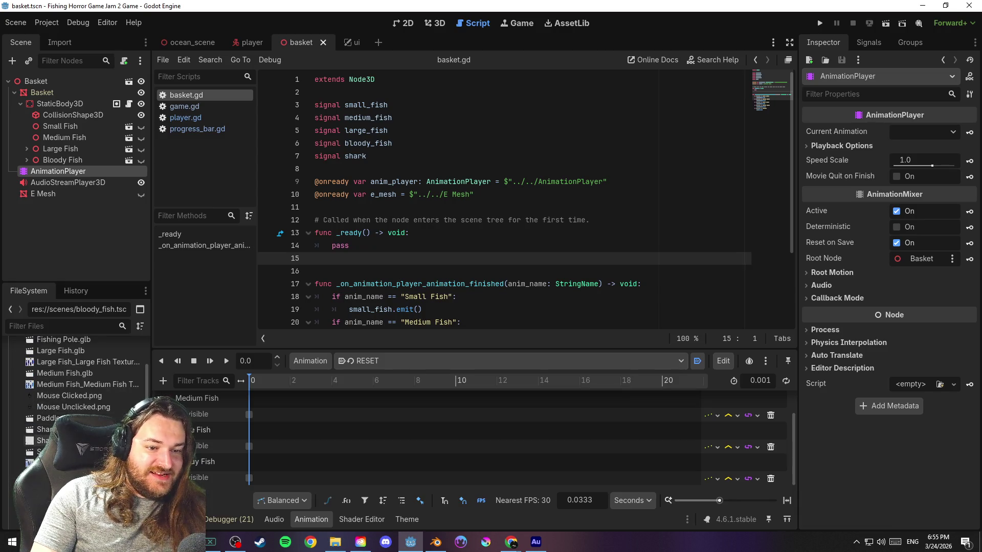
Create an inherited scene from the Shark model and save it as Shark.tscn
right_click(79, 430)
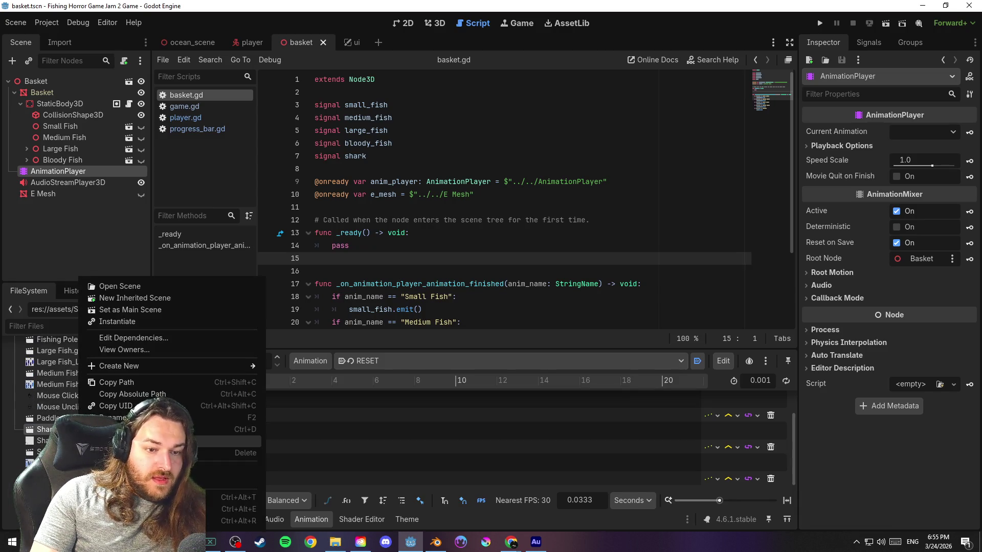
left_click(161, 299)
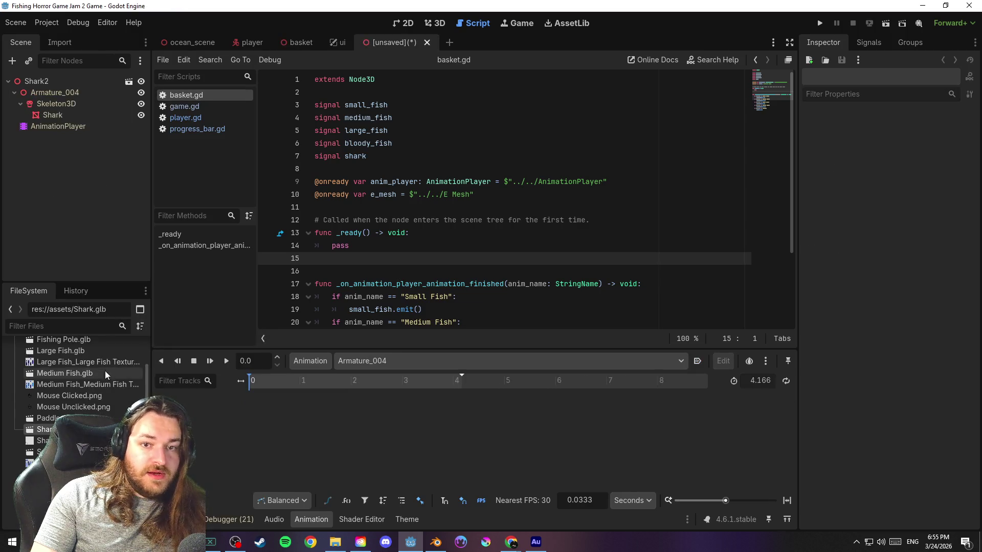
left_click(435, 23)
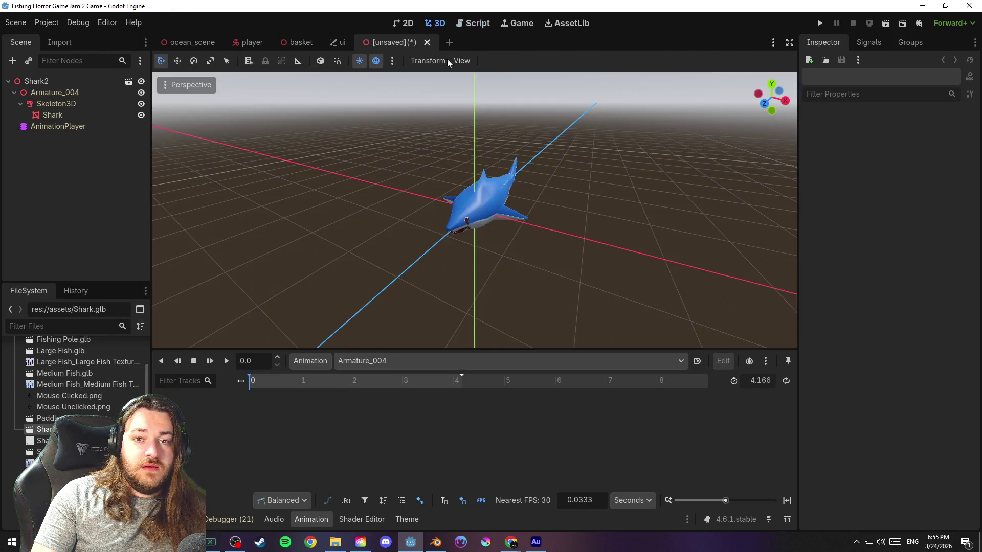
middle_click_drag(501, 194, 536, 193)
key("ctrl+s")
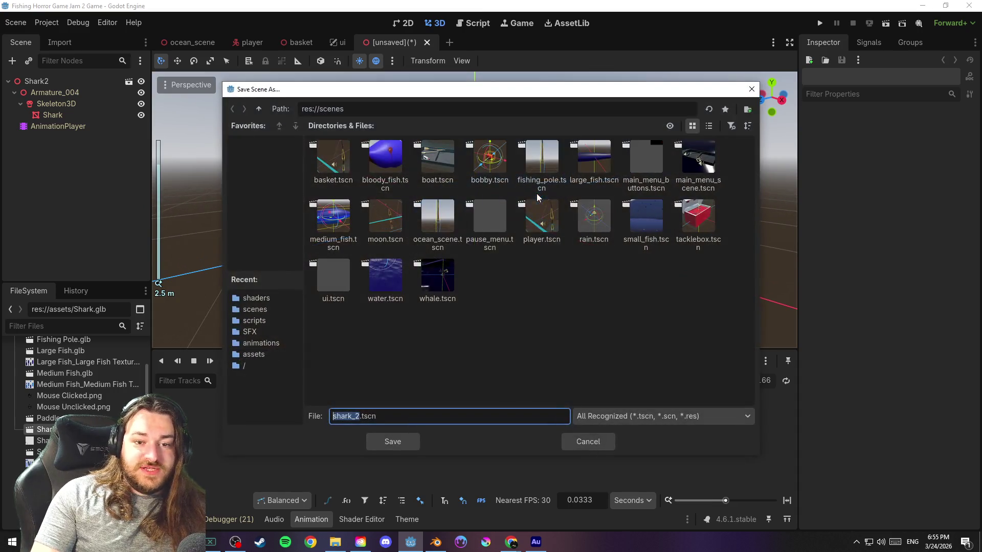
type("Shark")
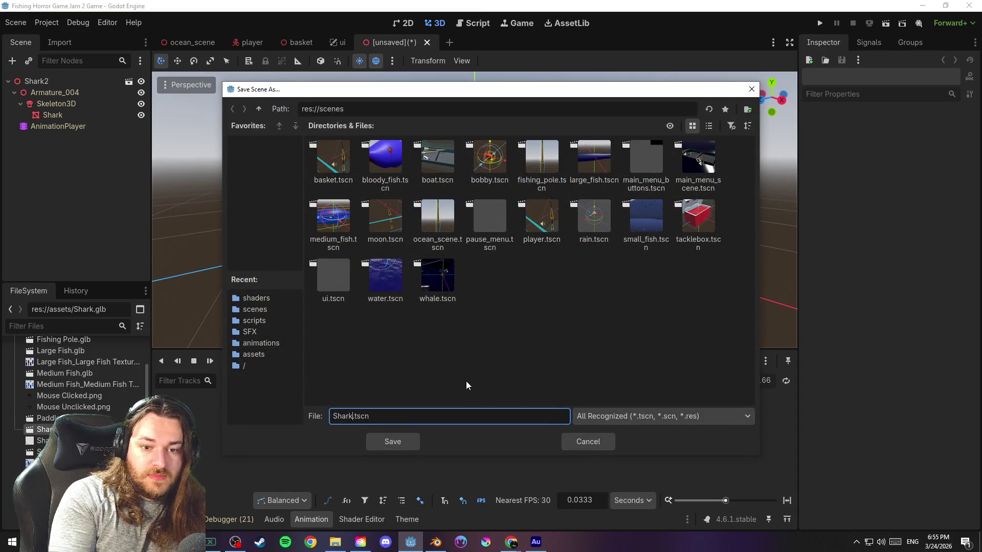
key("Return")
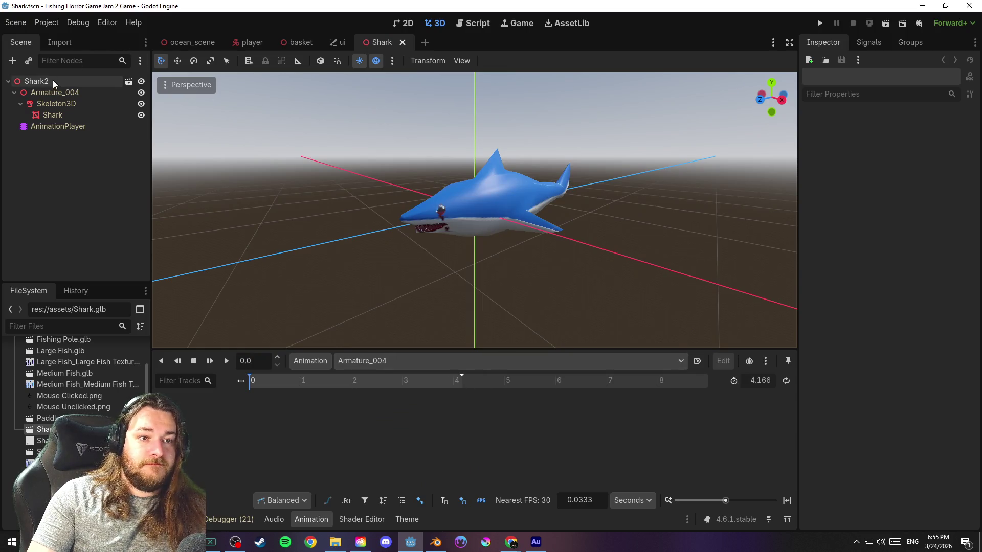
Rename the Shark2 root node to Shark, inspect the model, then go to Blender
double_click(53, 80)
type("Shark")
key("Return")
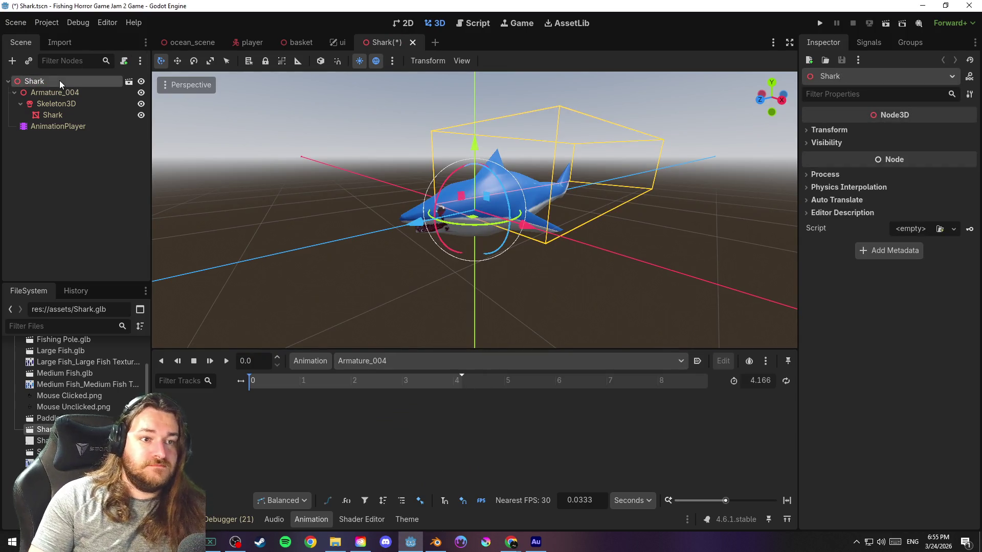
middle_click_drag(592, 257, 521, 283)
scroll(551, 266, "down", 3)
scroll(557, 259, "up", 3)
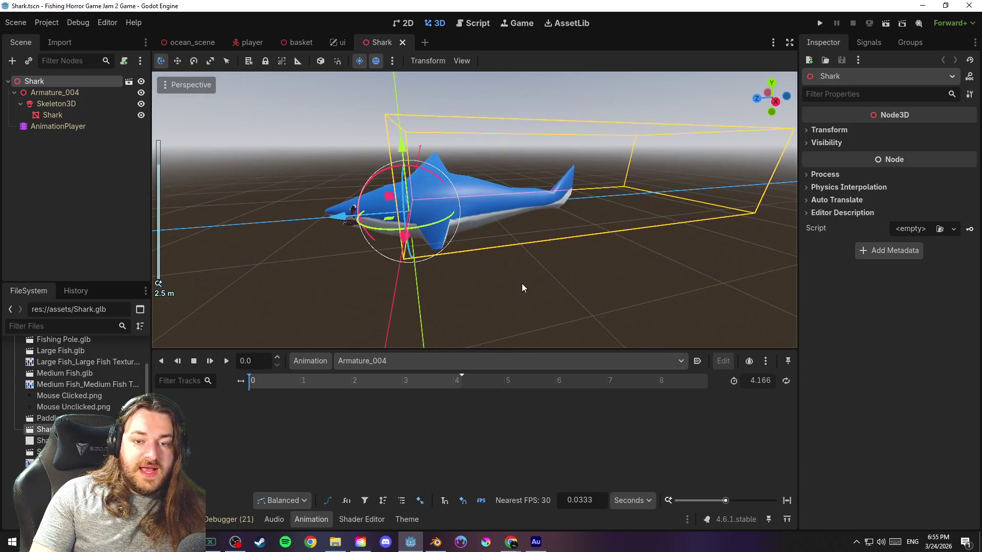
left_click(522, 284)
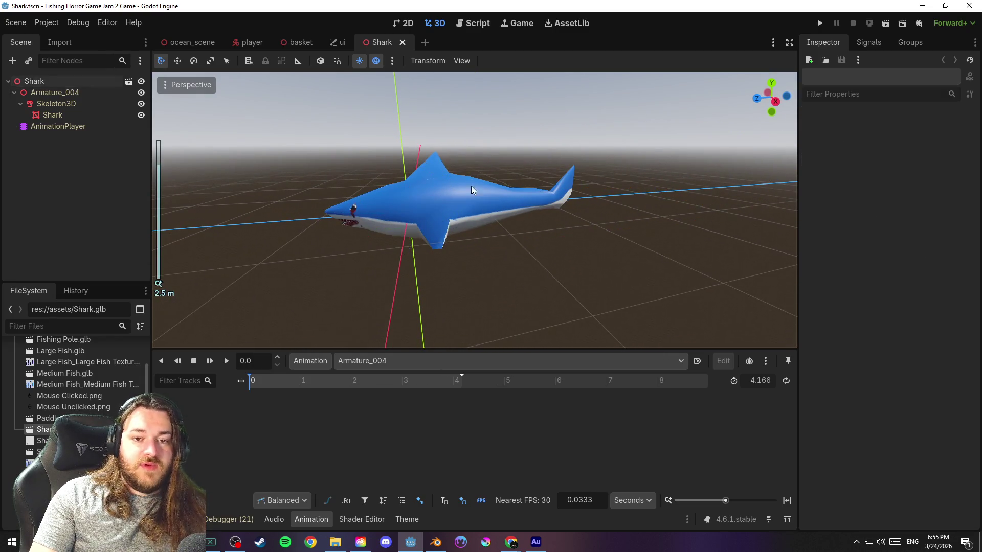
middle_click_drag(471, 186, 404, 214)
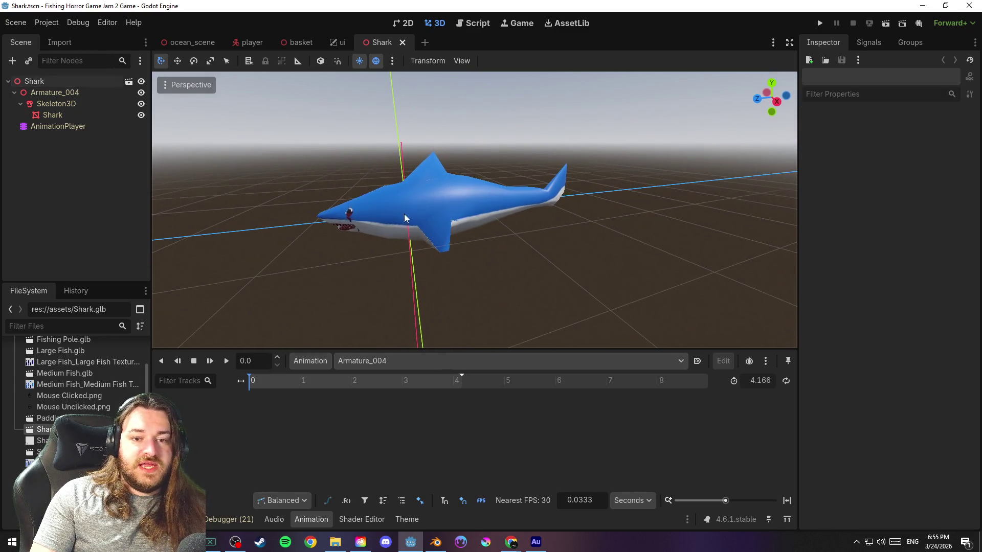
left_click(91, 85)
left_click(536, 307)
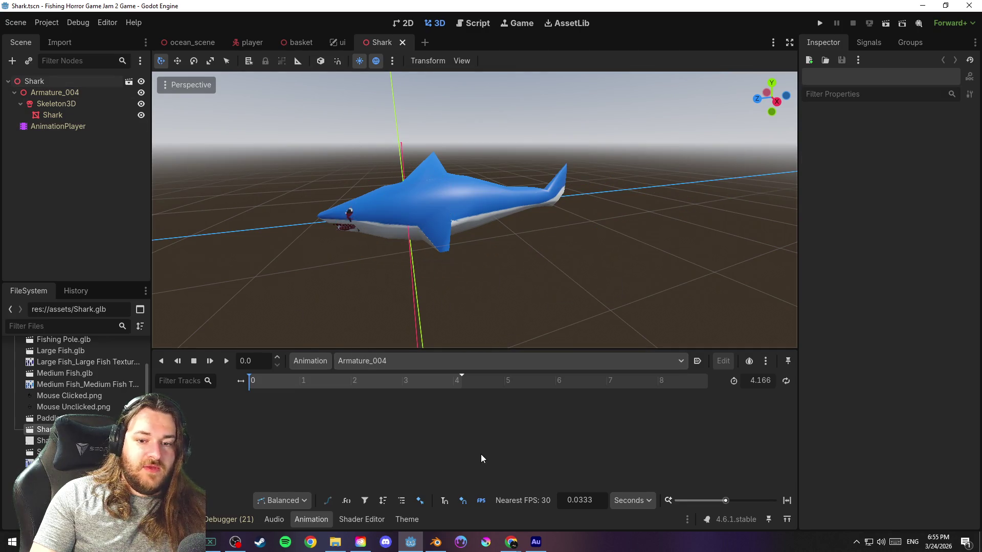
left_click(436, 542)
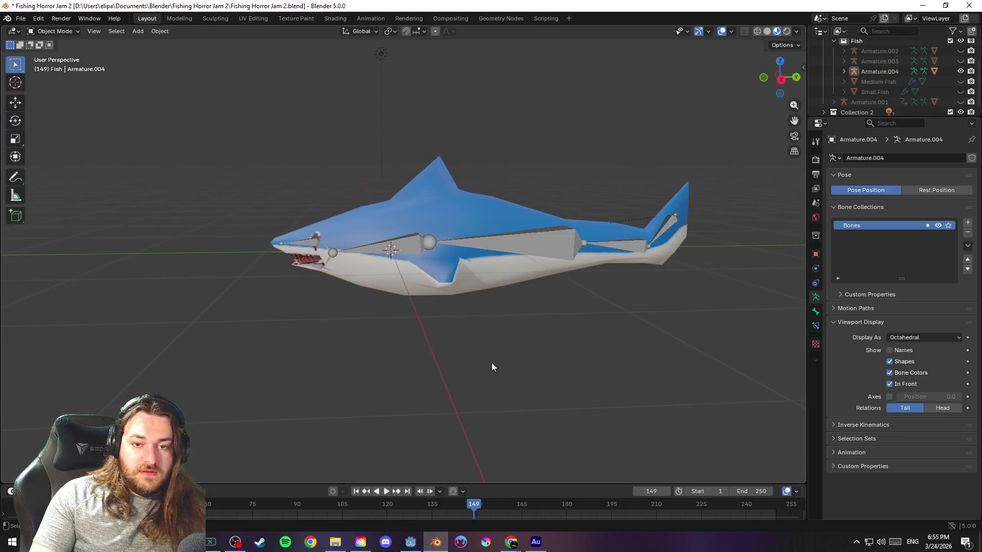
Apply all transforms to the shark rig and save the Blender file
key("ctrl+s")
left_click(437, 269)
left_click(431, 268, "shift")
key("ctrl+a")
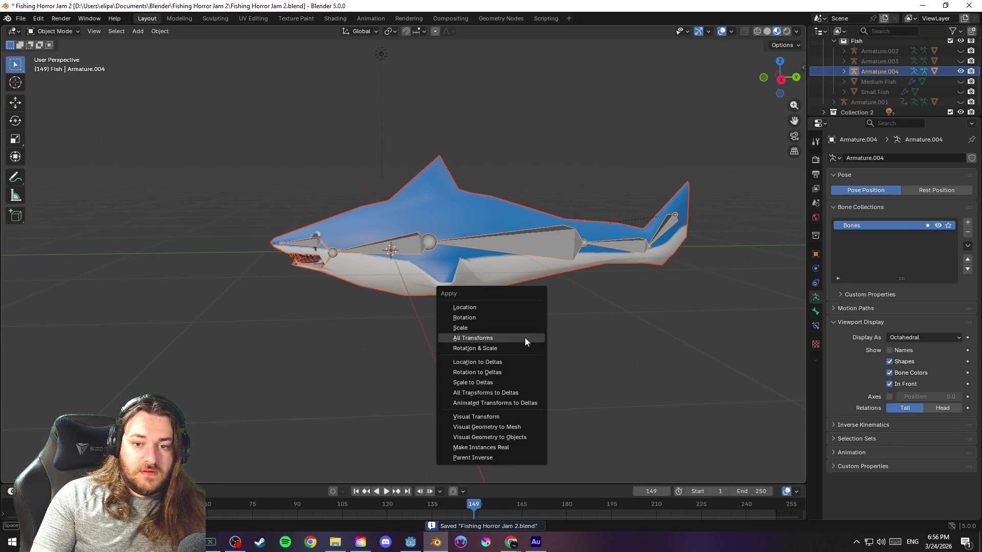
left_click(525, 338)
key("ctrl+s")
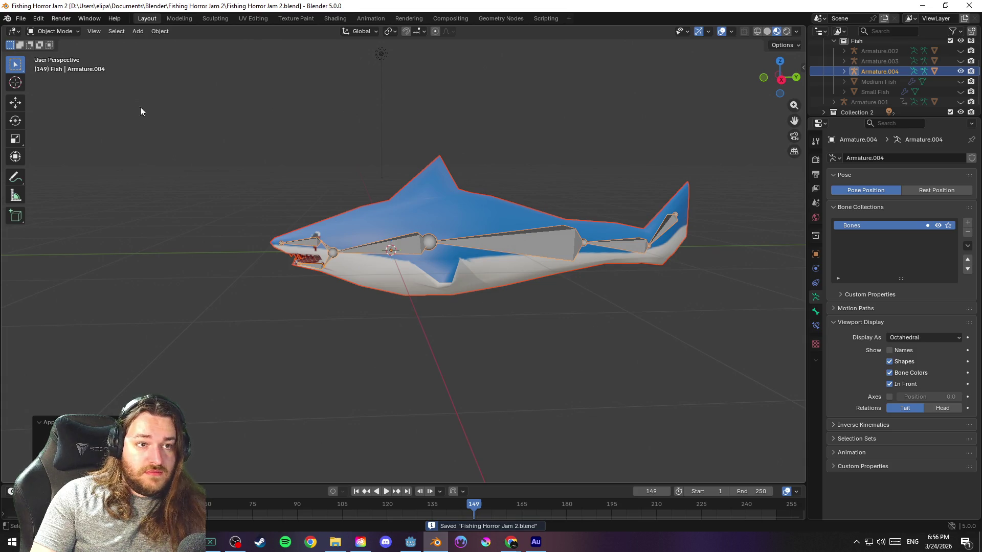
Export the shark as glTF 2.0 over Shark.glb and return to Godot
left_click(25, 23)
mouse_move(75, 177)
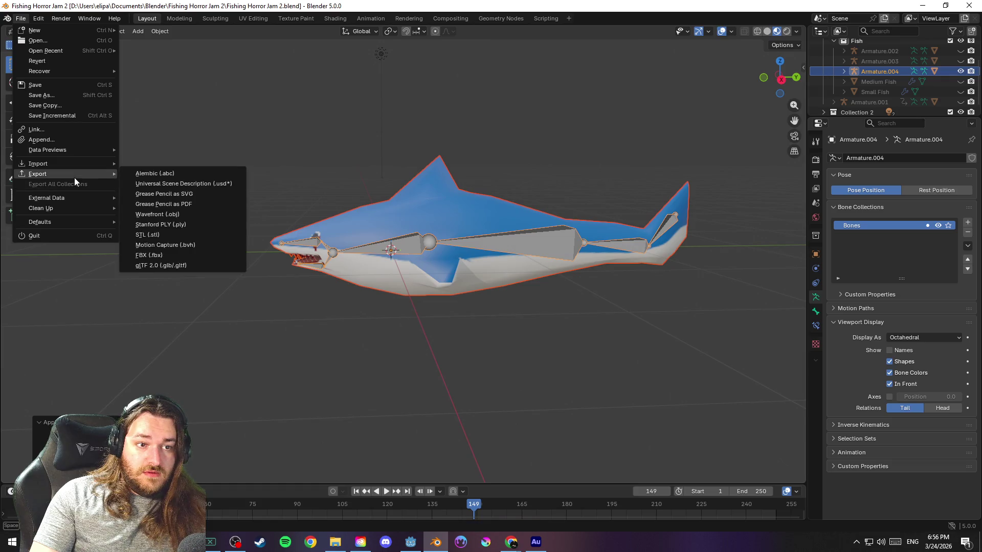
left_click(186, 264)
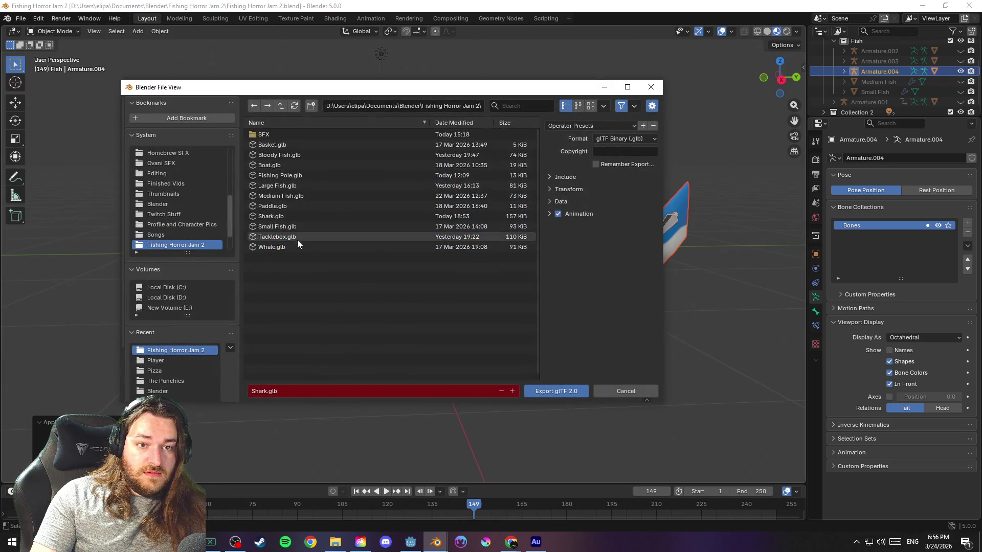
double_click(298, 219)
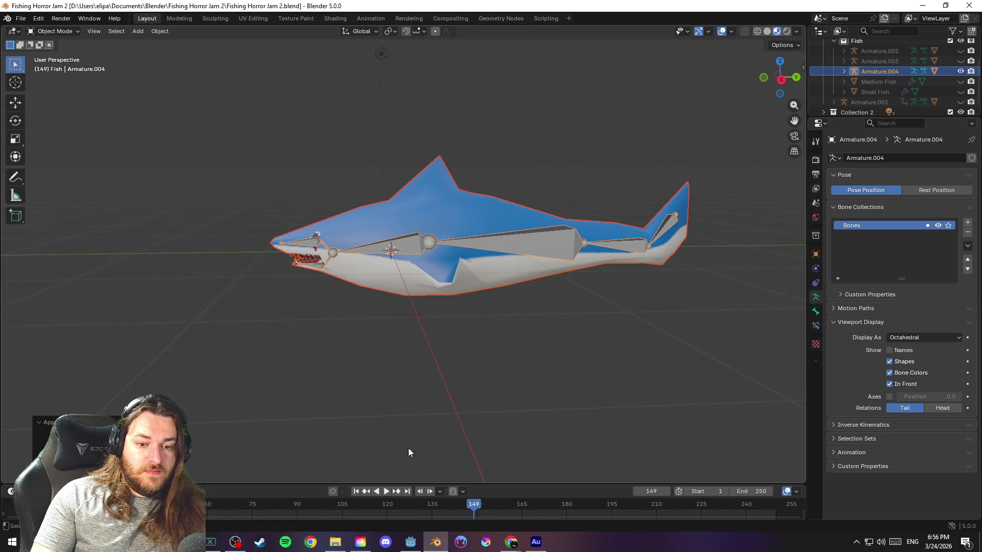
left_click(411, 542)
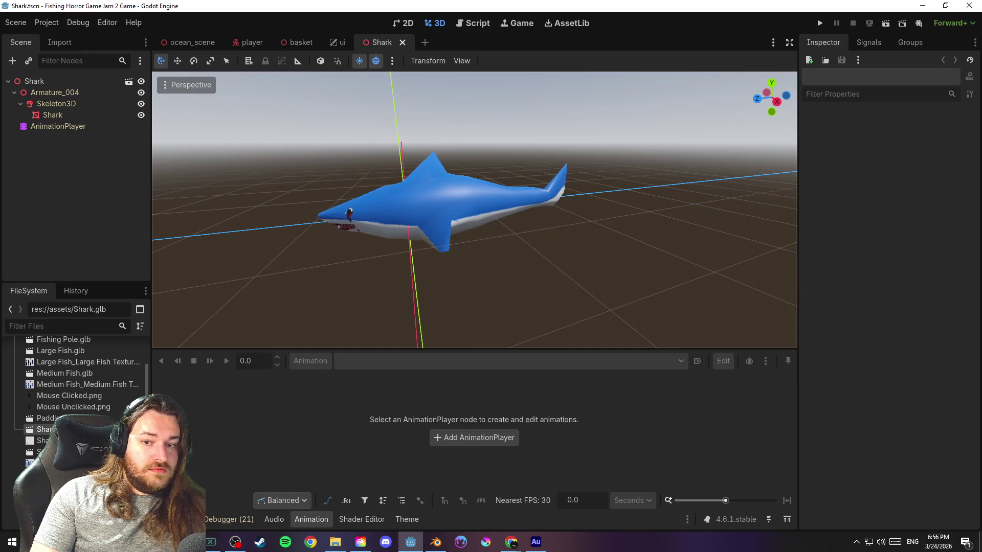
Inspect the re-imported shark model from several angles and save the Shark scene
left_click(412, 204)
left_click(517, 299)
scroll(516, 299, "down", 3)
mouse_move(516, 298)
middle_mouse_down()
mouse_move(603, 274)
mouse_move(527, 259)
middle_mouse_up()
left_click(234, 542)
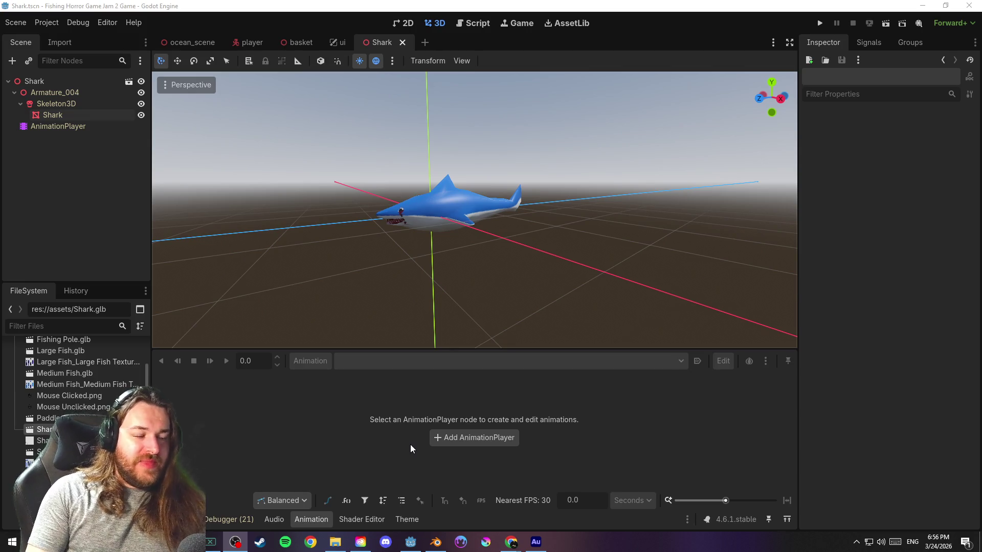
scroll(456, 278, "up", 5)
mouse_move(432, 249)
middle_mouse_down()
mouse_move(517, 241)
mouse_move(488, 244)
mouse_move(516, 209)
mouse_move(733, 228)
mouse_move(532, 235)
mouse_move(484, 223)
mouse_move(495, 187)
mouse_move(459, 244)
mouse_move(583, 260)
mouse_move(511, 258)
mouse_move(527, 253)
mouse_move(516, 235)
mouse_move(462, 185)
mouse_move(527, 233)
mouse_move(515, 251)
mouse_move(479, 254)
mouse_move(503, 246)
middle_mouse_up()
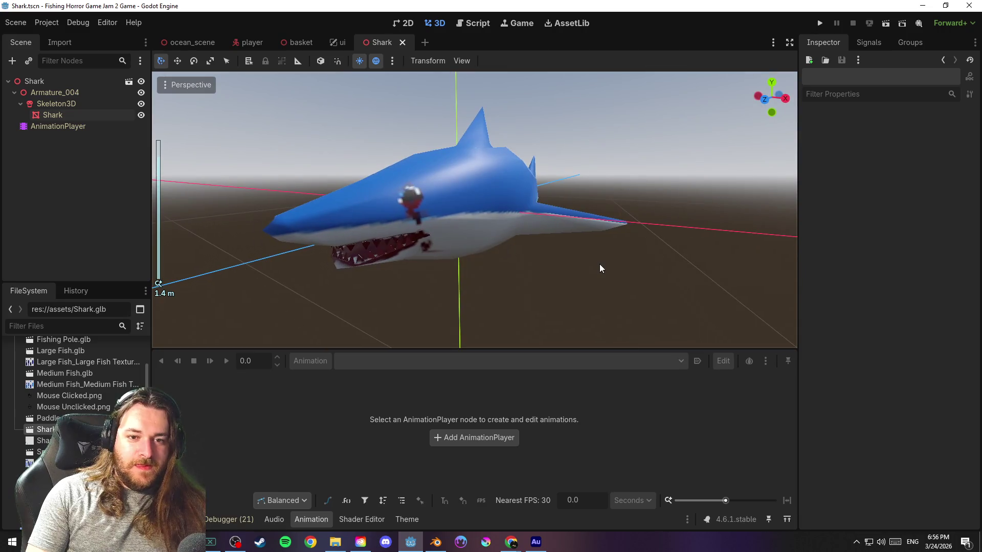
mouse_move(599, 264)
middle_mouse_down()
mouse_move(538, 252)
mouse_move(572, 238)
mouse_move(615, 242)
mouse_move(607, 229)
mouse_move(588, 231)
mouse_move(640, 245)
mouse_move(573, 252)
mouse_move(569, 276)
mouse_move(486, 271)
mouse_move(505, 281)
middle_mouse_up()
key("ctrl+s")
key("ctrl+s")
Select the Skeleton3D node and orbit closely to inspect the skeleton inside the shark
scroll(505, 281, "down", 4)
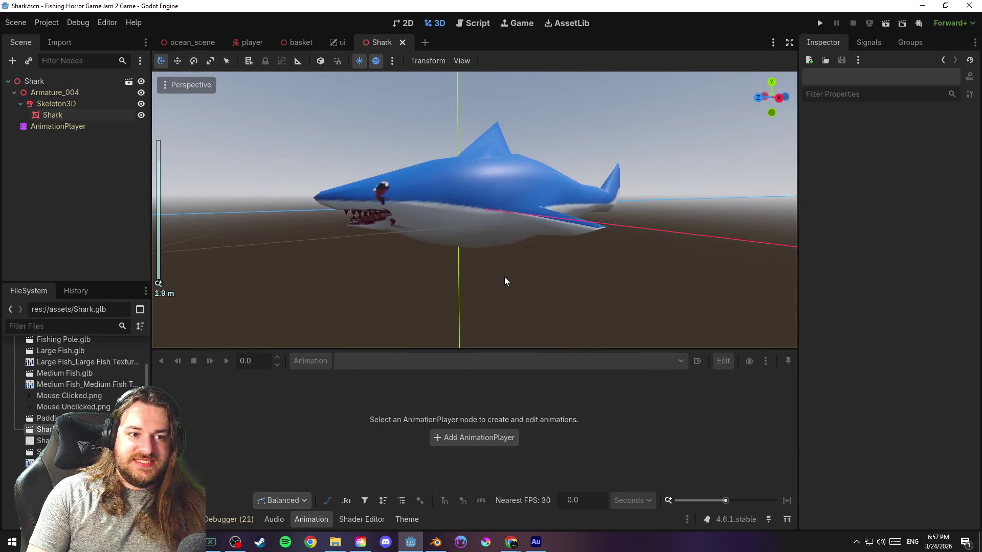
left_click(74, 105)
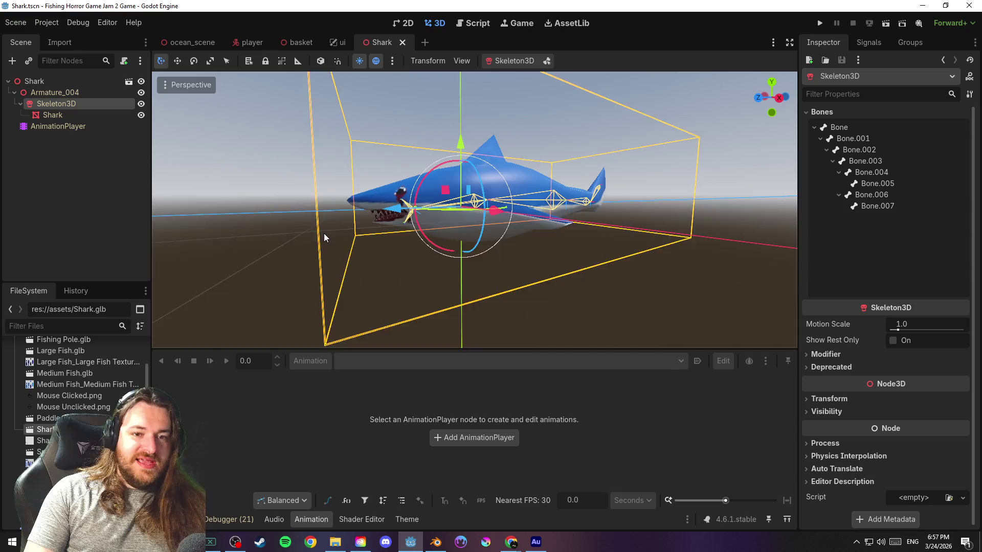
scroll(324, 233, "up", 5)
mouse_move(346, 234)
middle_mouse_down()
mouse_move(403, 247)
mouse_move(419, 288)
middle_mouse_up()
left_click(645, 84)
scroll(433, 229, "up", 5)
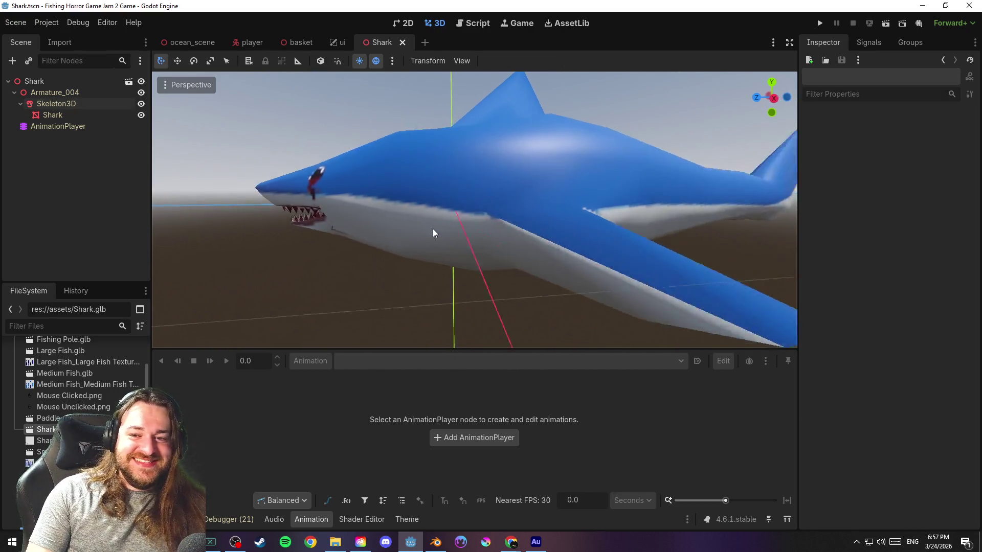
middle_click_drag(435, 228, 615, 229)
scroll(616, 228, "up", 10)
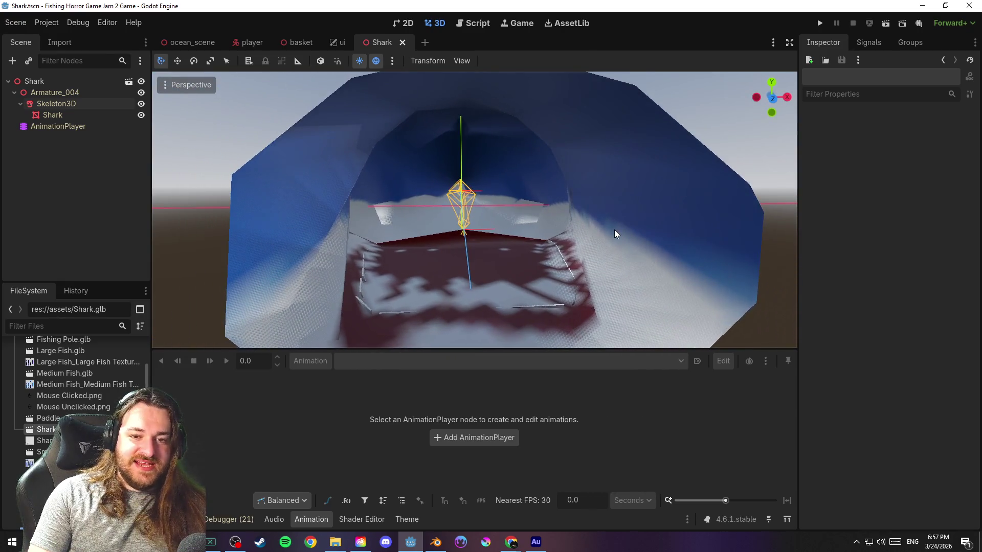
scroll(612, 225, "up", 5)
mouse_move(612, 225)
middle_mouse_down()
mouse_move(481, 249)
mouse_move(550, 254)
mouse_move(554, 212)
mouse_move(292, 203)
mouse_move(271, 164)
mouse_move(600, 193)
mouse_move(585, 176)
mouse_move(618, 234)
middle_mouse_up()
scroll(600, 193, "down", 15)
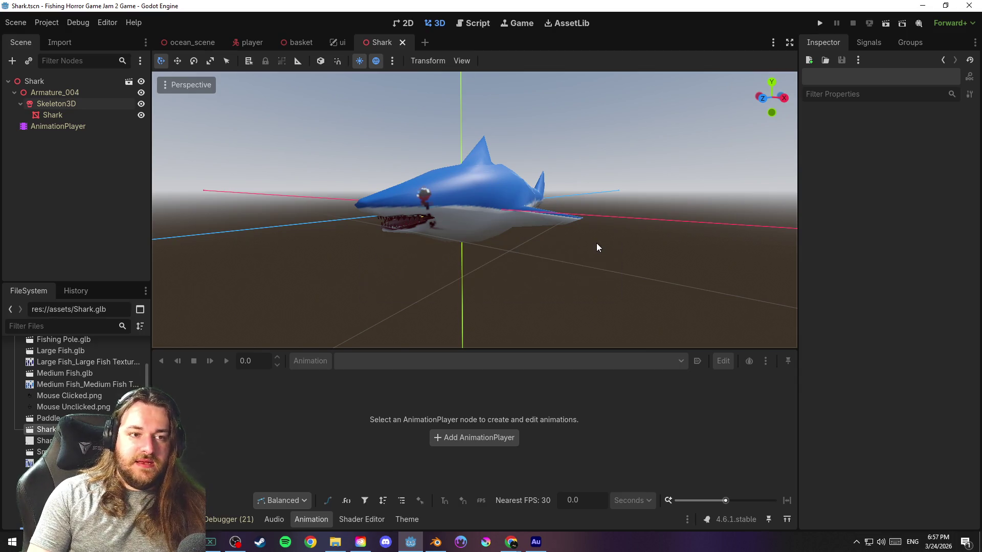
Save the Shark scene again and go to the basket scene
left_click(477, 226)
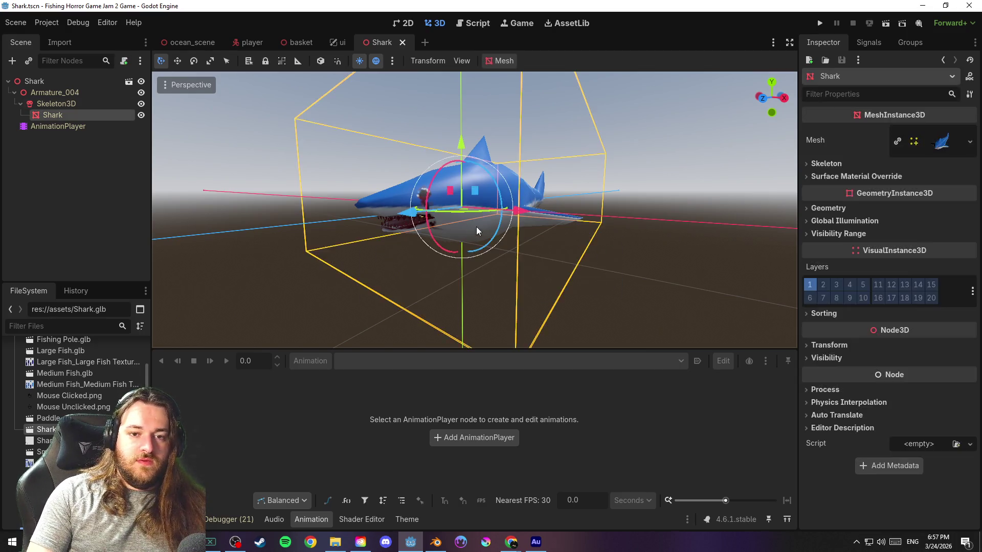
left_click(606, 287)
mouse_move(606, 287)
middle_mouse_down()
mouse_move(621, 288)
mouse_move(610, 284)
middle_mouse_up()
key("ctrl+s")
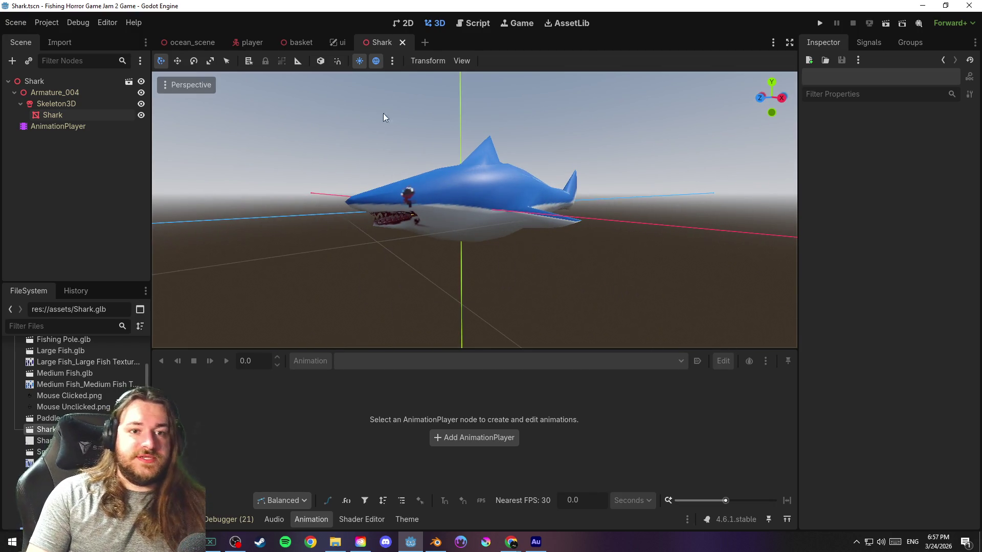
left_click(296, 41)
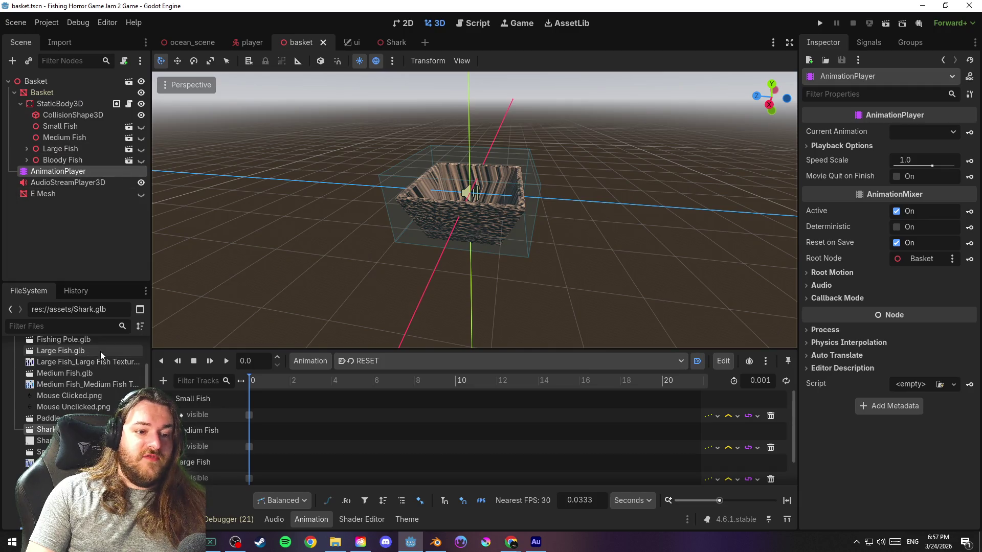
Instance Shark.tscn under the basket's StaticBody3D and save
scroll(21, 381, "up", 3)
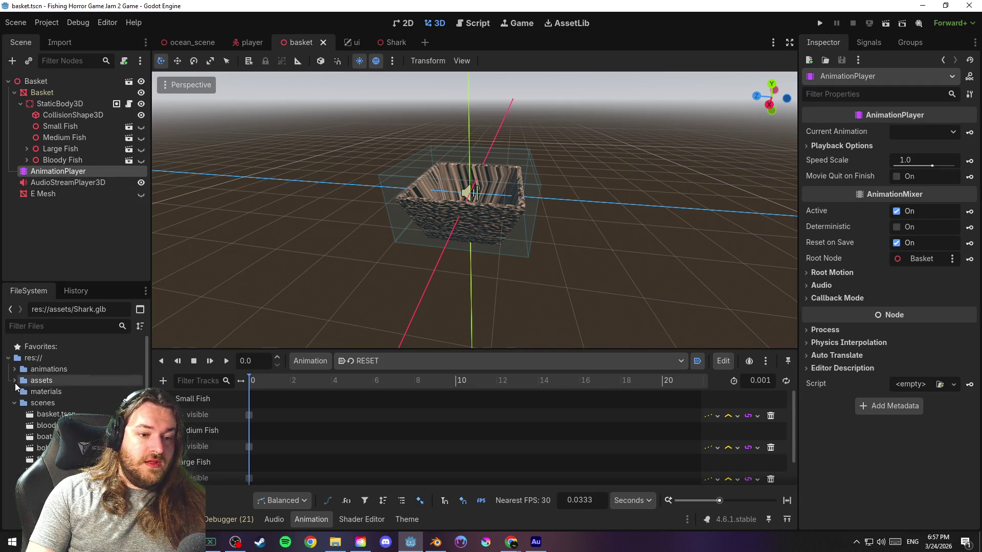
scroll(65, 389, "down", 4)
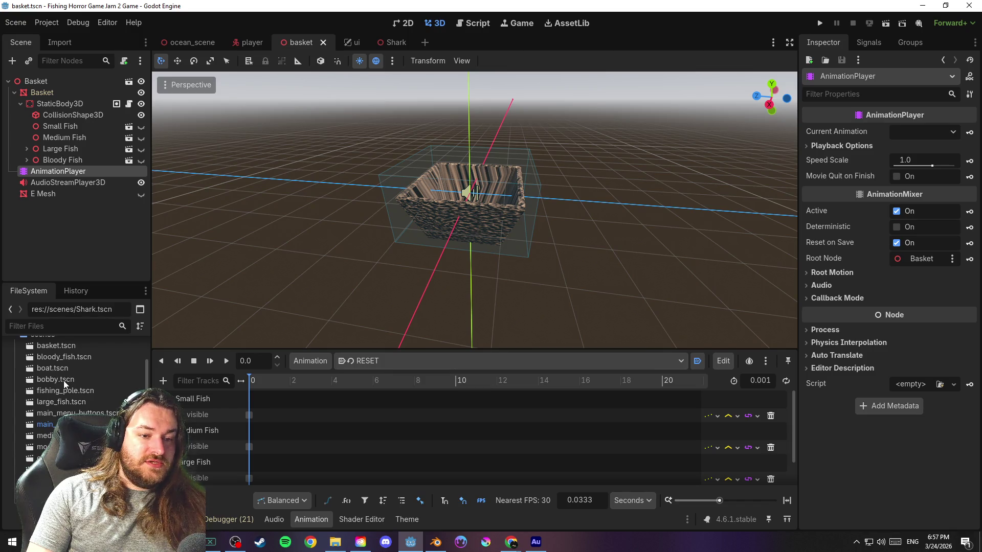
left_click_drag(73, 163, 72, 164)
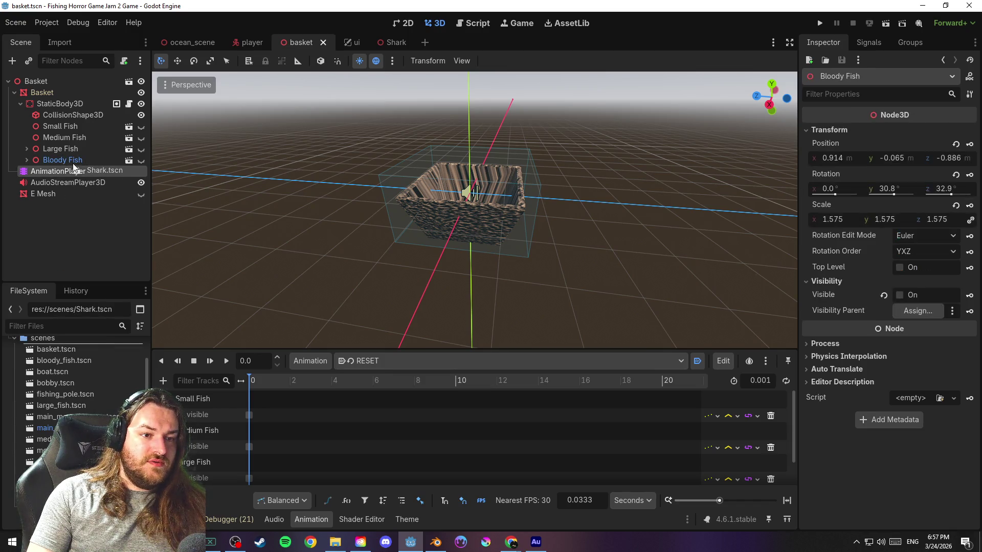
left_click_drag(77, 117, 74, 107)
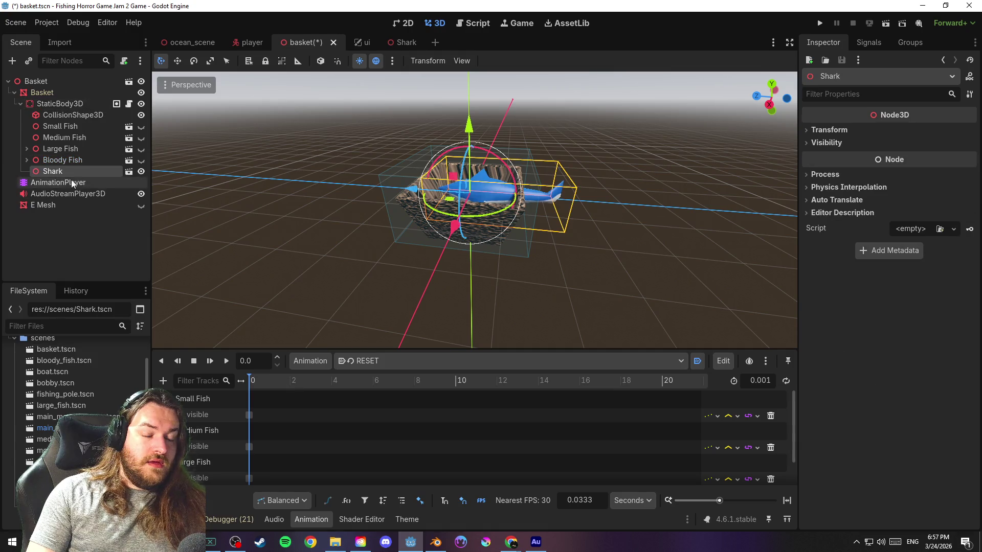
mouse_move(542, 303)
middle_mouse_down()
mouse_move(577, 319)
mouse_move(561, 291)
middle_mouse_up()
key("ctrl+s")
scroll(561, 289, "down", 2)
Scale the Shark instance to 2.5 and save the basket scene
left_click(828, 130)
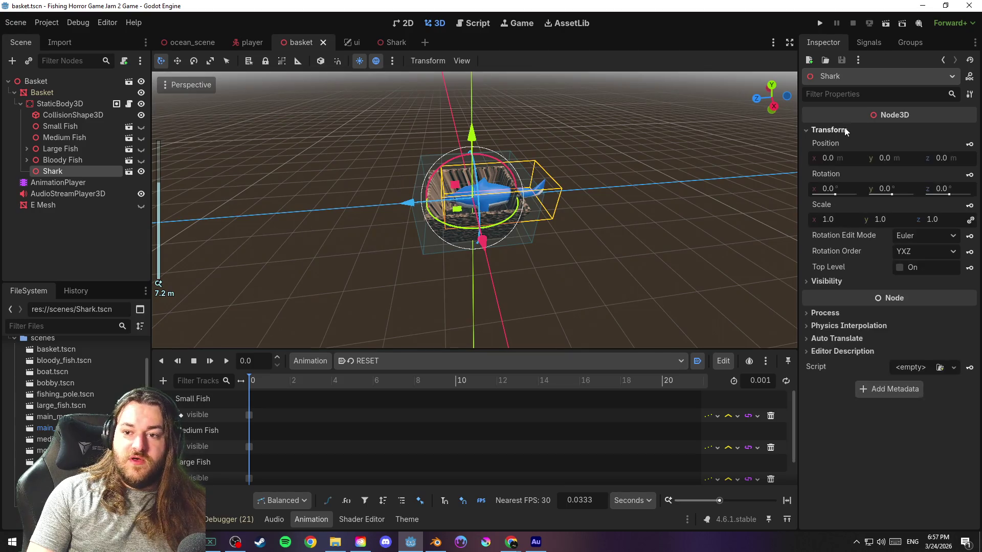
type("2")
key("Return")
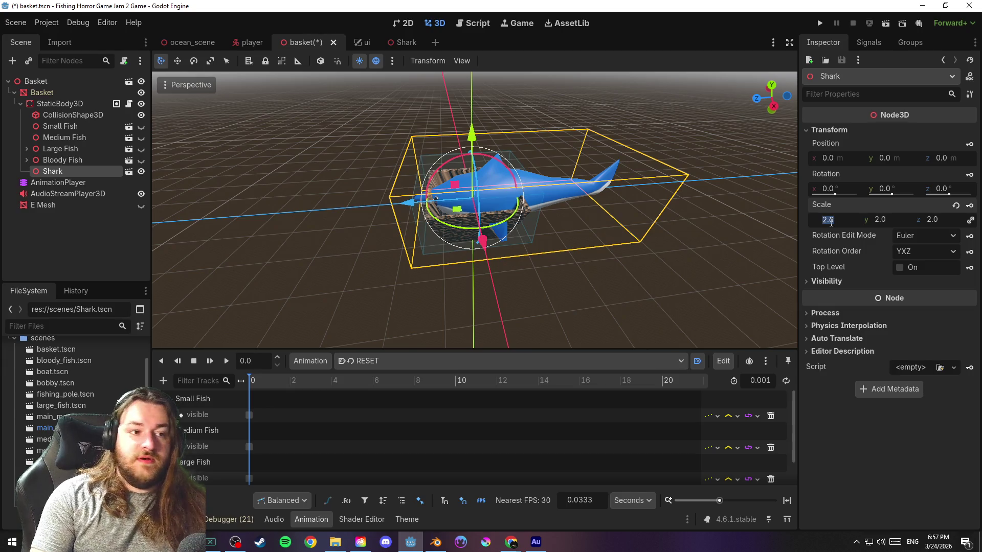
type("2.5")
key("Return")
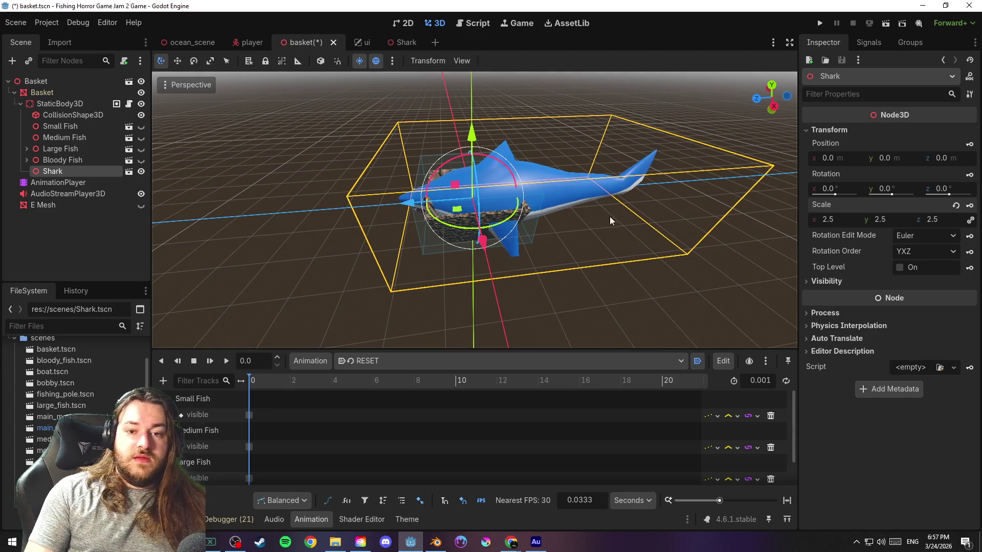
key("ctrl+s")
Lift the Shark above the basket to position 0.591, 1.45, 0, save, and open ocean_scene
left_click(609, 216)
middle_click_drag(643, 311, 621, 306)
left_click(593, 264)
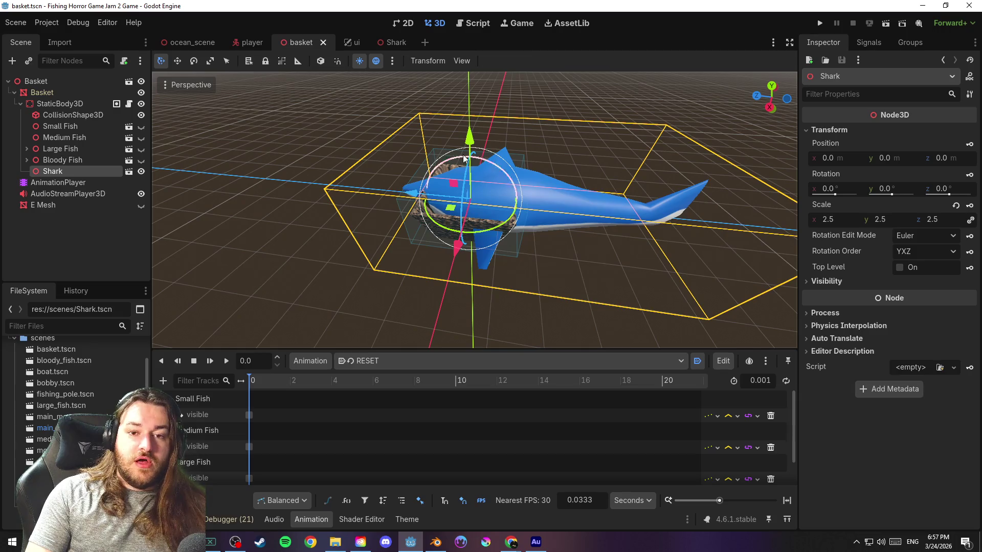
mouse_move(464, 157)
left_mouse_down()
mouse_move(481, 103)
mouse_move(524, 76)
left_mouse_up()
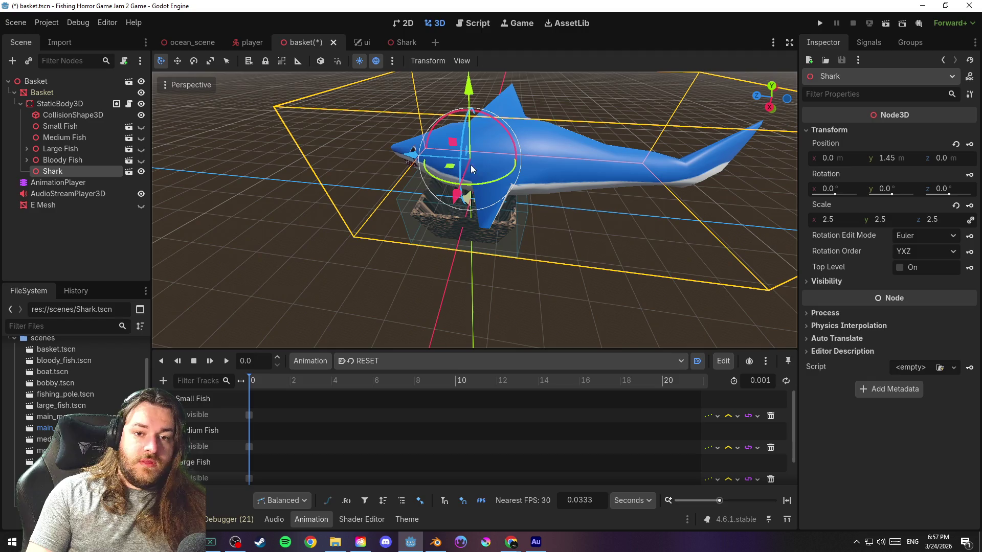
left_click_drag(457, 190, 462, 214)
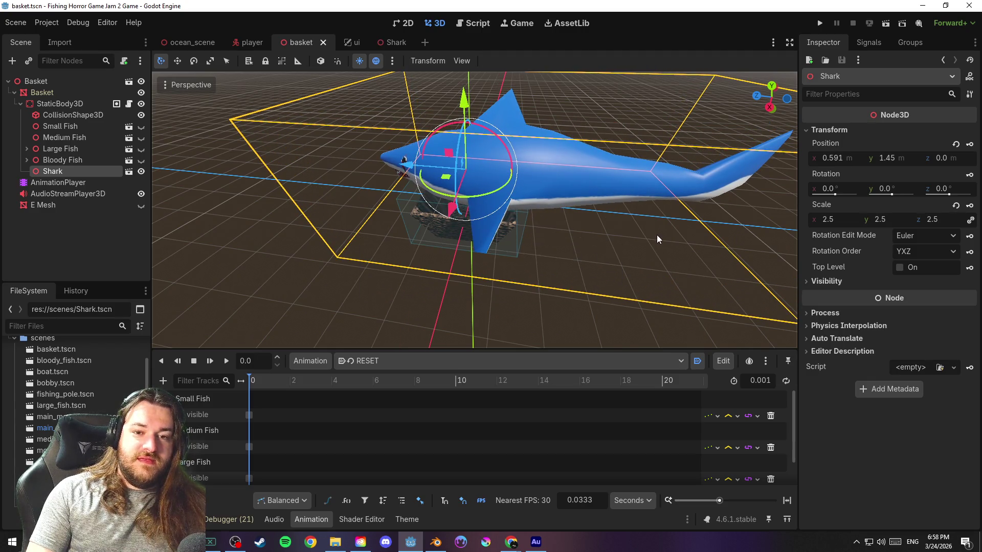
mouse_move(656, 235)
middle_mouse_down()
mouse_move(696, 232)
mouse_move(668, 199)
mouse_move(688, 247)
mouse_move(676, 237)
mouse_move(643, 250)
middle_mouse_up()
scroll(689, 248, "up", 1)
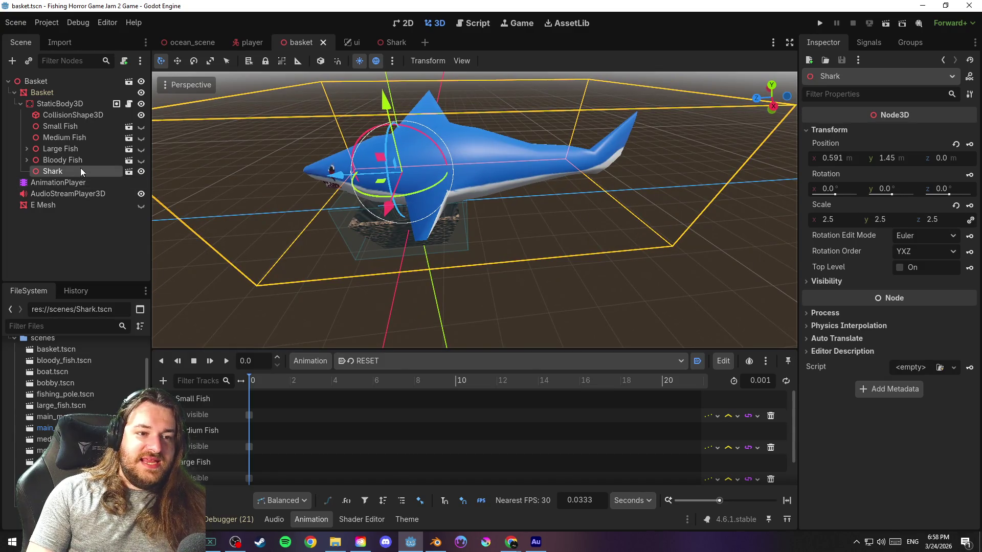
left_click(552, 265)
key("ctrl+s")
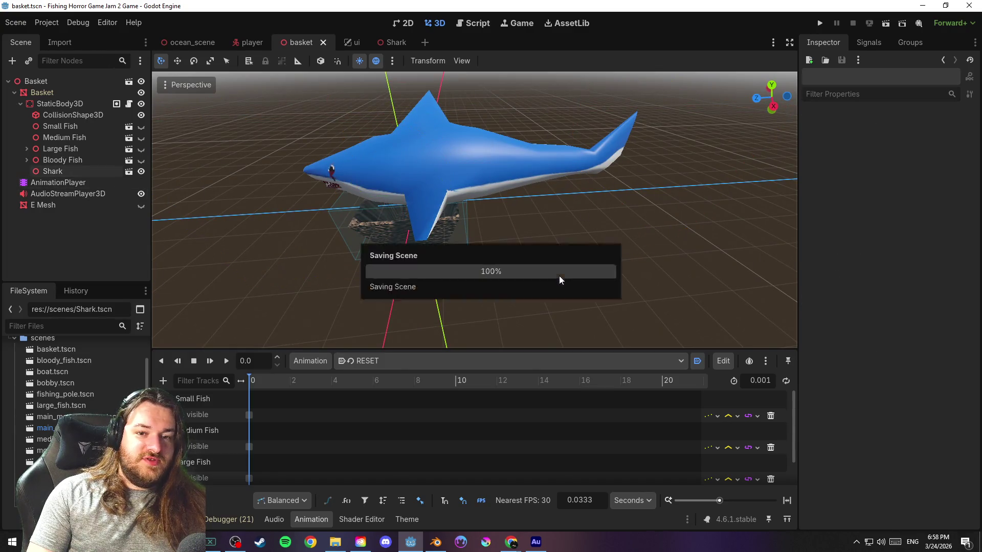
left_click(192, 42)
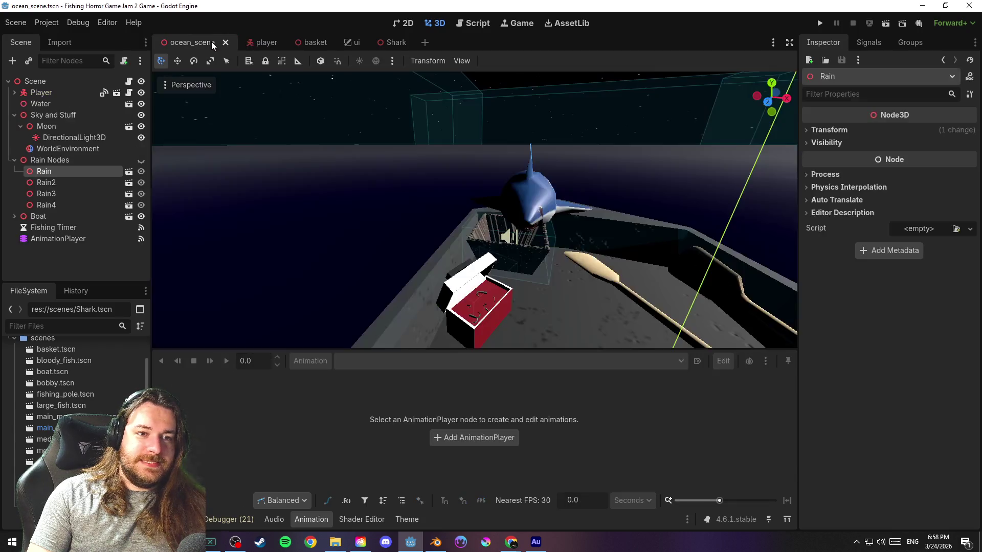
Expand the Boat node and focus the view on its Basket instance
key("ctrl+s")
mouse_move(401, 205)
middle_mouse_down()
mouse_move(563, 229)
mouse_move(548, 213)
mouse_move(477, 207)
mouse_move(468, 217)
mouse_move(724, 216)
middle_mouse_up()
scroll(691, 215, "down", 5)
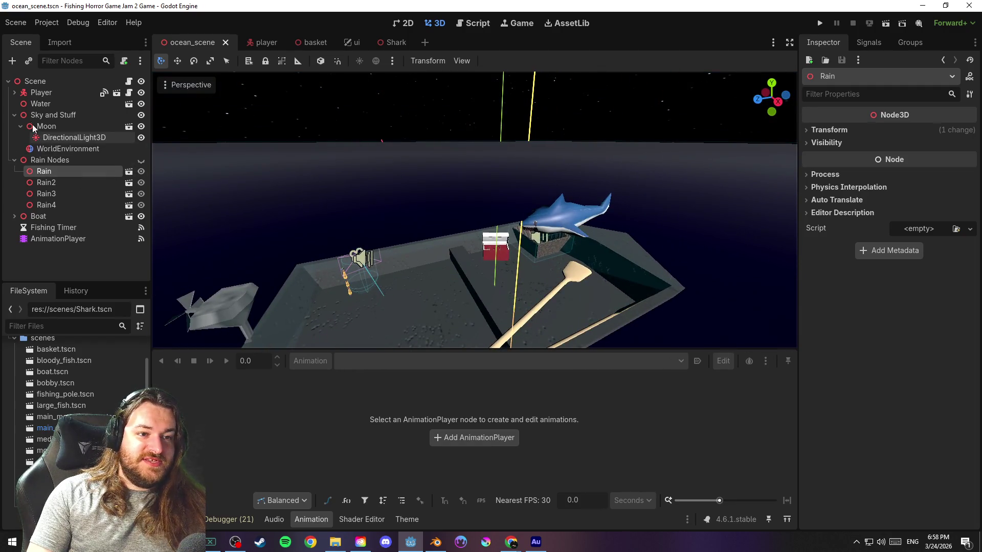
left_click(15, 216)
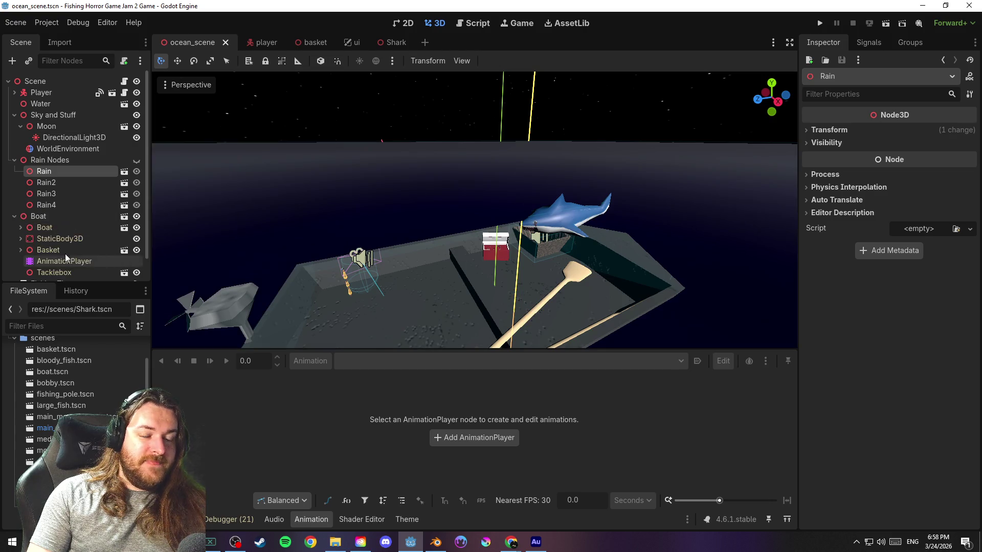
scroll(75, 247, "down", 1)
left_click(67, 228)
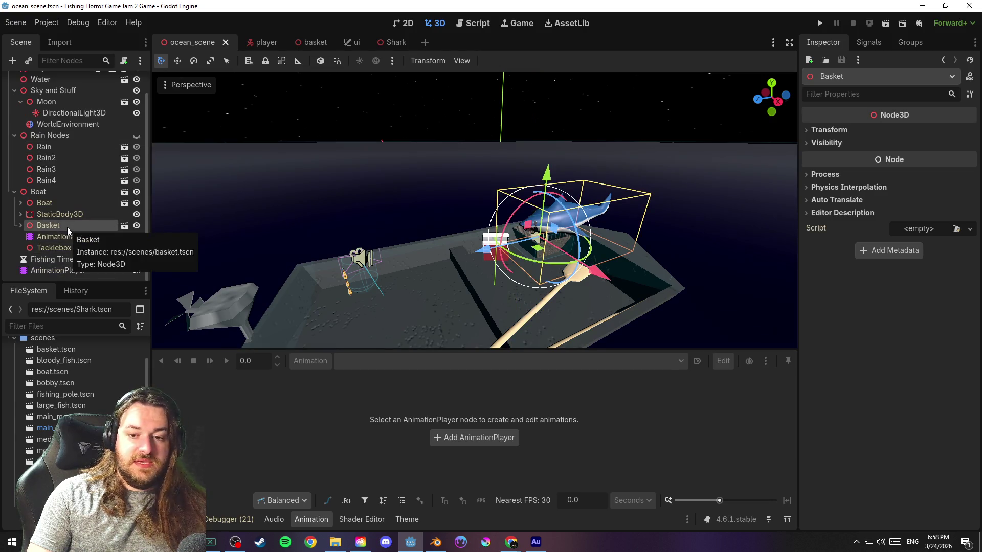
double_click(72, 227)
mouse_move(580, 230)
middle_mouse_down()
mouse_move(683, 225)
mouse_move(603, 256)
middle_mouse_up()
left_click_drag(530, 282, 575, 249)
right_click(575, 250)
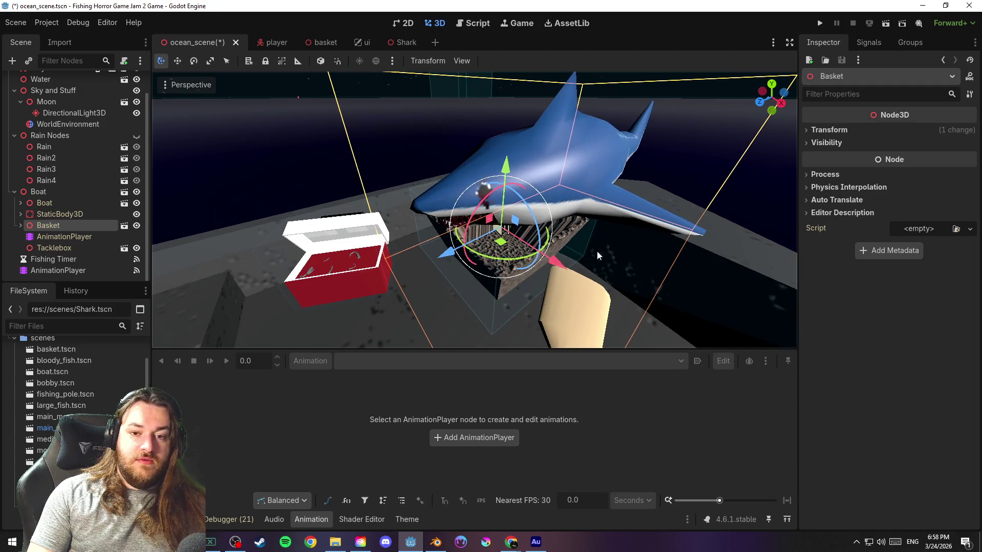
scroll(51, 226, "down", 2)
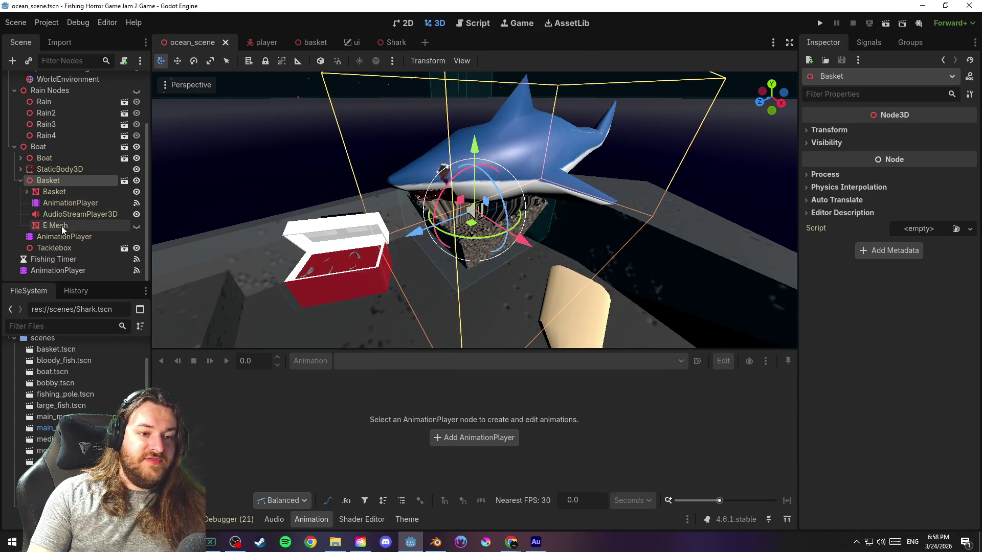
Expand the Basket, focus on the Shark, and slide it horizontally across the boat
left_click(27, 192)
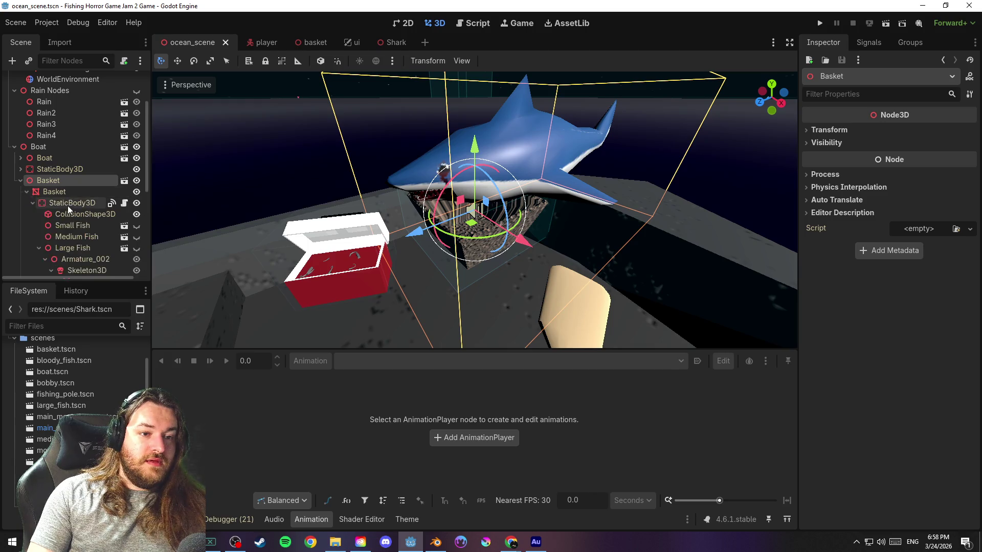
scroll(68, 206, "down", 2)
scroll(85, 226, "down", 5)
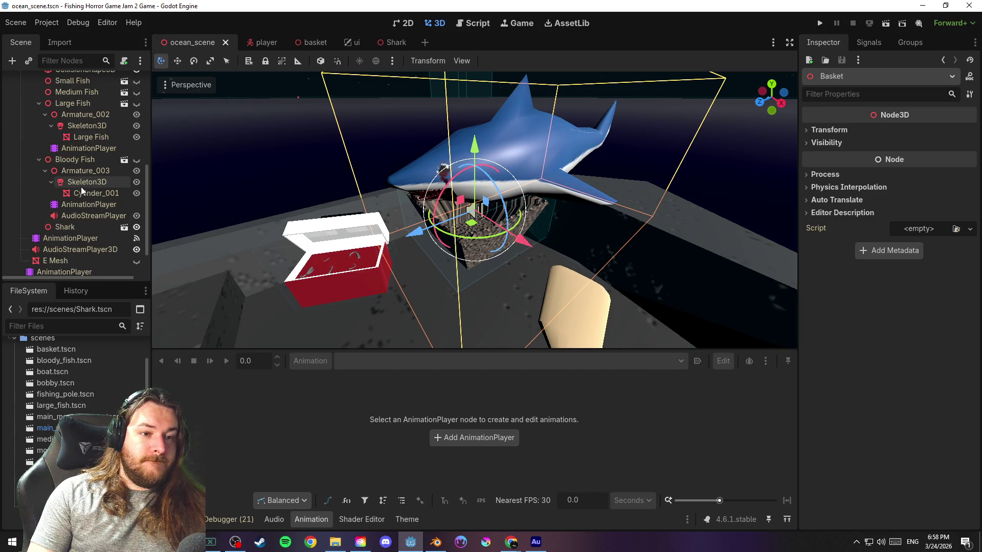
double_click(76, 226)
middle_click_drag(415, 240, 496, 210)
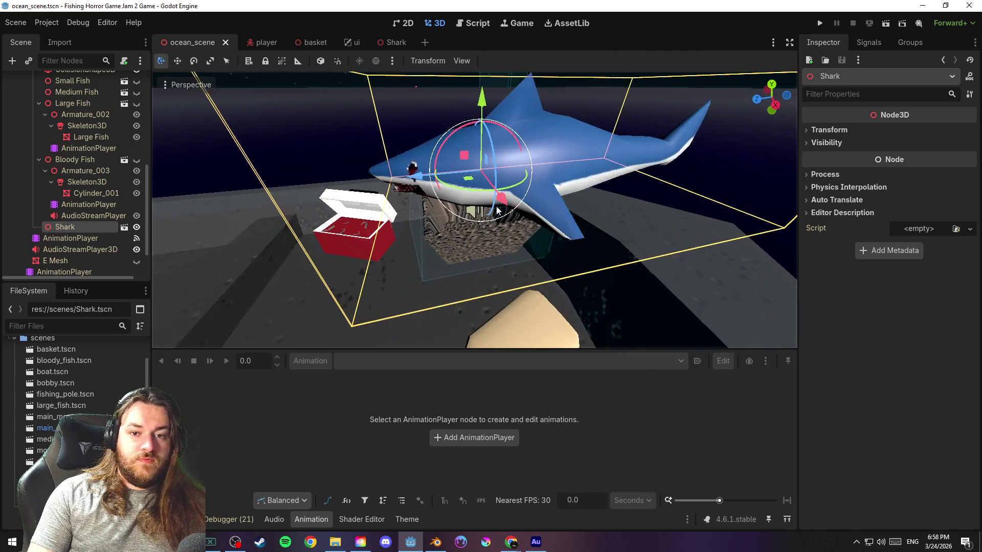
mouse_move(472, 184)
left_mouse_down()
mouse_move(503, 174)
mouse_move(543, 192)
mouse_move(558, 159)
left_mouse_up()
middle_click_drag(559, 158, 376, 222)
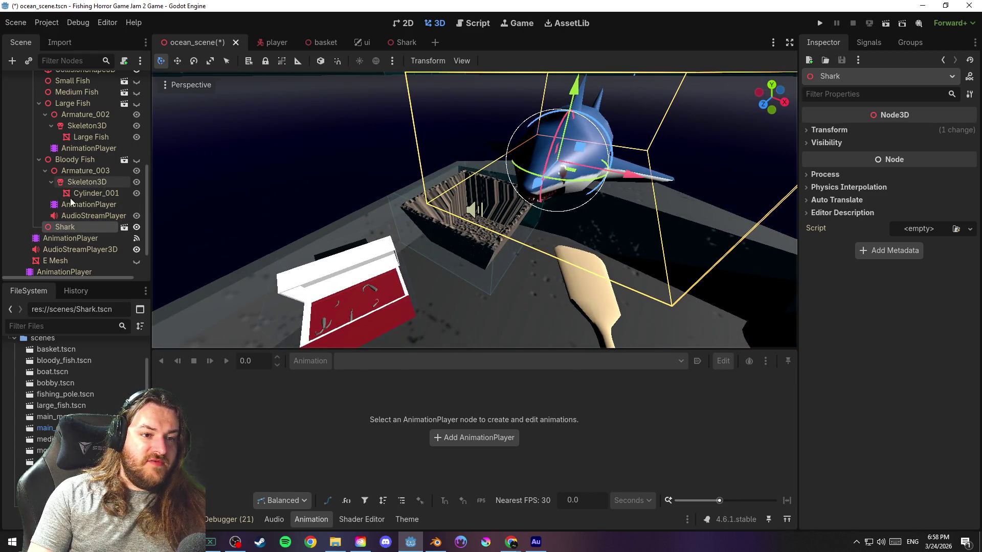
Make the Small, Medium and Large Fish visible, save the ocean scene, and select the Shark
left_click(45, 171)
scroll(74, 182, "up", 2)
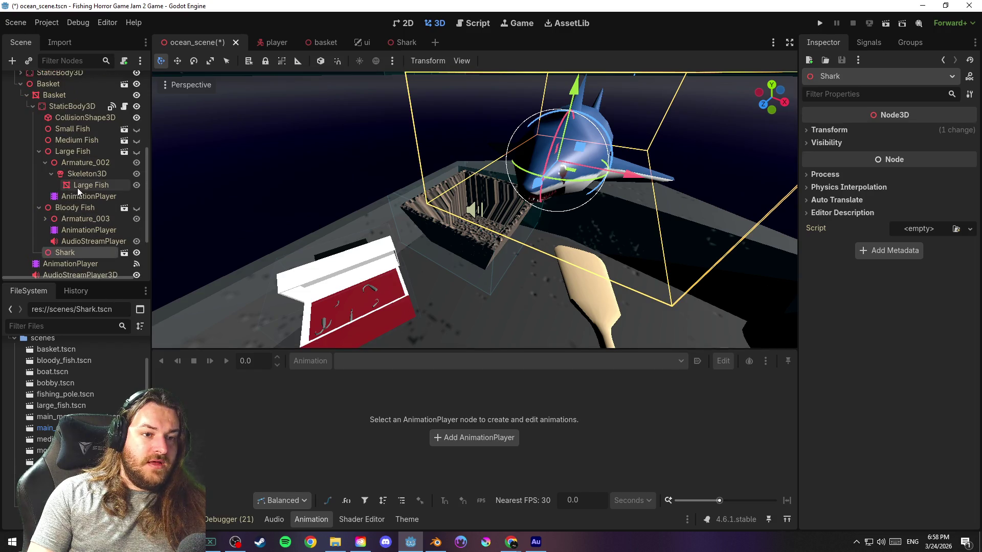
left_click(51, 170)
left_click(44, 160)
left_click(82, 153)
left_click(137, 151)
left_click(136, 140)
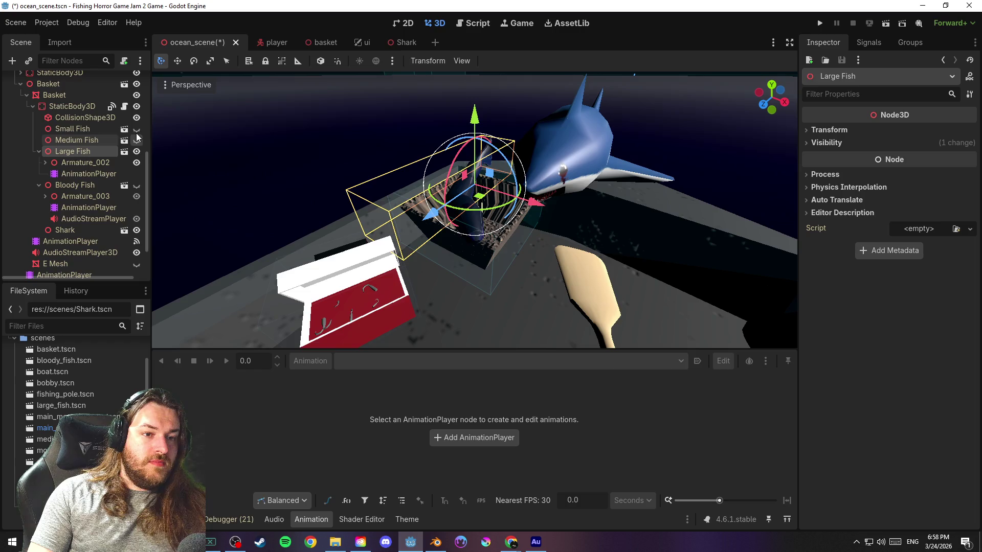
left_click(137, 129)
mouse_move(307, 169)
middle_mouse_down()
mouse_move(485, 209)
mouse_move(616, 208)
mouse_move(609, 201)
mouse_move(532, 239)
mouse_move(505, 215)
mouse_move(578, 225)
mouse_move(529, 210)
mouse_move(580, 210)
mouse_move(539, 237)
mouse_move(600, 203)
mouse_move(560, 201)
middle_mouse_up()
key("ctrl+s")
left_click(601, 204)
right_click(83, 227)
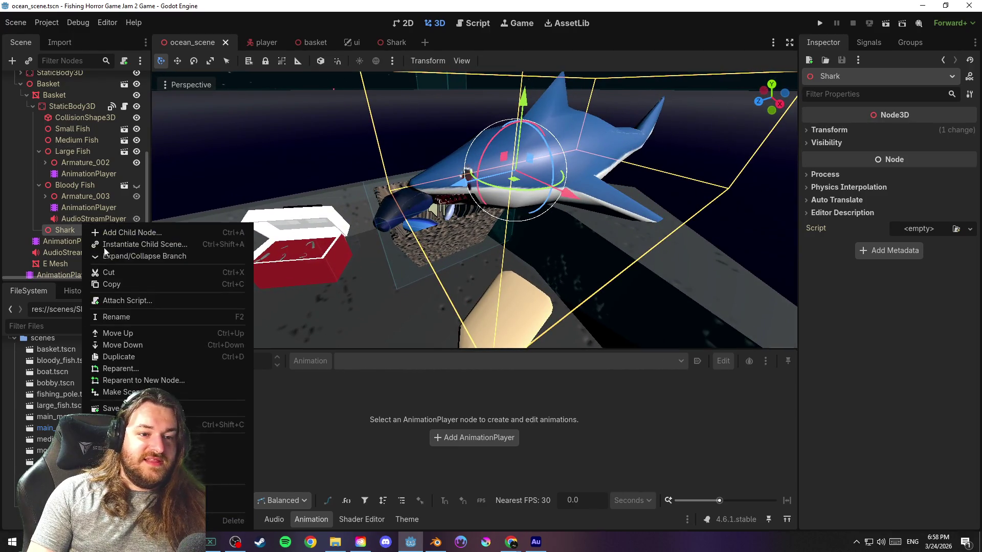
Expand the Shark's Armature_004 and select its Skeleton3D to display the bones
left_click(144, 255)
scroll(87, 220, "down", 3)
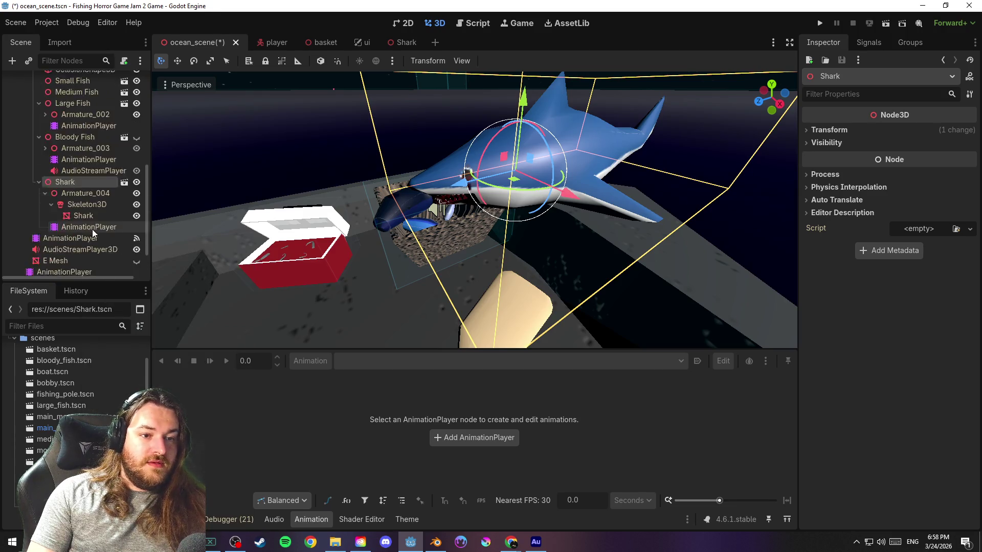
left_click(90, 182)
mouse_move(327, 292)
middle_mouse_down()
mouse_move(425, 293)
mouse_move(627, 242)
middle_mouse_up()
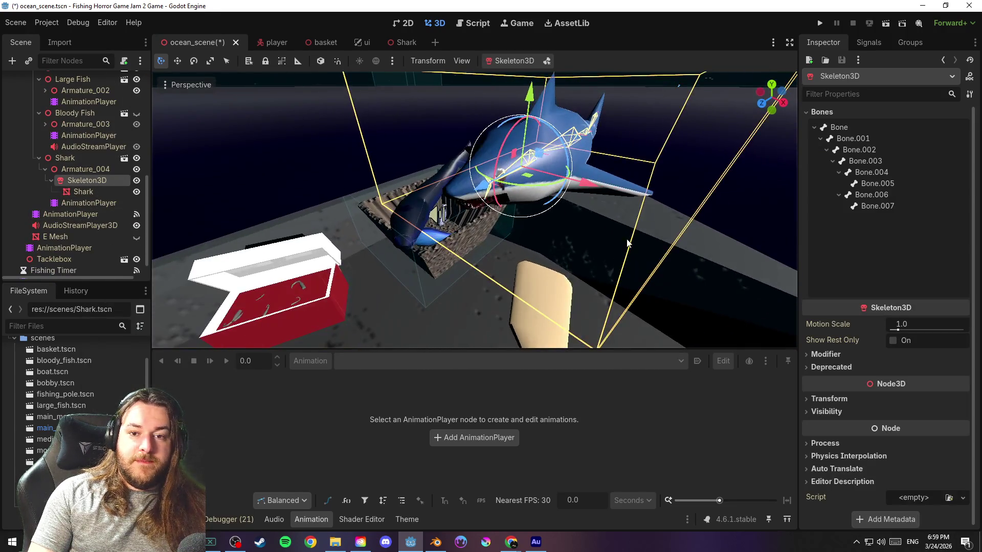
left_click(877, 184)
middle_click_drag(517, 220, 578, 211)
left_click(621, 174)
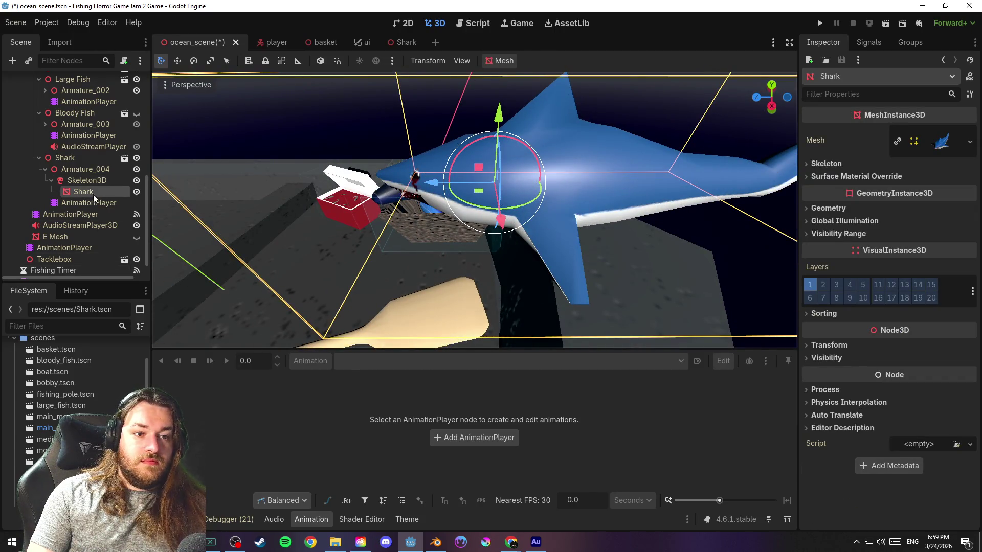
left_click(85, 178)
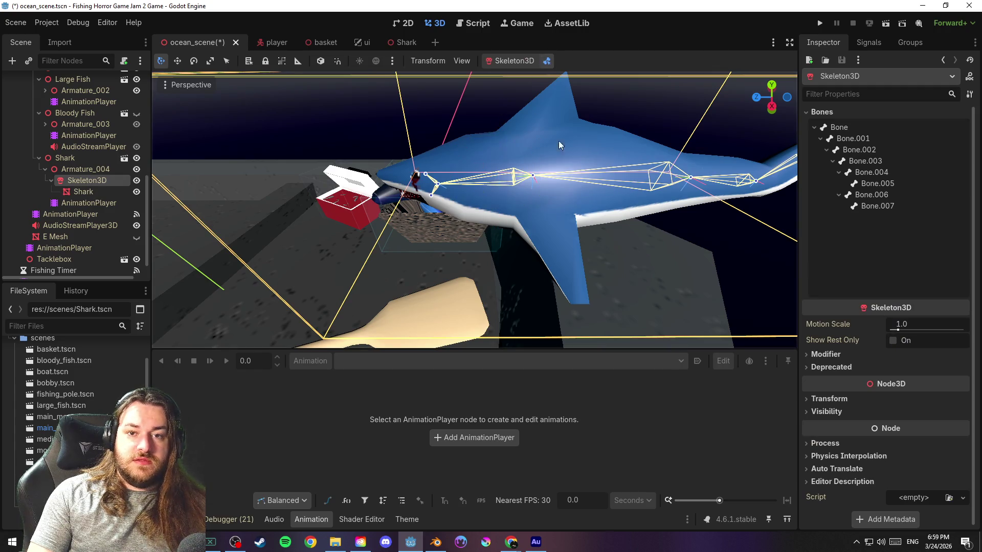
mouse_move(558, 140)
middle_mouse_down()
mouse_move(619, 238)
mouse_move(565, 185)
middle_mouse_up()
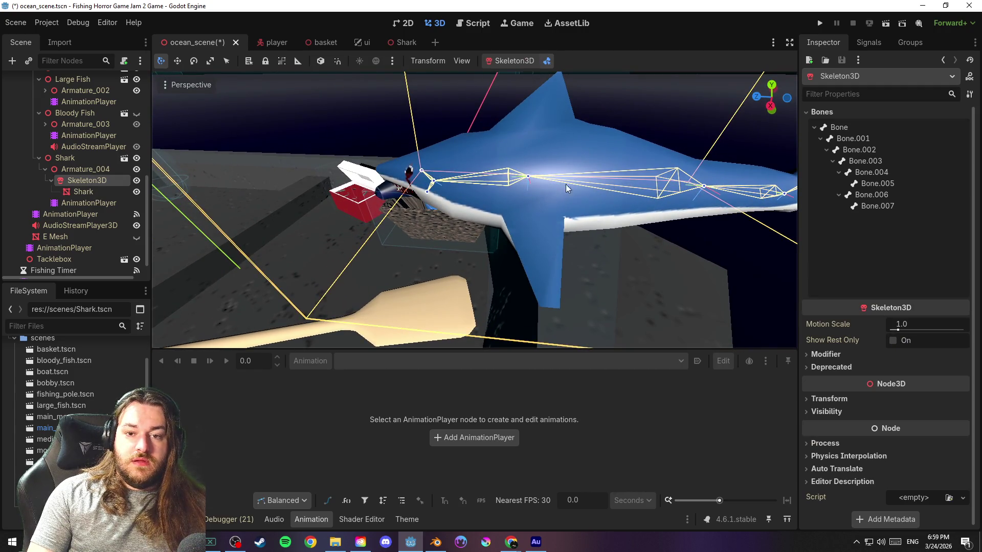
Select Bone.003 and rotate it to bend the shark's body
left_click(526, 175)
middle_click_drag(584, 242, 649, 255)
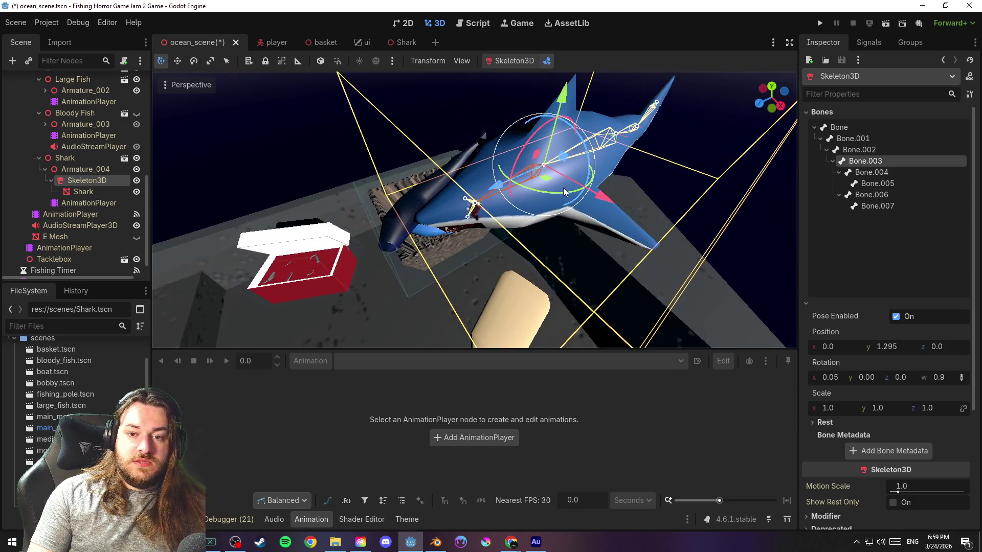
left_click_drag(563, 191, 534, 193)
middle_click_drag(652, 232, 562, 219)
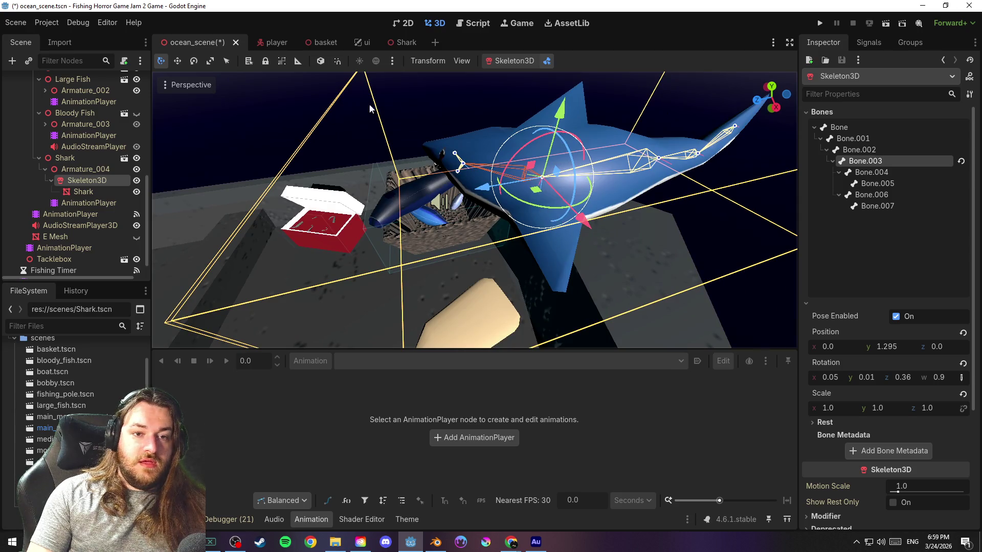
left_click(545, 62)
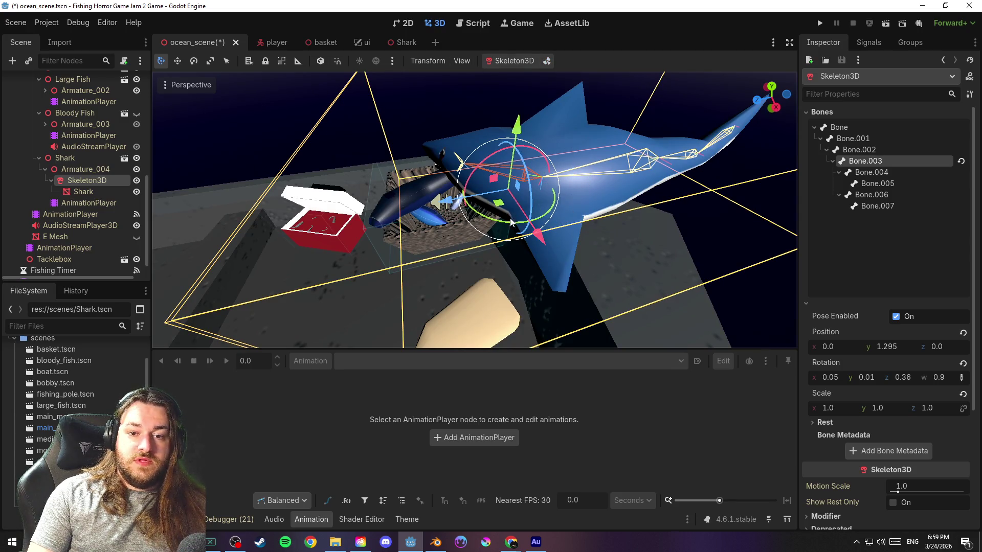
left_click_drag(511, 221, 548, 220)
Re-pose Bone.003 to rotation 0.05, 0.01, 0.36, 0.9, then re-enable skeleton edit and pick Bone.002
middle_click_drag(548, 220, 558, 187)
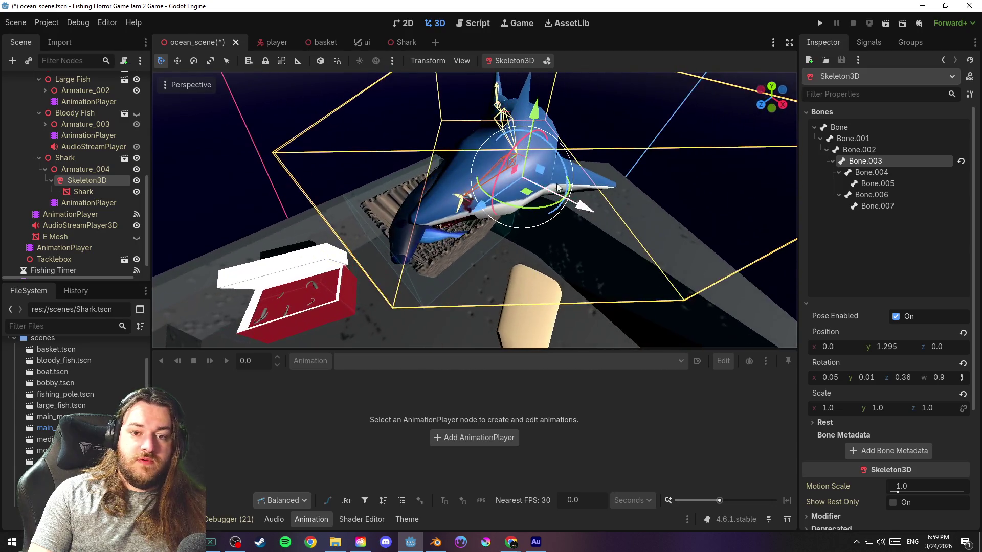
left_click_drag(522, 192, 583, 233)
mouse_move(574, 296)
middle_mouse_down()
mouse_move(548, 266)
mouse_move(462, 253)
mouse_move(479, 269)
mouse_move(548, 253)
middle_mouse_up()
left_click_drag(547, 223, 563, 247)
mouse_move(550, 280)
middle_mouse_down()
mouse_move(603, 280)
mouse_move(622, 262)
mouse_move(527, 246)
middle_mouse_up()
left_click_drag(527, 246, 514, 237)
mouse_move(590, 277)
middle_mouse_down()
mouse_move(529, 292)
mouse_move(542, 204)
mouse_move(499, 162)
middle_mouse_up()
scroll(544, 128, "up", 3)
left_click(546, 62)
left_click(500, 171)
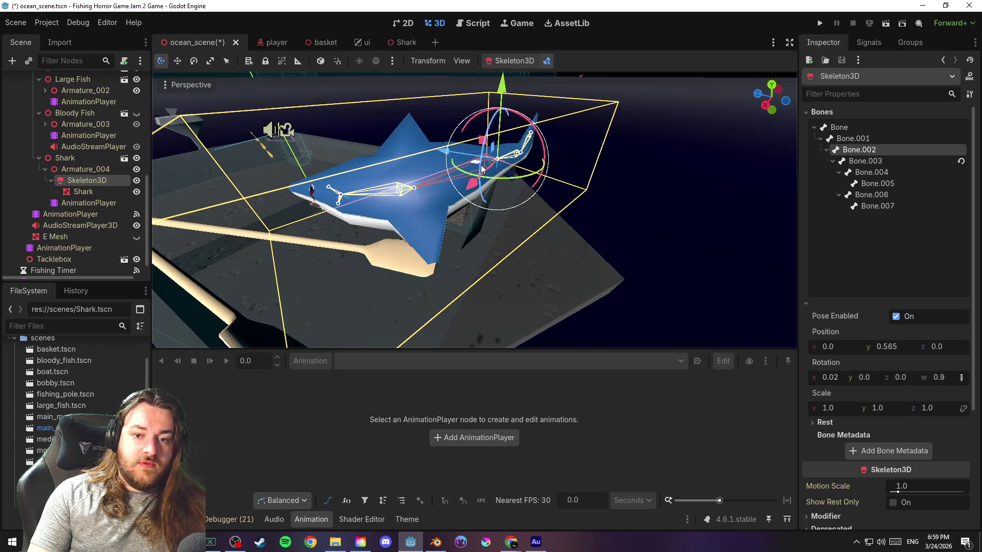
Rotate Bone.002, Bone.001 and the root Bone to curl and tilt the shark
left_click_drag(483, 159, 483, 167)
mouse_move(483, 168)
middle_mouse_down()
mouse_move(453, 197)
mouse_move(591, 259)
mouse_move(608, 246)
mouse_move(536, 215)
mouse_move(600, 231)
mouse_move(652, 282)
mouse_move(459, 193)
middle_mouse_up()
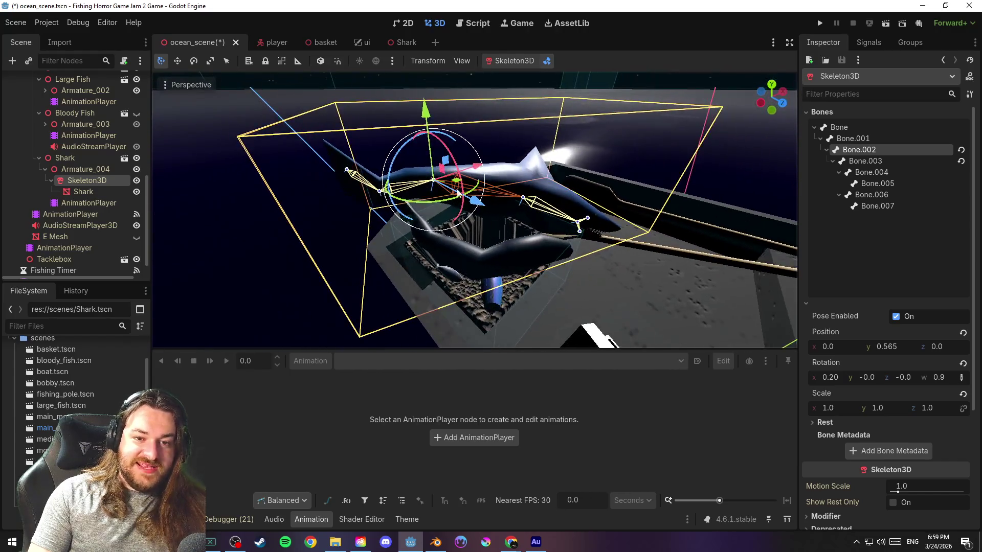
left_click(378, 194)
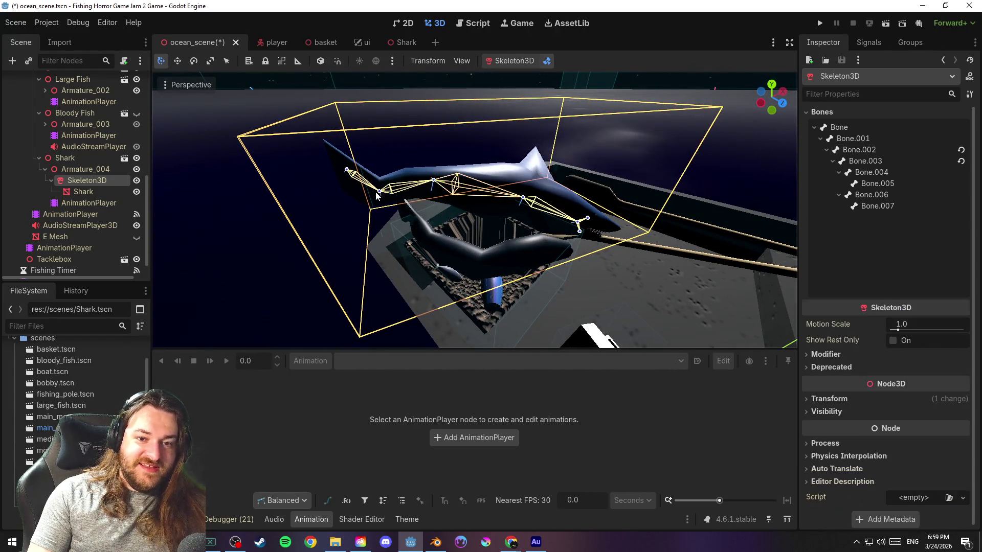
left_click(379, 193)
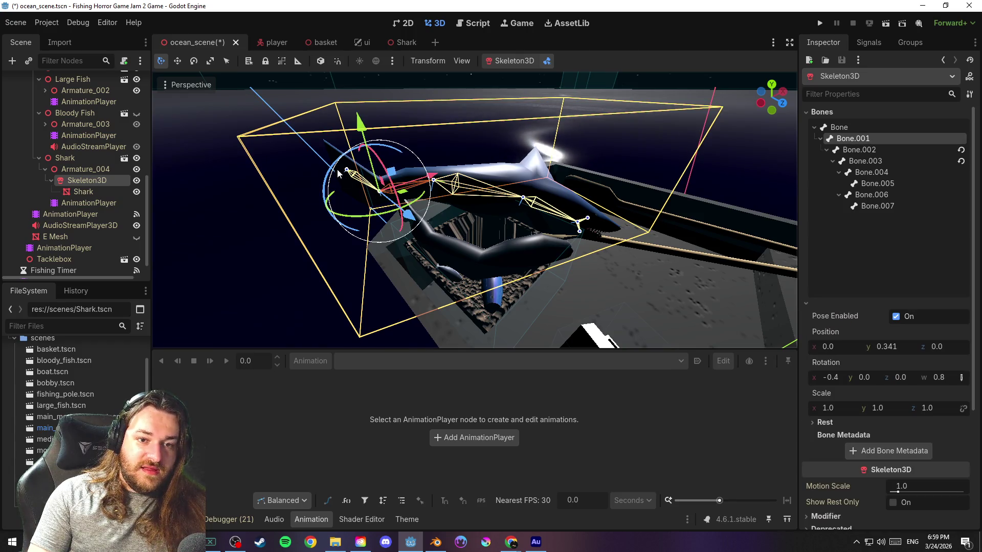
mouse_move(330, 175)
left_mouse_down()
mouse_move(332, 184)
mouse_move(476, 191)
mouse_move(409, 217)
left_mouse_up()
scroll(409, 217, "up", 2)
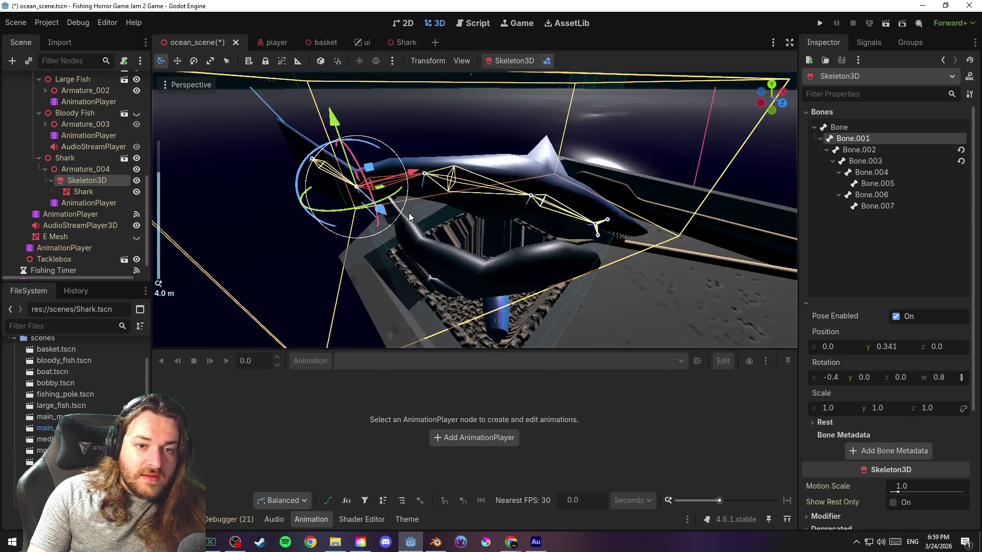
mouse_move(409, 217)
middle_mouse_down()
mouse_move(340, 156)
mouse_move(340, 176)
mouse_move(645, 176)
mouse_move(640, 110)
middle_mouse_up()
left_click(340, 175)
left_click_drag(639, 108, 619, 112)
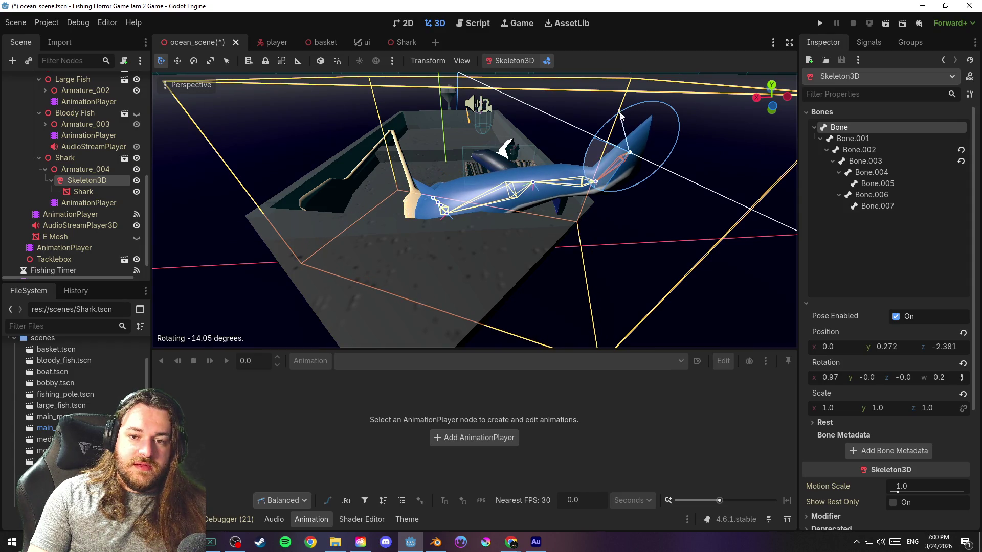
mouse_move(620, 113)
middle_mouse_down()
mouse_move(643, 167)
mouse_move(530, 146)
mouse_move(441, 168)
mouse_move(379, 215)
middle_mouse_up()
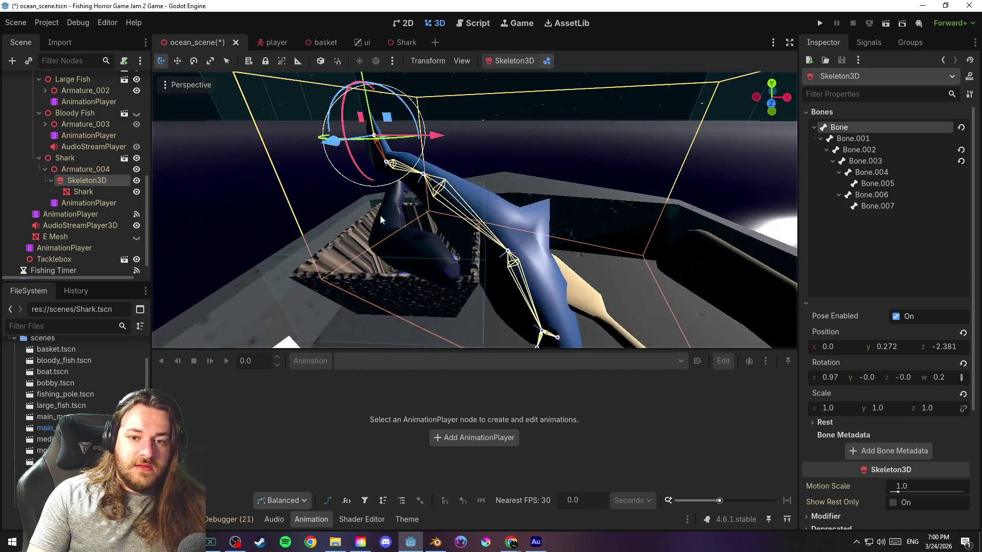
Bend Bone.003 to rotation -0.0, -0.1, 0.48, 0.8 at -0.009, 1.273, -0.033, and save
left_click(511, 253)
middle_click_drag(511, 254, 428, 233)
mouse_move(428, 234)
left_mouse_down()
mouse_move(430, 225)
mouse_move(388, 251)
left_mouse_up()
mouse_move(388, 251)
middle_mouse_down()
mouse_move(496, 307)
mouse_move(413, 308)
middle_mouse_up()
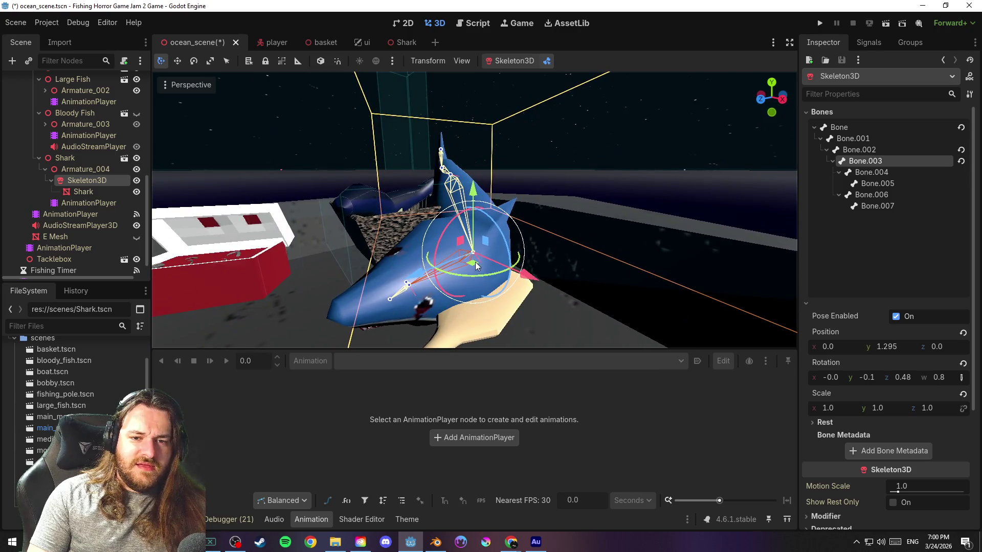
left_click_drag(478, 201, 481, 212)
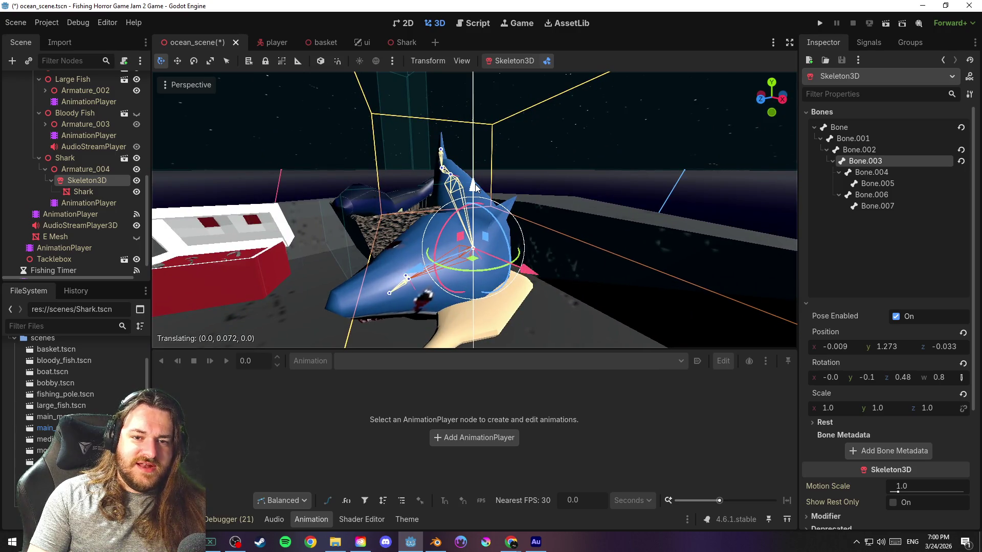
mouse_move(481, 213)
middle_mouse_down()
mouse_move(530, 263)
mouse_move(609, 281)
mouse_move(672, 259)
mouse_move(750, 302)
mouse_move(625, 279)
mouse_move(562, 287)
mouse_move(665, 266)
mouse_move(612, 279)
middle_mouse_up()
key("ctrl+s")
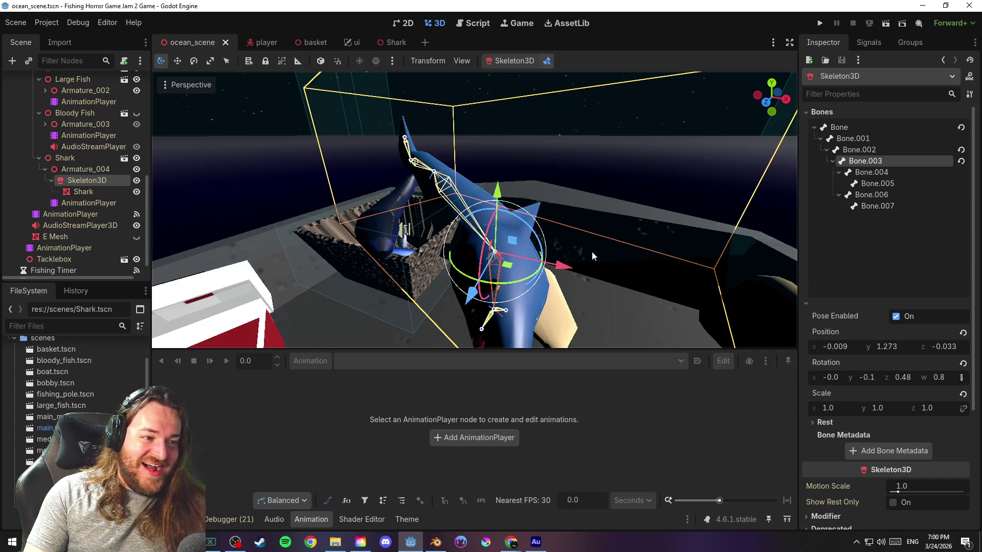
Check the basket scene's shark, then collapse the ocean scene's Shark branch
left_click(311, 42)
mouse_move(318, 140)
middle_mouse_down()
mouse_move(613, 182)
mouse_move(601, 228)
mouse_move(658, 204)
middle_mouse_up()
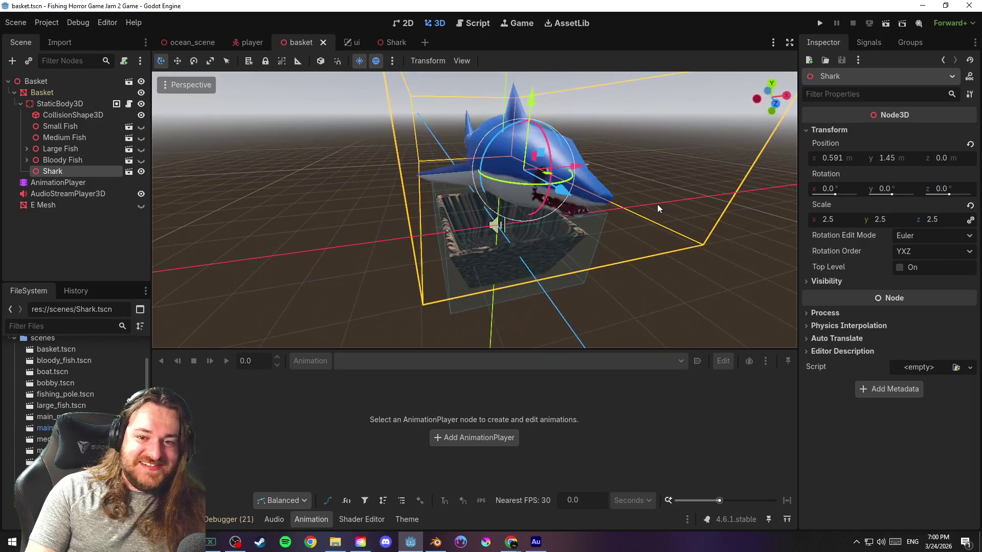
left_click(207, 44)
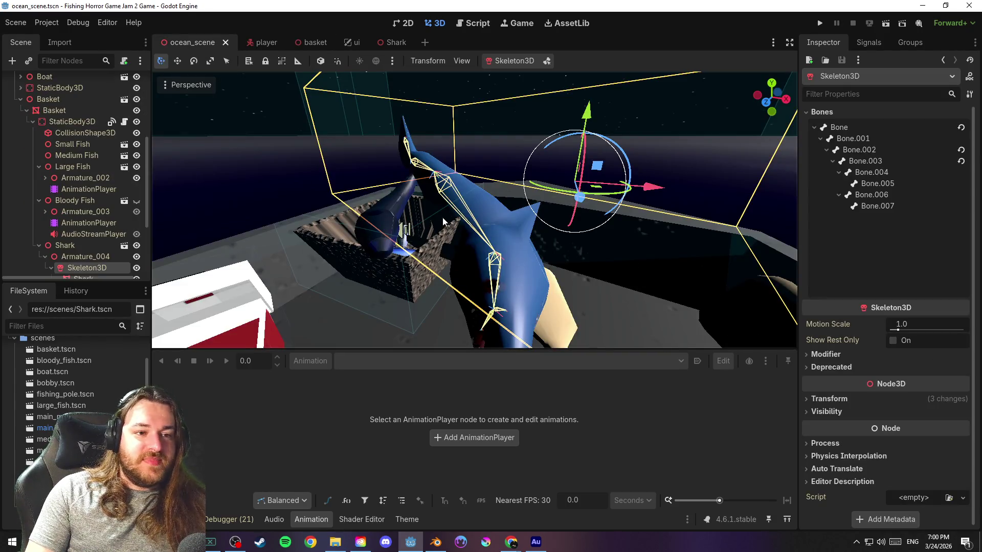
scroll(443, 219, "down", 3)
right_click(84, 267)
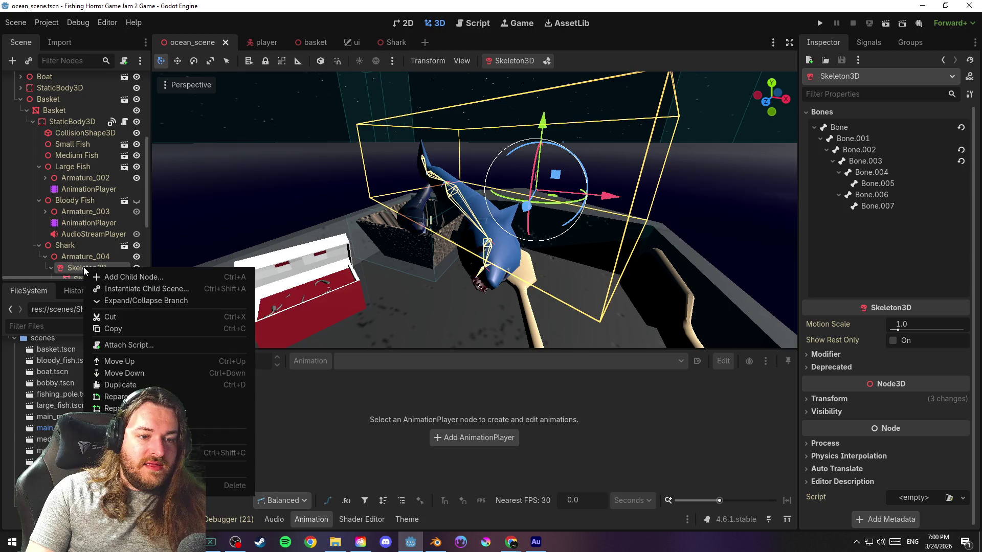
left_click(72, 269)
scroll(93, 260, "down", 1)
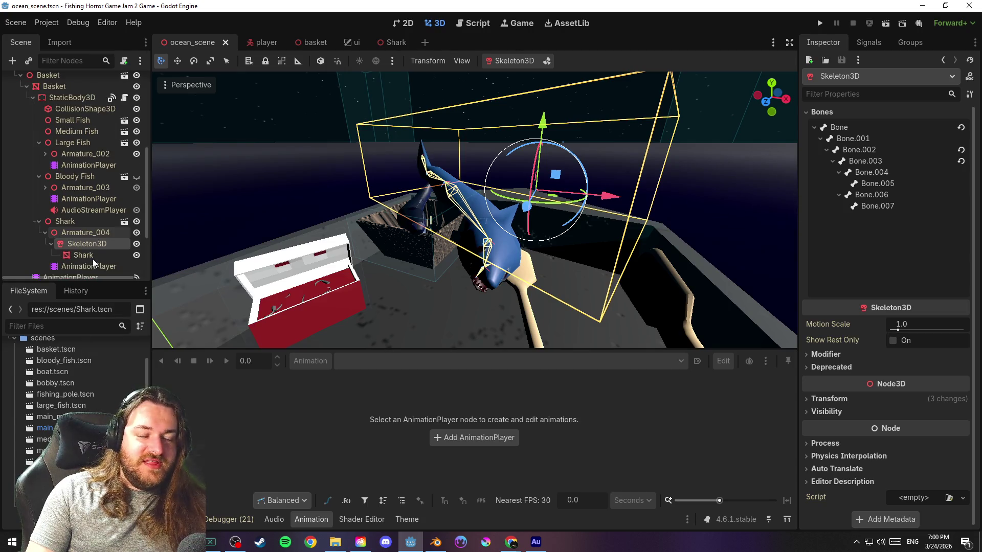
left_click(89, 234)
left_click(90, 243)
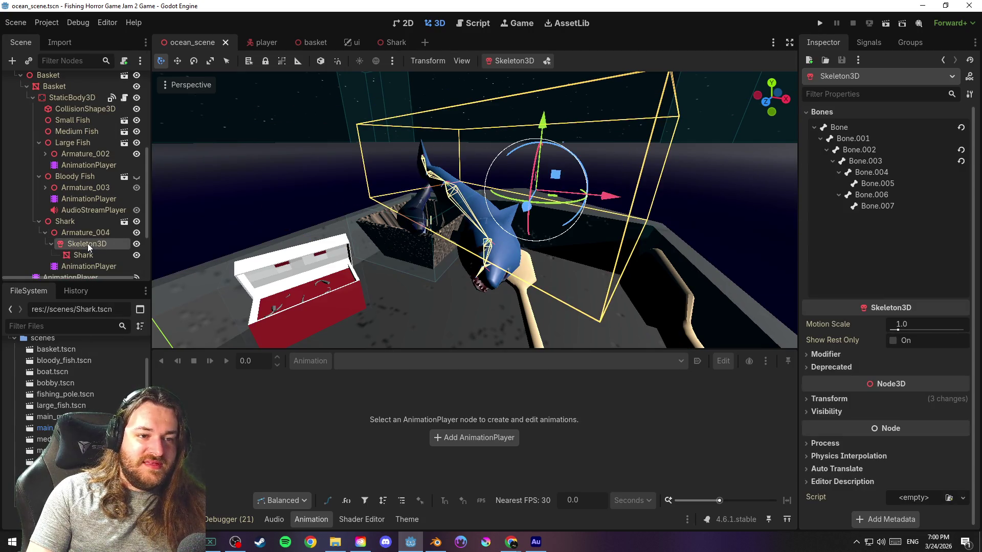
left_click(39, 222)
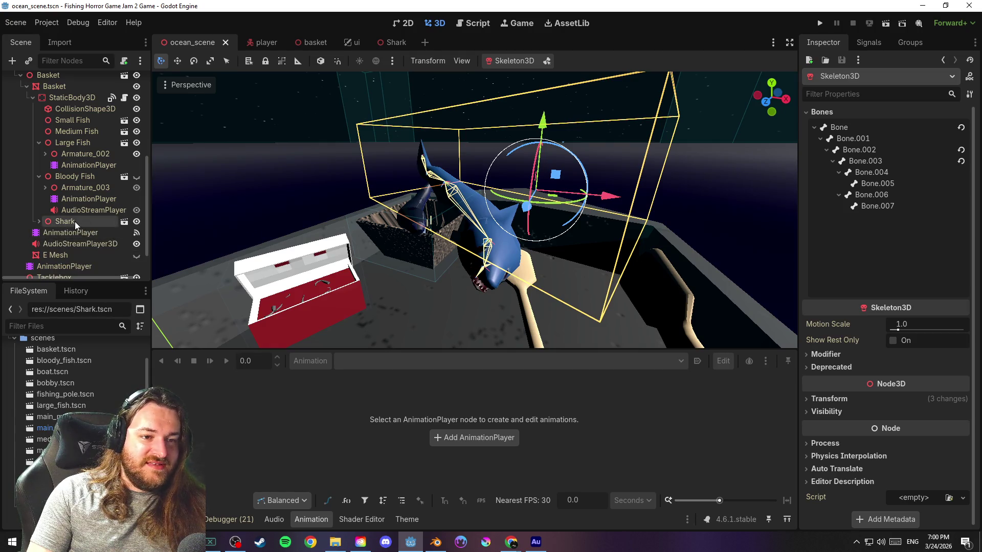
Copy the posed Shark from ocean_scene, paste it into the basket scene, and move it beside the old Shark
right_click(75, 222)
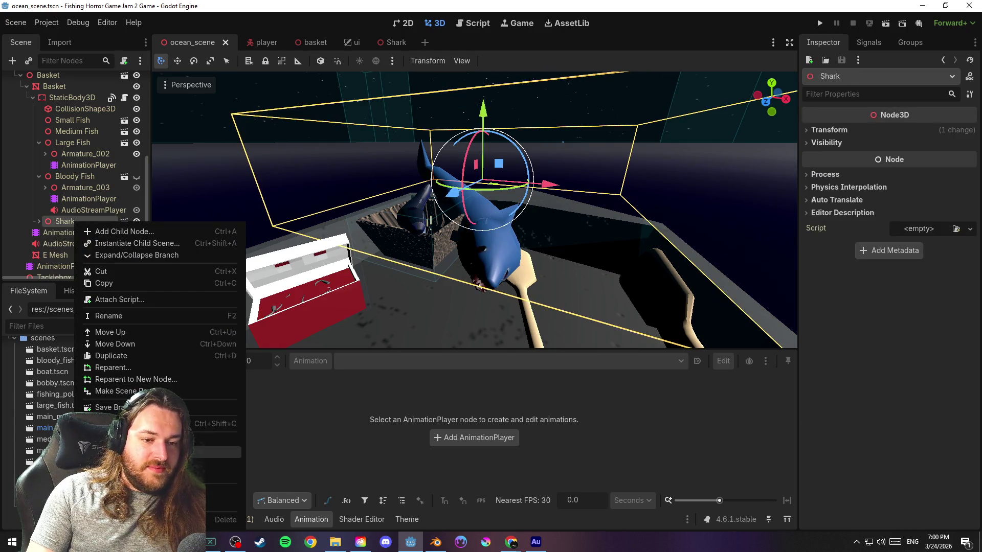
left_click(137, 280)
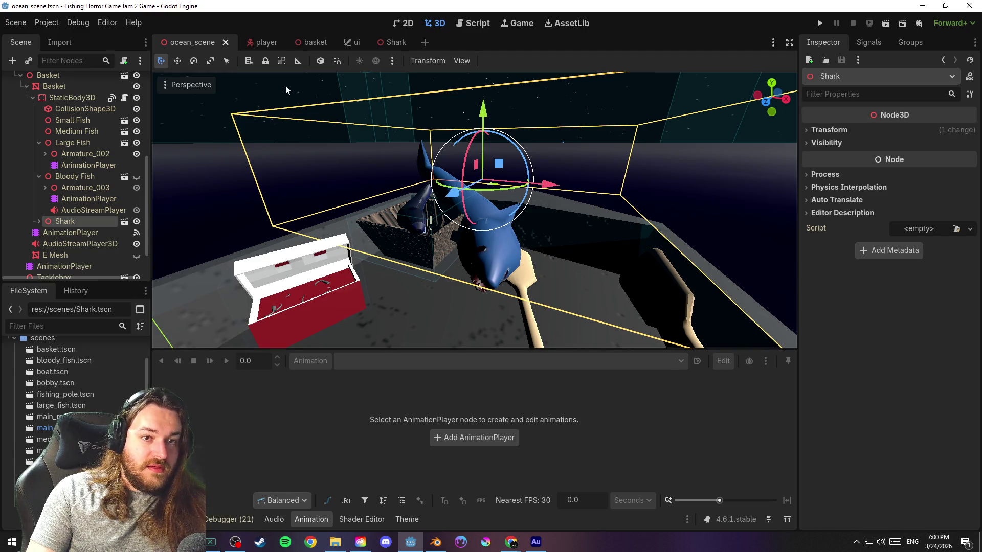
left_click(306, 43)
right_click(70, 168)
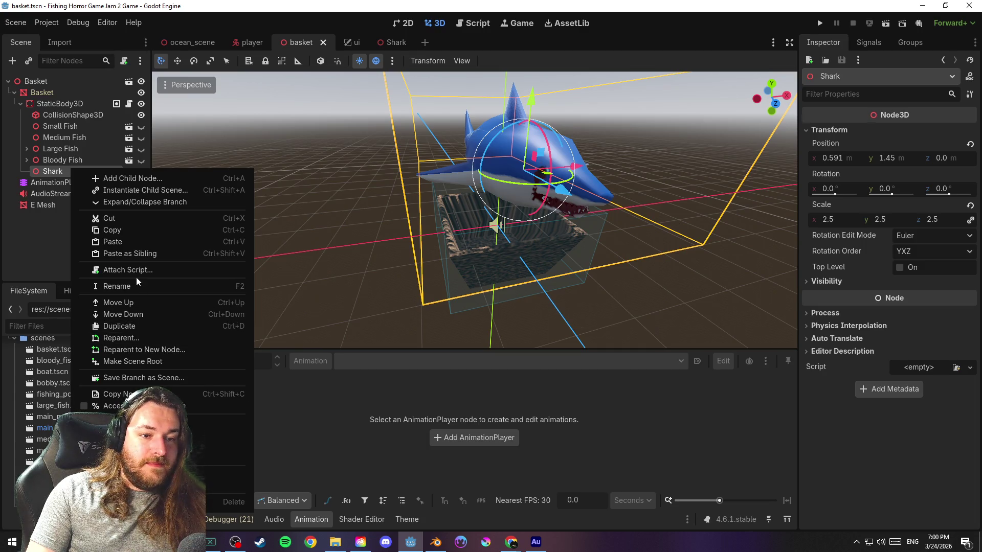
left_click(139, 244)
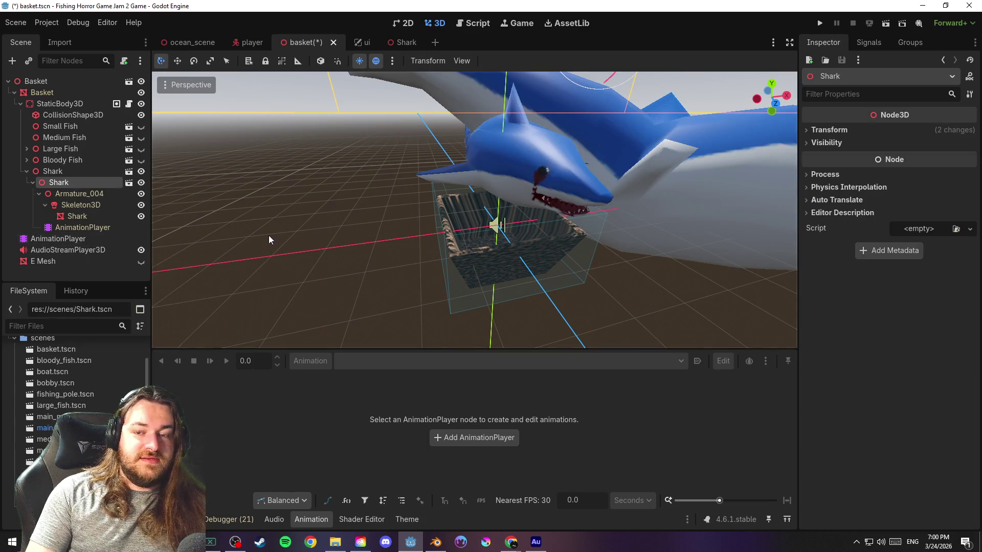
scroll(452, 241, "down", 5)
mouse_move(452, 242)
middle_mouse_down()
mouse_move(473, 238)
mouse_move(454, 260)
mouse_move(476, 259)
mouse_move(478, 249)
middle_mouse_up()
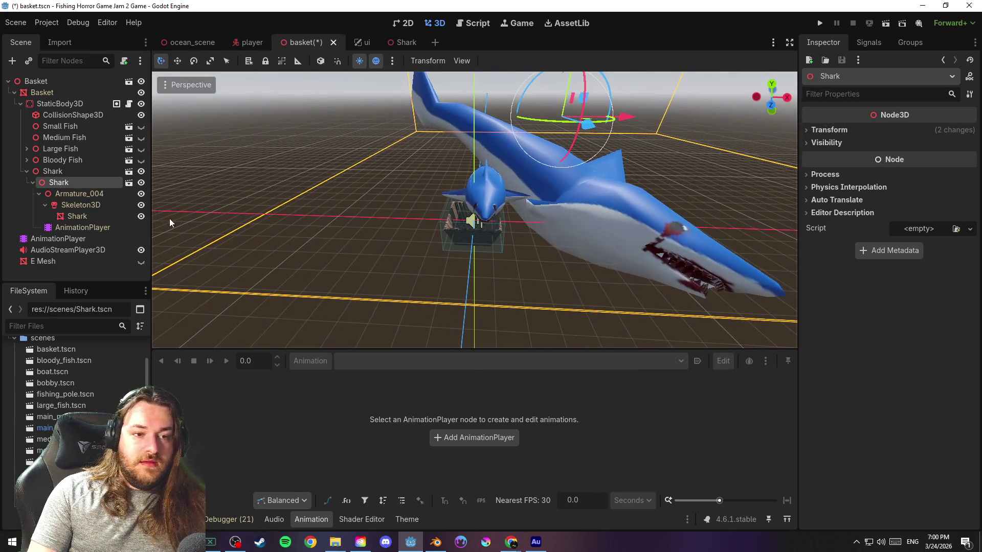
left_click(81, 216)
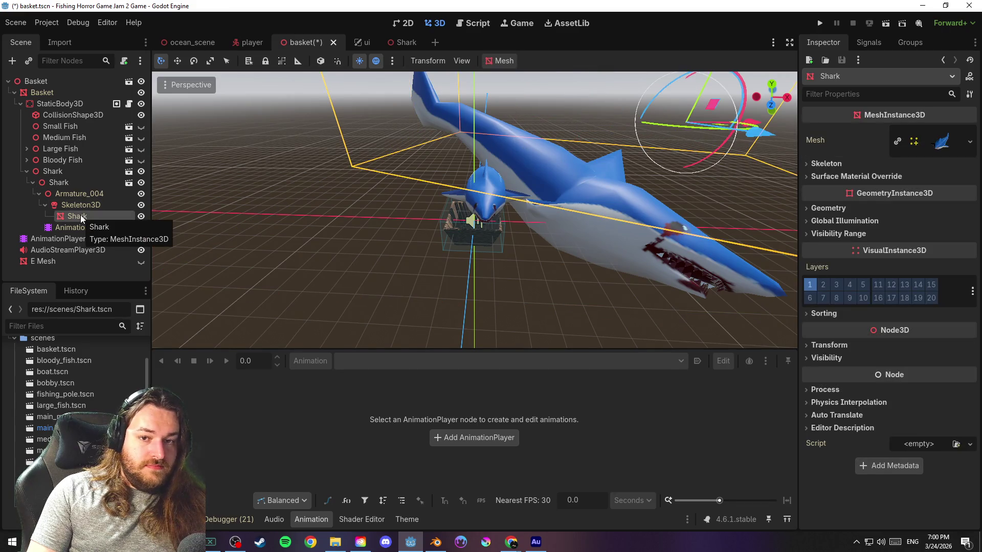
left_click(66, 183)
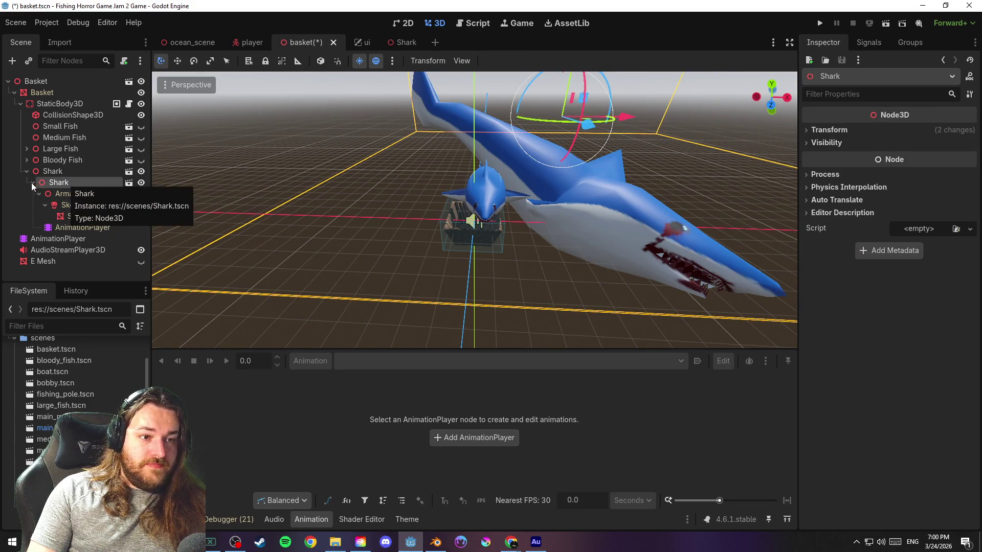
left_click(33, 182)
left_click_drag(60, 183, 60, 104)
Delete the old Shark, save the basket scene, and rename Shark2 to Shark
left_click(69, 171)
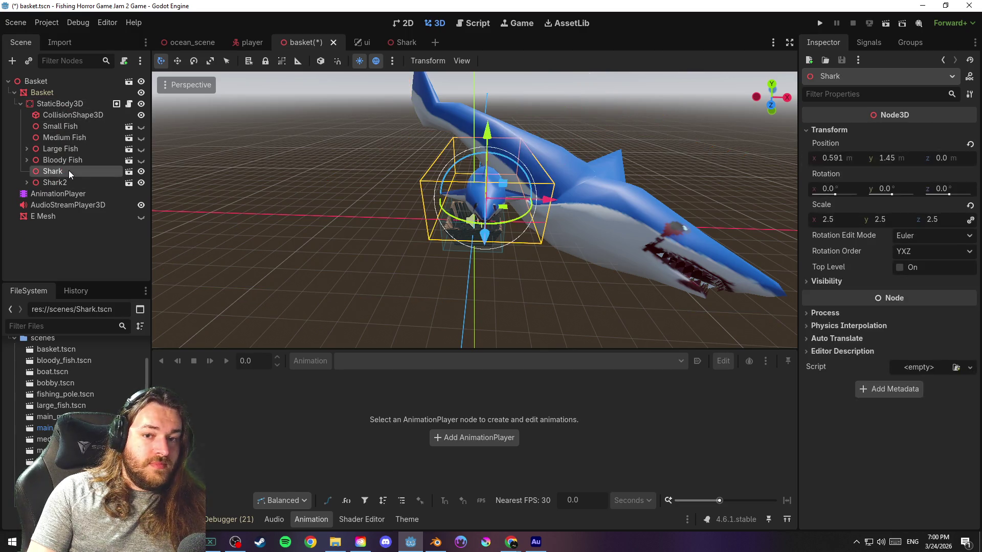
key("Delete")
key("Return")
left_click(68, 172)
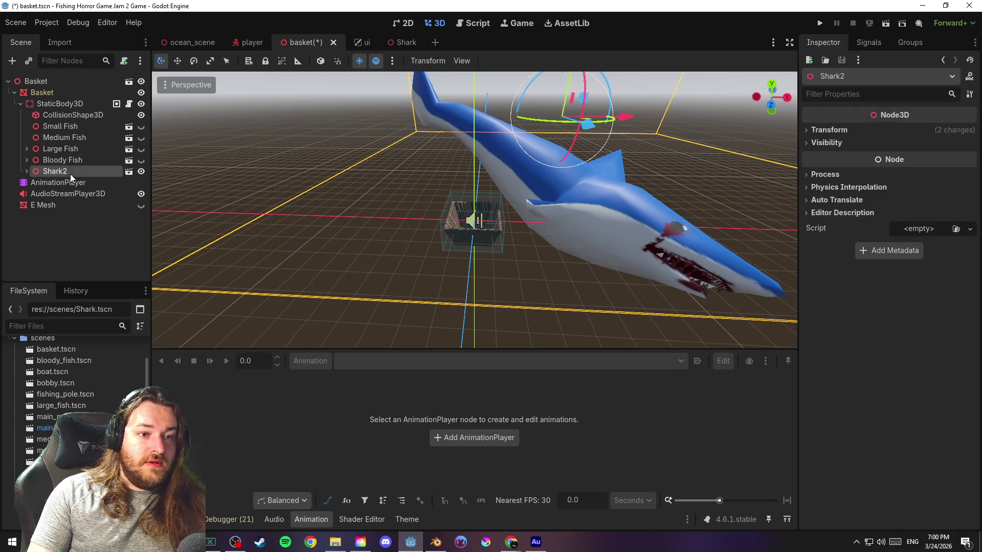
mouse_move(495, 229)
middle_mouse_down()
mouse_move(399, 225)
mouse_move(490, 220)
mouse_move(374, 216)
mouse_move(486, 225)
middle_mouse_up()
scroll(358, 215, "down", 5)
key("ctrl+s")
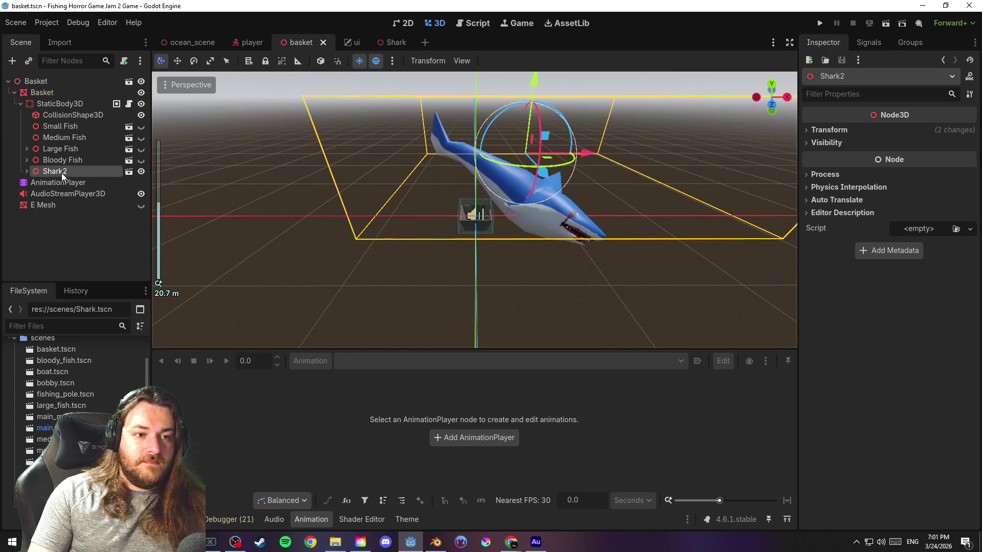
double_click(77, 171)
key("Return")
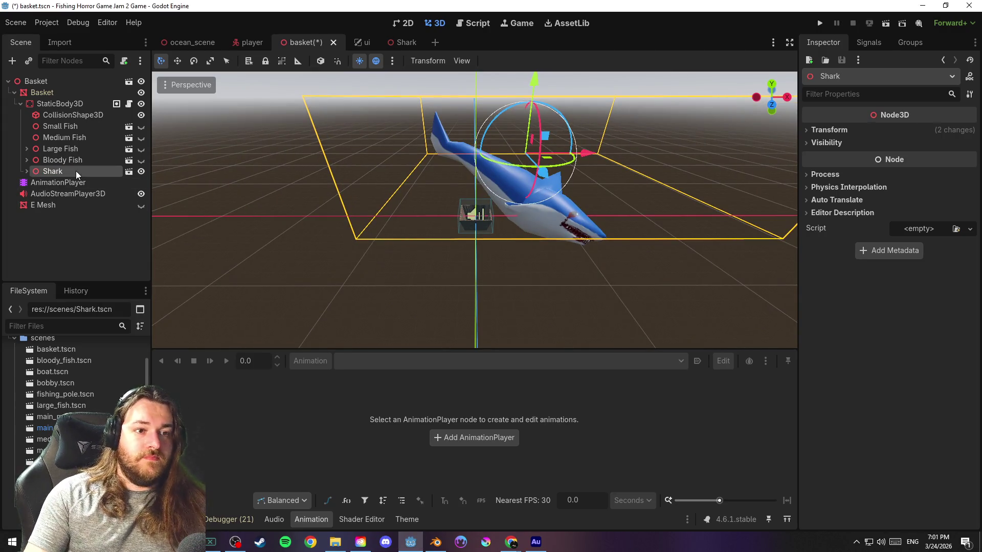
left_click(201, 41)
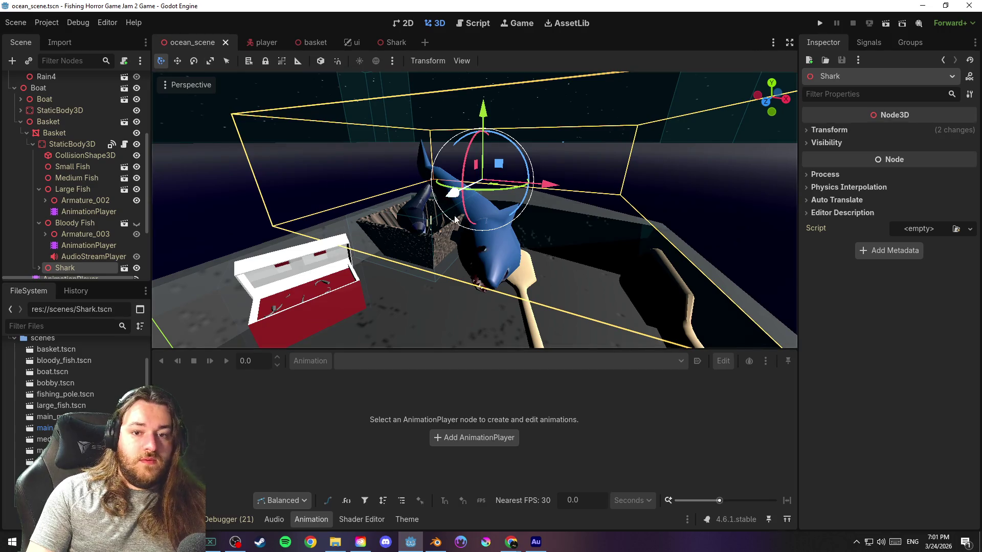
Fold the Bloody Fish and Large Fish branches in the Scene dock
mouse_move(491, 225)
middle_mouse_down()
mouse_move(587, 219)
mouse_move(537, 219)
middle_mouse_up()
scroll(535, 216, "down", 3)
scroll(549, 226, "up", 4)
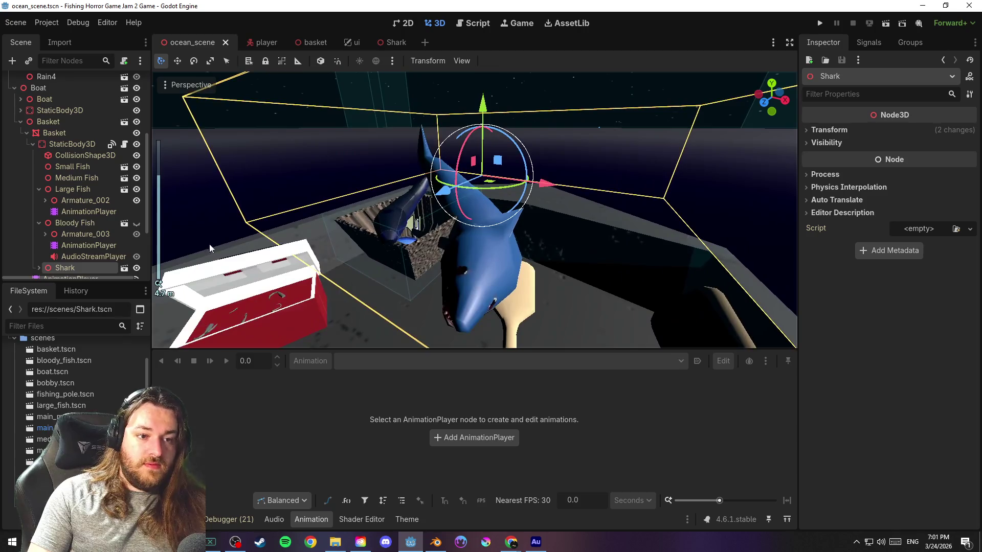
scroll(66, 230, "down", 3)
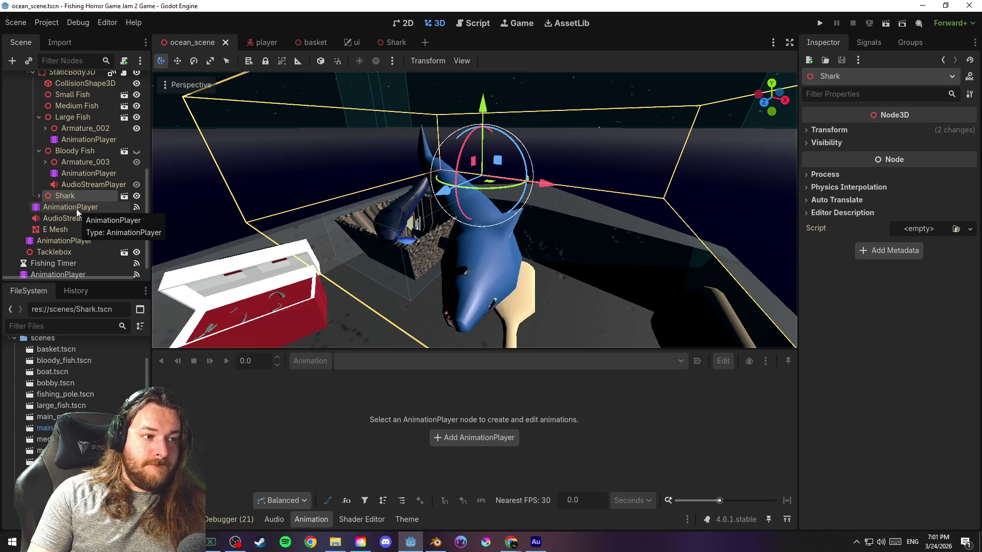
scroll(86, 203, "up", 1)
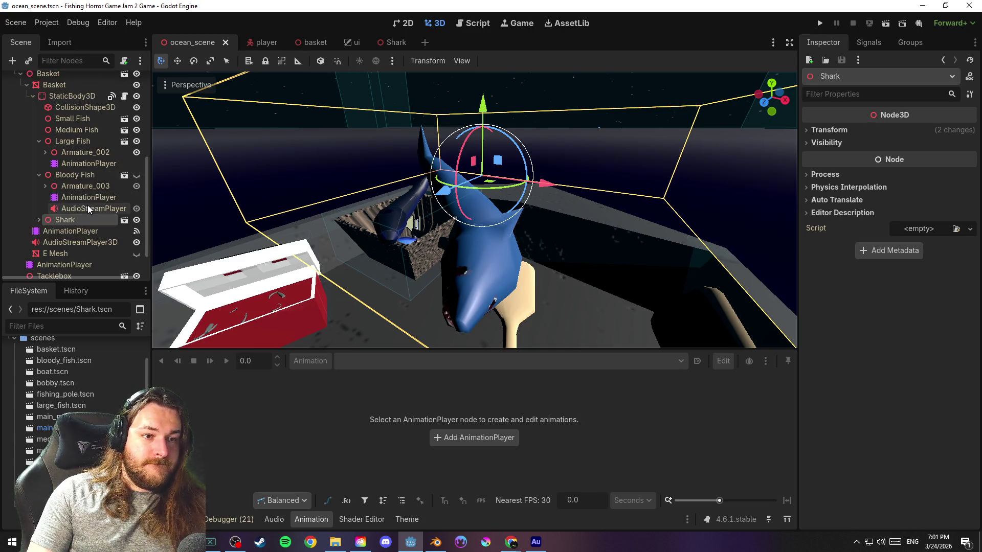
left_click(39, 175)
left_click(38, 176)
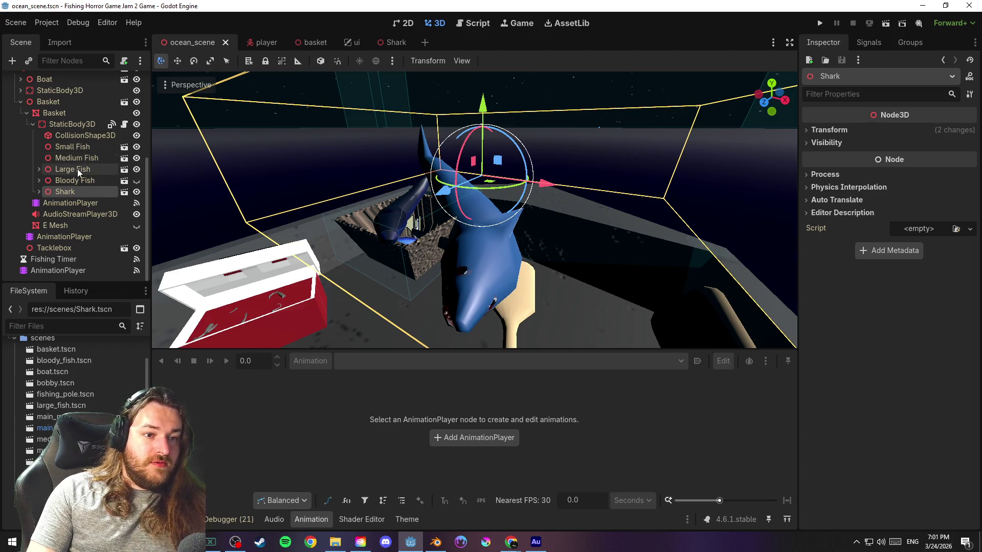
Save ocean_scene, then switch to the basket scene and save it as well
scroll(511, 241, "down", 4)
left_click(615, 252)
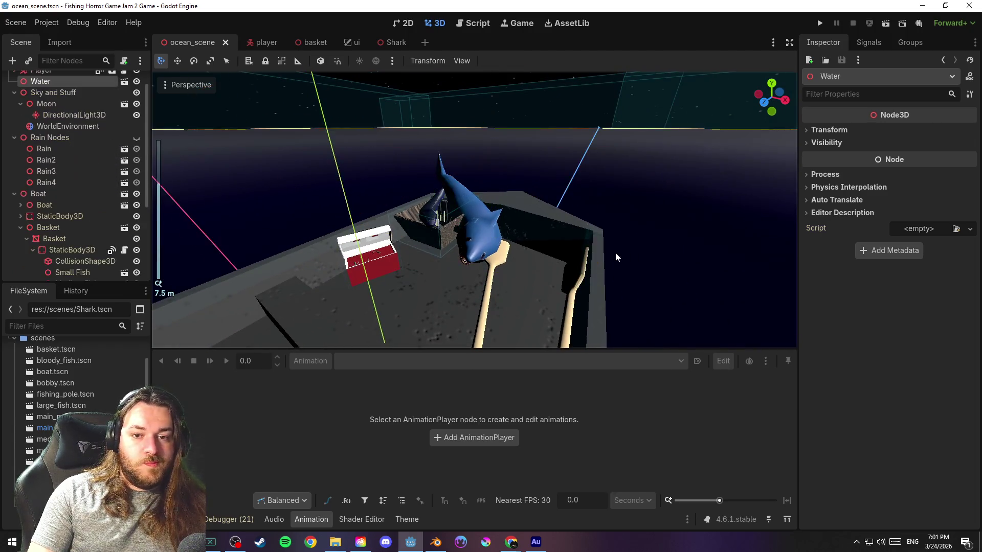
mouse_move(615, 253)
middle_mouse_down()
mouse_move(667, 232)
mouse_move(517, 221)
mouse_move(414, 231)
mouse_move(455, 247)
mouse_move(632, 238)
mouse_move(544, 245)
mouse_move(665, 257)
middle_mouse_up()
key("ctrl+s")
scroll(665, 257, "down", 3)
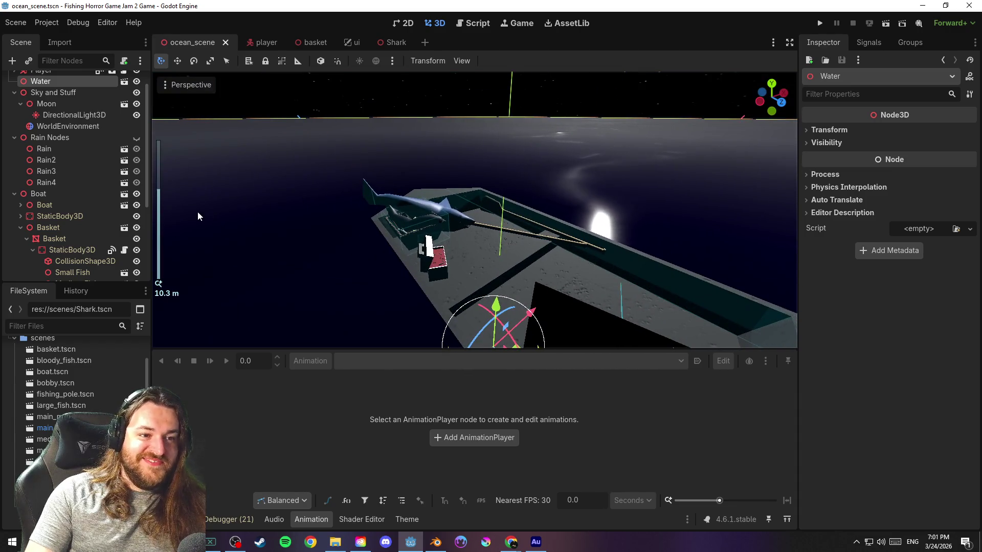
scroll(77, 219, "down", 1)
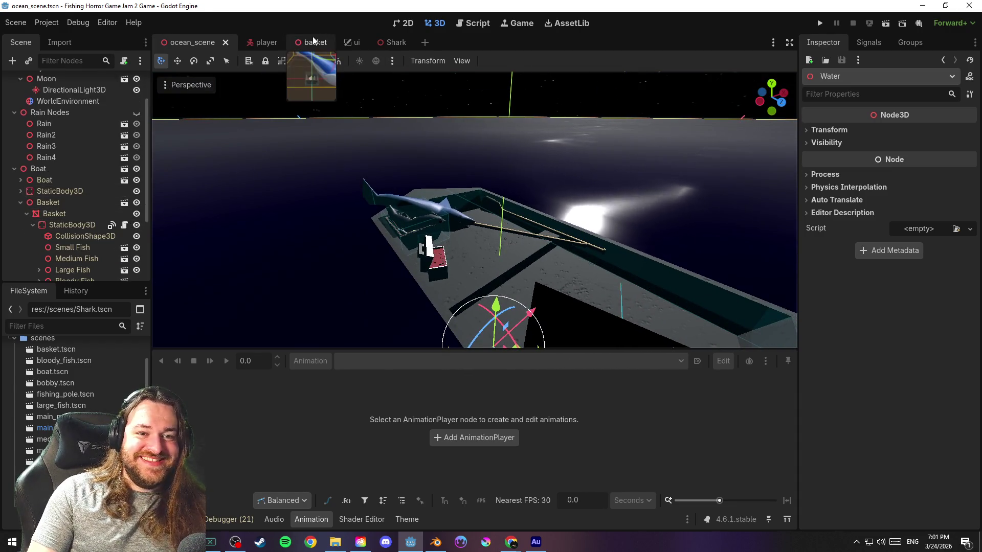
left_click(313, 41)
key("ctrl+s")
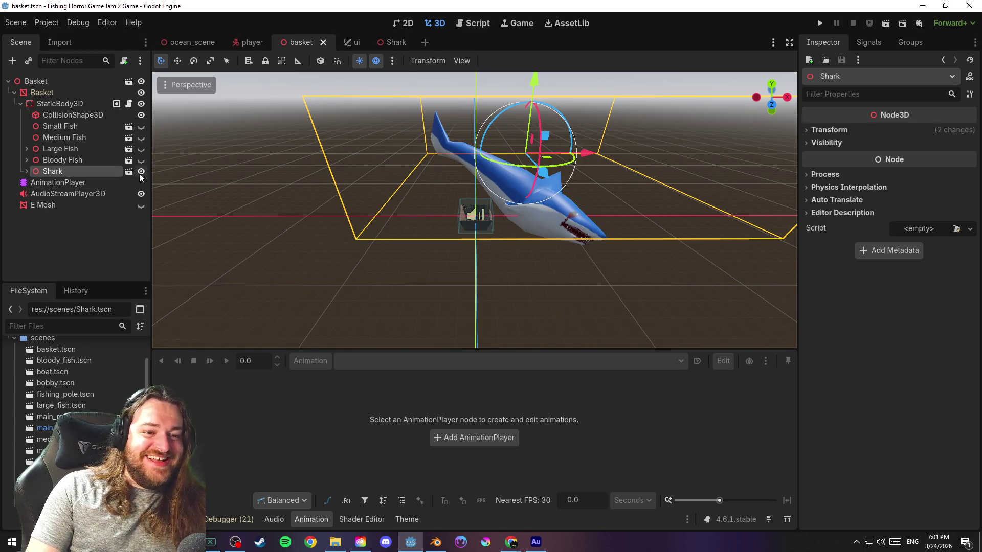
Hide the Shark node and choose the Shark animation in the AnimationPlayer
left_click(140, 173)
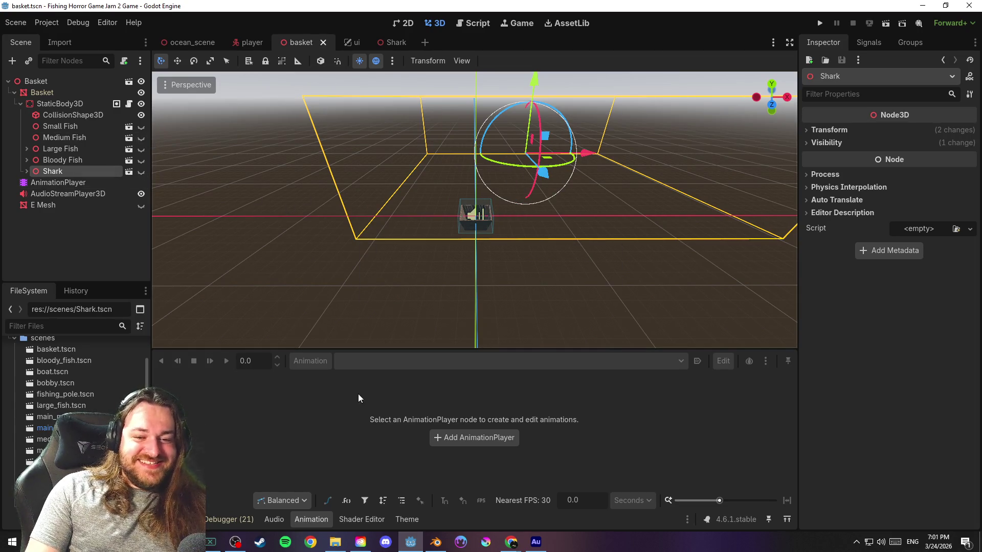
left_click(77, 182)
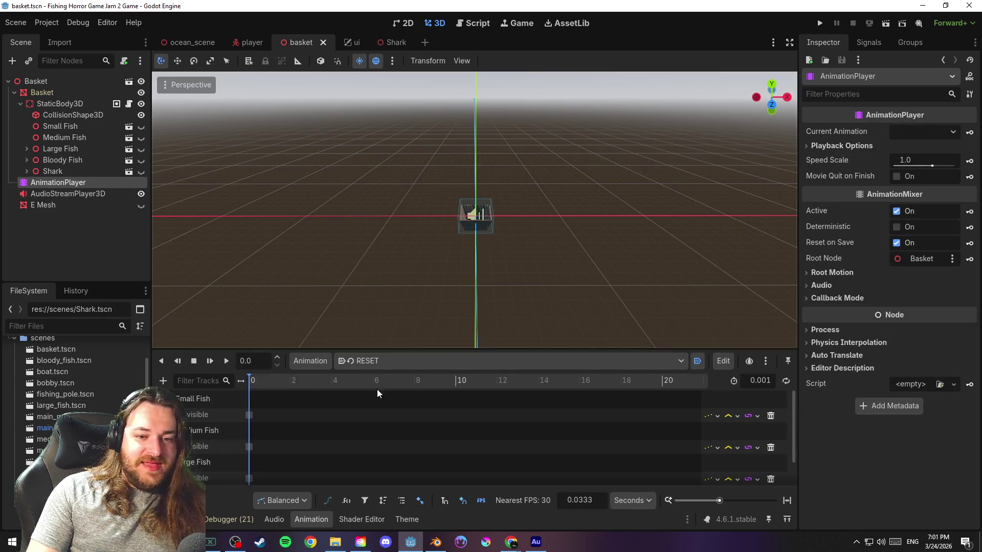
left_click(389, 360)
left_click(425, 427)
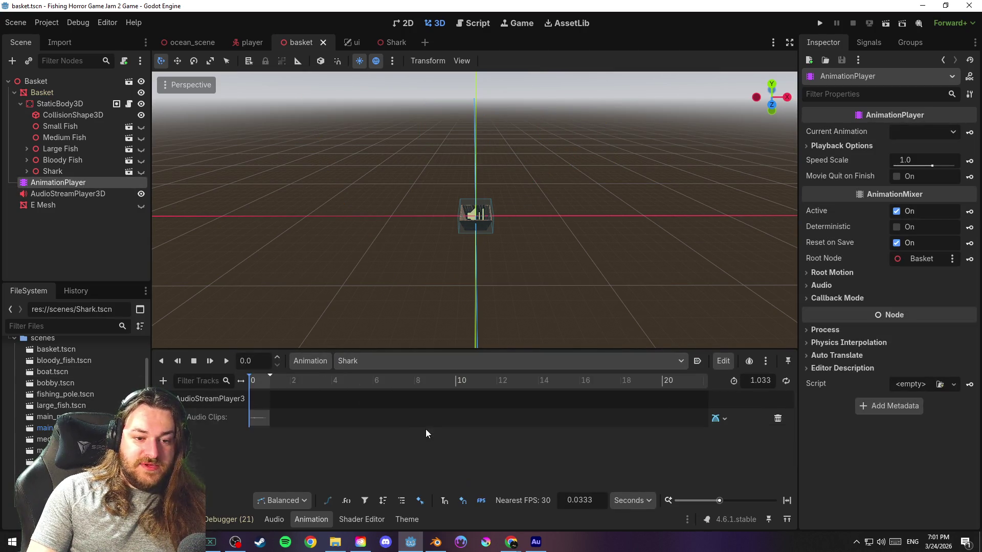
Create a Visible track key for the hidden Shark and save the basket scene
left_click(72, 170)
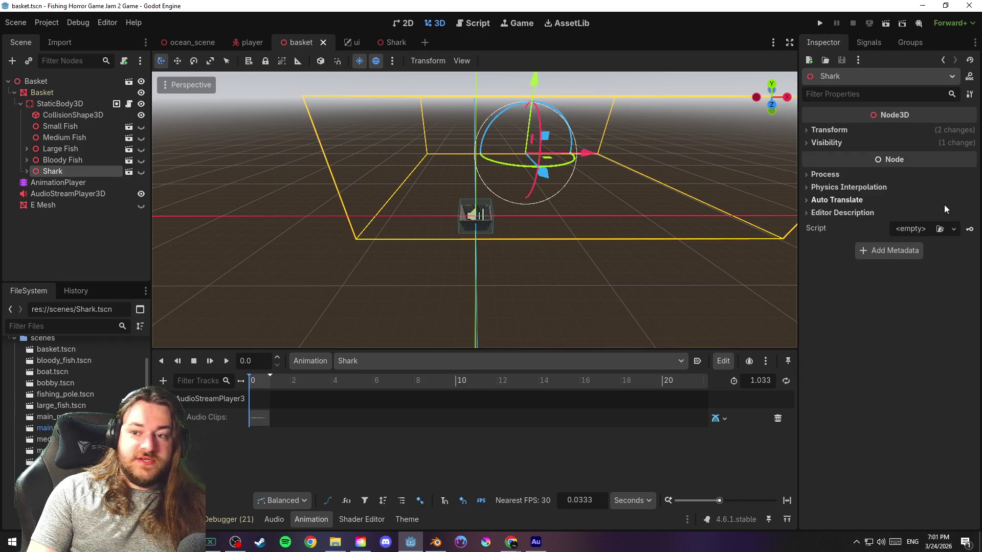
left_click(835, 145)
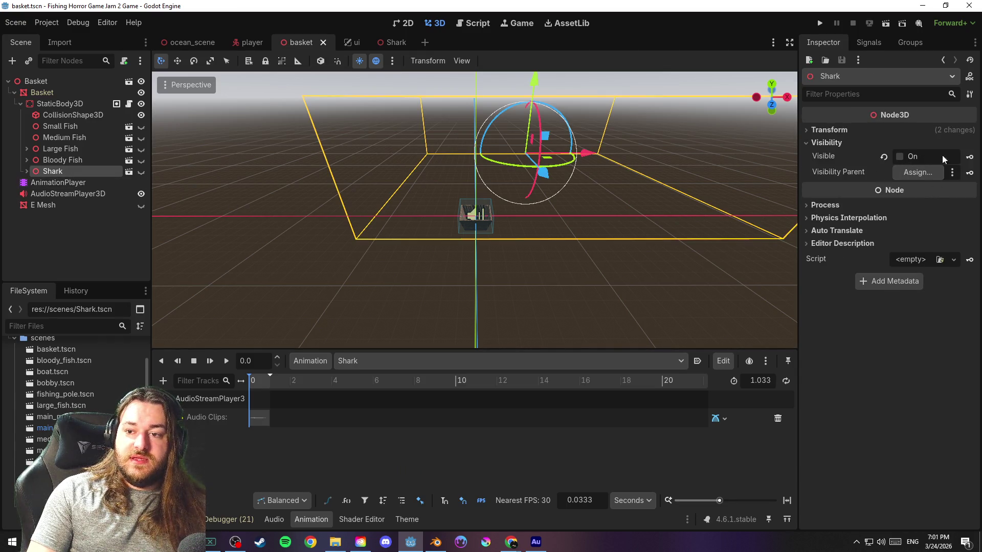
left_click(969, 157)
left_click(459, 304)
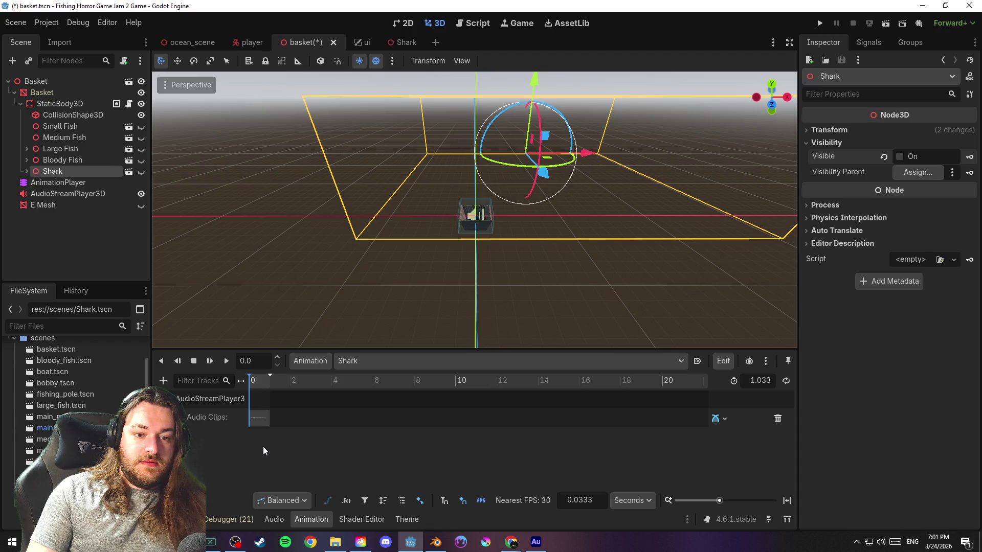
key("ctrl+s")
Re-key the shark's hidden visibility, save again, and quit Godot
mouse_move(317, 333)
middle_mouse_down()
mouse_move(371, 275)
mouse_move(505, 272)
mouse_move(452, 272)
middle_mouse_up()
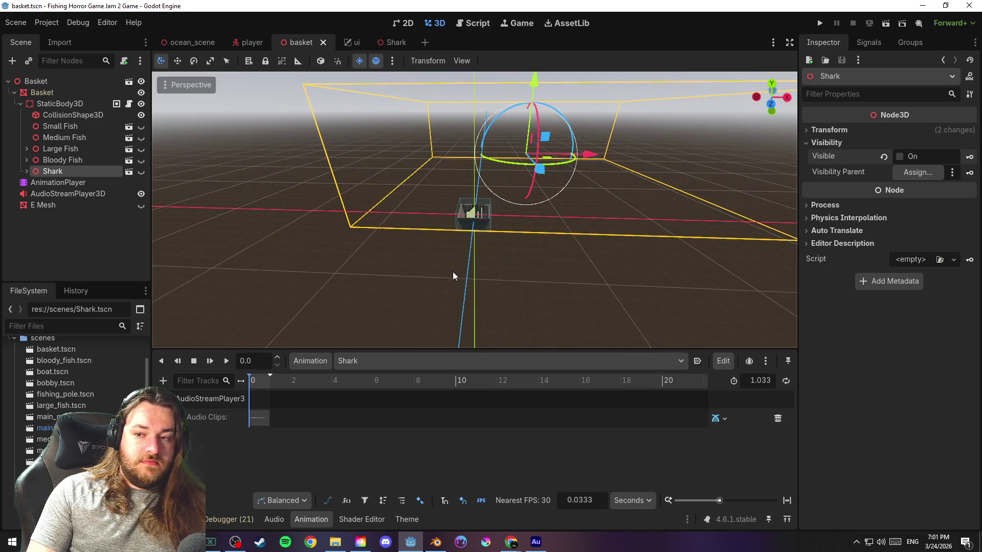
left_click(969, 158)
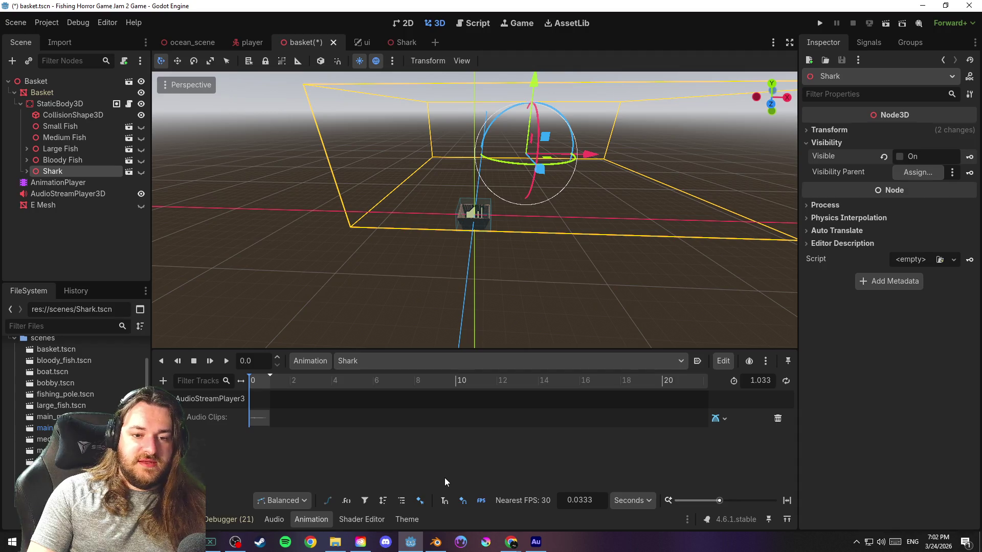
key("ctrl+s")
left_click(969, 5)
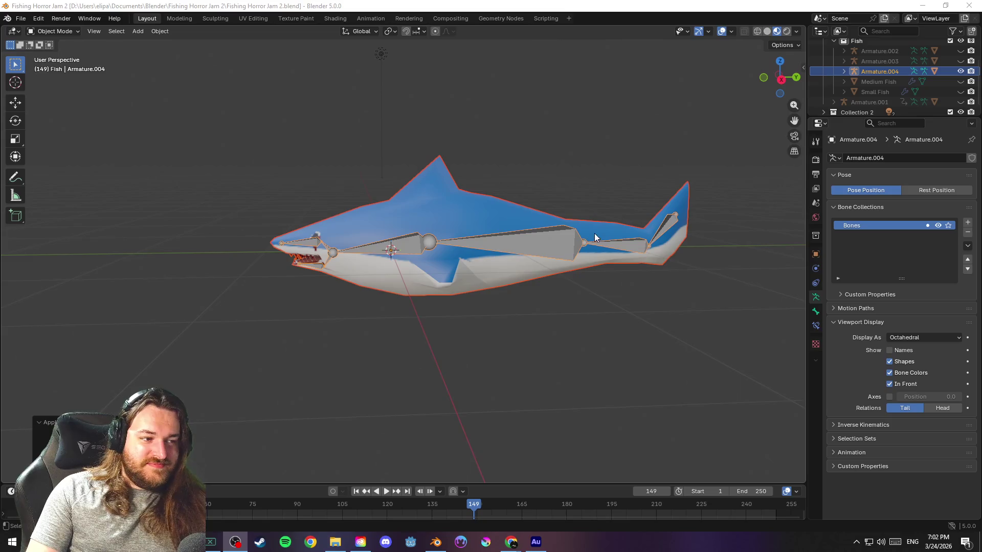
Minimize Blender and Creative Cloud, then relaunch Godot into the Fishing Horror Jam 2 Game project
left_click(923, 6)
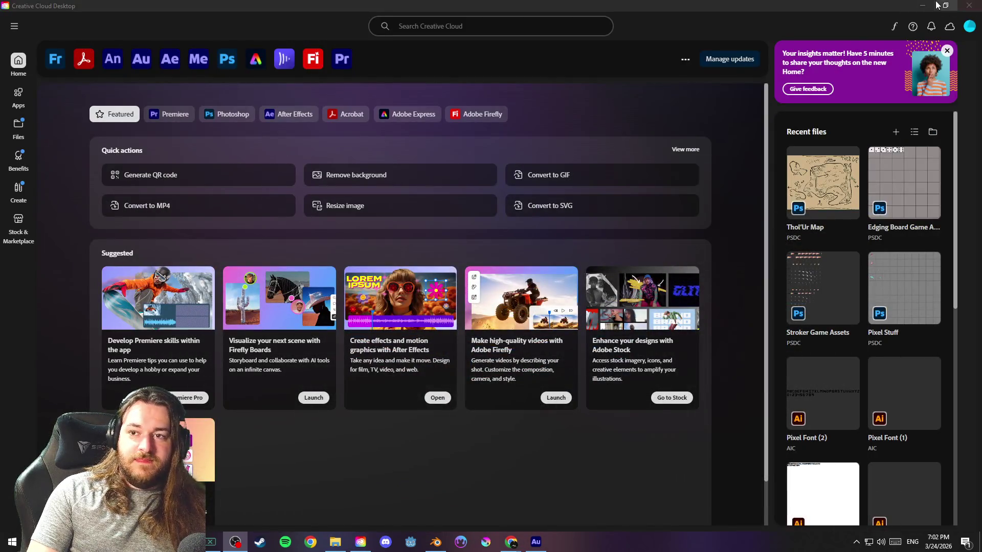
left_click(931, 5)
right_click(416, 259)
left_click(463, 290)
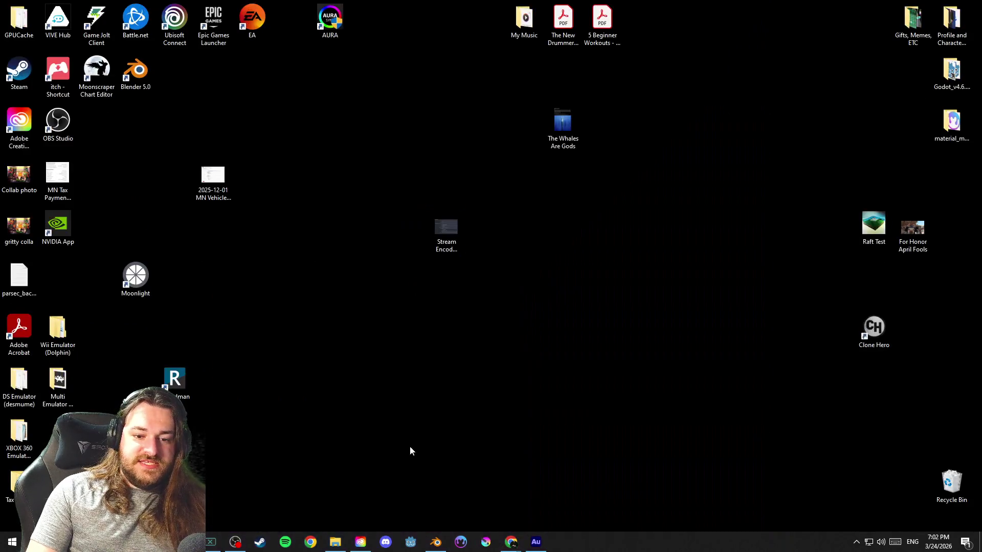
left_click(411, 542)
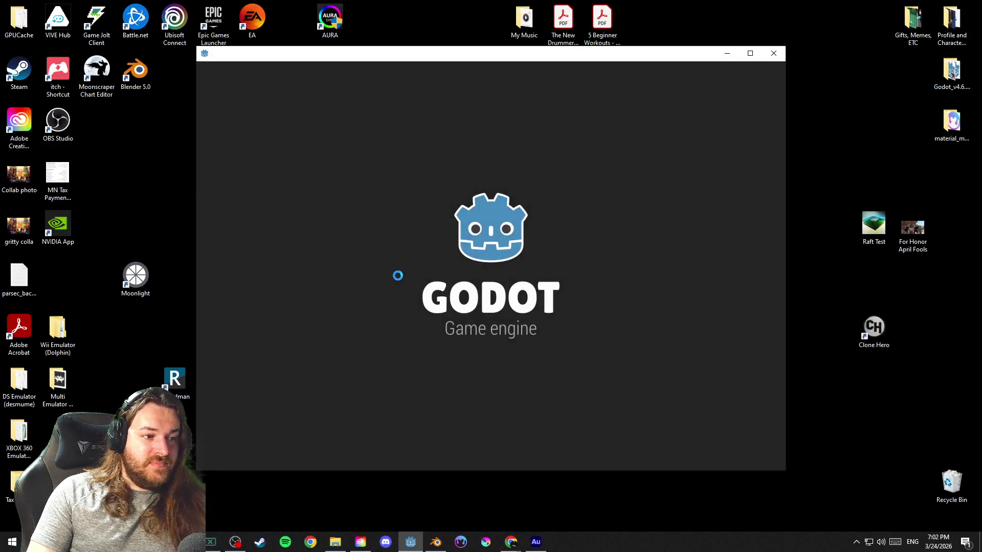
double_click(390, 148)
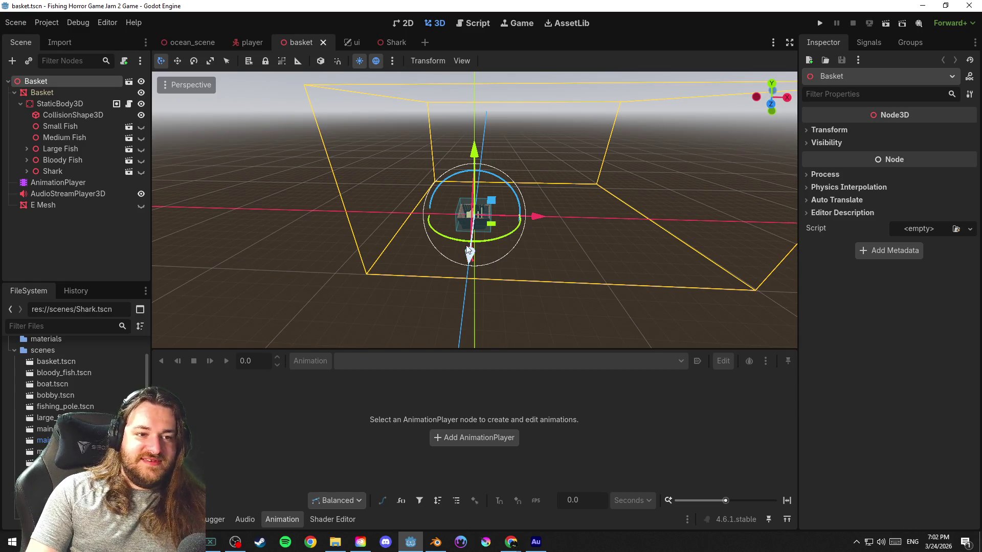
Open the Shark animation and move the playhead to 0.3 seconds
left_click(58, 183)
left_click(379, 361)
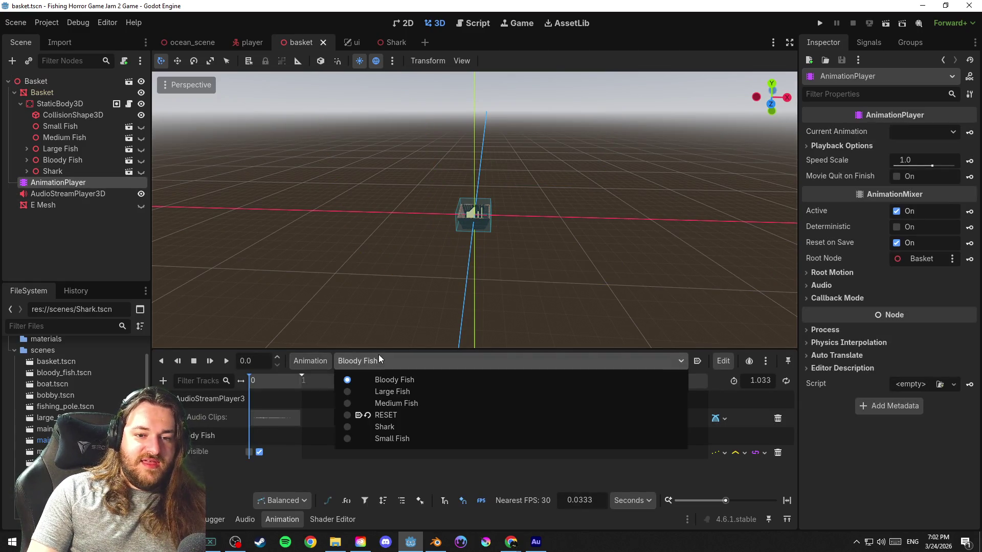
left_click(397, 426)
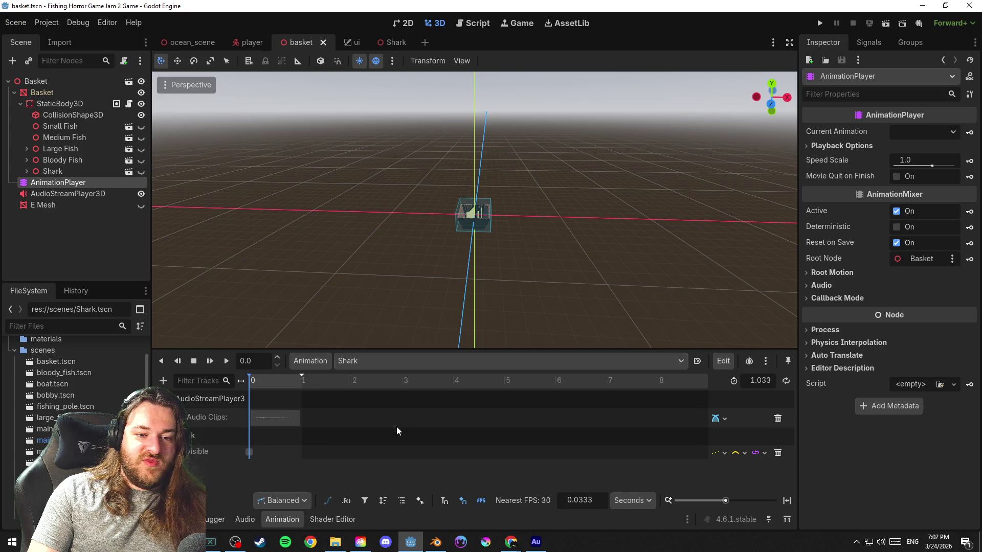
left_click(250, 453)
left_click(256, 379)
left_click_drag(265, 381, 264, 382)
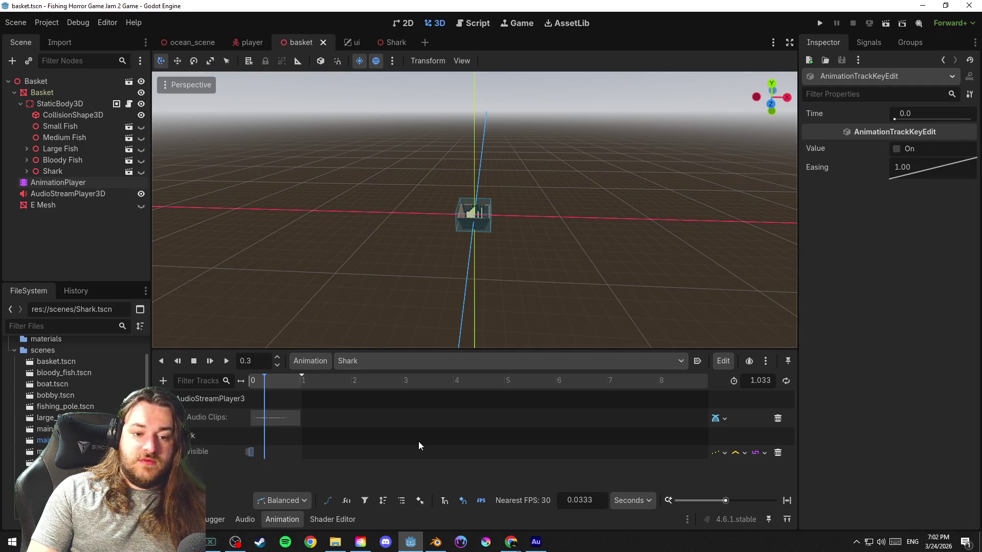
right_click(275, 453)
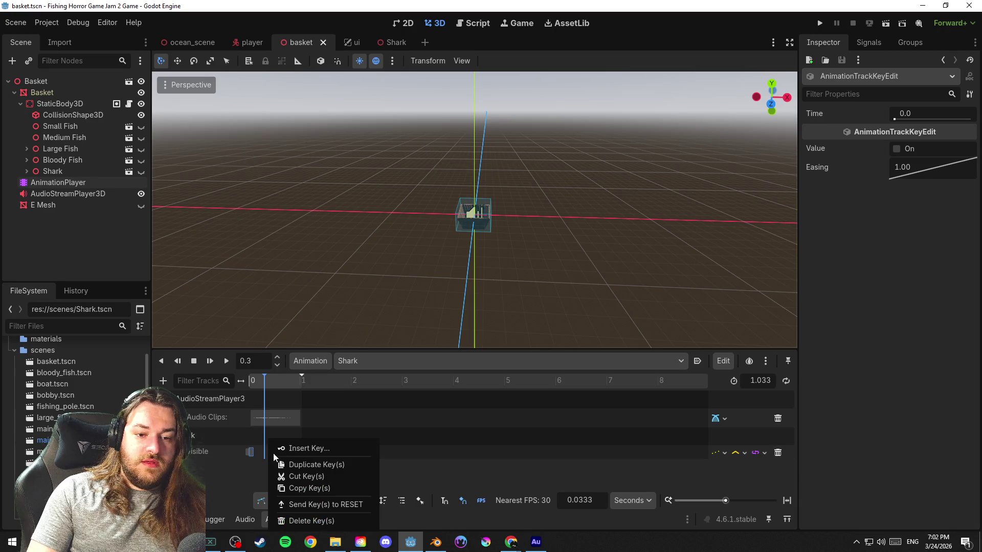
left_click(441, 450)
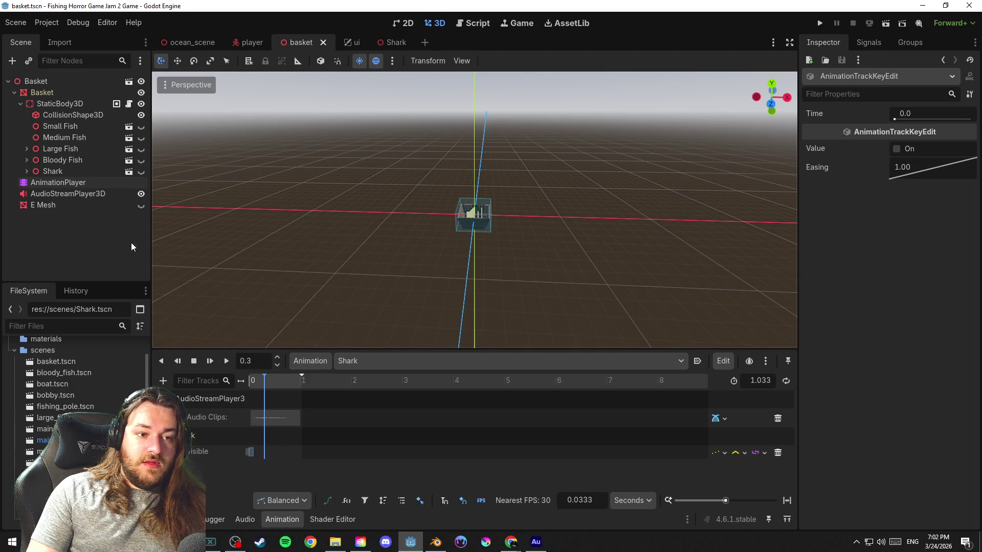
Key the Shark node's Visible property at 0.3 s with the value On
left_click(95, 171)
left_click(970, 157)
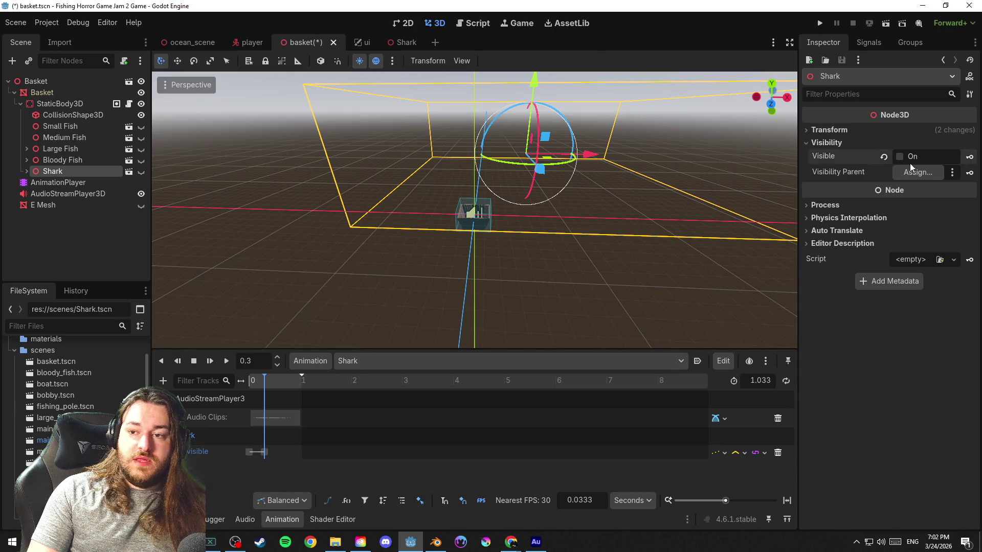
left_click(900, 157)
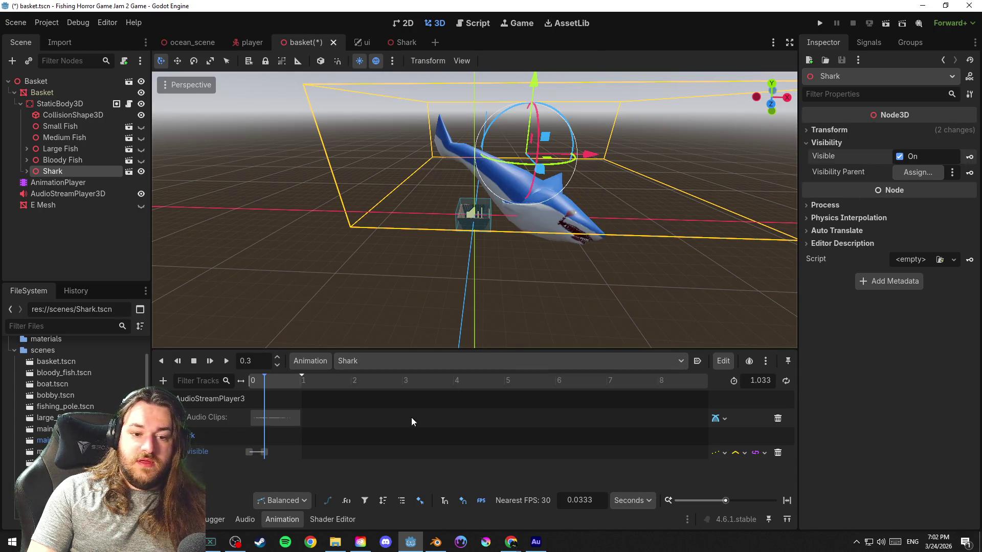
left_click(259, 452)
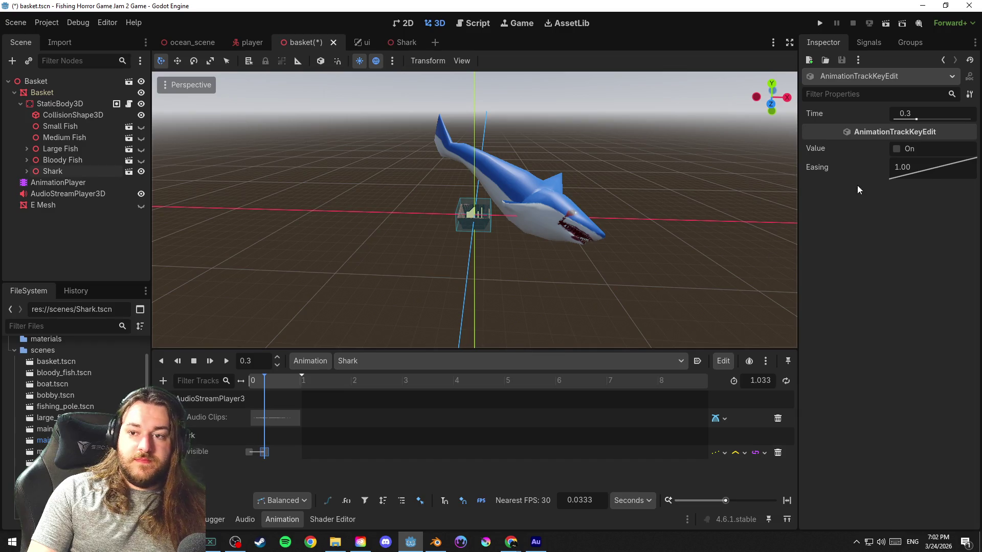
left_click(896, 149)
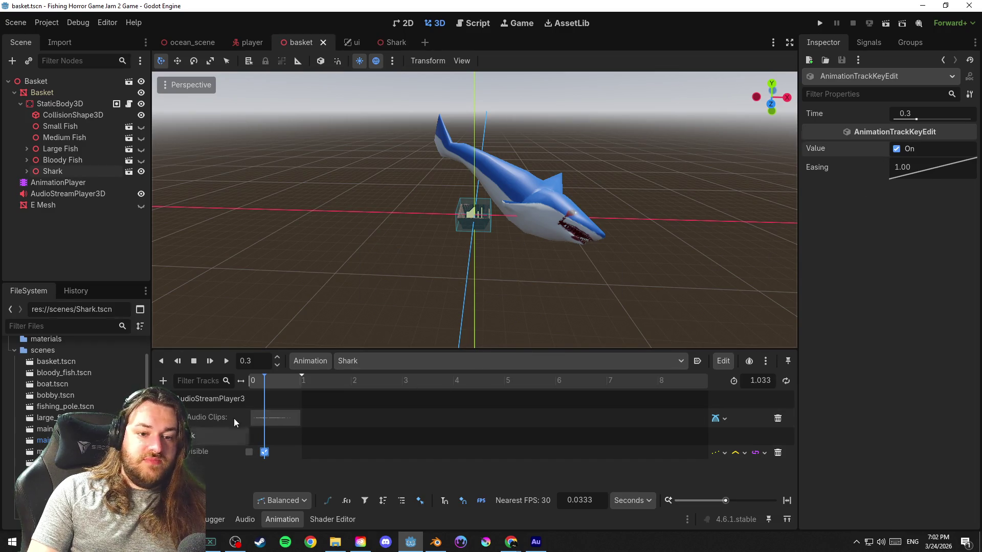
Save the basket scene and play the Shark animation from the start
key("ctrl+s")
left_click_drag(266, 376, 238, 380)
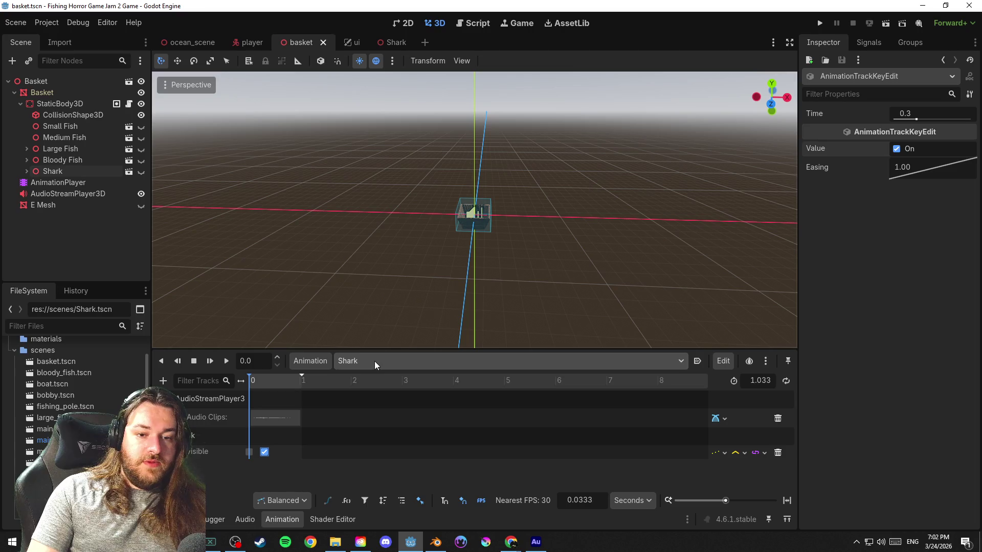
left_click(226, 362)
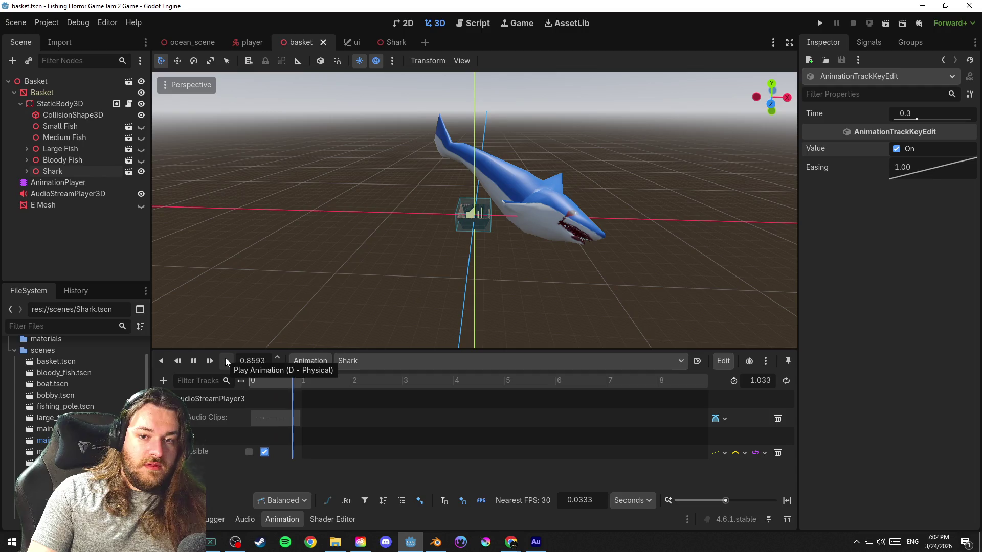
left_click(271, 418)
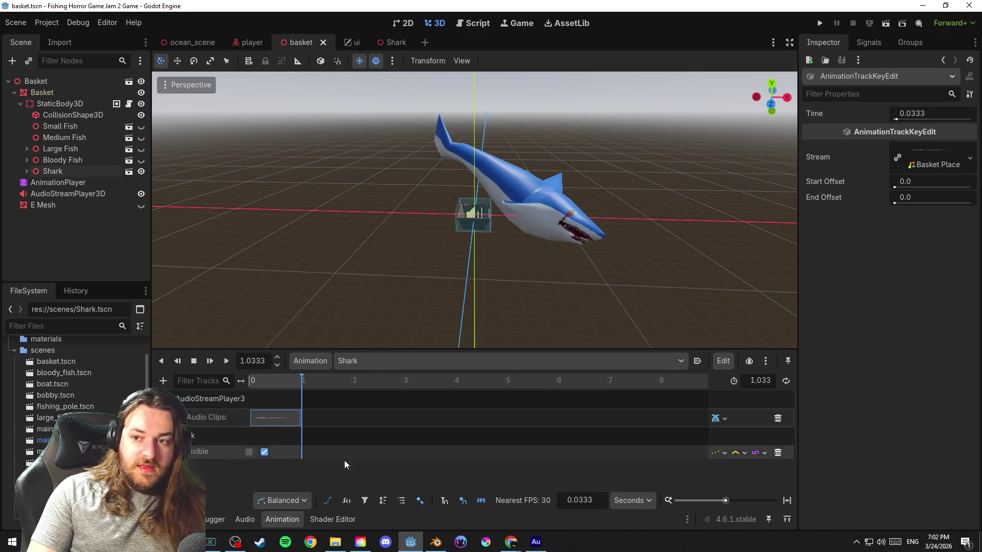
left_click(374, 475)
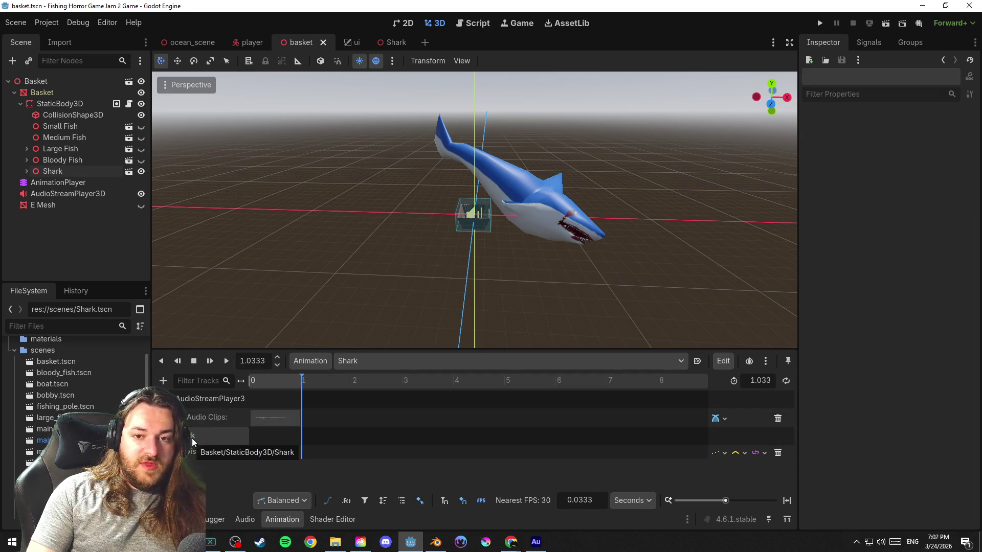
mouse_move(543, 271)
middle_mouse_down()
mouse_move(511, 241)
mouse_move(423, 224)
mouse_move(468, 168)
mouse_move(596, 269)
mouse_move(615, 268)
mouse_move(606, 250)
mouse_move(581, 267)
mouse_move(609, 276)
mouse_move(562, 228)
mouse_move(437, 213)
mouse_move(517, 180)
mouse_move(682, 228)
mouse_move(493, 252)
mouse_move(312, 220)
mouse_move(649, 219)
mouse_move(573, 243)
mouse_move(499, 251)
mouse_move(558, 190)
mouse_move(392, 210)
mouse_move(640, 280)
mouse_move(655, 247)
mouse_move(541, 269)
mouse_move(537, 258)
mouse_move(636, 246)
middle_mouse_up()
key("ctrl+s")
scroll(581, 268, "up", 3)
key("ctrl+s")
scroll(614, 263, "down", 3)
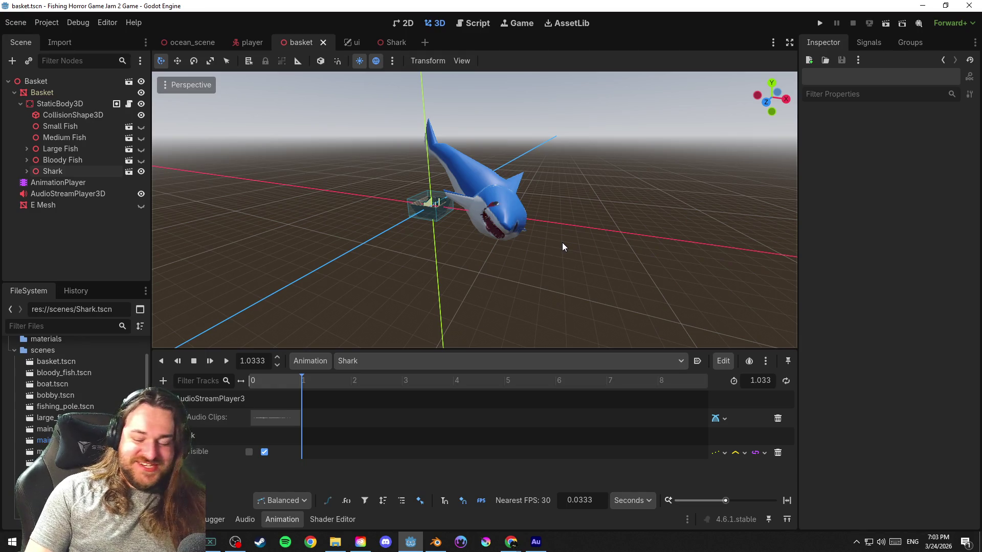
scroll(578, 245, "up", 4)
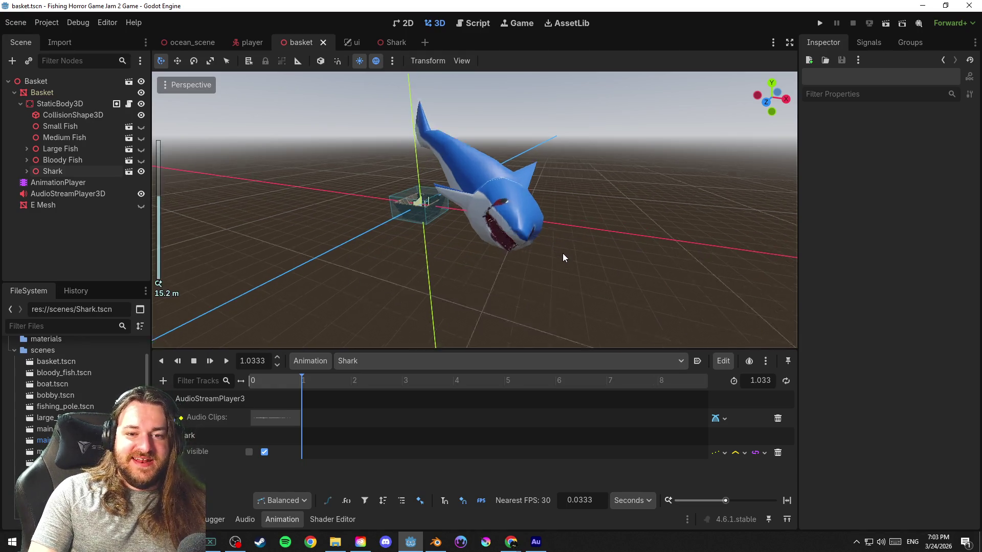
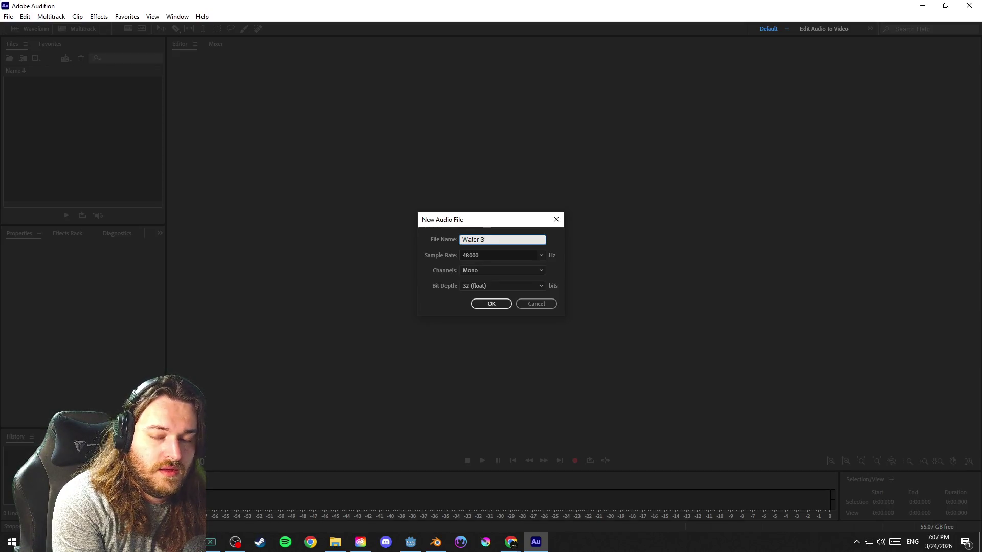
Name the new 48000 Hz mono file 'Water Fish Struggling' and create it
key("BackSpace")
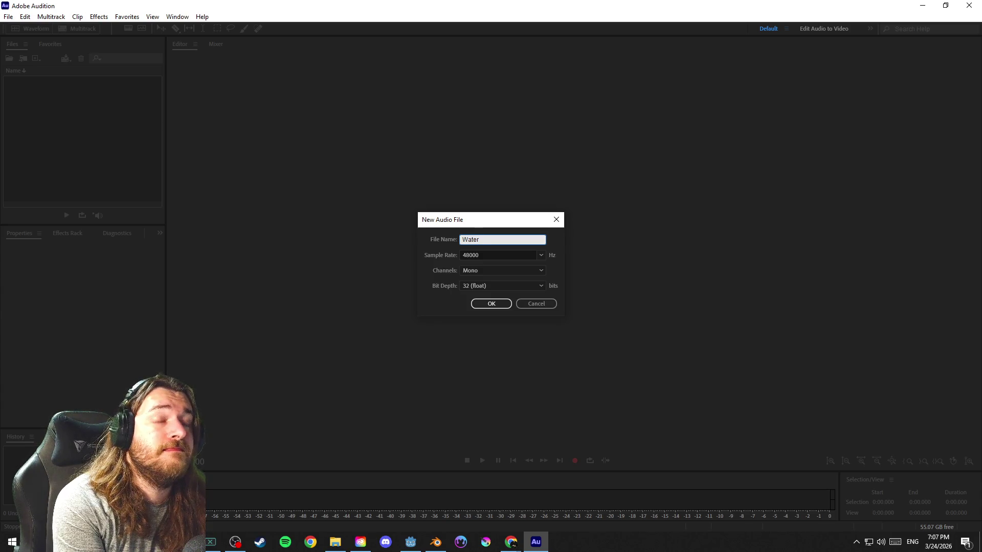
type(" Fish St")
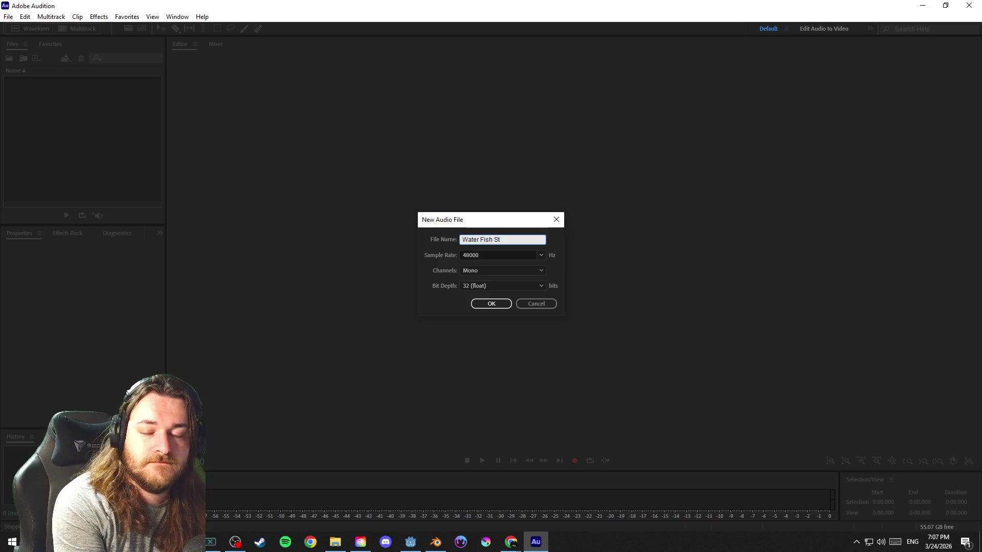
type("ruggling")
key("Return")
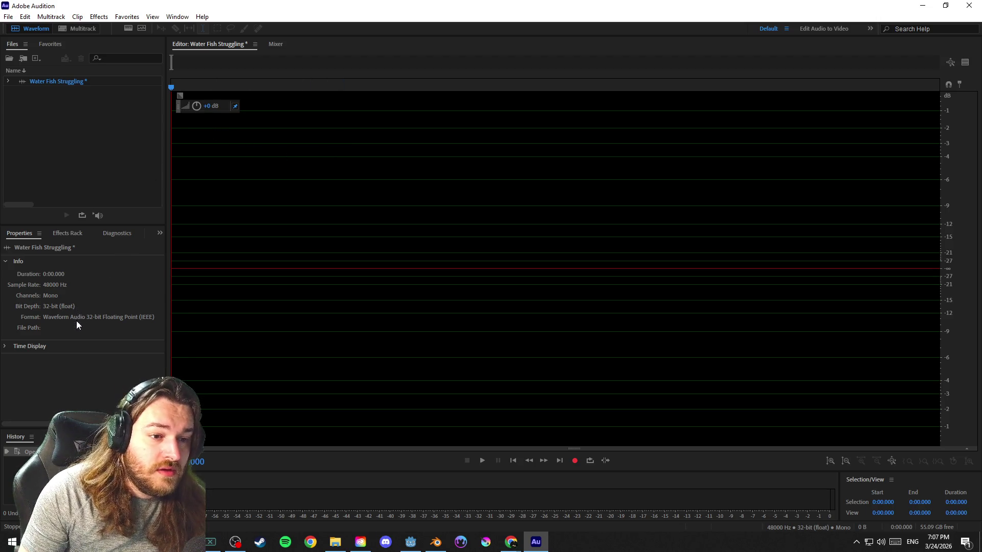
left_click(8, 17)
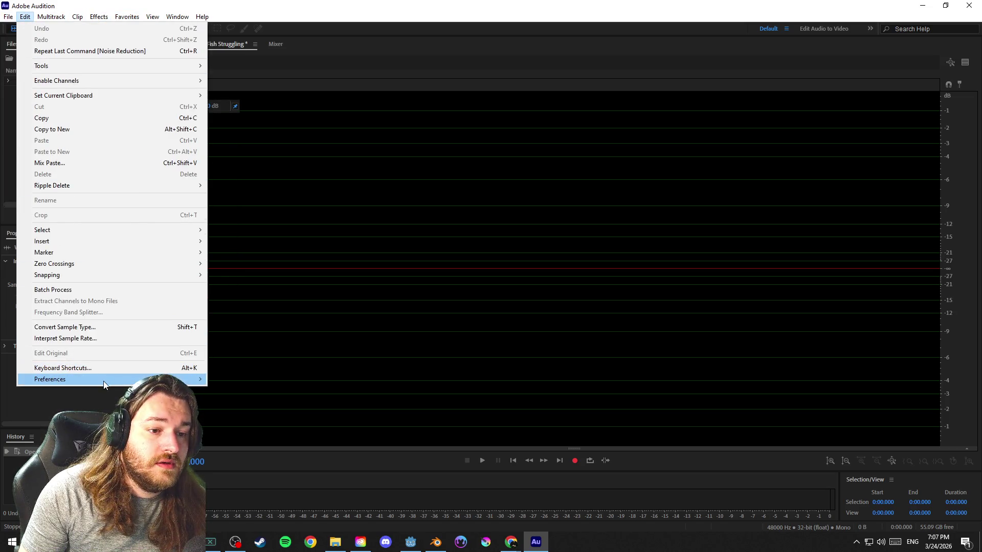
mouse_move(104, 379)
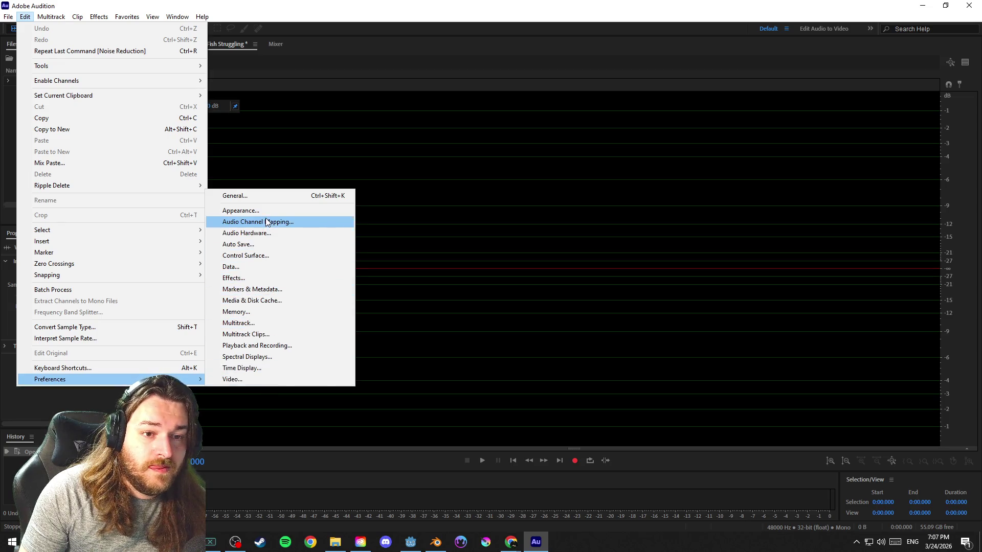
left_click(267, 233)
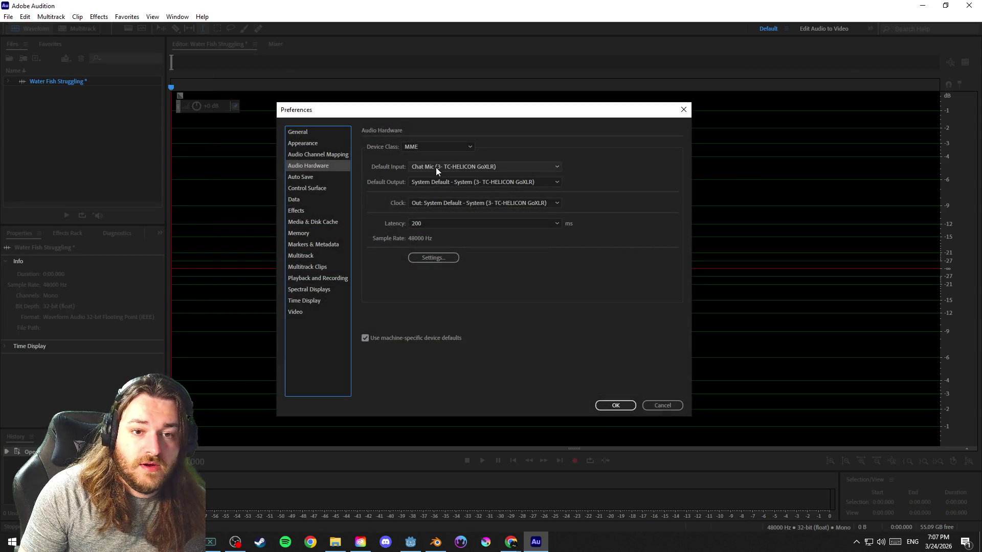
left_click(660, 405)
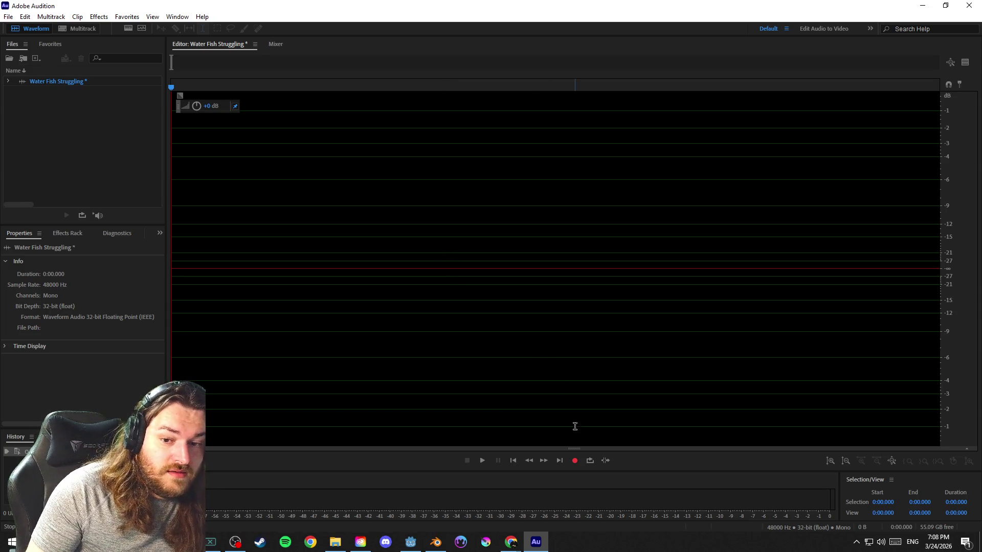
left_click(576, 461)
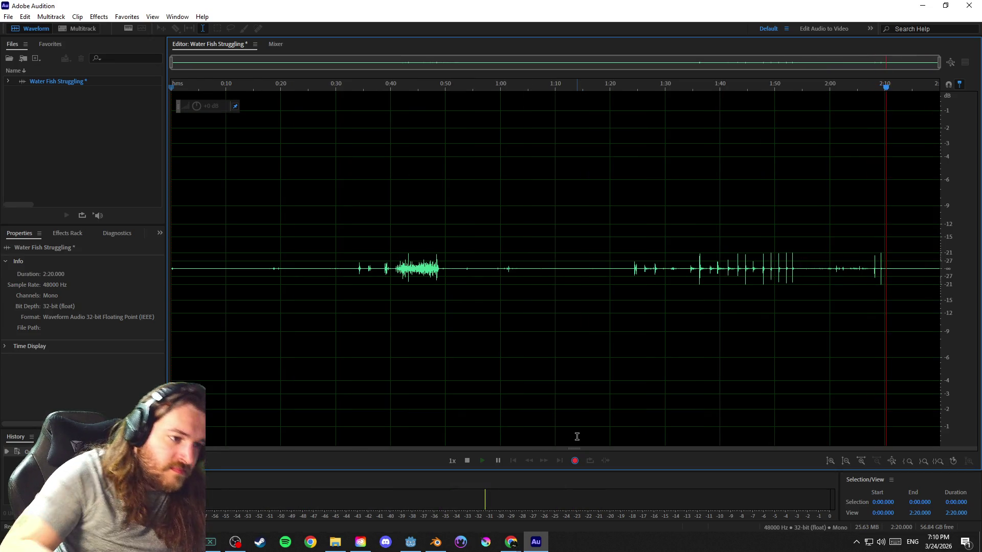
Stop the recording once about 2:12 of splashing audio has been captured
left_click(467, 461)
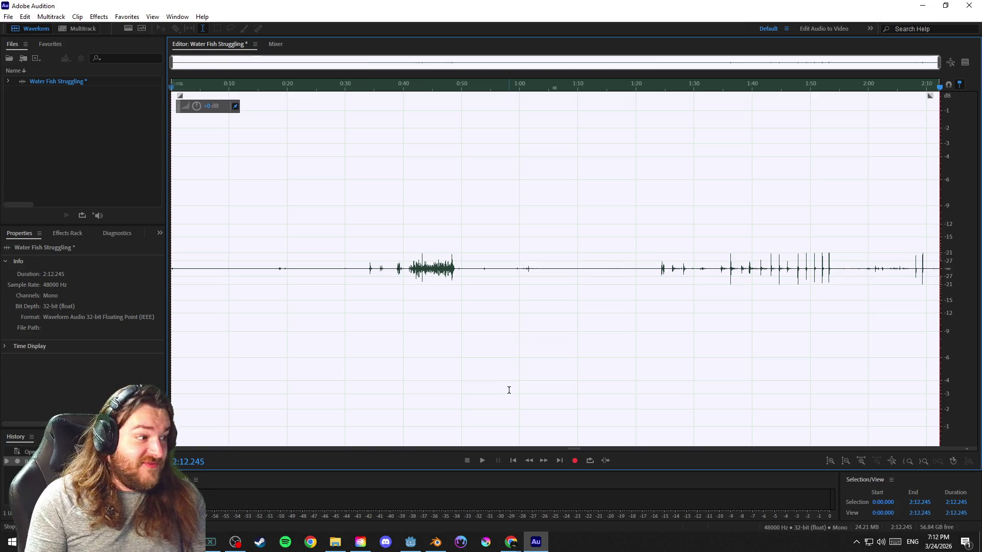
Scroll over the waveform to inspect the finished 2:12.245 take
scroll(334, 89, "up", 3)
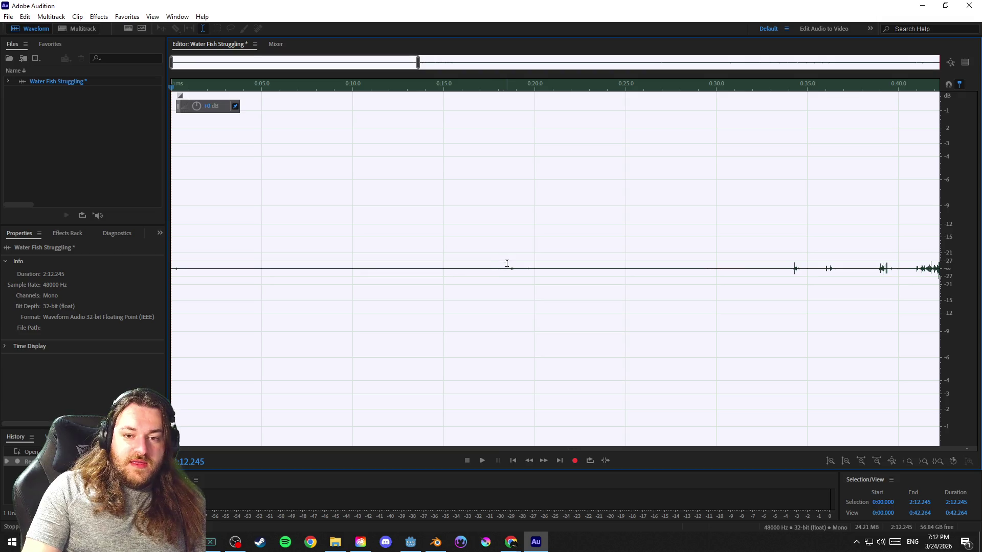
Delete the 0:18.5–0:20.7 stretch and capture a noise print from the quiet opening
mouse_move(507, 264)
left_mouse_down()
mouse_move(548, 273)
mouse_move(190, 301)
left_mouse_up()
key("Delete")
right_click(298, 289)
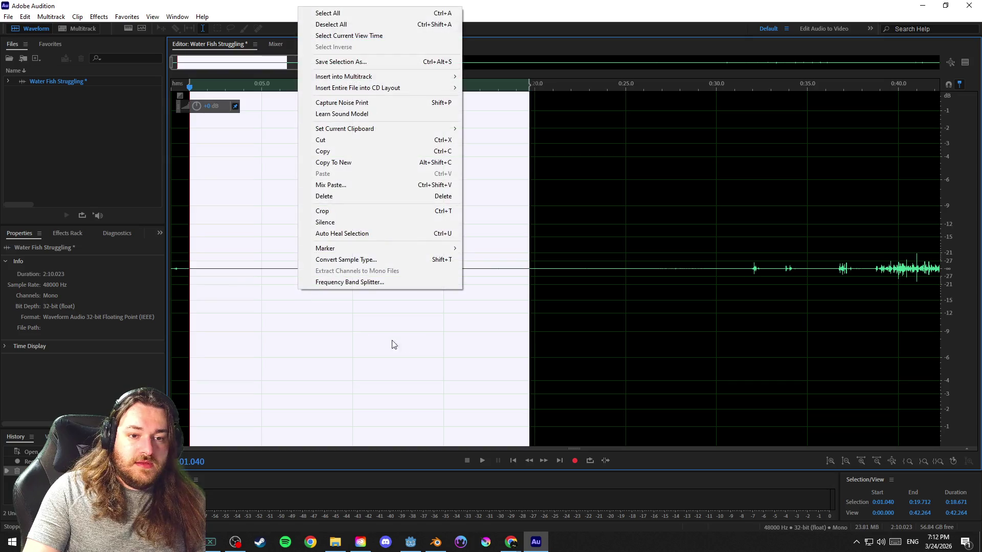
left_click(369, 102)
key("backslash")
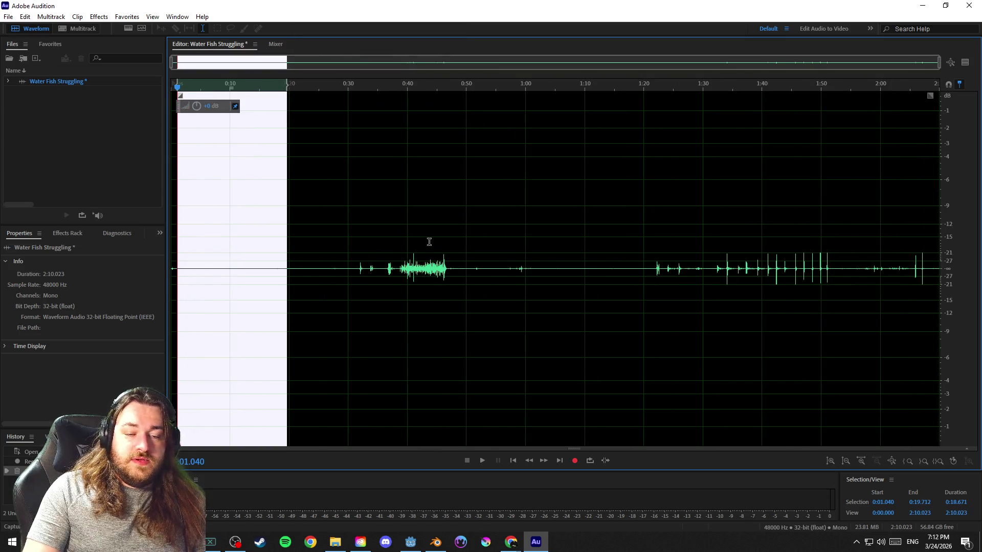
Apply Noise Reduction at about 33% to the whole recording and raise its volume about 10 dB
key("ctrl+a")
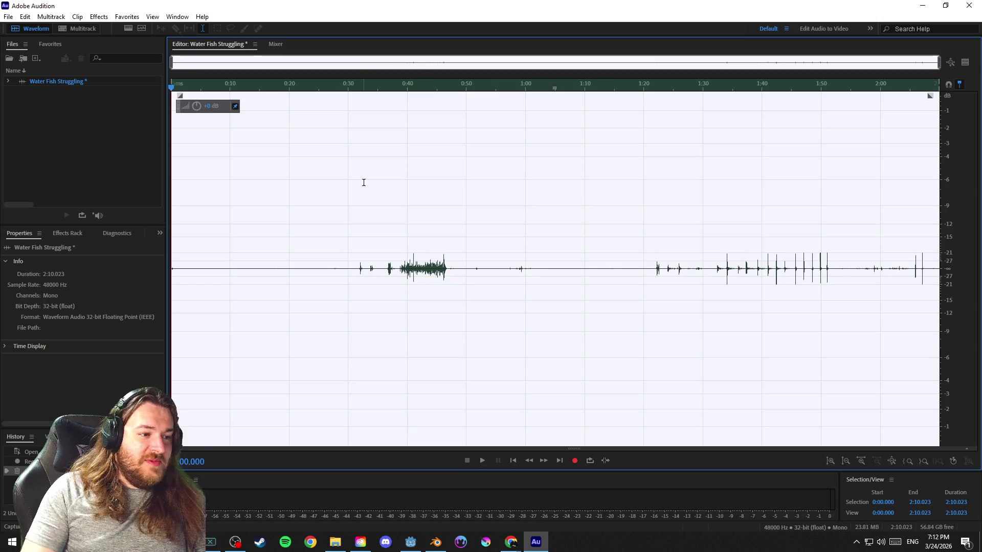
left_click(98, 16)
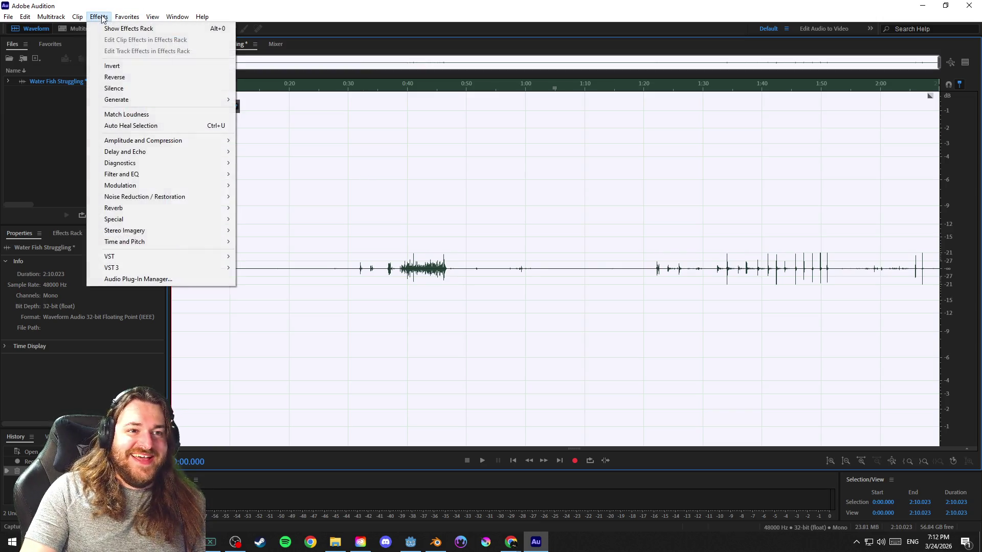
mouse_move(170, 198)
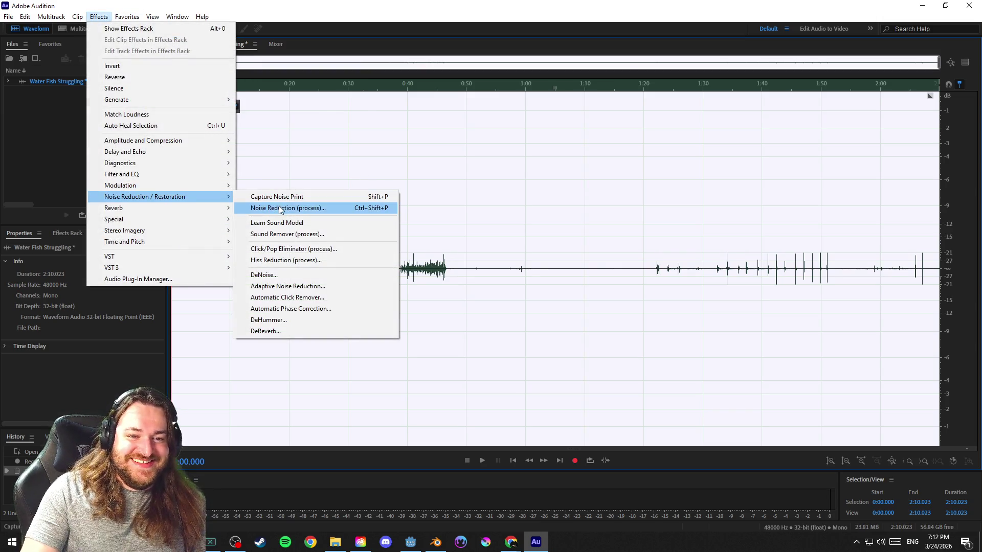
left_click(286, 208)
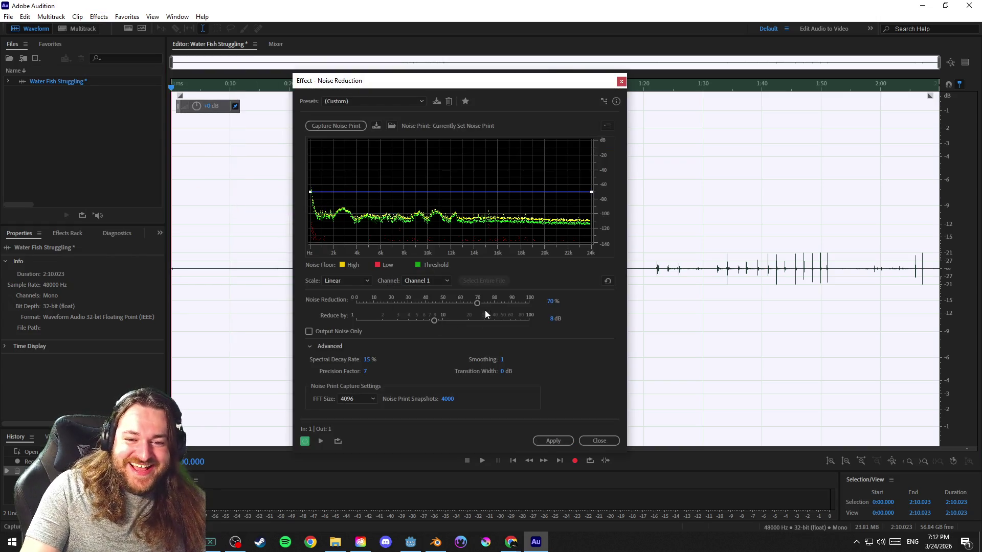
mouse_move(477, 305)
left_mouse_down()
mouse_move(397, 306)
mouse_move(415, 307)
left_mouse_up()
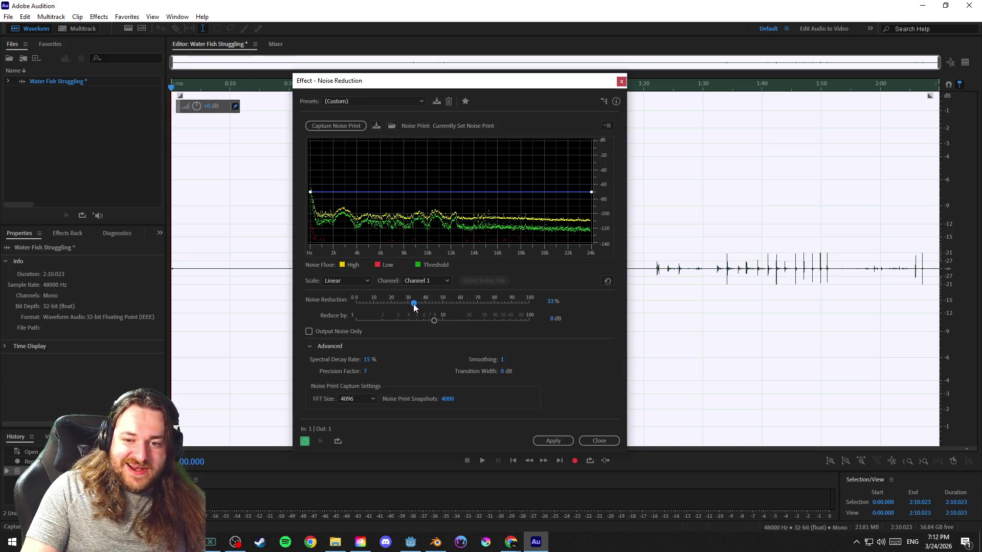
left_click(551, 442)
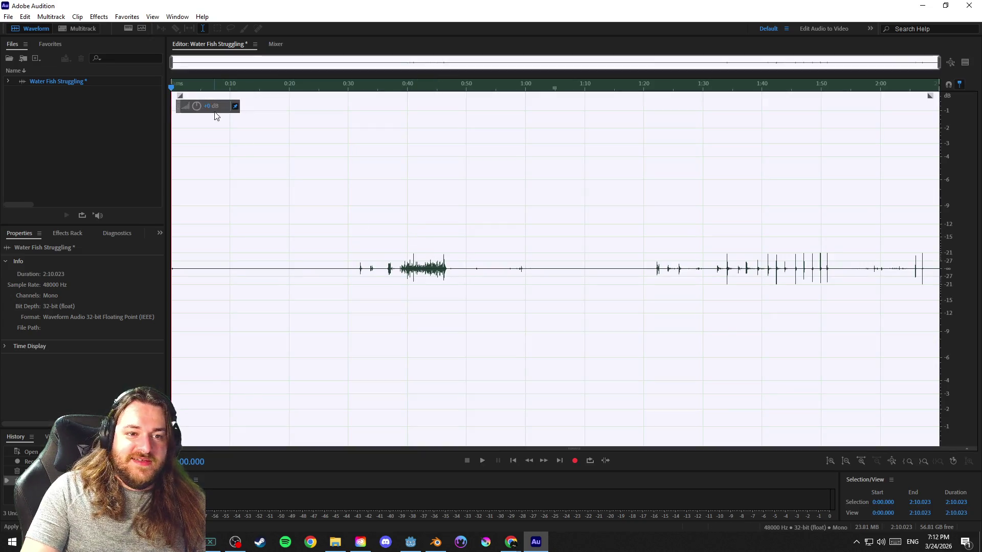
left_click_drag(213, 106, 232, 110)
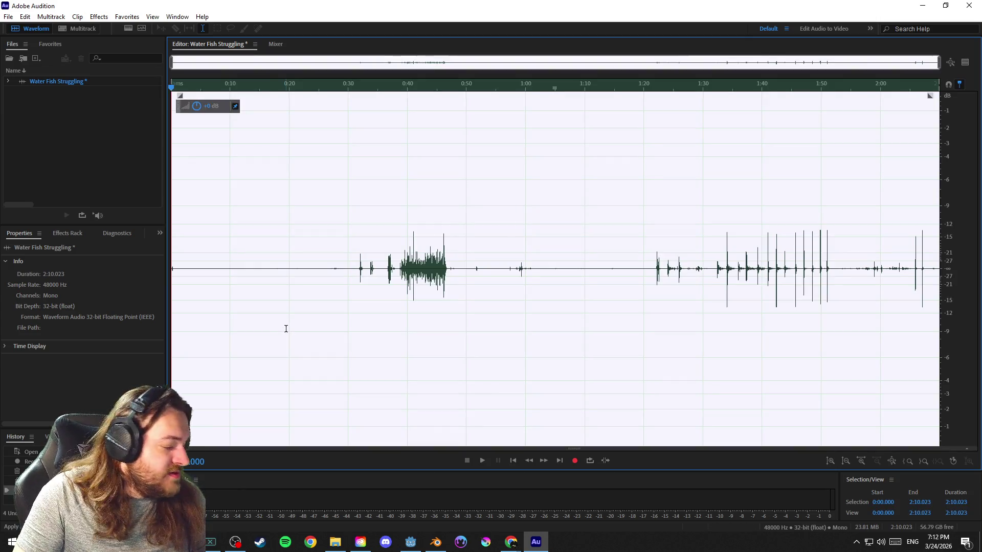
Cut the first 31 seconds to leave a 1:38.966 take, then review and mark the loud splash
left_click(335, 257)
key("space")
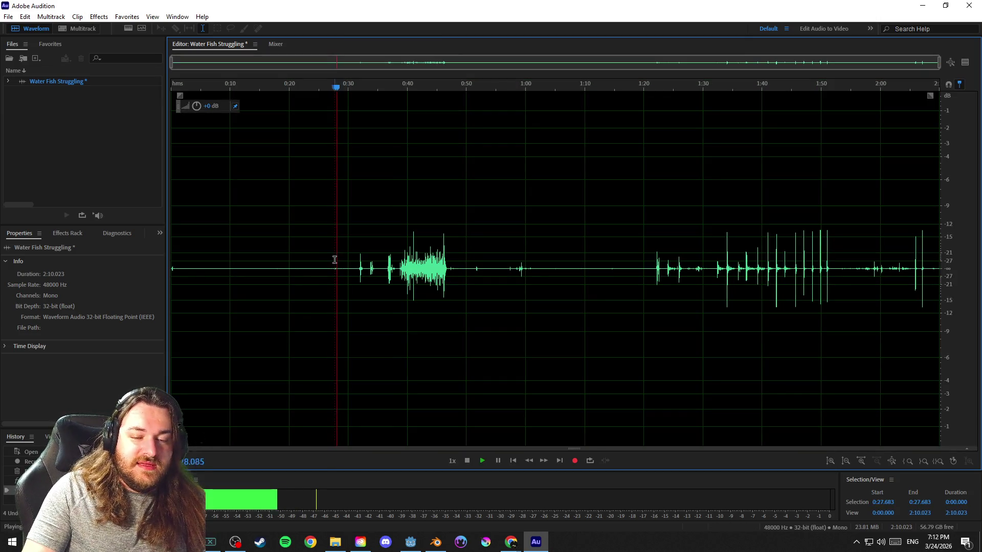
left_click_drag(354, 261, 352, 262)
key("shift+Home")
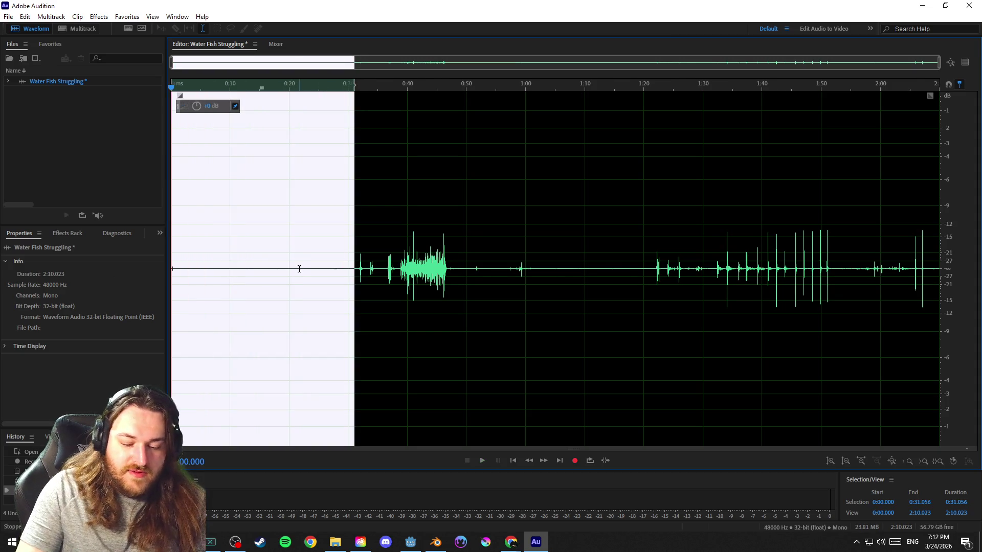
key("Delete")
key("space")
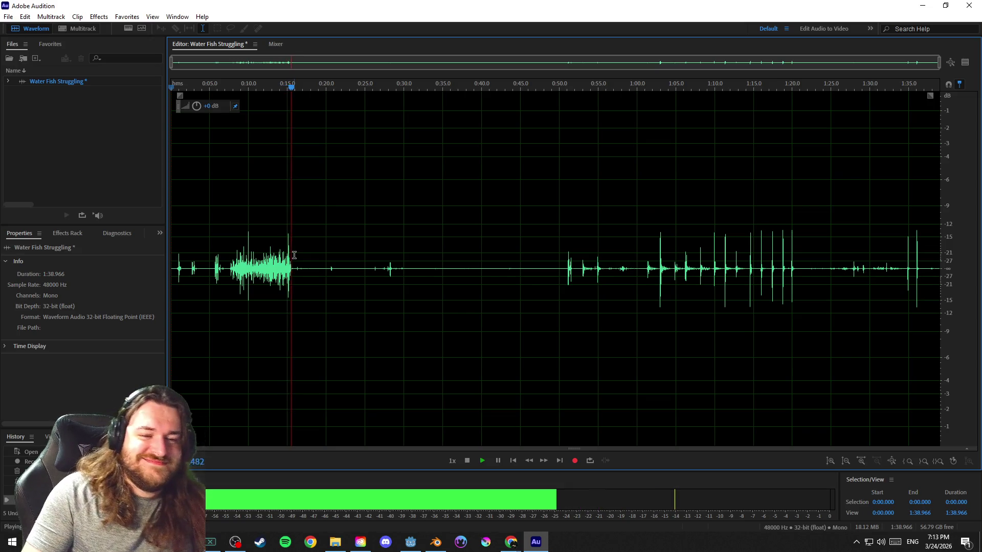
key("space")
scroll(256, 239, "up", 3)
left_click_drag(213, 248, 327, 276)
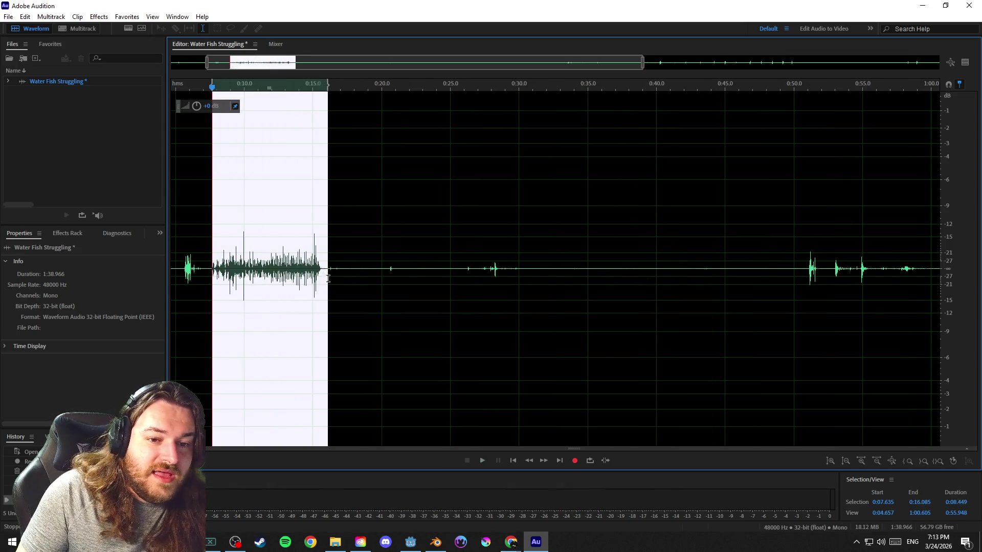
Select the 0:07.4–0:15.8 splash and apply the FFT Filter Bass Small Boost preset
left_click(215, 279)
left_click_drag(210, 278, 323, 276)
left_click(99, 16)
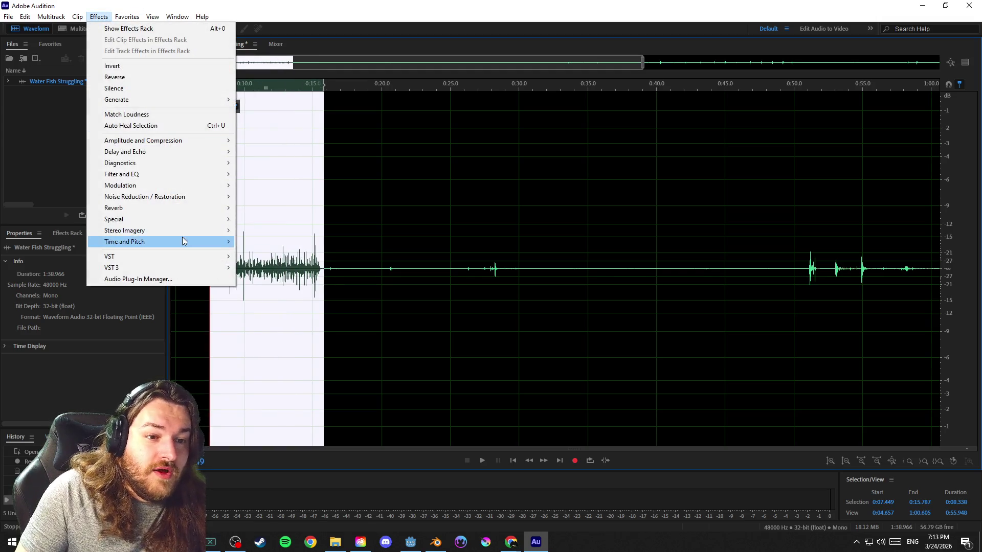
mouse_move(181, 217)
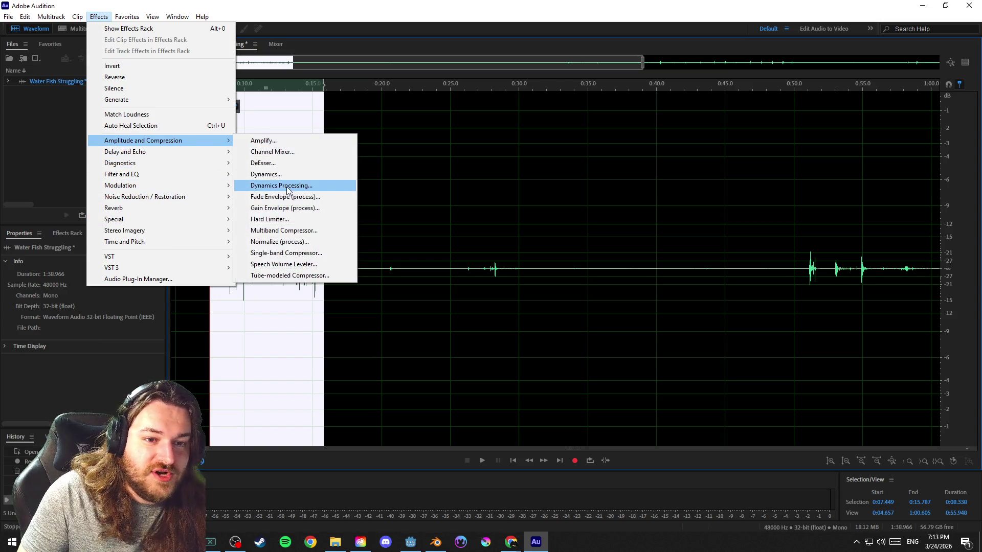
mouse_move(170, 177)
left_click(255, 174)
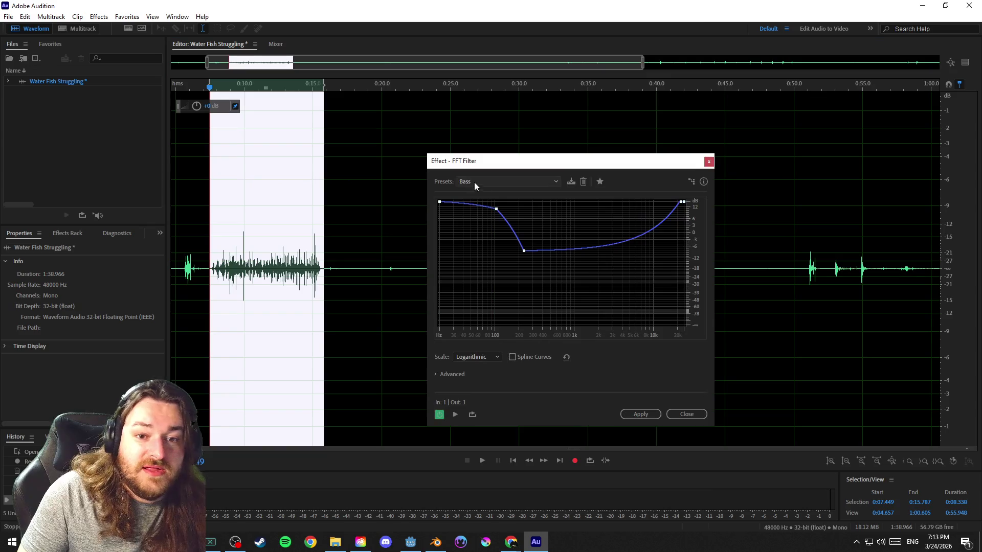
left_click(474, 182)
left_click(620, 77)
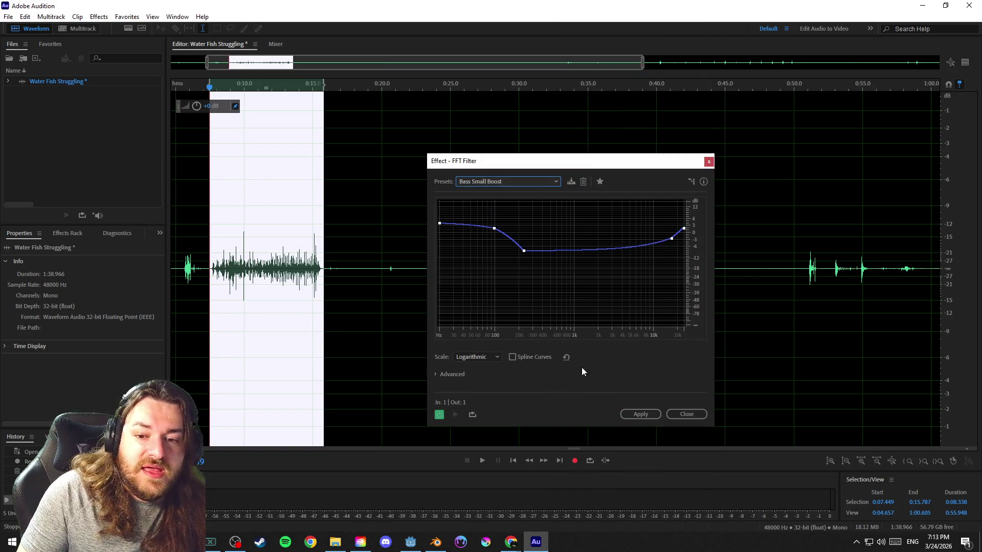
left_click(638, 414)
Pitch the section down by one semitone and two cents, then preview it
left_click(99, 17)
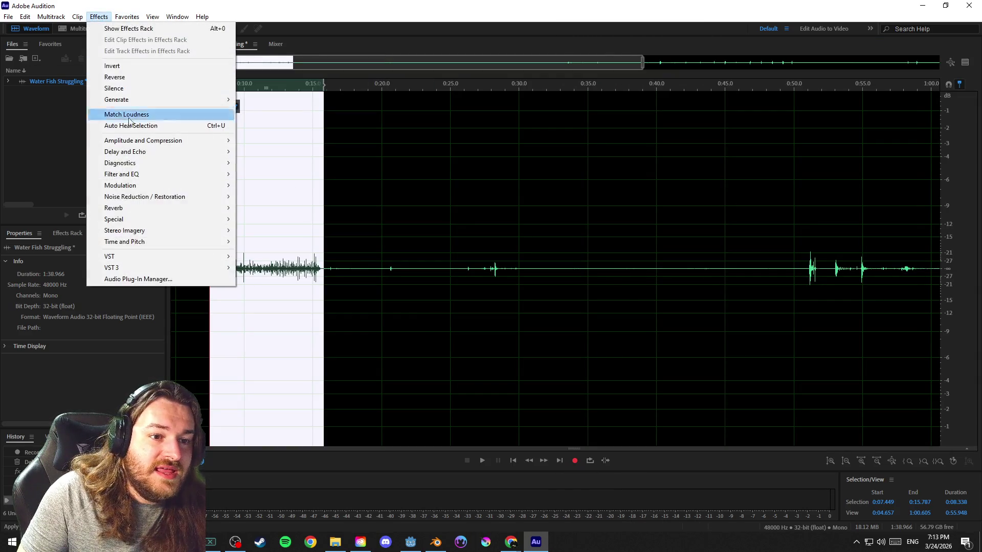
mouse_move(215, 231)
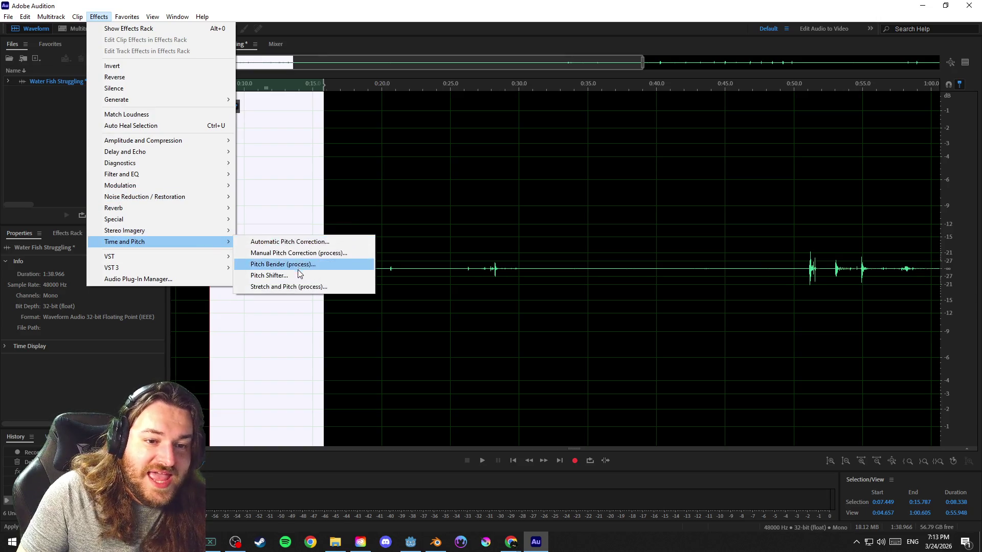
left_click(276, 276)
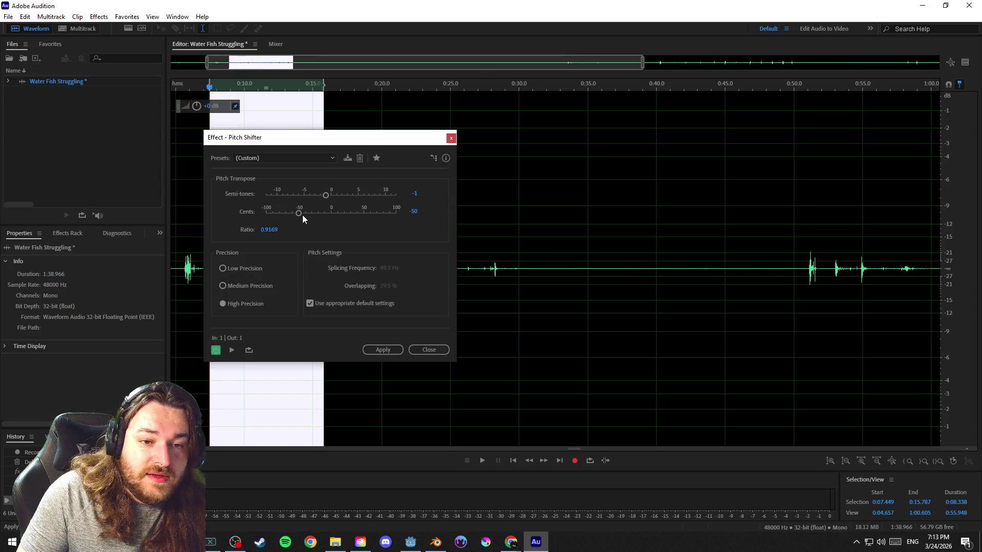
left_click_drag(300, 214, 331, 219)
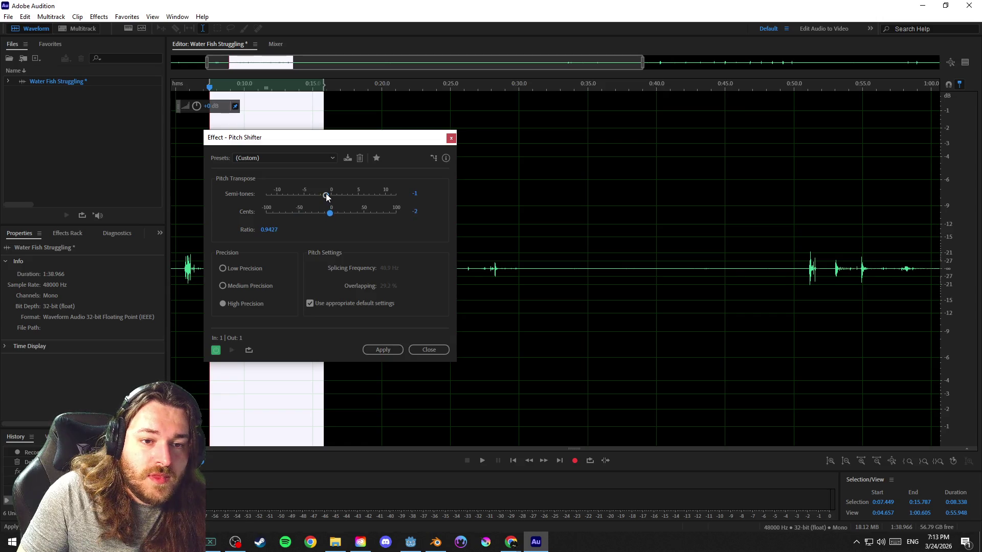
left_click(389, 350)
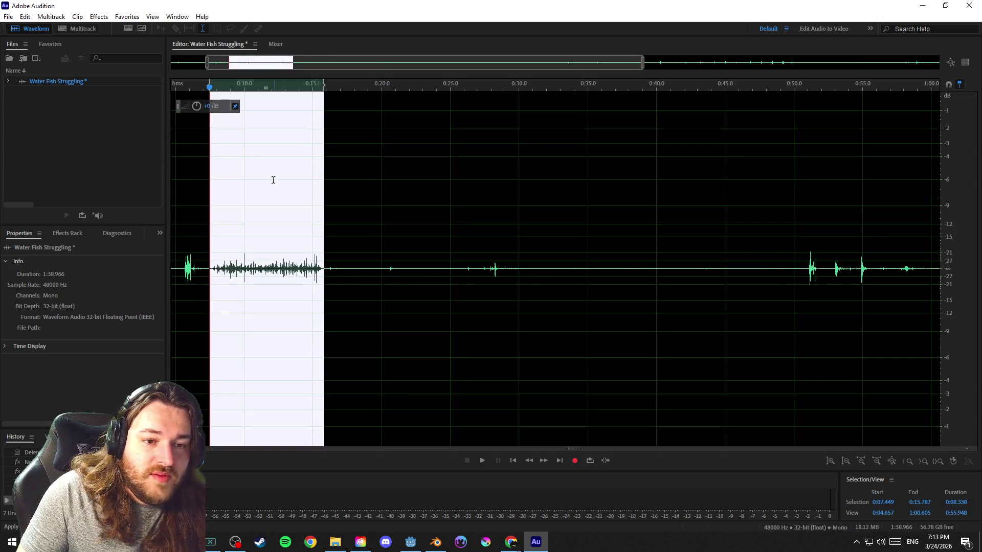
key("space")
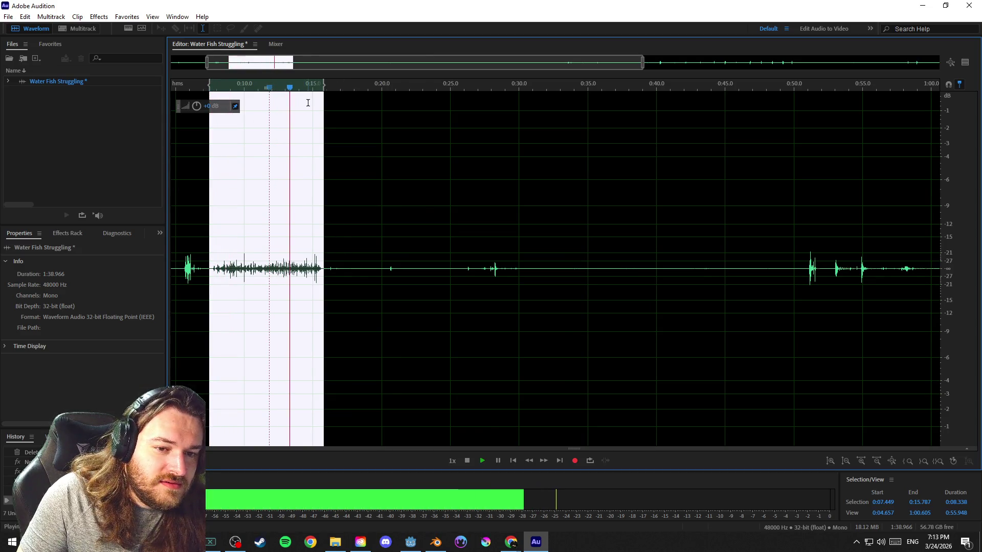
Boost the volume of the 0:07.449–0:15.787 splash and replay it
key("space")
left_click_drag(196, 106, 249, 112)
key("space")
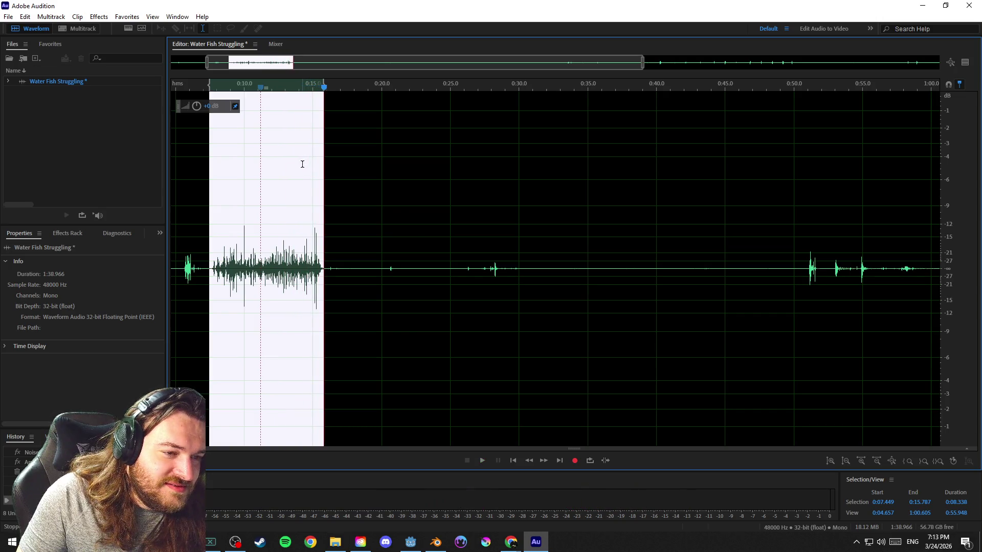
scroll(302, 220, "down", 3)
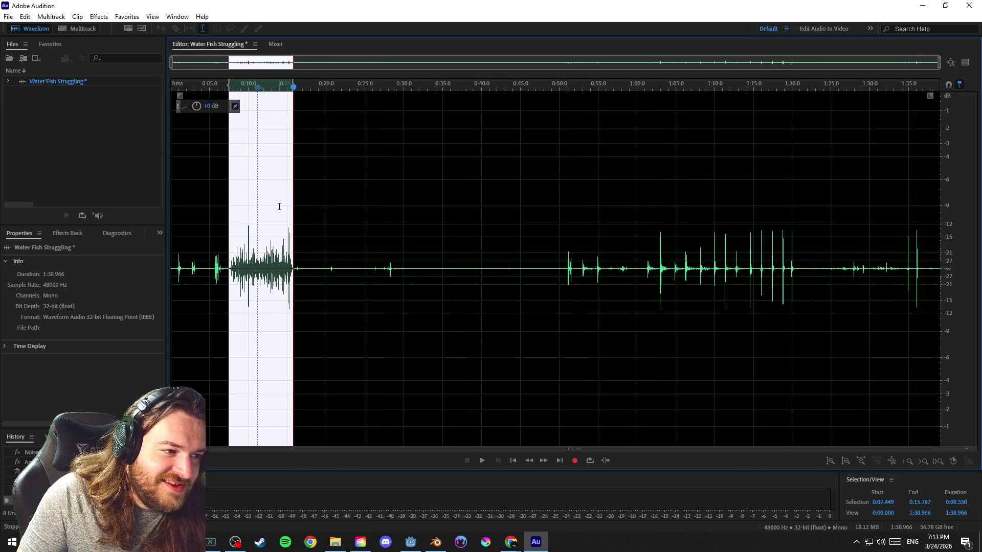
Locate and delete the short click around 0:10.4
double_click(279, 206)
left_click(206, 245)
key("space")
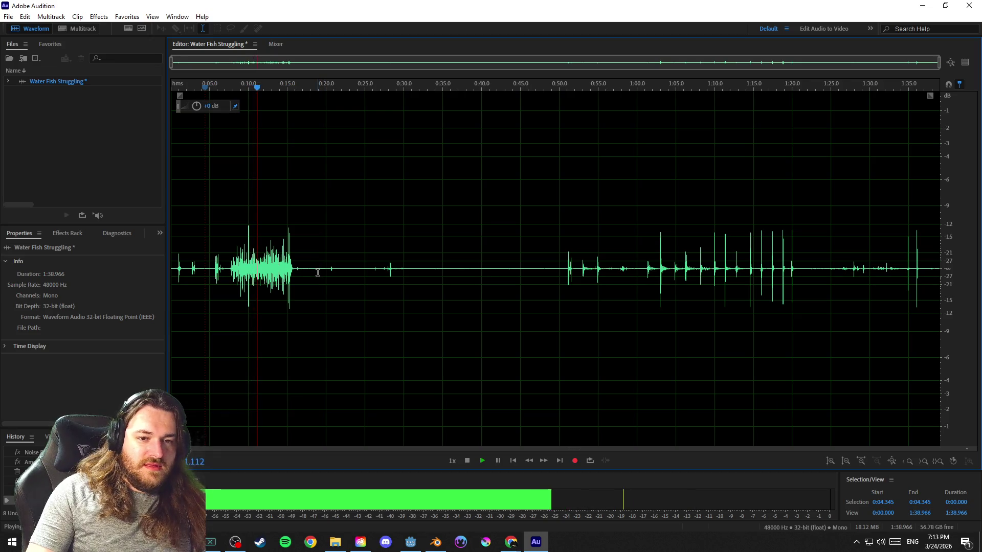
scroll(253, 274, "up", 3)
left_click(246, 275)
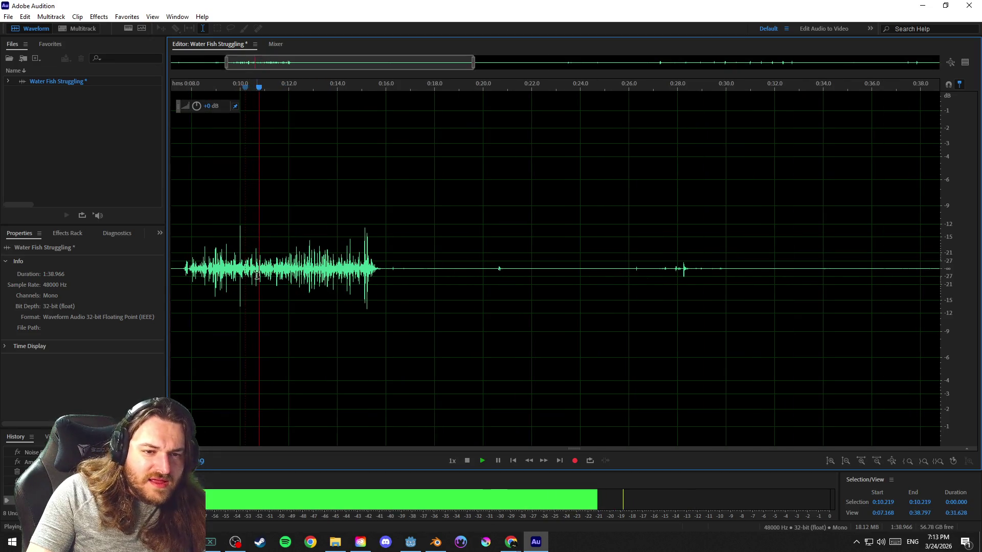
scroll(257, 276, "up", 3)
key("space")
left_click_drag(251, 275, 266, 277)
key("Delete")
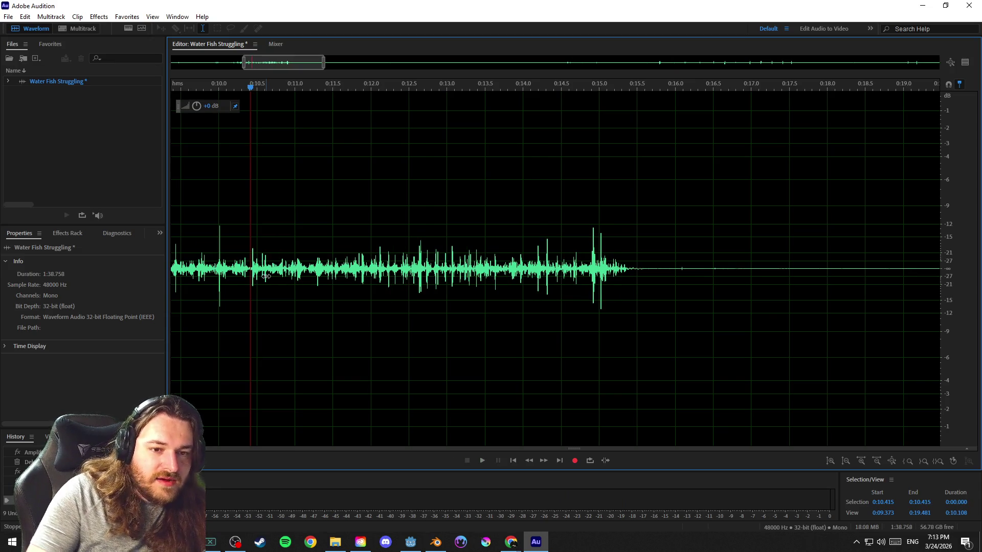
Audition the 0:10.1–0:10.9 area to check the edit sounds clean
left_click(213, 240)
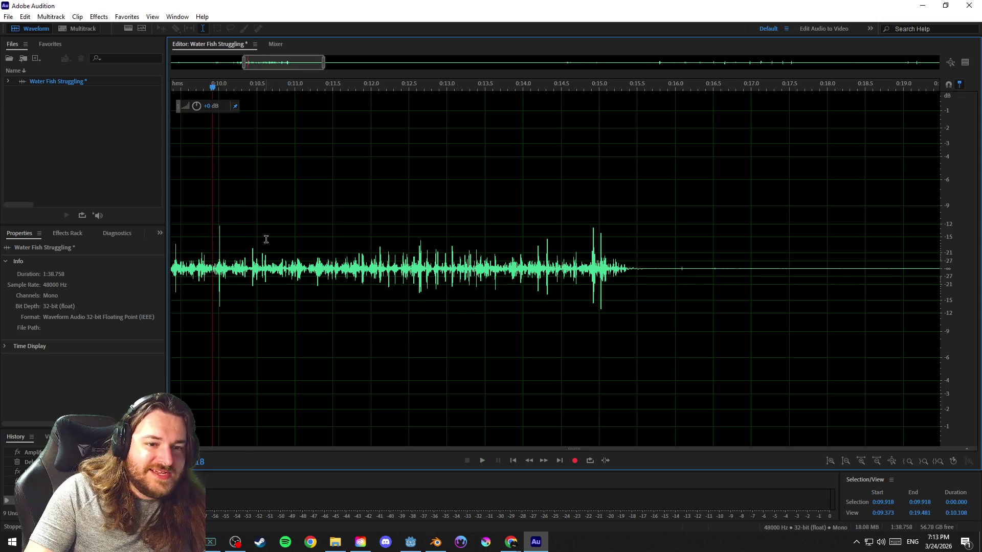
key("space")
scroll(240, 266, "up", 3)
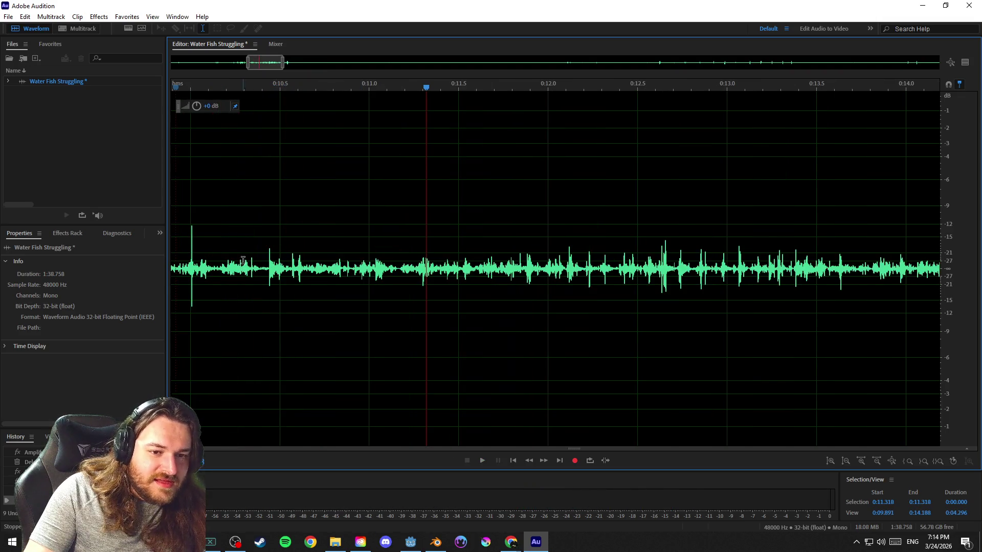
left_click_drag(210, 266, 352, 281)
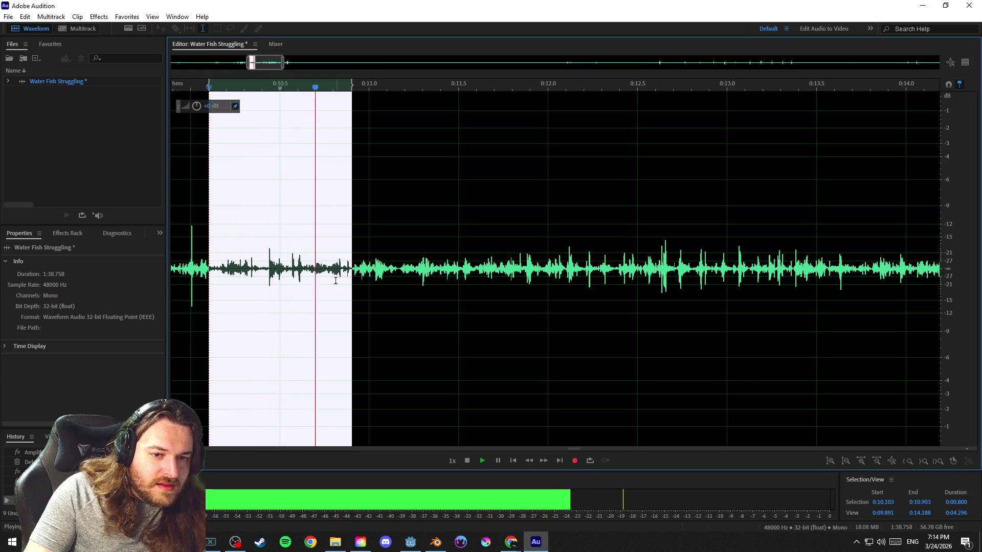
key("space")
mouse_move(271, 278)
left_mouse_down()
mouse_move(254, 281)
mouse_move(302, 277)
left_mouse_up()
scroll(247, 286, "up", 2)
scroll(247, 286, "up", 1)
key("space")
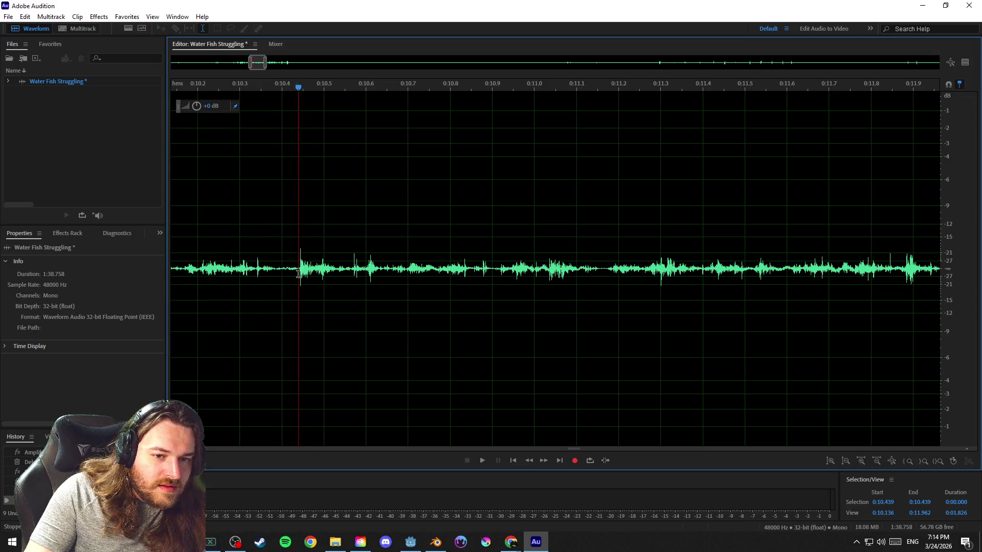
scroll(302, 276, "down", 2)
left_click(297, 277)
key("space")
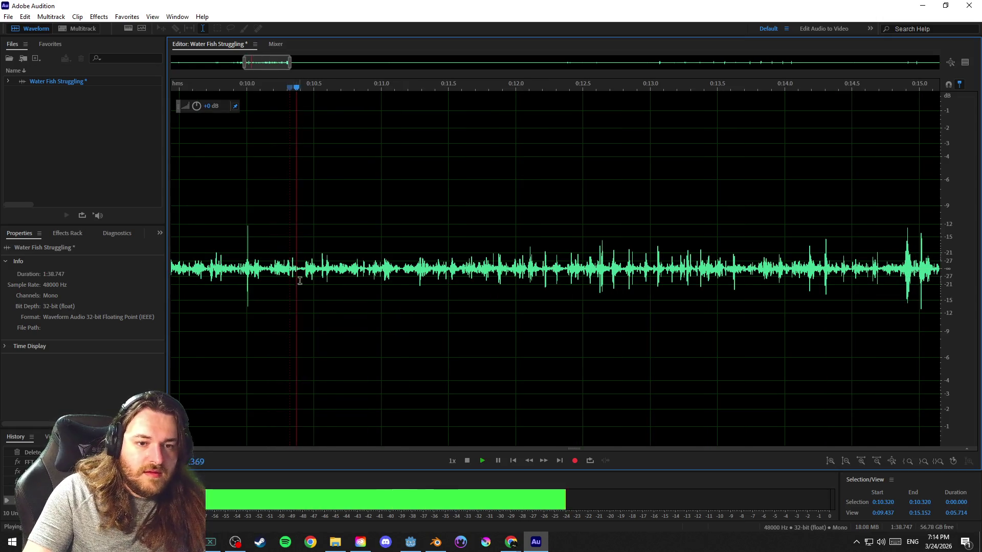
scroll(439, 326, "down", 2)
scroll(443, 322, "up", 1)
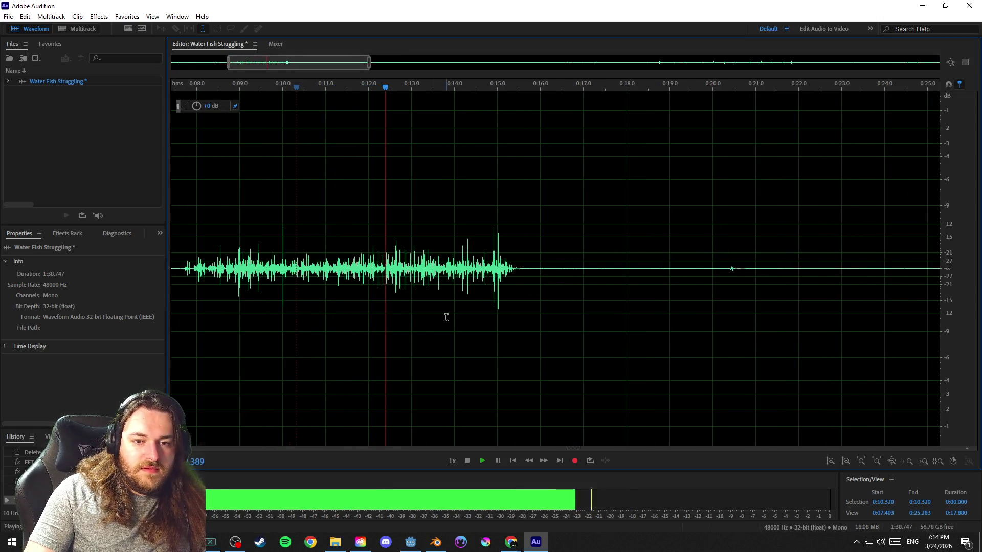
scroll(453, 297, "up", 2)
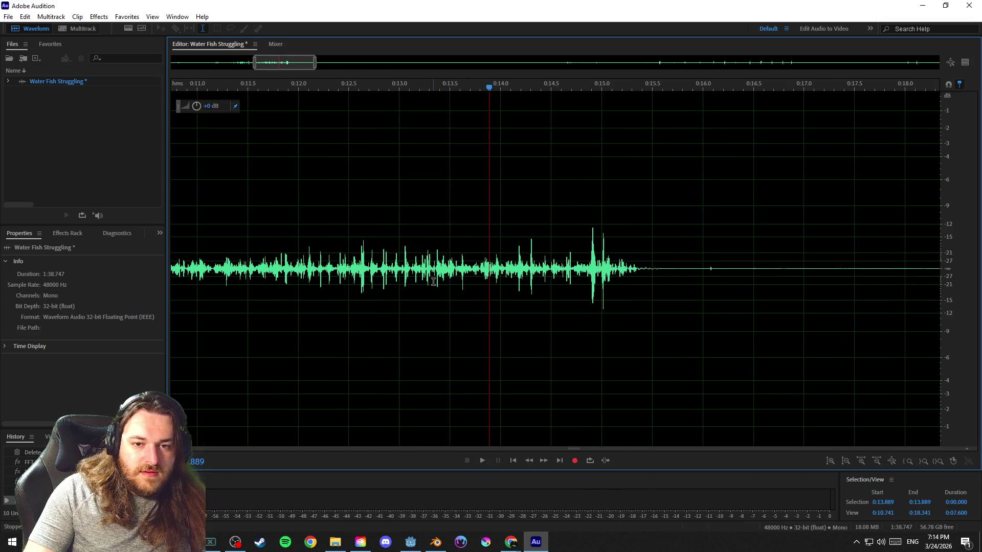
Delete the 0:13.415–0:13.477 click, leaving a 1:38.685 file, and play back the repair
left_click_drag(450, 287, 468, 287)
key("space")
scroll(454, 287, "up", 5)
scroll(450, 294, "up", 5)
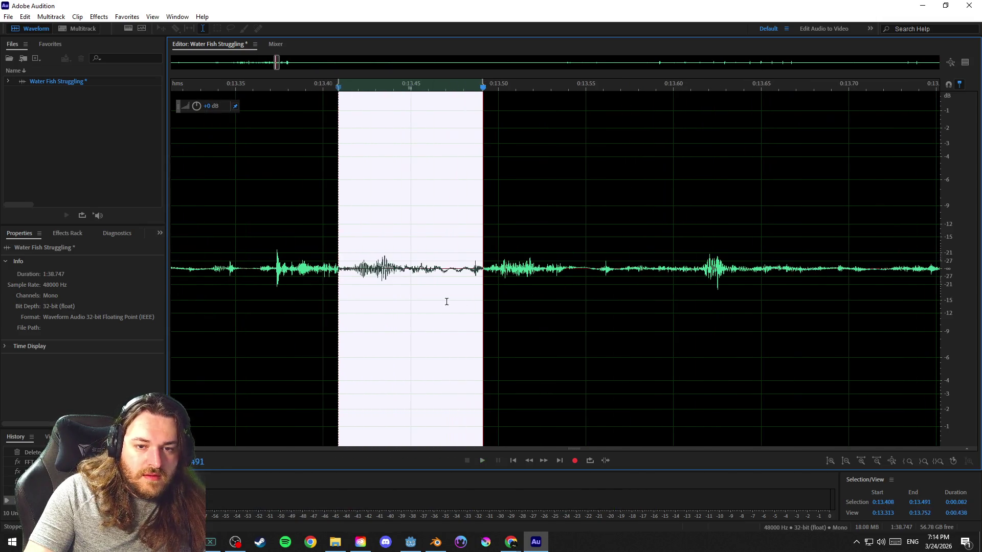
mouse_move(352, 260)
left_mouse_down()
mouse_move(423, 271)
mouse_move(458, 289)
left_mouse_up()
scroll(352, 283, "up", 3)
scroll(352, 283, "up", 3)
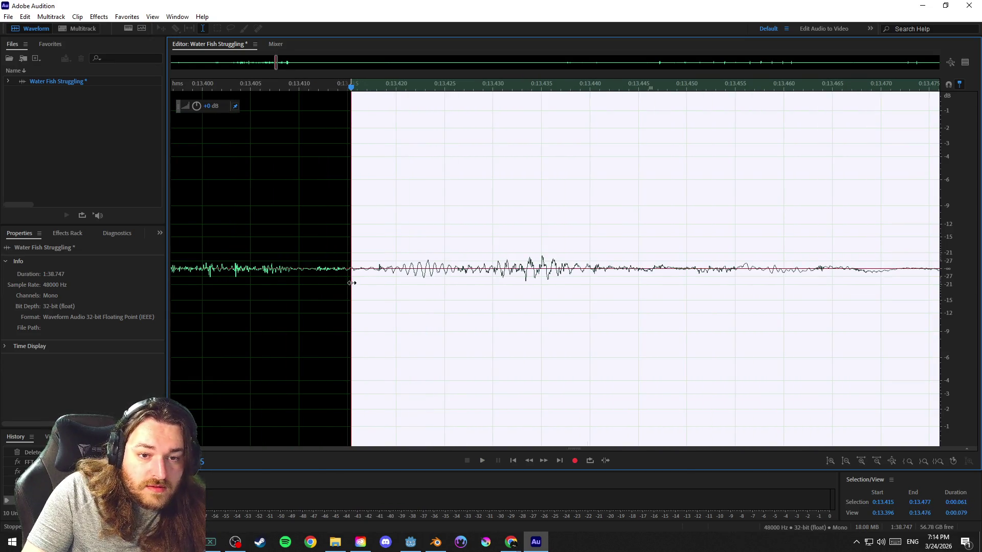
left_click_drag(352, 283, 361, 284)
scroll(634, 311, "down", 3)
scroll(686, 294, "up", 4)
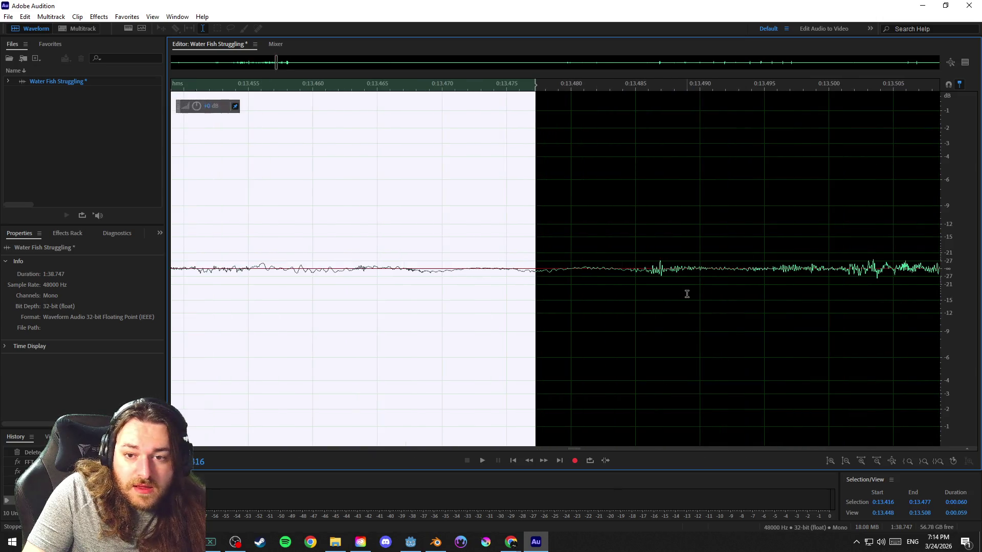
left_click_drag(535, 292, 550, 292)
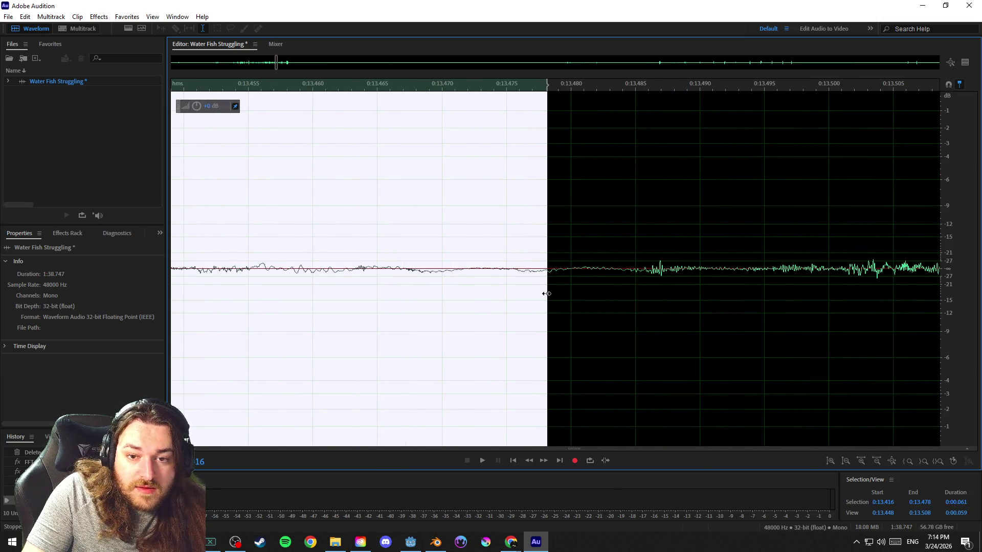
scroll(557, 287, "down", 1)
scroll(554, 283, "down", 3)
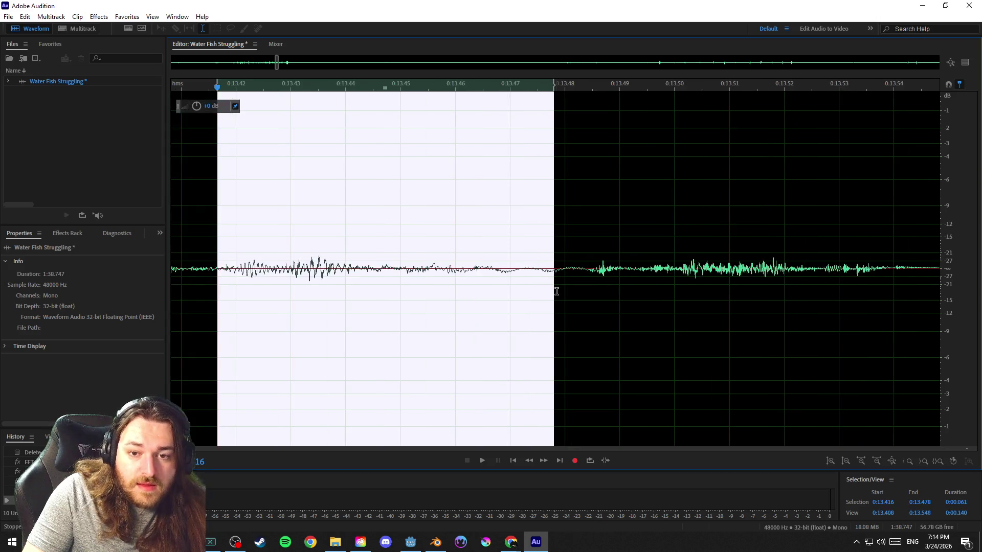
key("Delete")
scroll(511, 286, "down", 3)
key("space")
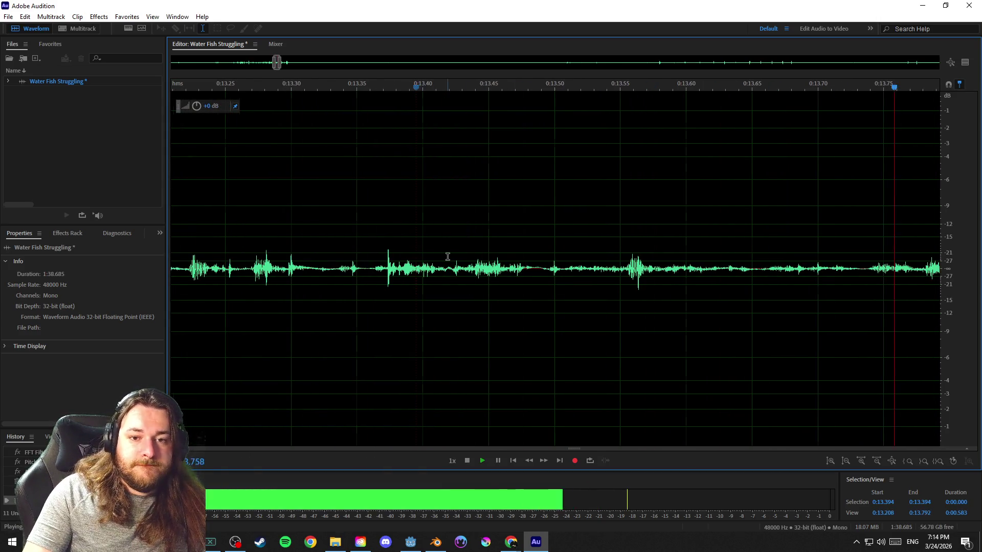
scroll(450, 285, "down", 7)
scroll(611, 307, "down", 3)
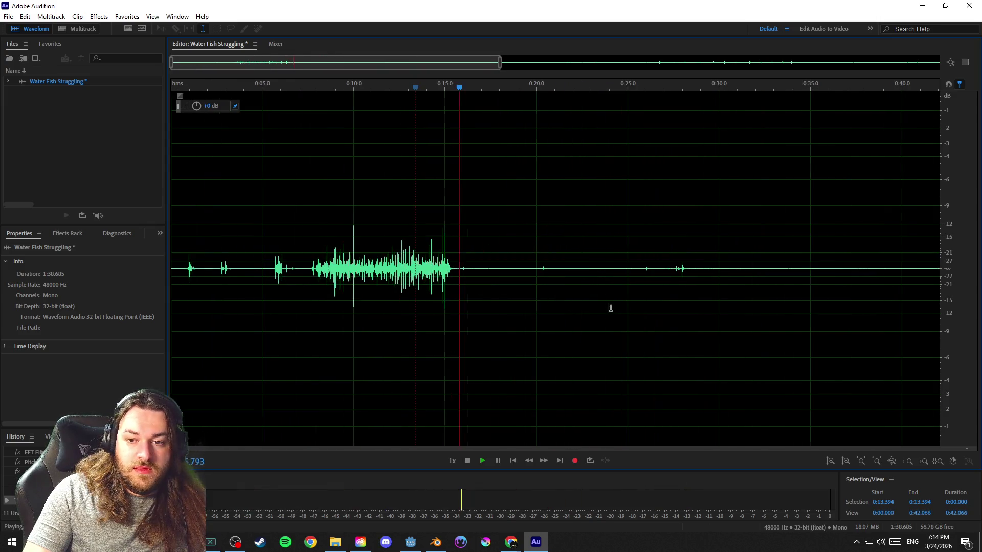
Play through the later splashes between 0:27 and 1:00.5 to find the quiet gap
key("space")
scroll(482, 283, "down", 1)
left_click(727, 258)
key("space")
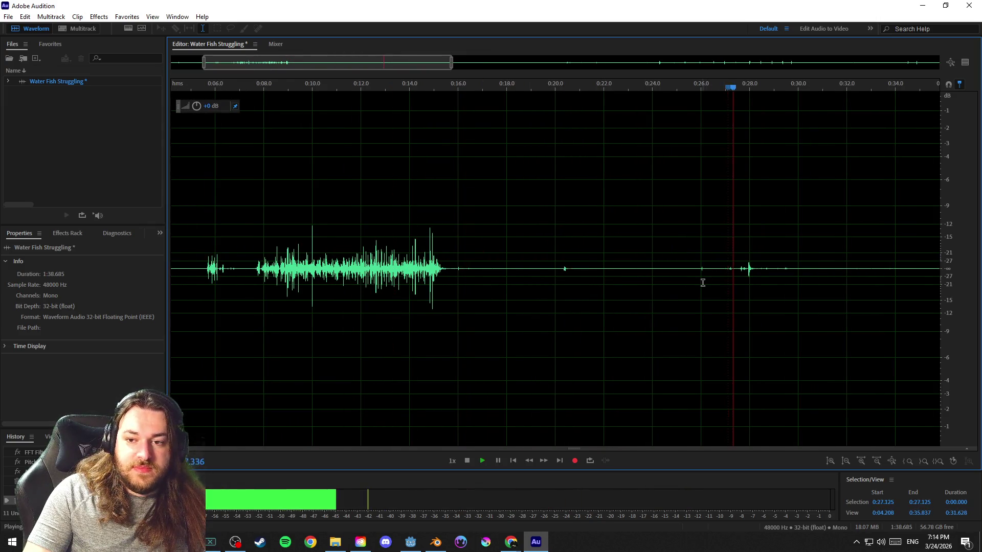
scroll(702, 281, "down", 4)
key("space")
left_click(564, 258)
key("space")
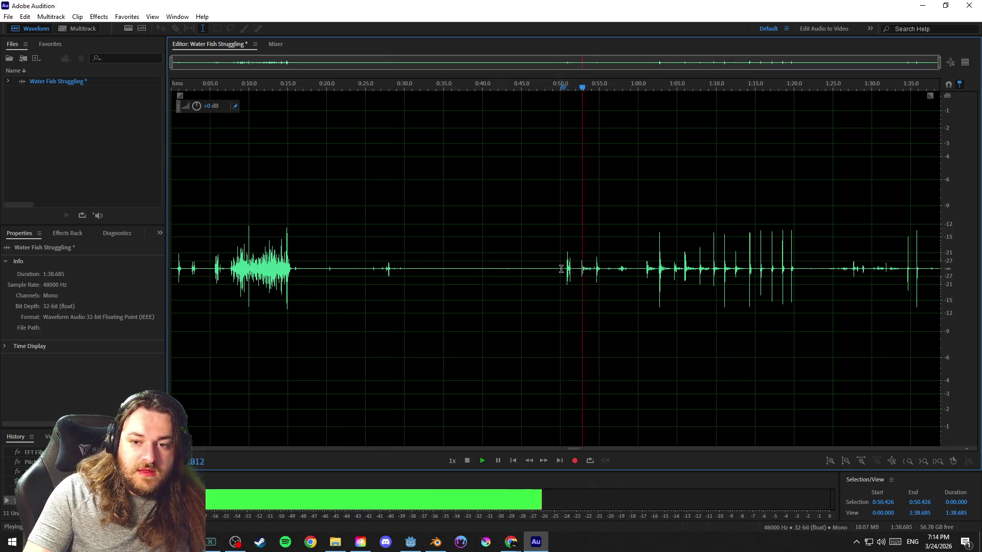
left_click(642, 258)
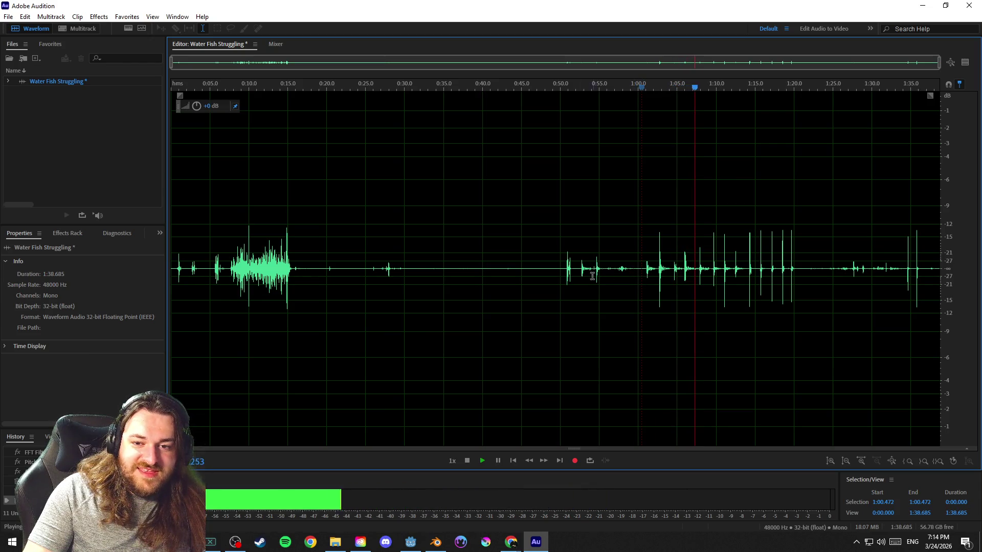
key("space")
left_click(564, 247)
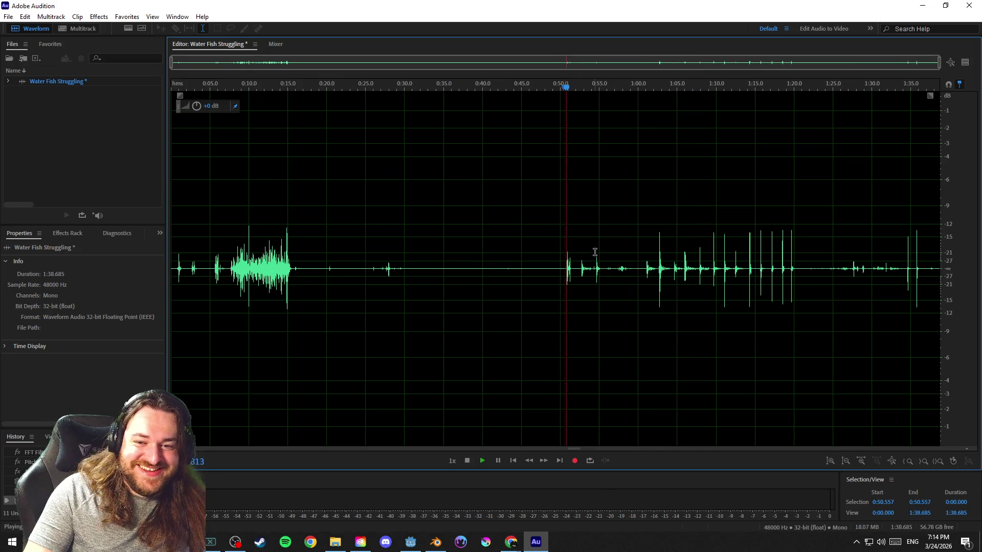
key("space")
Cut the quiet stretch before the later splashes, shortening the file to 1:05.856, and review the join
left_click_drag(562, 266, 306, 281)
scroll(379, 278, "up", 3)
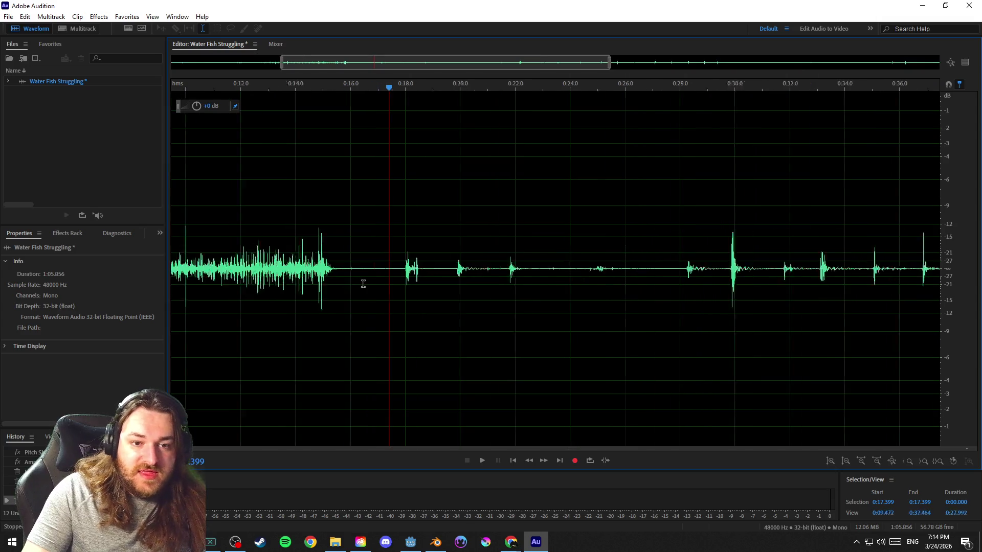
left_click(358, 281)
key("space")
left_click_drag(344, 285, 450, 284)
left_click(296, 261)
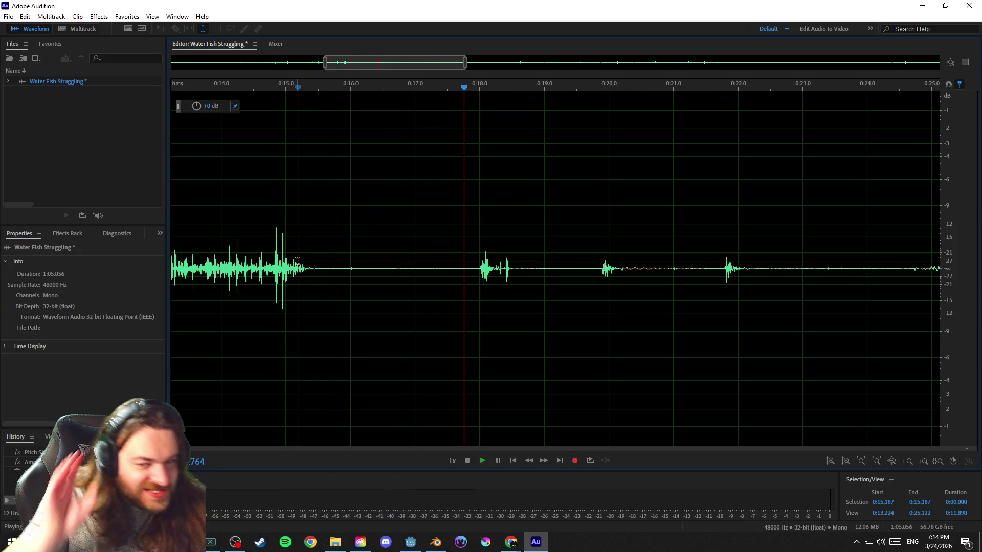
scroll(535, 290, "down", 5)
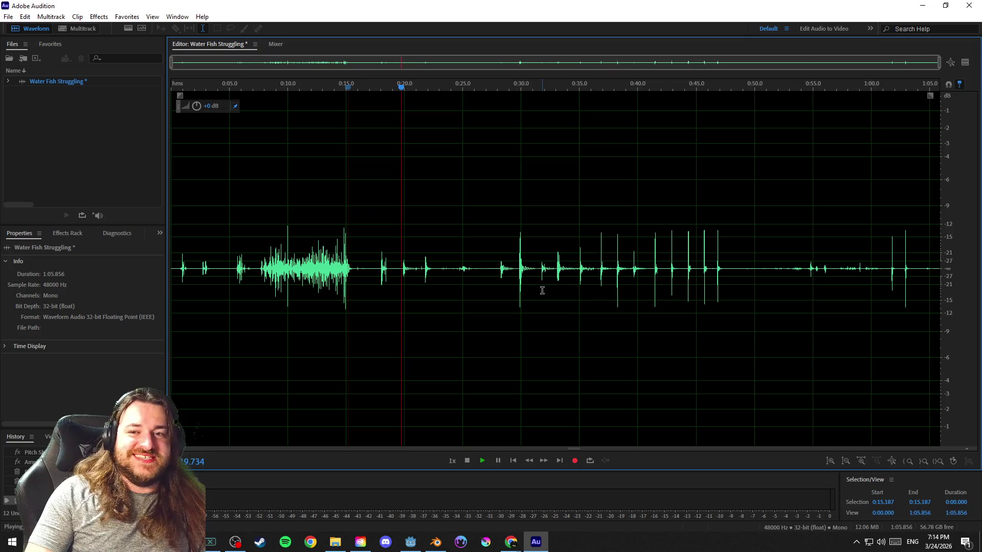
left_click(611, 240)
double_click(611, 240)
left_click(580, 276)
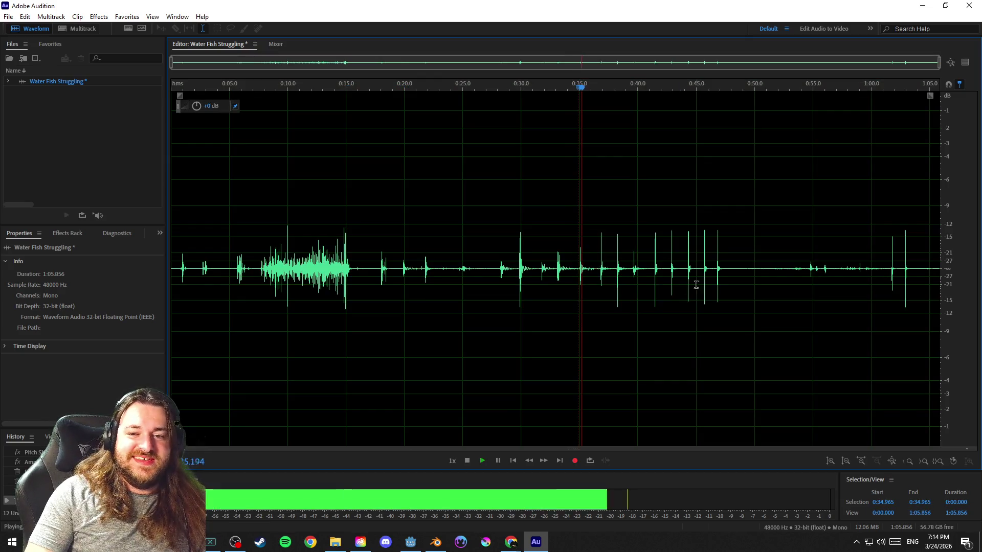
key("space")
left_click(716, 248)
key("space")
left_click(773, 251)
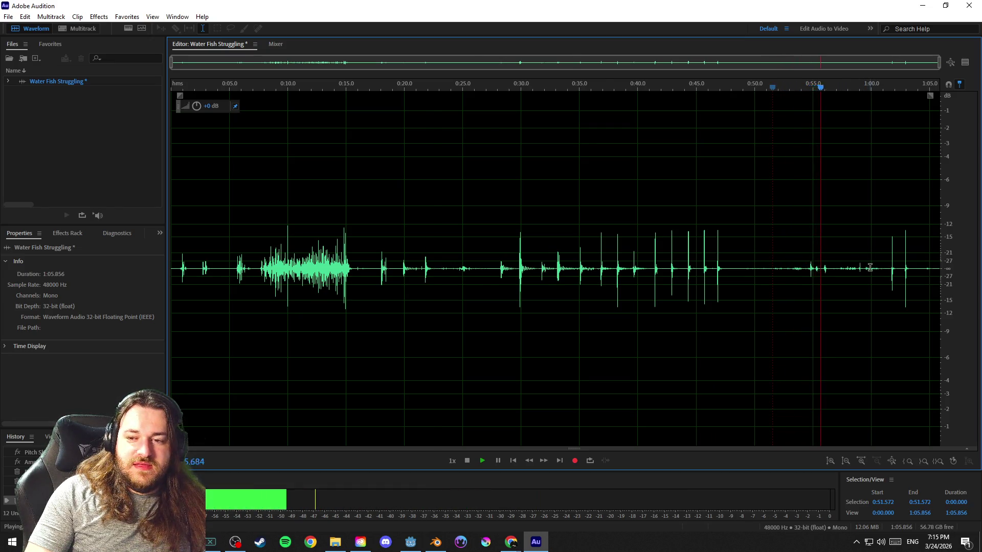
Cut the 0:54.4–0:55.6 stretch and play back to check the join
scroll(869, 263, "up", 3)
left_click_drag(892, 62, 931, 71)
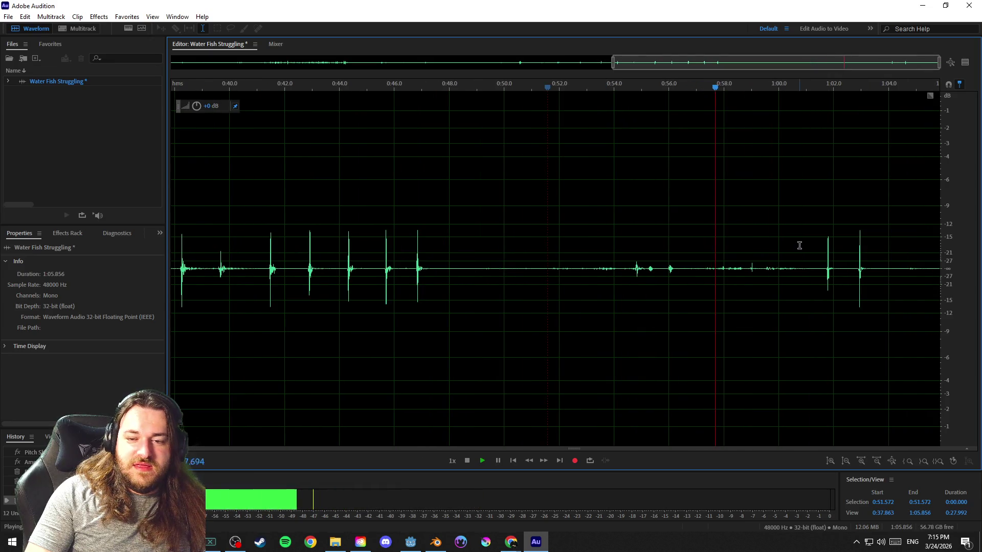
left_click(597, 251)
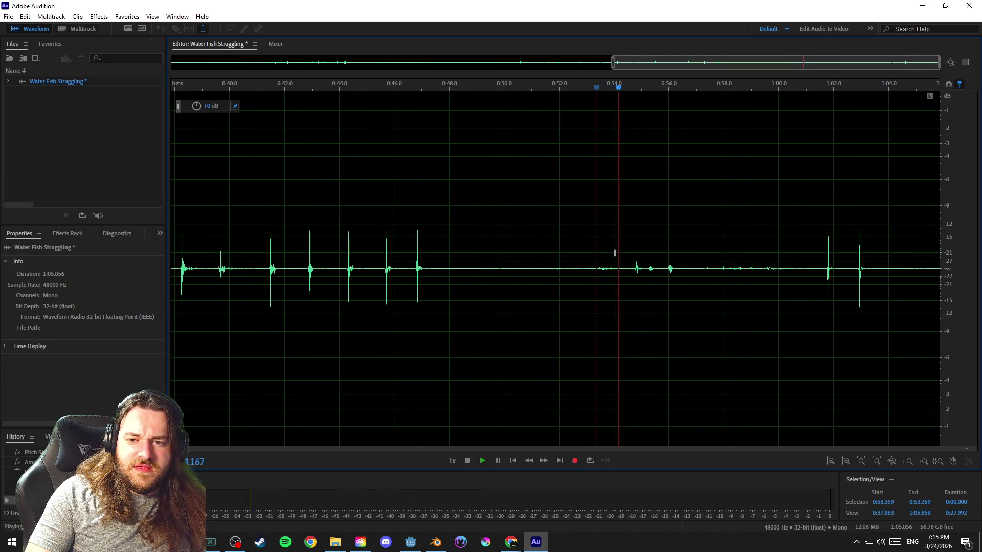
left_click_drag(625, 251, 665, 282)
key("Delete")
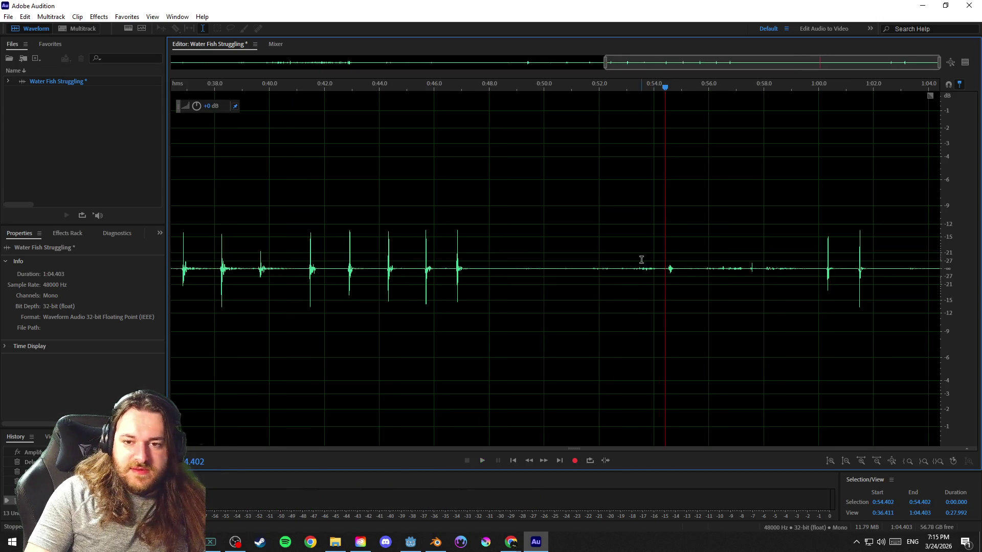
left_click(638, 262)
key("space")
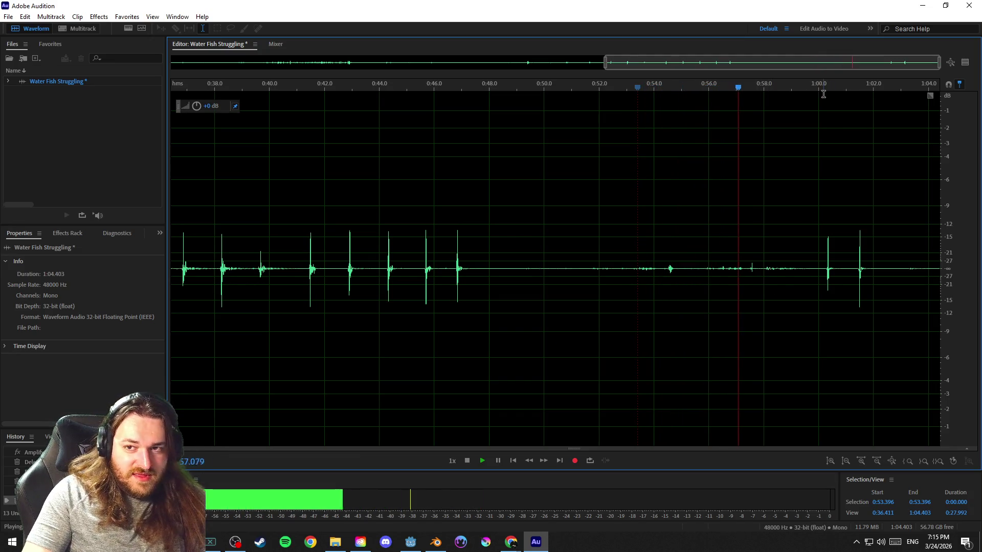
Delete the short blip near 0:57.3 and check the edit
left_click_drag(745, 259, 761, 268)
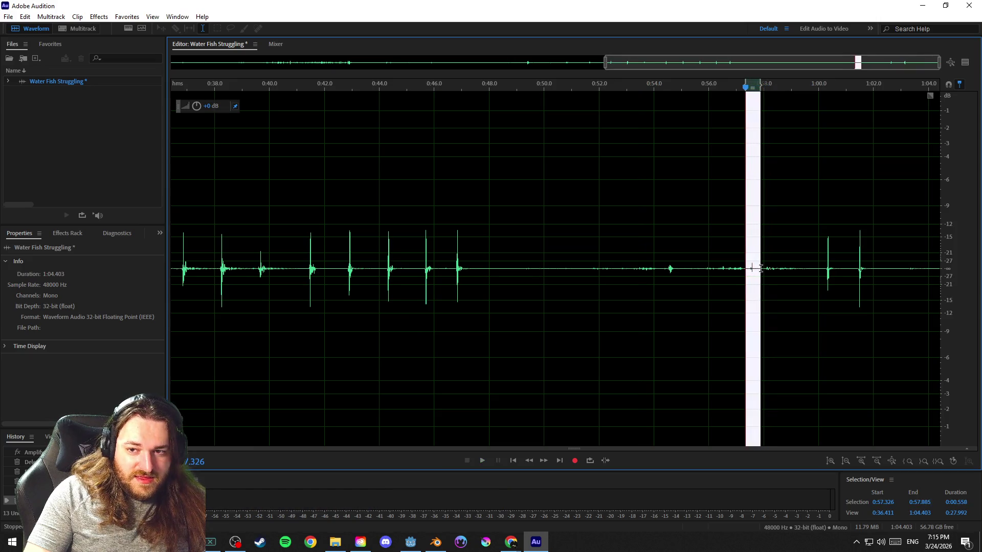
key("Delete")
key("space")
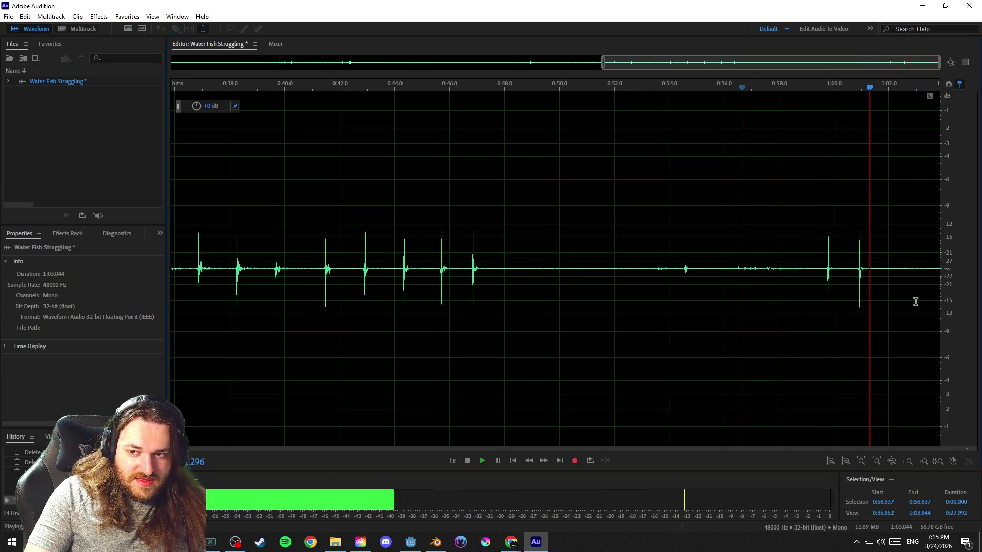
left_click(899, 263)
key("space")
key("space")
Trim the tail after 1:01.907 and bring up Save As
left_click_drag(896, 263, 980, 283)
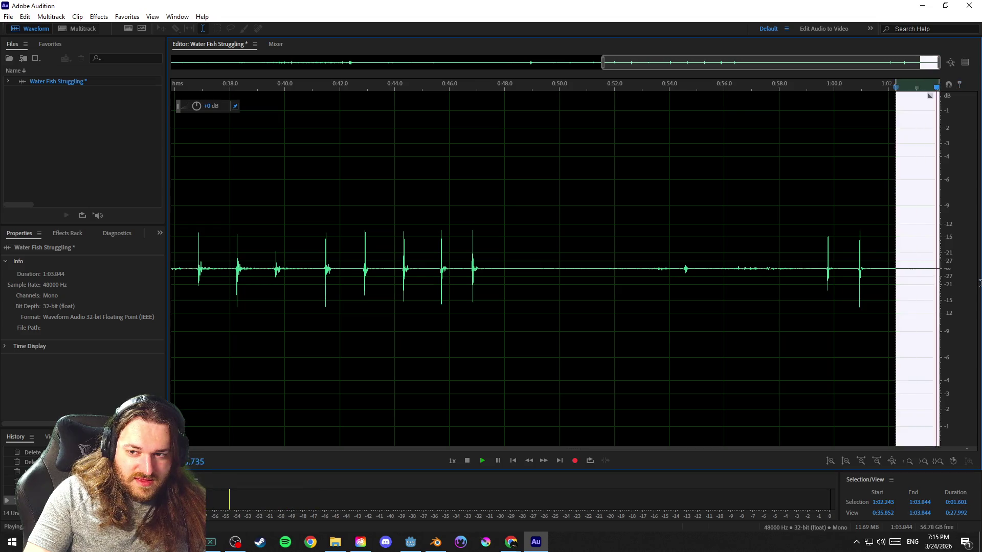
left_click_drag(896, 274, 887, 275)
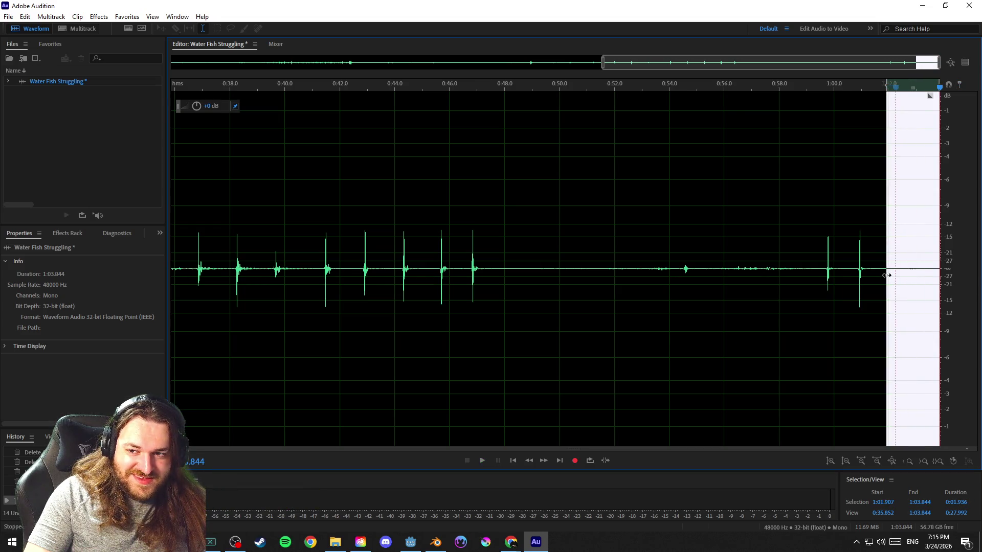
key("Delete")
left_click(593, 219)
key("ctrl+shift+s")
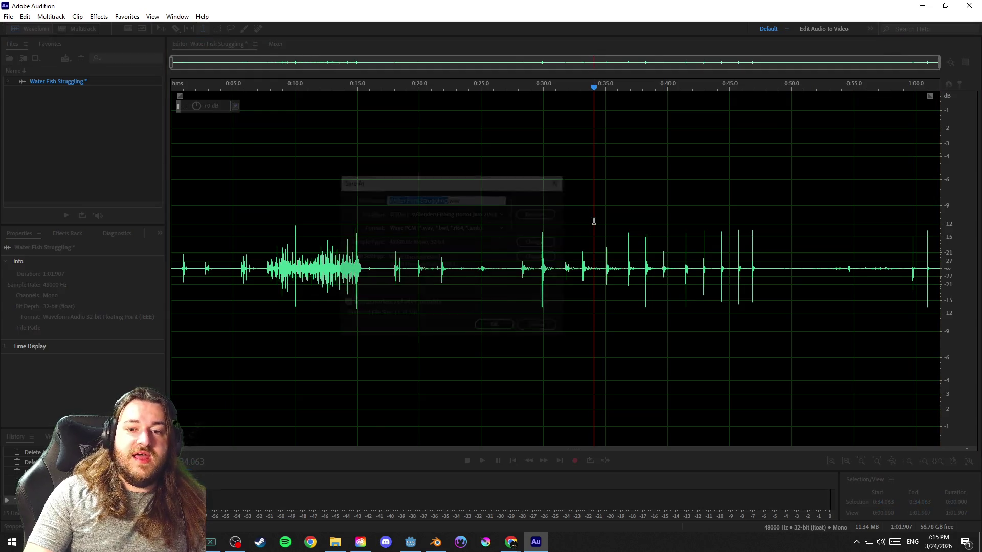
Select the whole clip and save it as Water Fish Struggling.wav in the Homebrew SFX folder
key("Escape")
key("ctrl+a")
key("ctrl+shift+s")
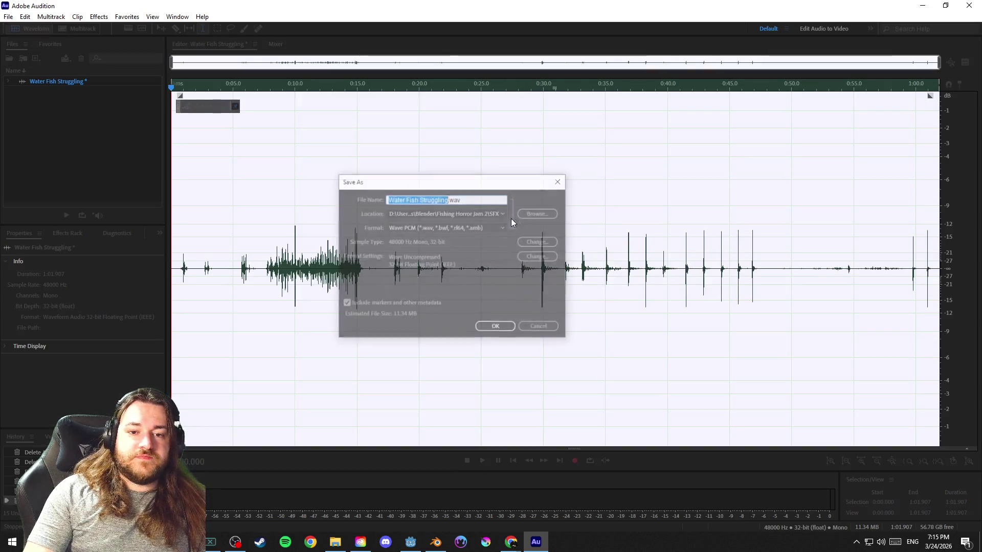
left_click(545, 213)
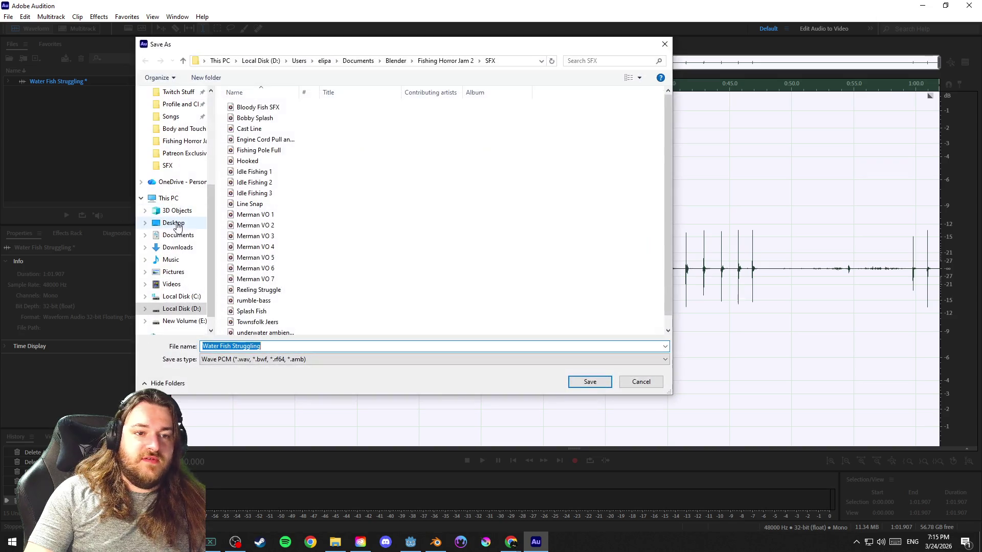
scroll(180, 230, "up", 3)
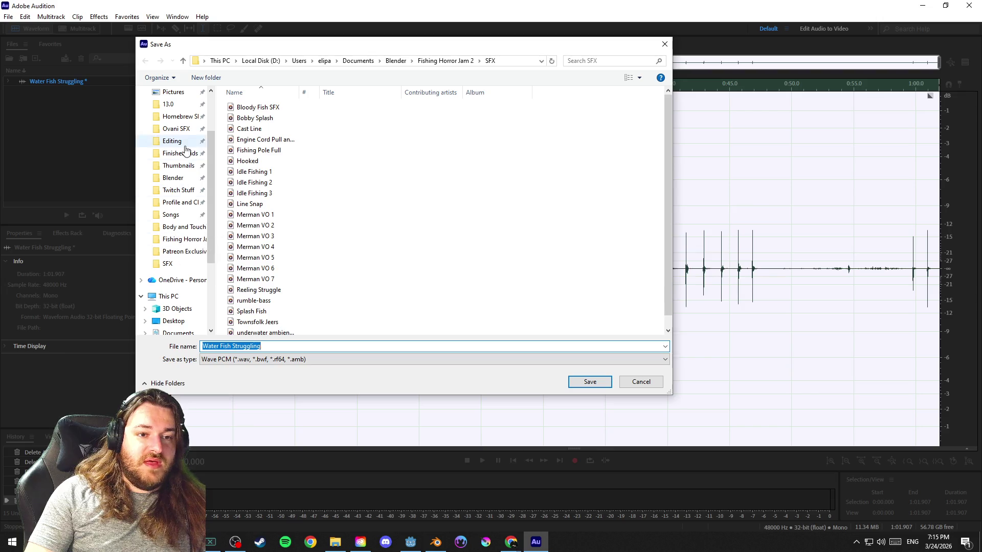
left_click(182, 117)
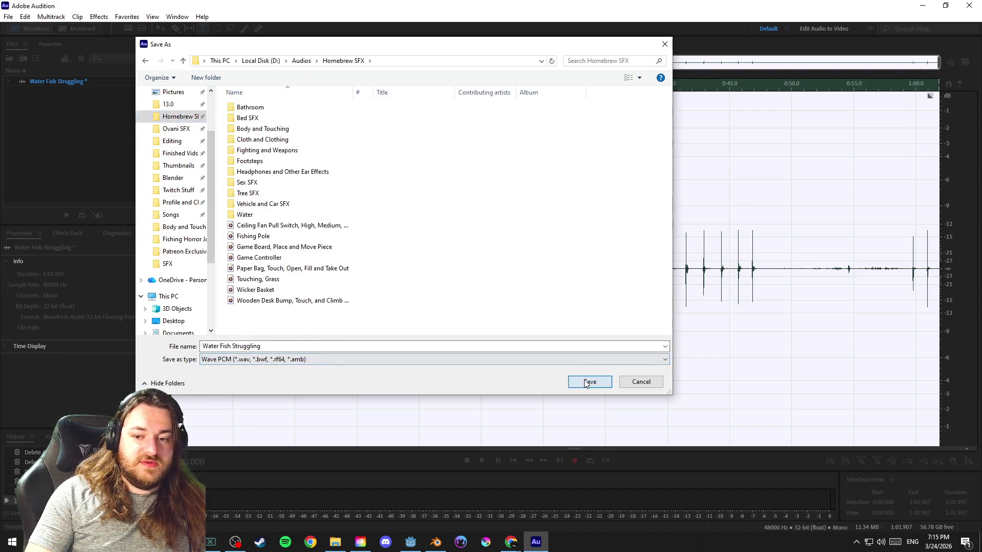
left_click(588, 382)
left_click(496, 330)
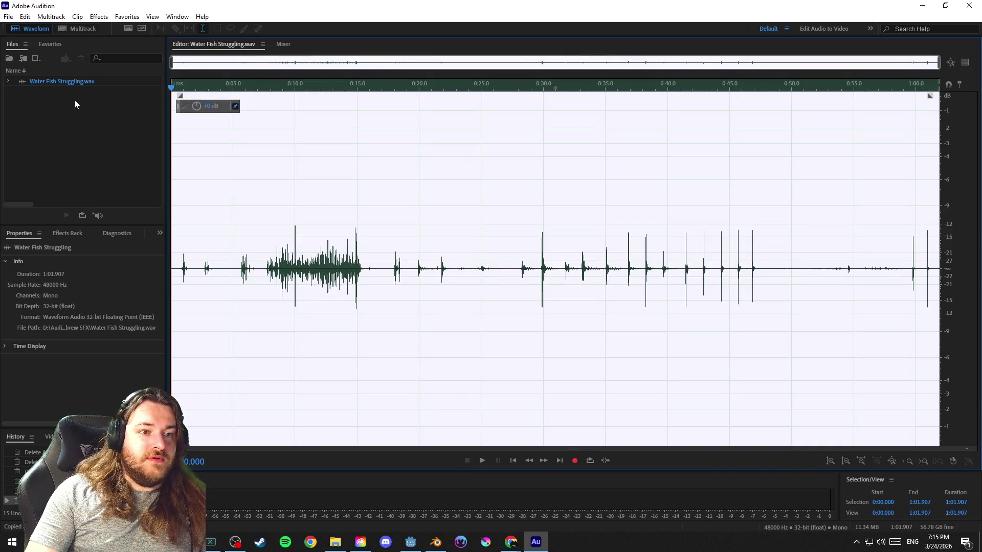
left_click(76, 83)
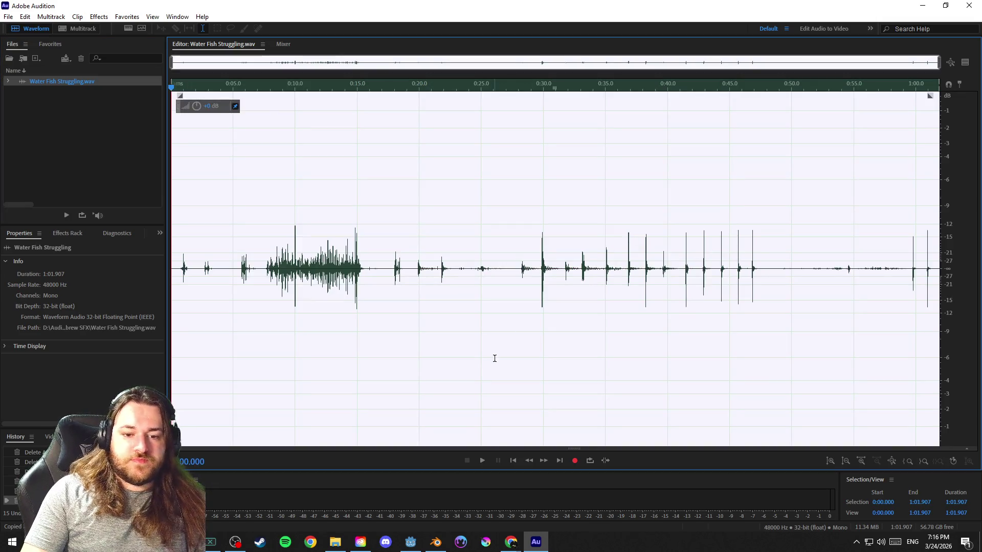
Switch to the Godot editor and save the basket scene
left_click(409, 546)
key("ctrl+s")
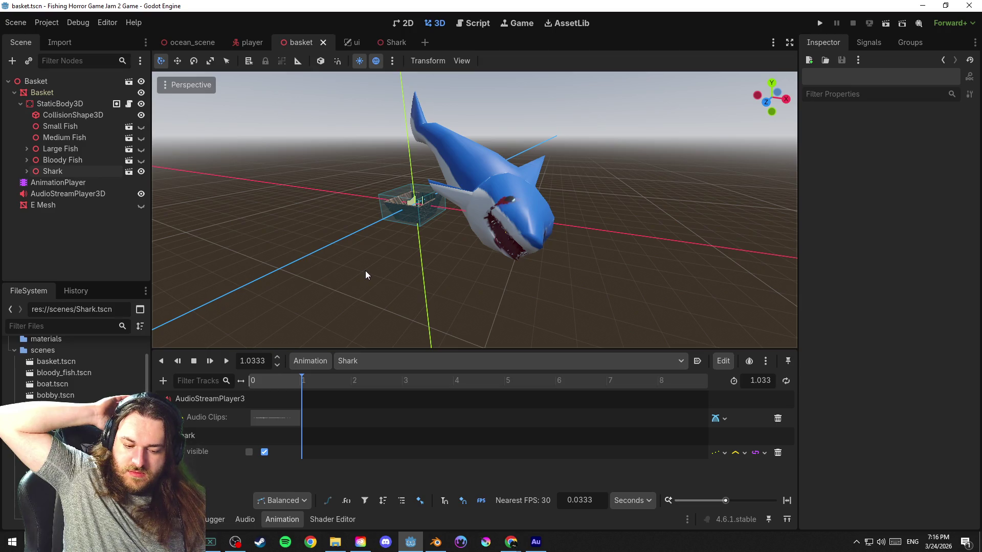
Return to the saved Water Fish Struggling.wav waveform in Audition
left_click(542, 545)
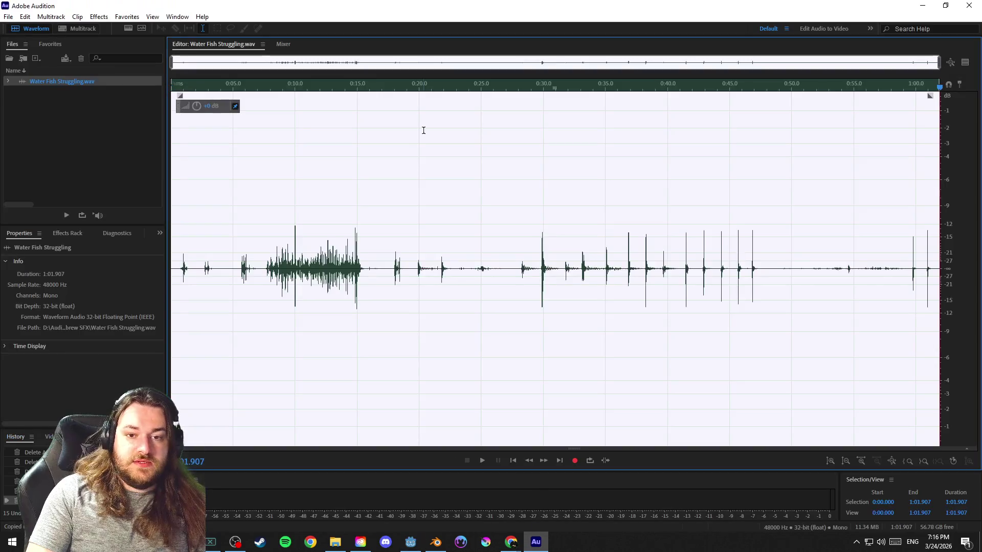
Play Water Fish Struggling and select the splashing burst from 0:08.233 to 0:14.676
left_click(264, 259)
key("space")
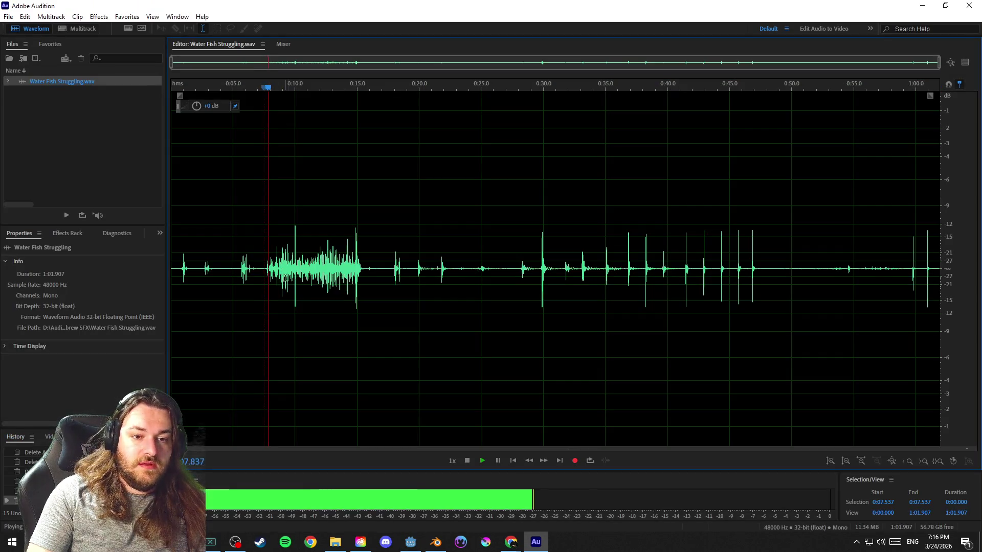
scroll(275, 255, "up", 2)
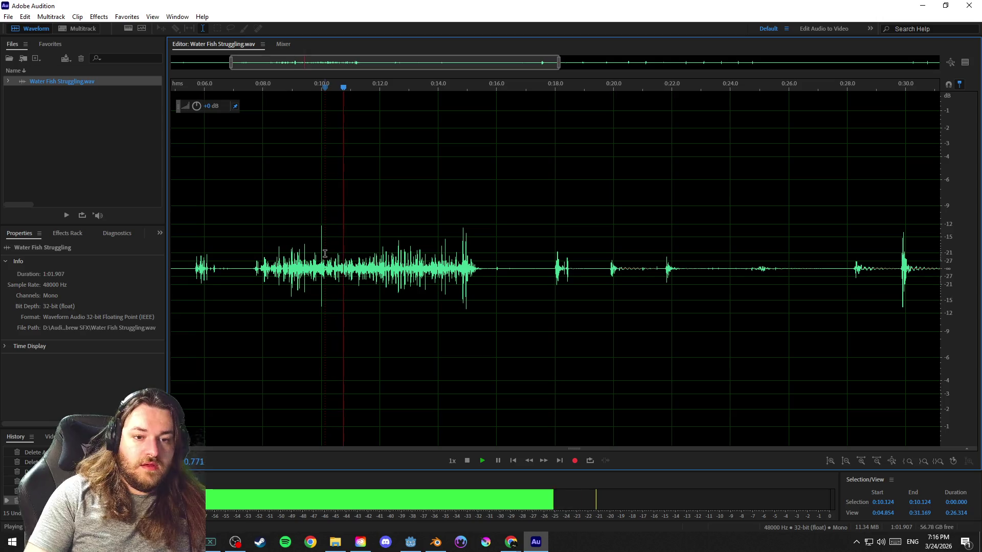
key("space")
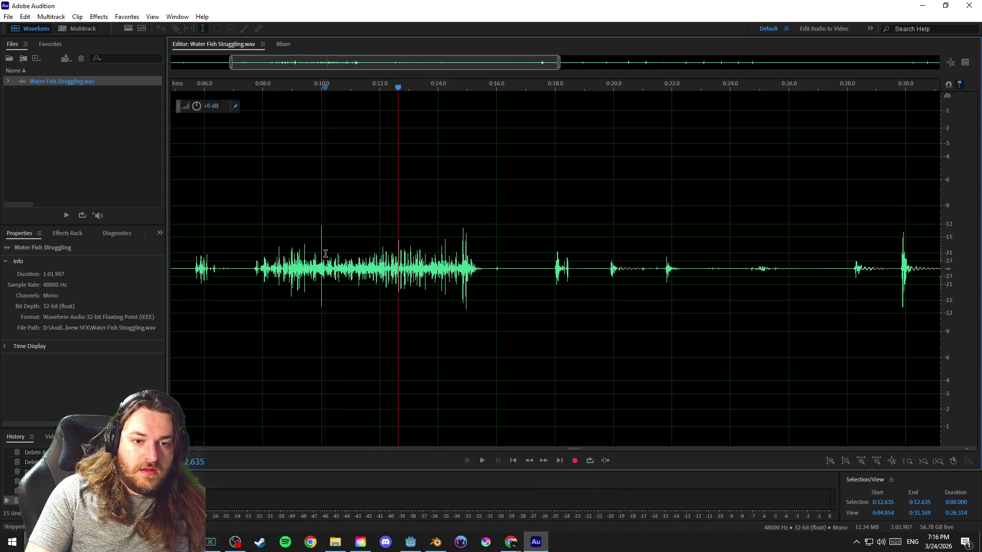
left_click(269, 253)
key("space")
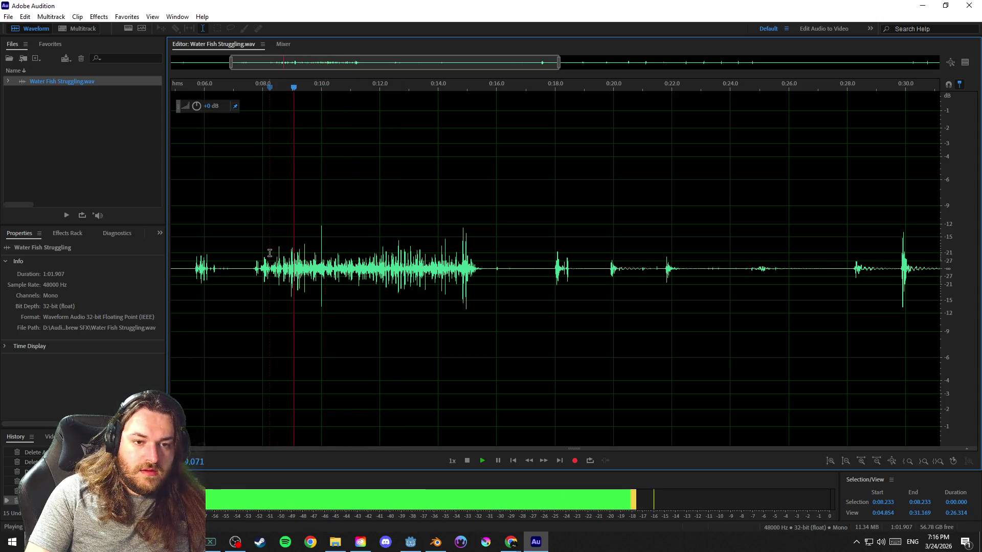
mouse_move(269, 252)
left_mouse_down()
mouse_move(348, 265)
mouse_move(468, 263)
left_mouse_up()
key("space")
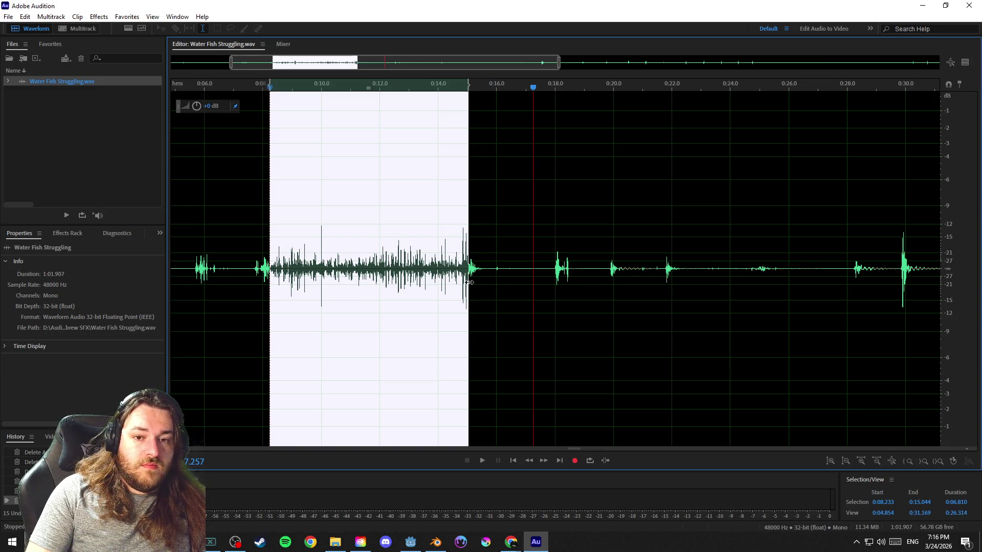
left_click_drag(469, 283, 458, 282)
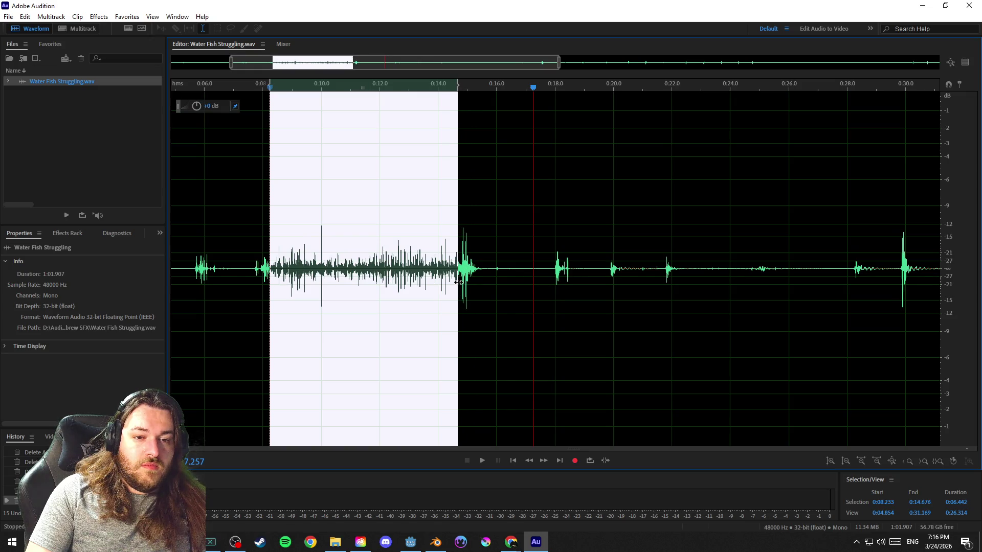
right_click(331, 251)
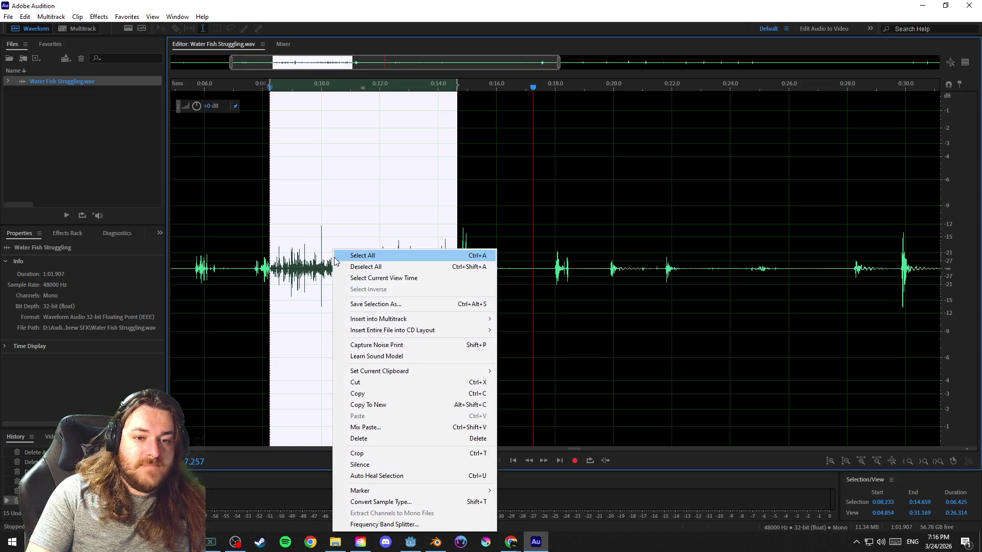
Copy the burst into a new file and point Save As to the Fishing Horror Jam 2 SFX folder
left_click(395, 405)
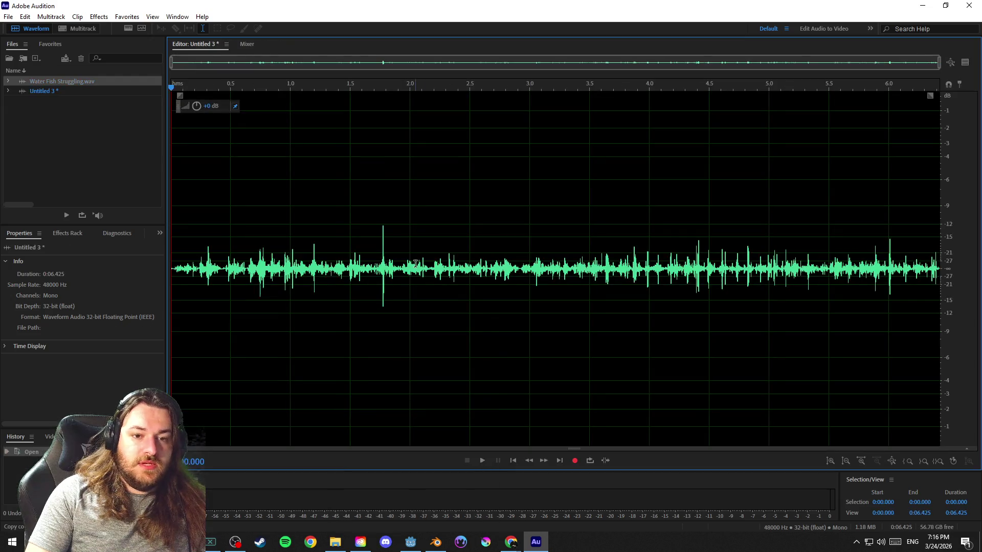
left_click(8, 17)
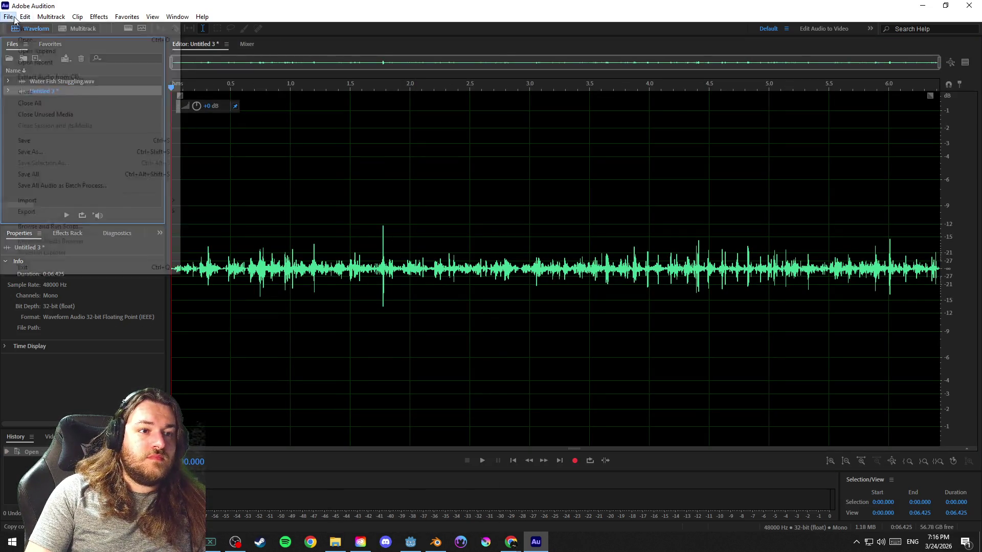
left_click(76, 152)
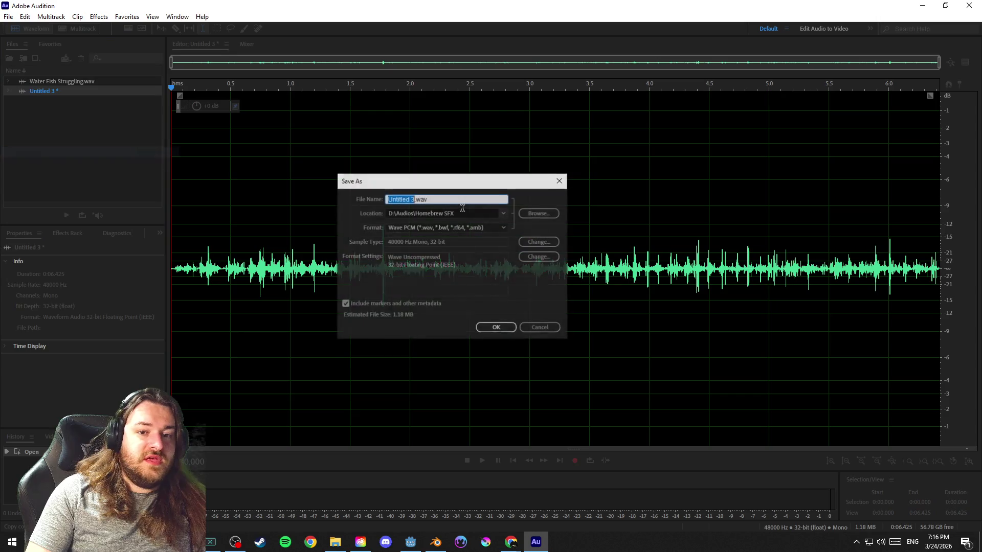
left_click(538, 214)
scroll(189, 227, "up", 4)
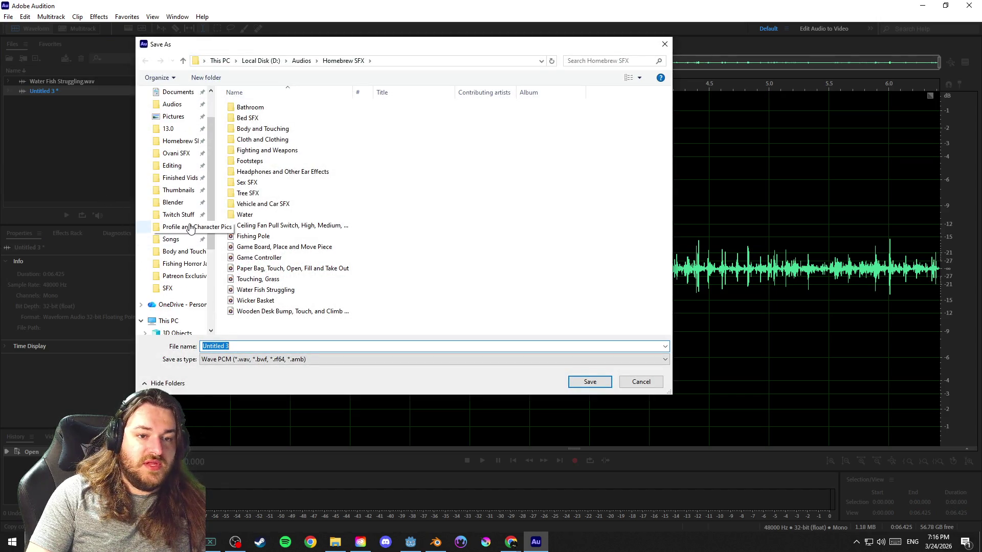
left_click(178, 191)
left_click(173, 202)
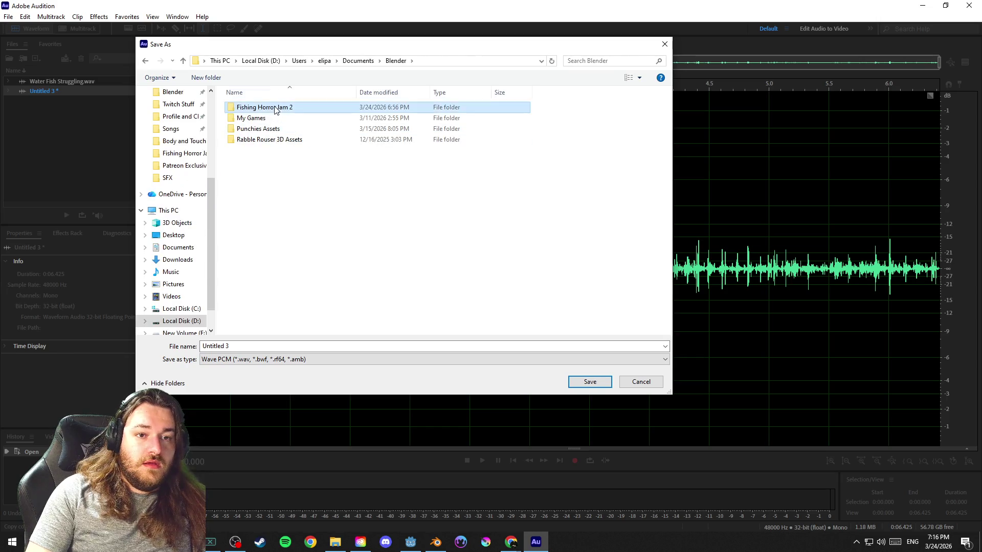
double_click(251, 107)
double_click(243, 135)
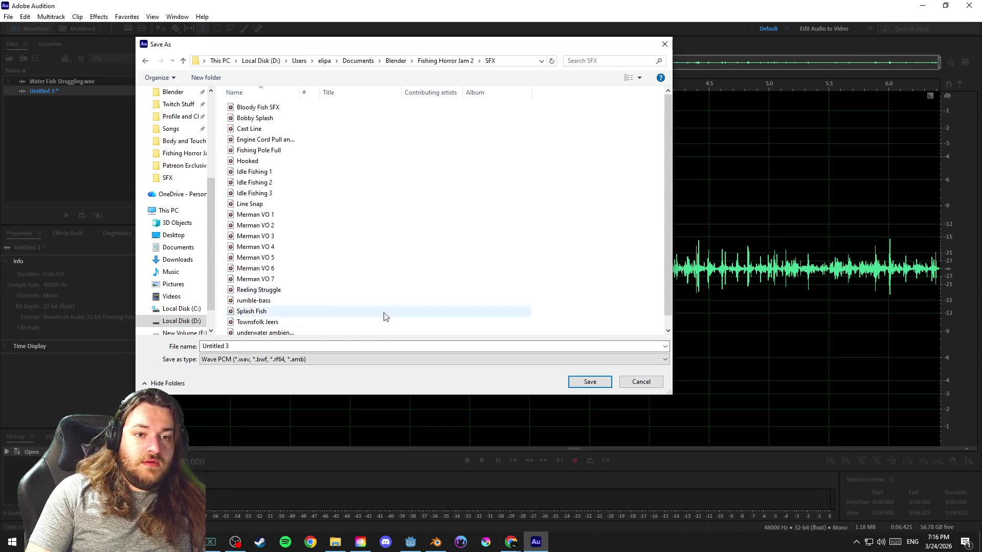
Name the new file Fish Struggle.wav and save it
left_click(304, 347)
type("Fish Struggle")
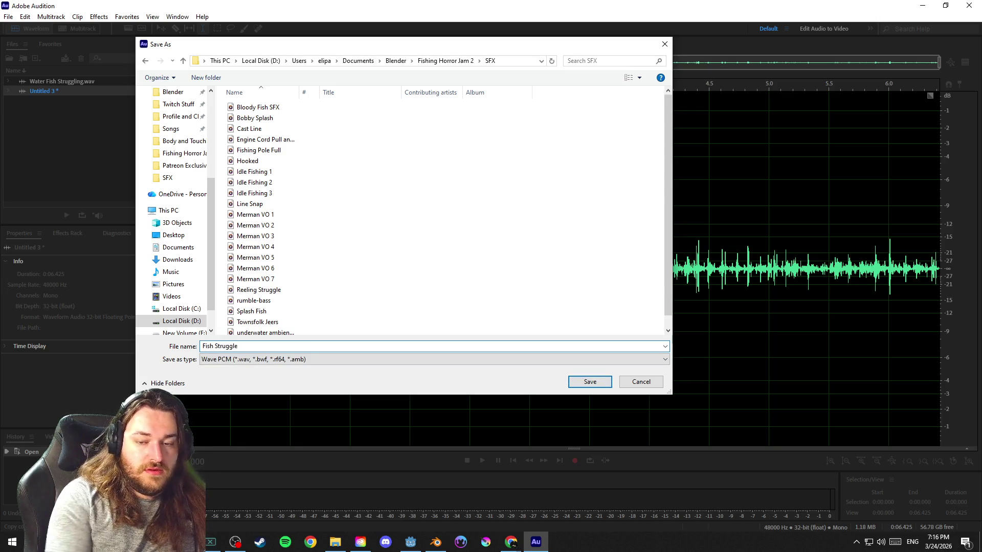
key("Return")
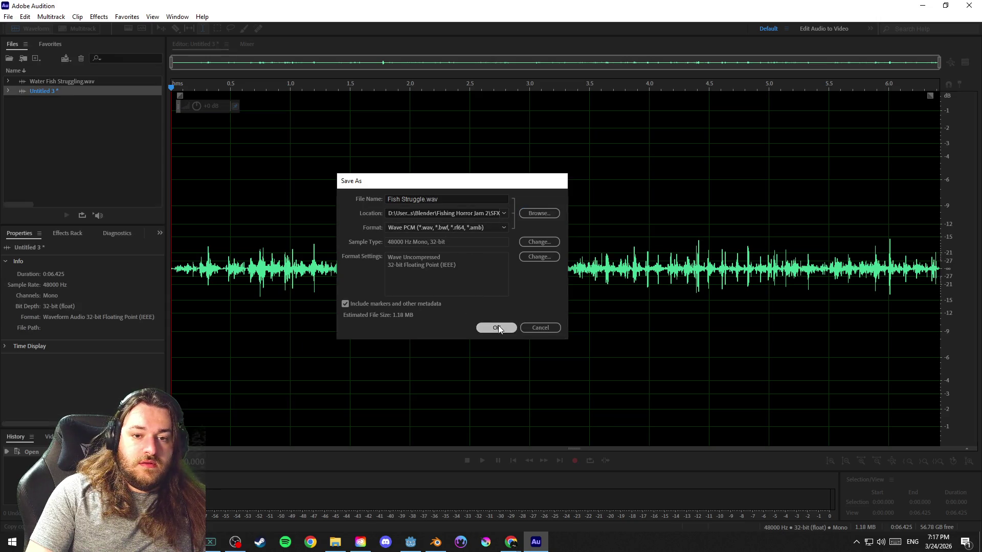
left_click(497, 326)
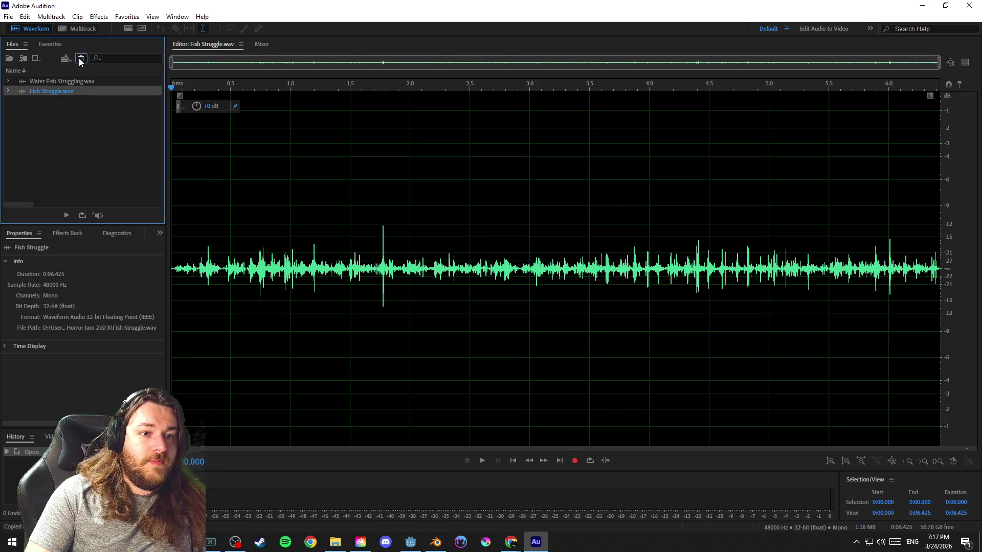
Close Fish Struggle.wav and copy the 0:14.640–0:15.821 splash into a new clip, previewing it
left_click(80, 59)
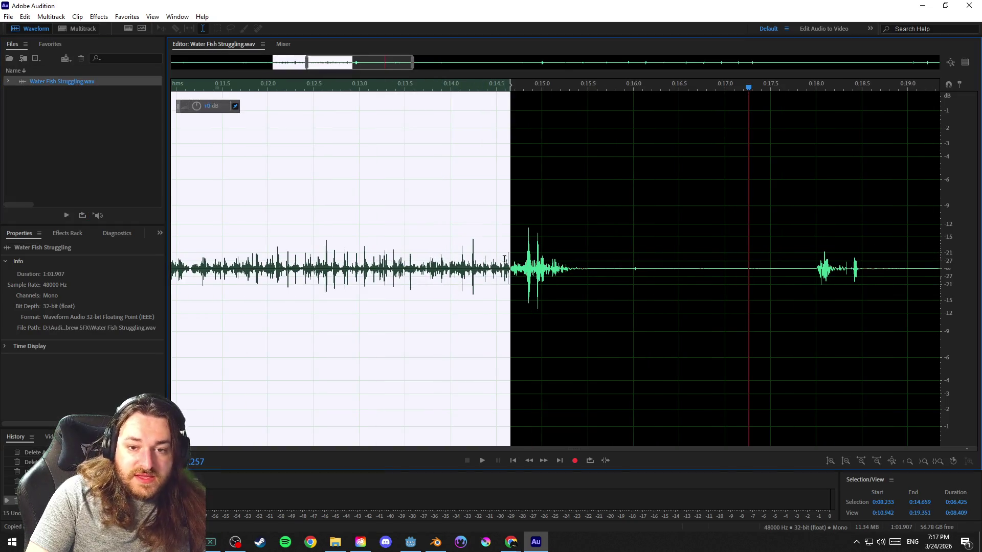
left_click(522, 257)
left_click_drag(509, 259, 617, 259)
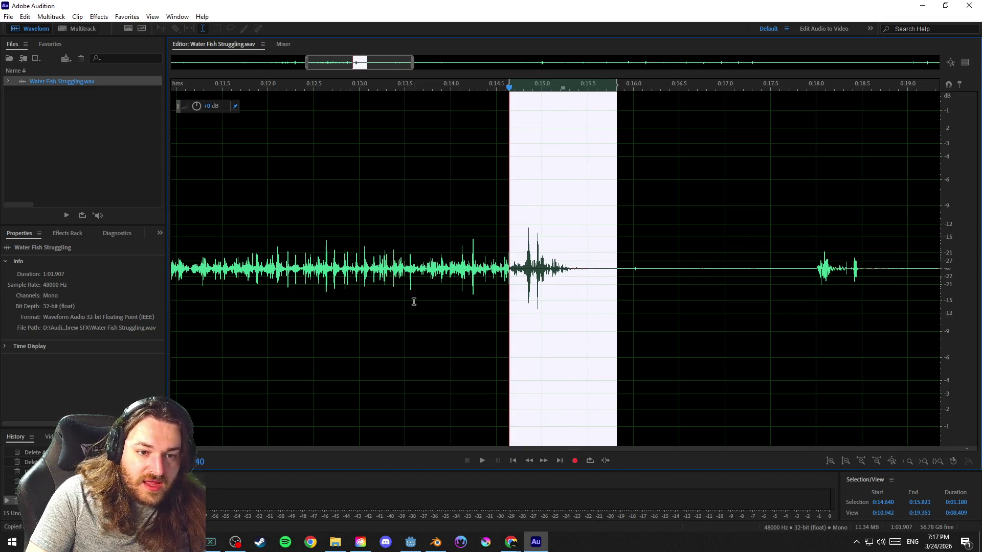
right_click(541, 300)
left_click(597, 163)
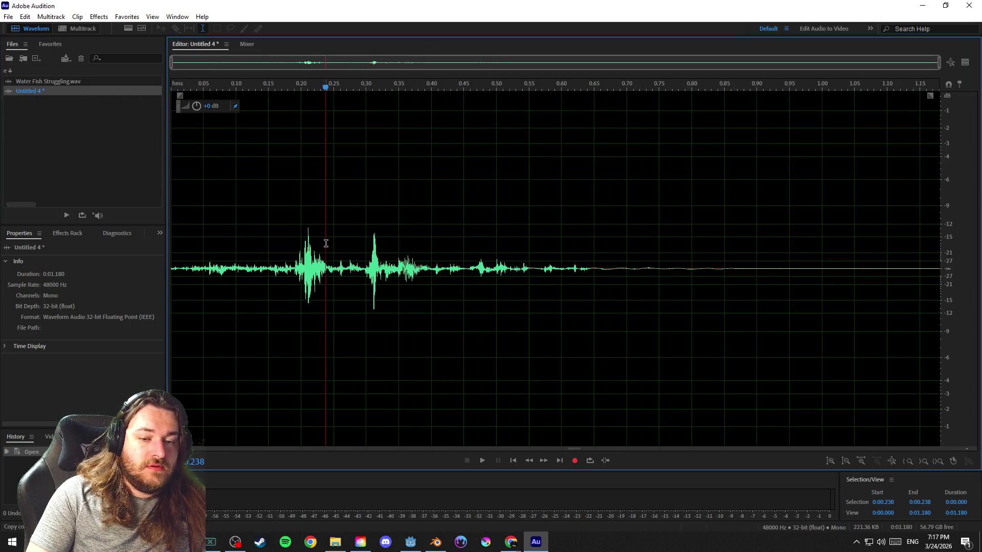
key("ctrl+a")
key("space")
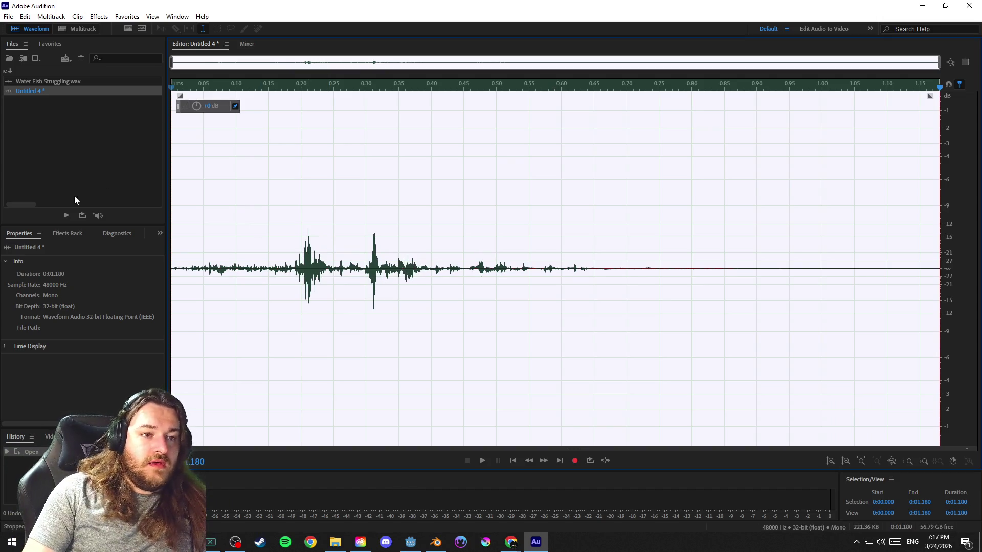
Save the new 0:01.180 clip as Fish Catch.wav, then close it
right_click(46, 95)
left_click(17, 152)
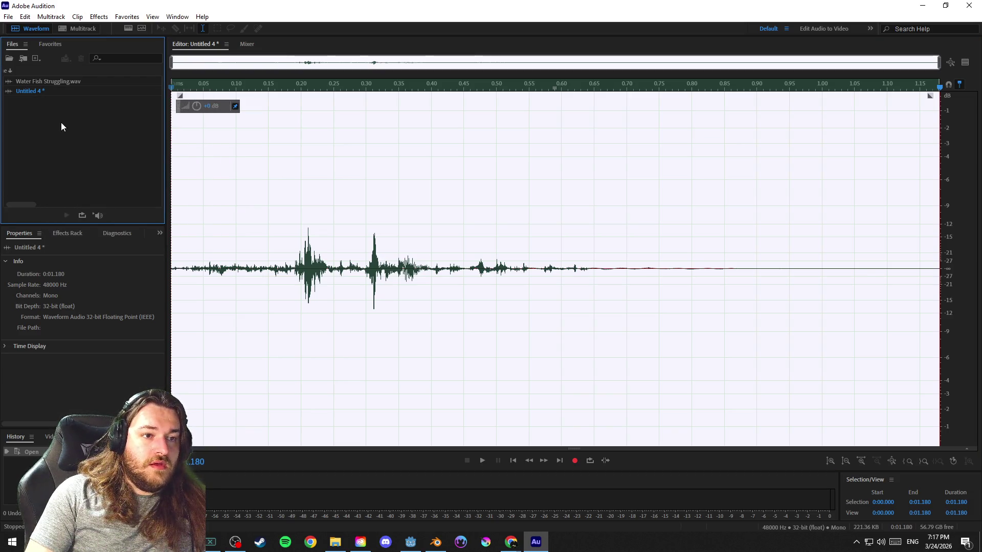
left_click(9, 16)
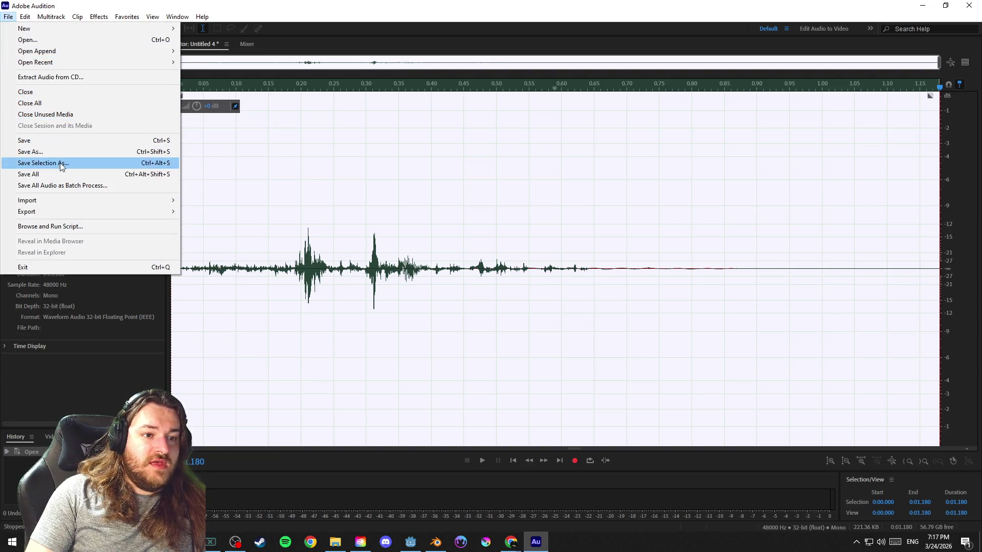
left_click(175, 153)
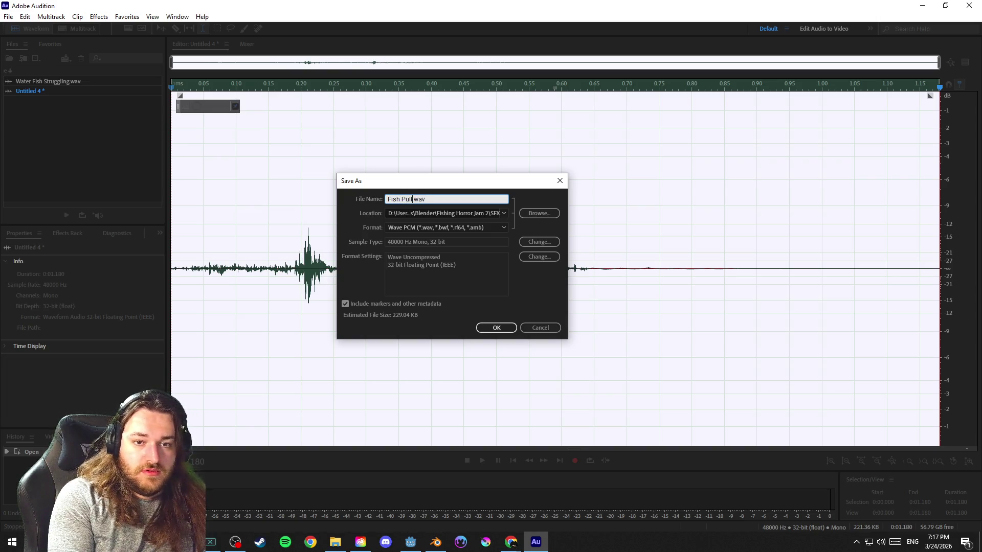
key("BackSpace")
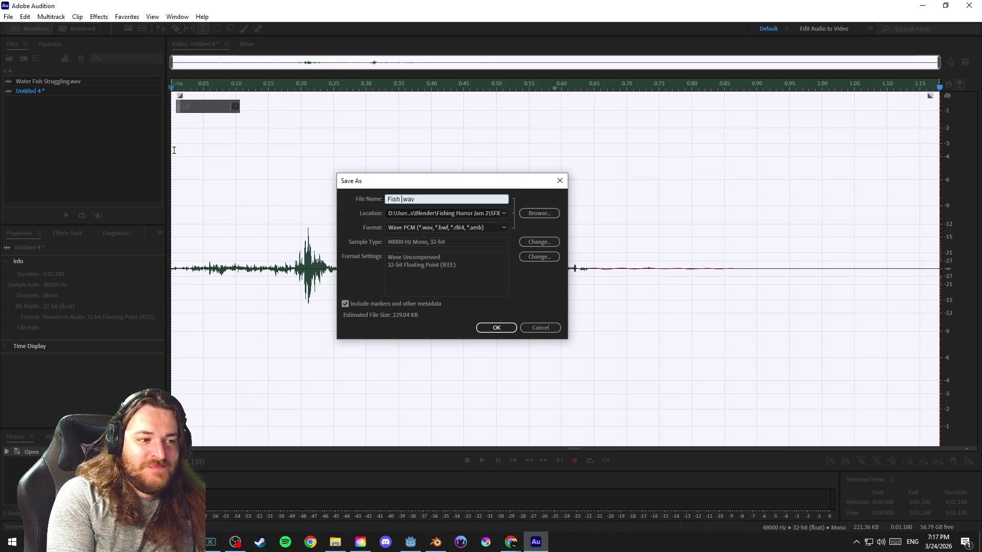
type("Catch")
key("Return")
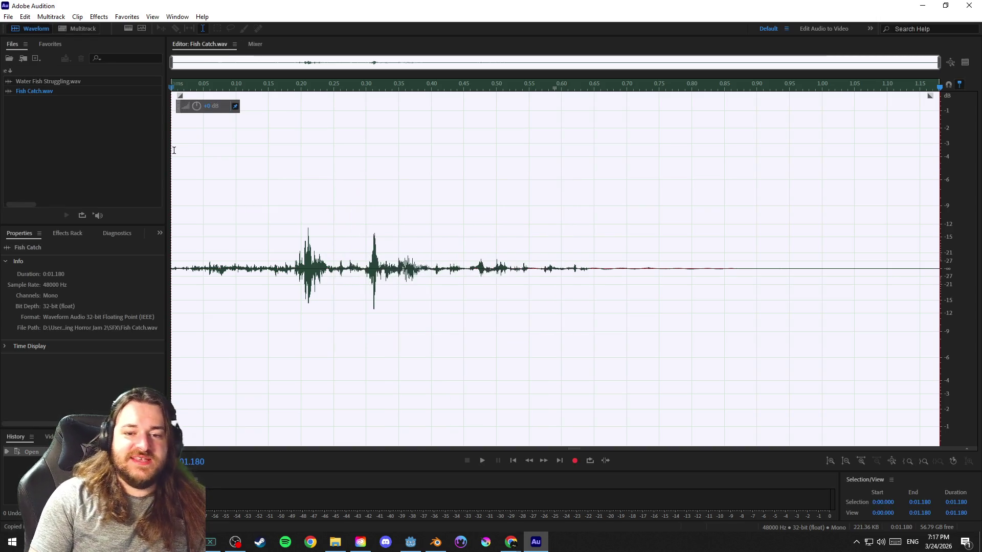
left_click(87, 91)
left_click(81, 59)
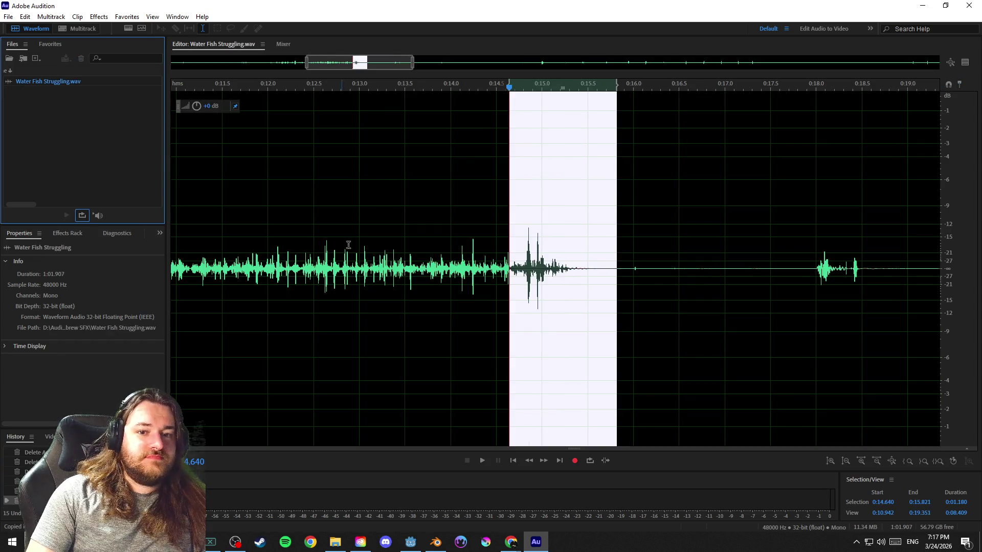
scroll(434, 255, "down", 2)
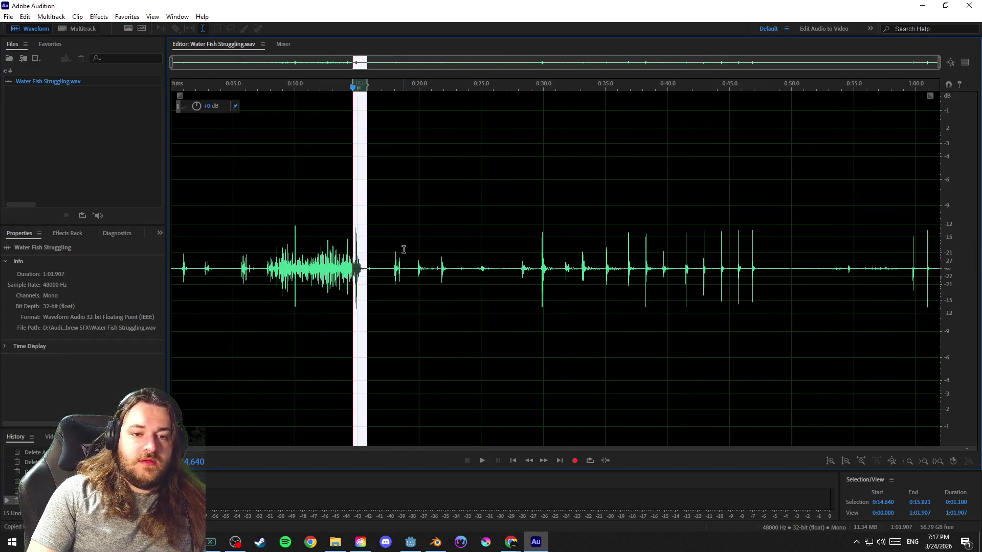
key("ctrl+a")
scroll(244, 266, "up", 3)
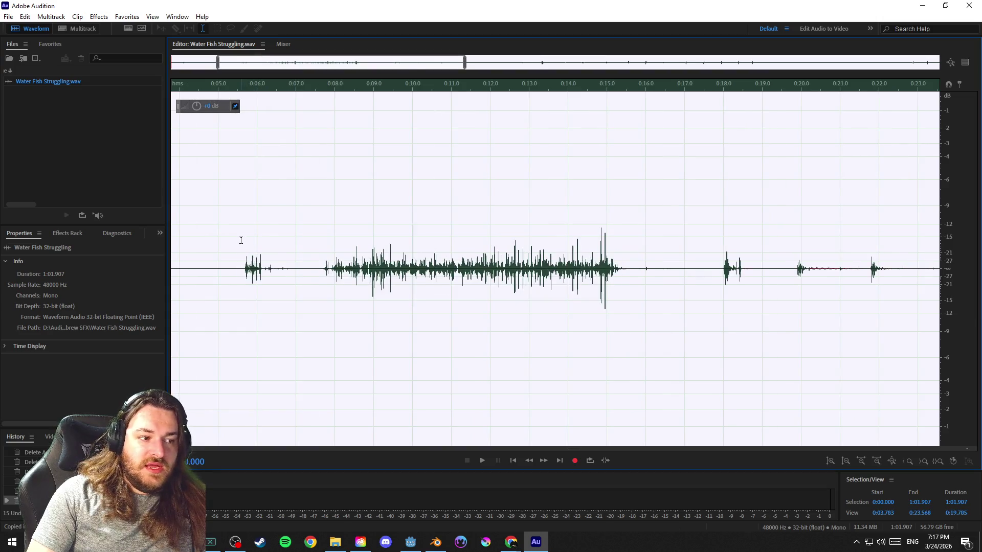
left_click(241, 241)
key("space")
scroll(289, 245, "down", 3)
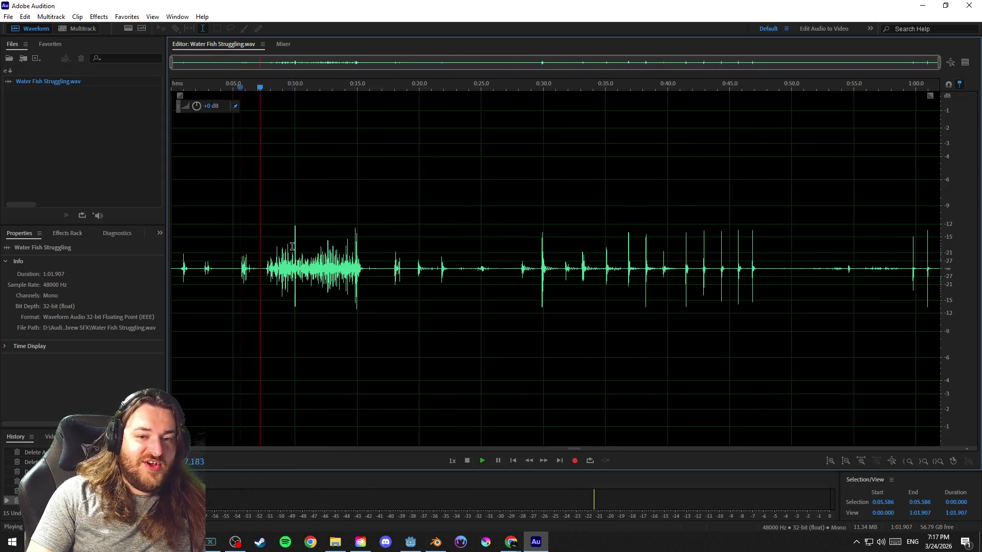
key("space")
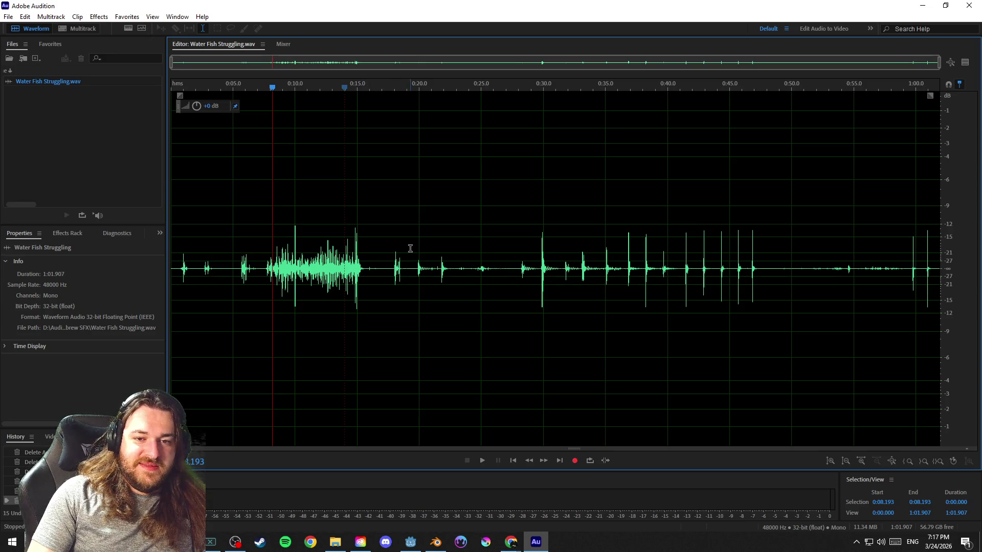
left_click(416, 248)
key("space")
key("space")
left_click(438, 253)
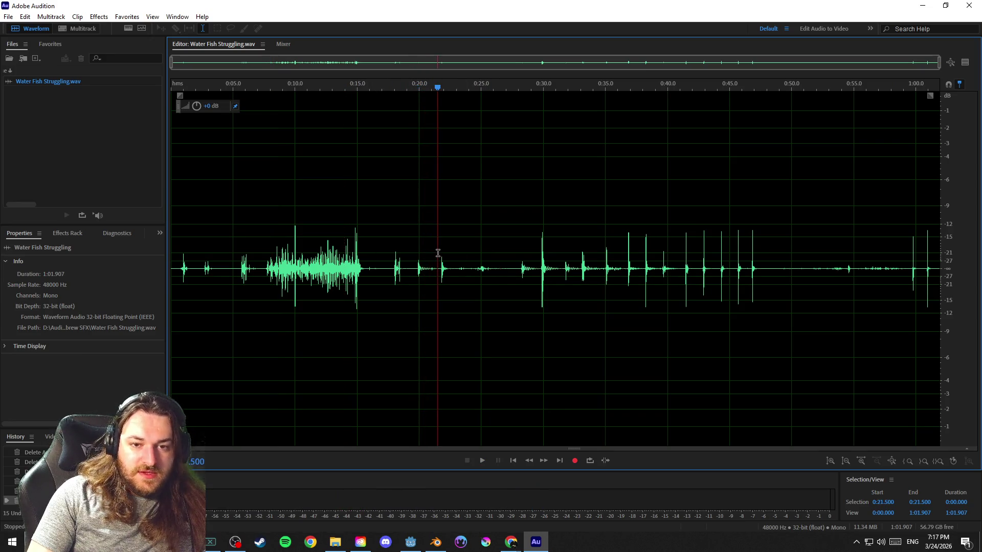
key("space")
key("space")
left_click(521, 252)
key("space")
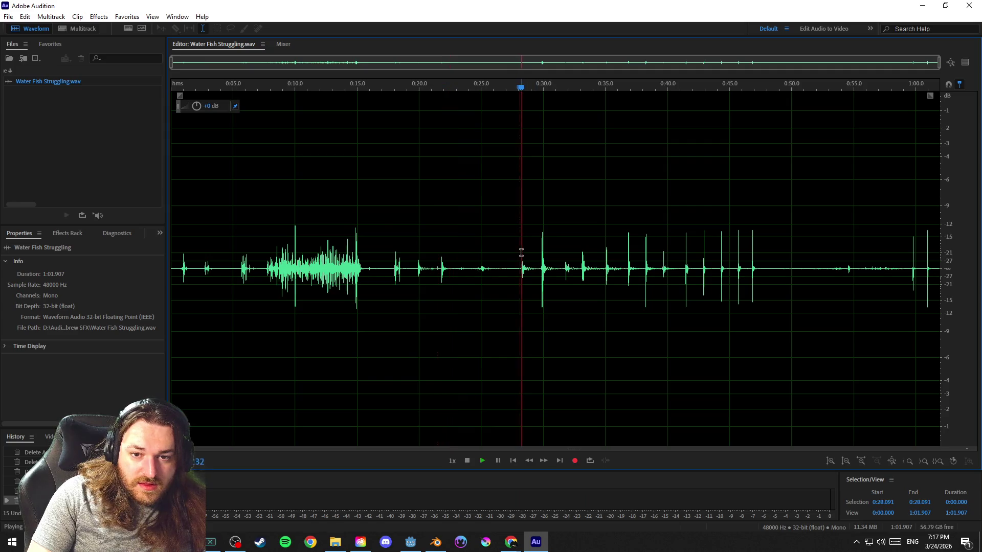
key("space")
left_click(473, 254)
key("space")
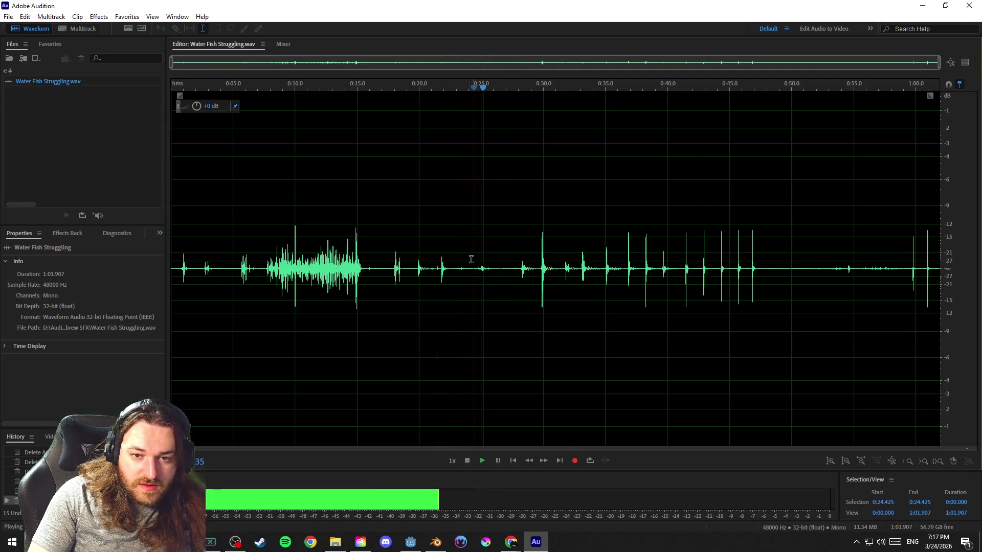
key("space")
left_click(450, 258)
key("space")
key("space")
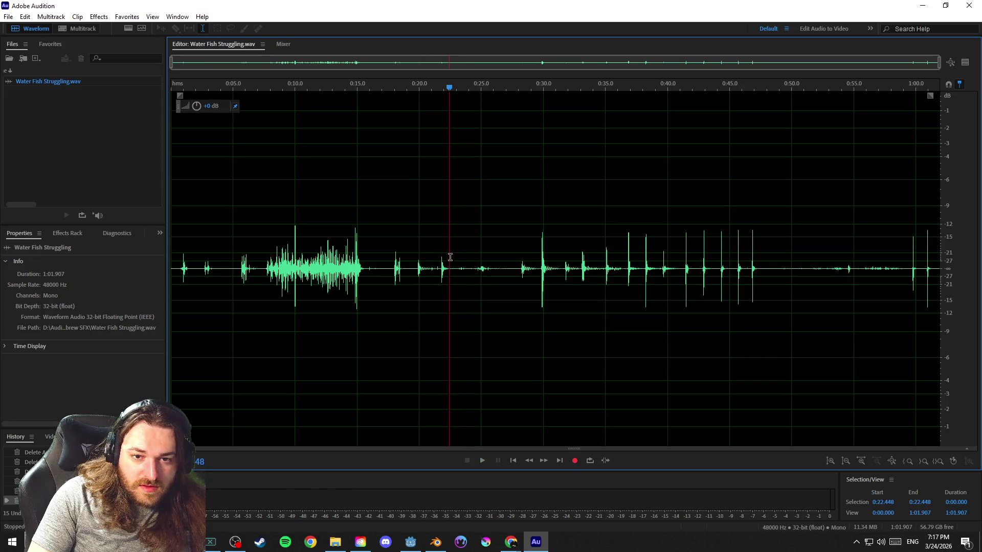
left_click(441, 258)
key("space")
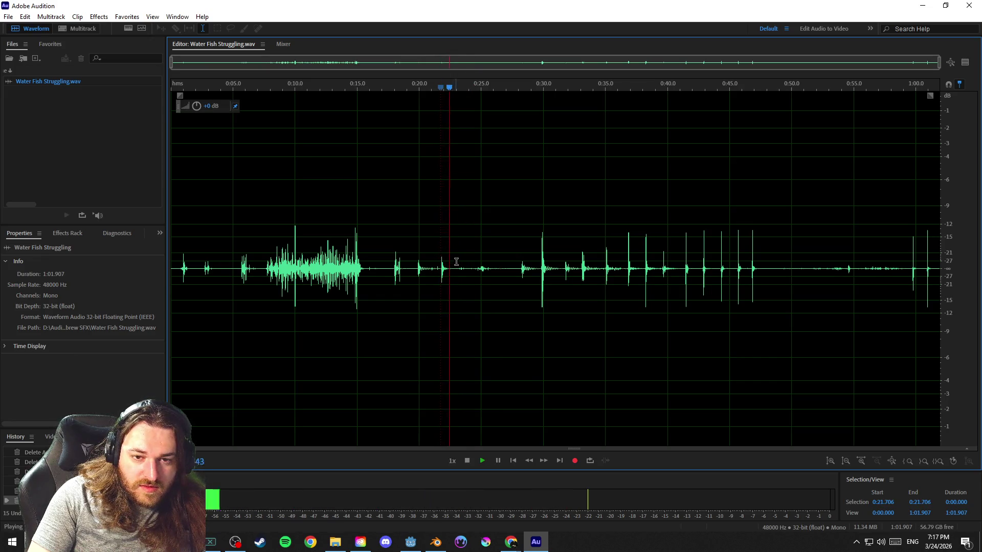
key("space")
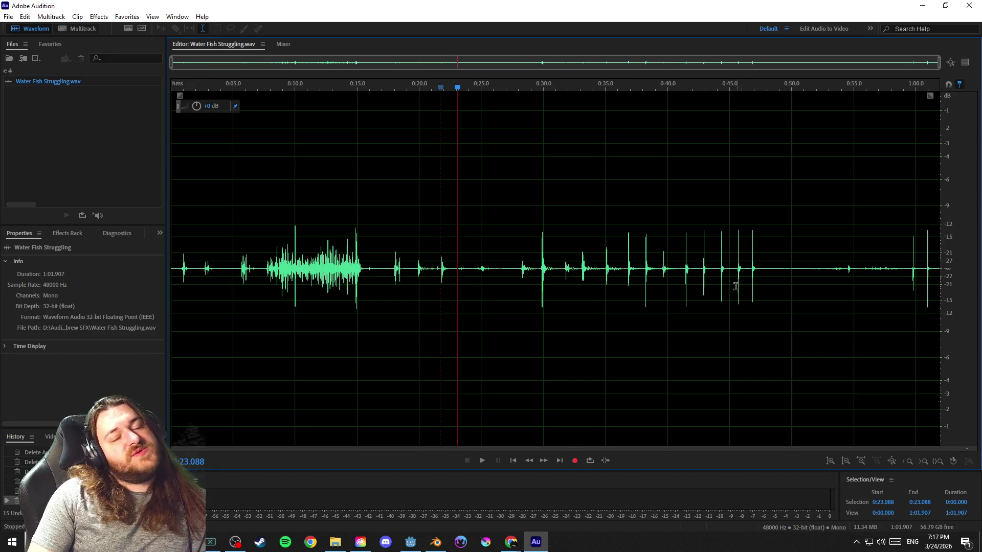
key("ctrl+a")
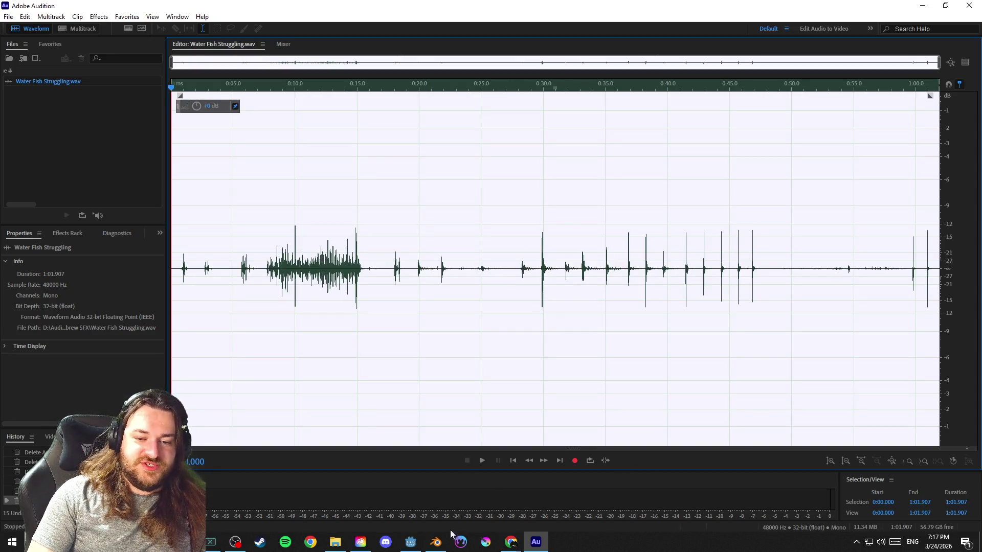
left_click(410, 542)
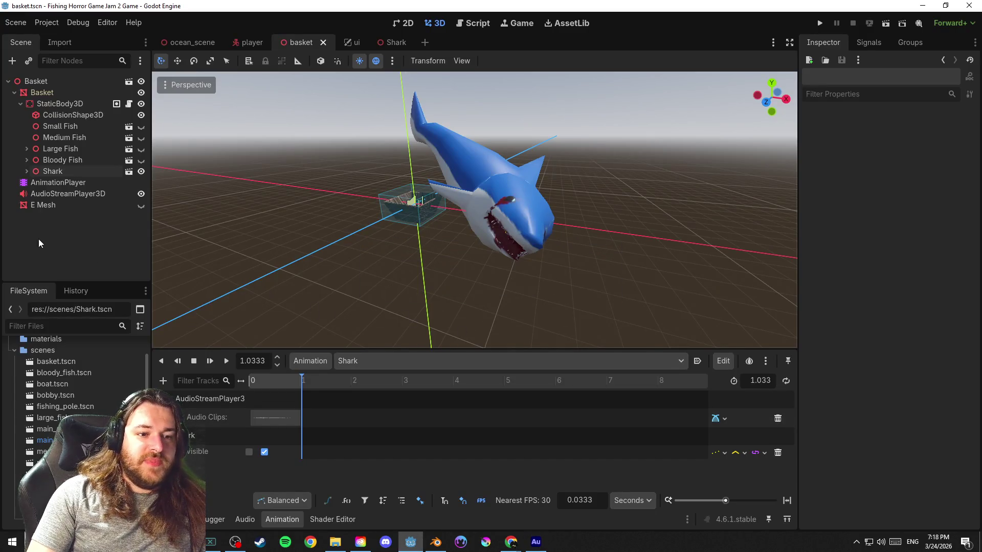
Keep the Shark animation, select the basket's AnimationPlayer, and switch to ocean_scene
left_click(368, 362)
left_click(373, 357)
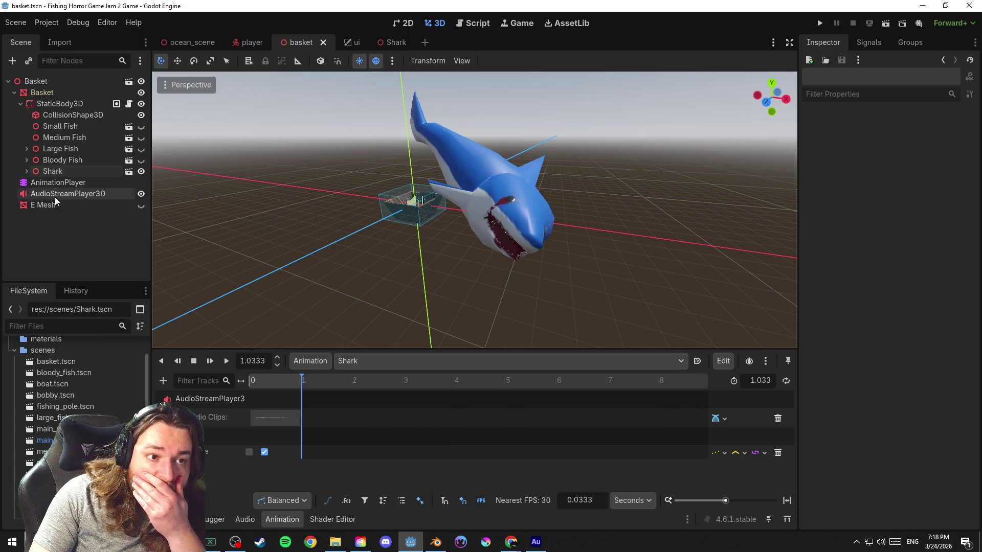
left_click(65, 184)
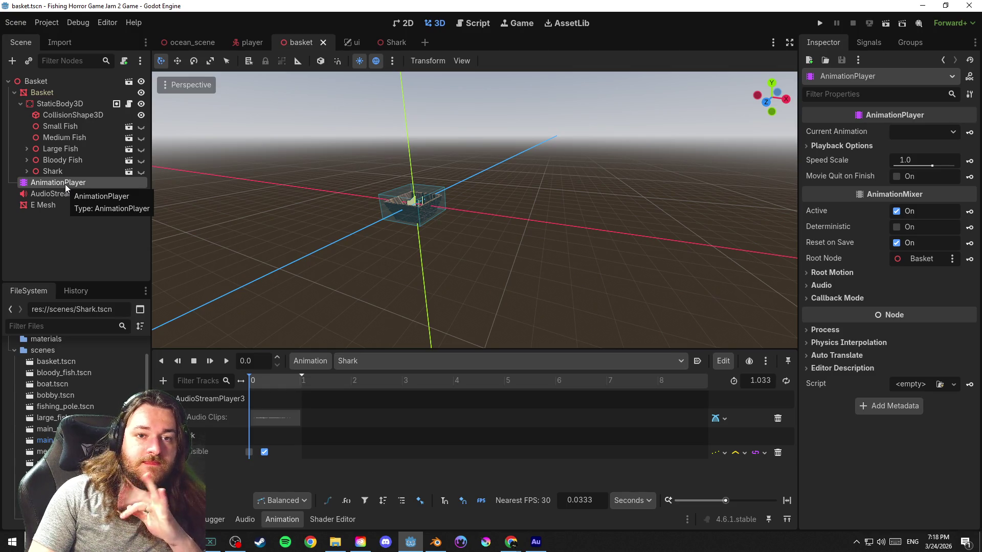
left_click(189, 44)
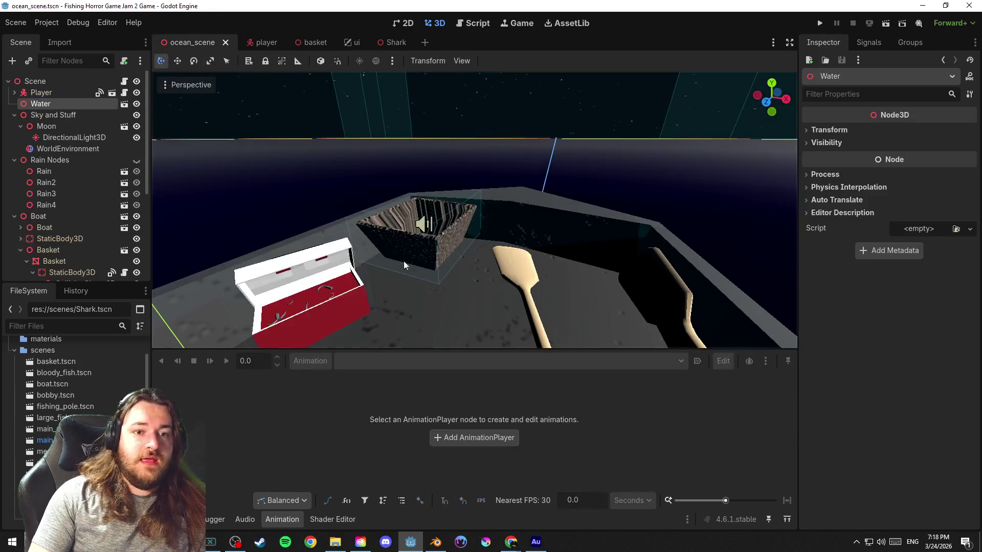
Save the scene, collapse Boat, Rain Nodes and Sky and Stuff, and select the Player's AnimationPlayer
key("ctrl+s")
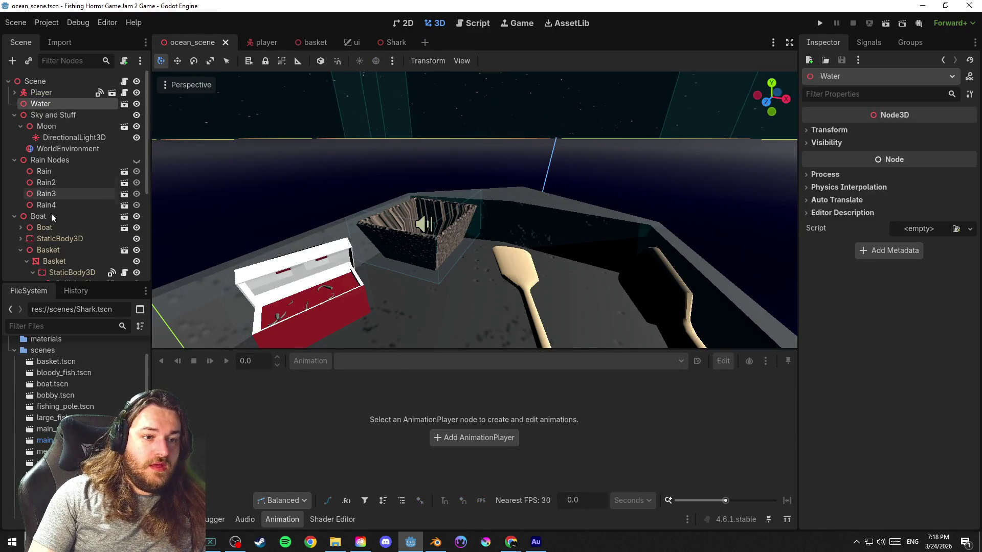
left_click(14, 216)
left_click(14, 160)
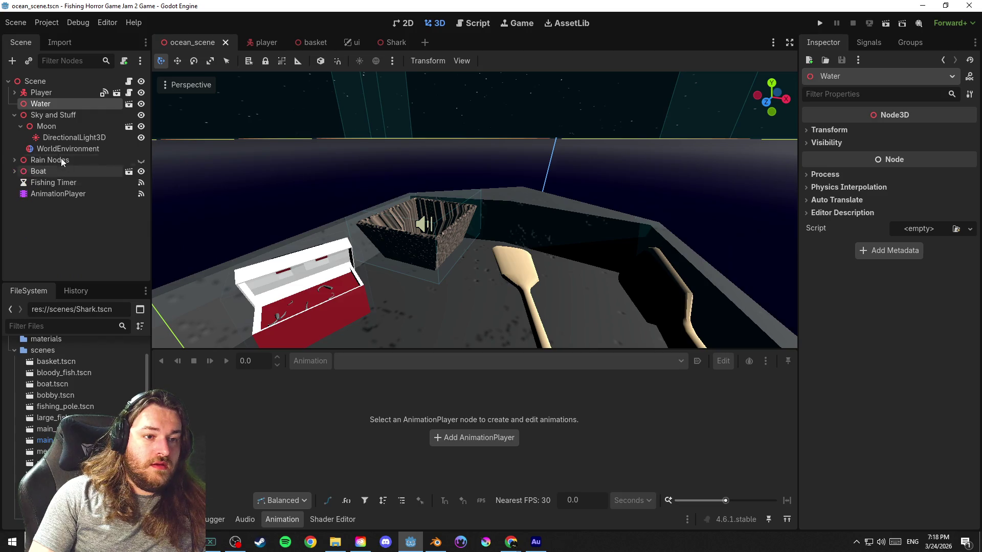
left_click(14, 116)
left_click(15, 92)
left_click(62, 127)
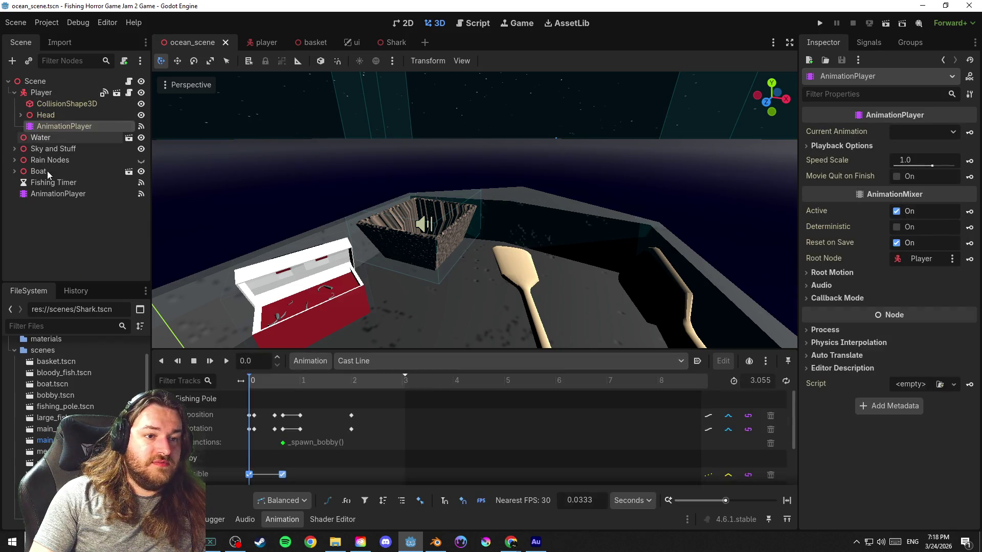
Load the Catch Small Fish animation and play it twice to hear its audio clips
left_click(370, 361)
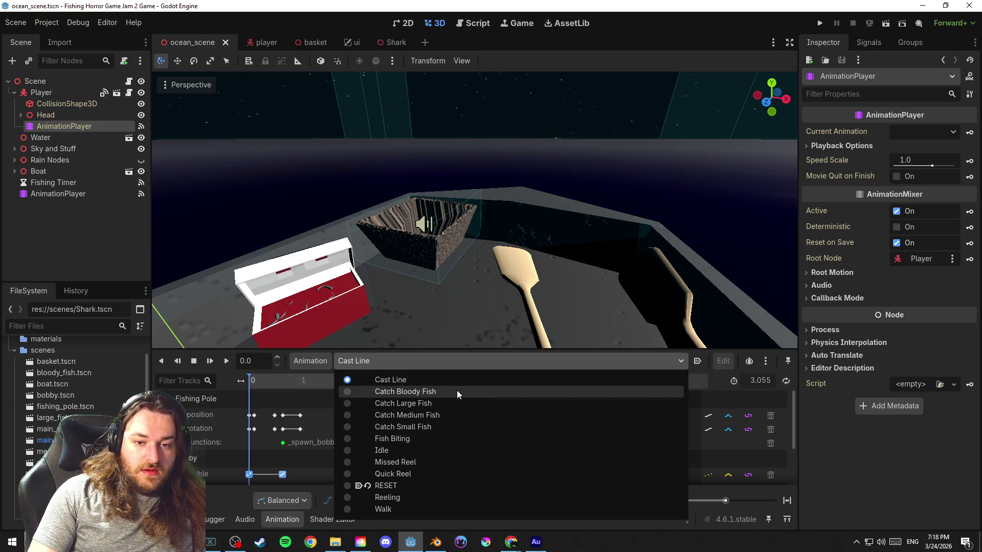
left_click(449, 426)
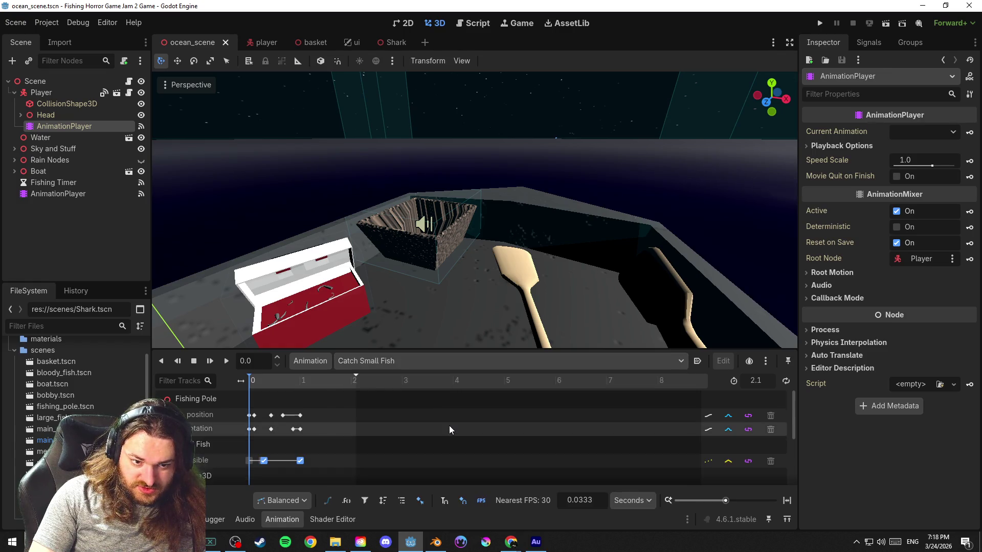
scroll(391, 424, "down", 5)
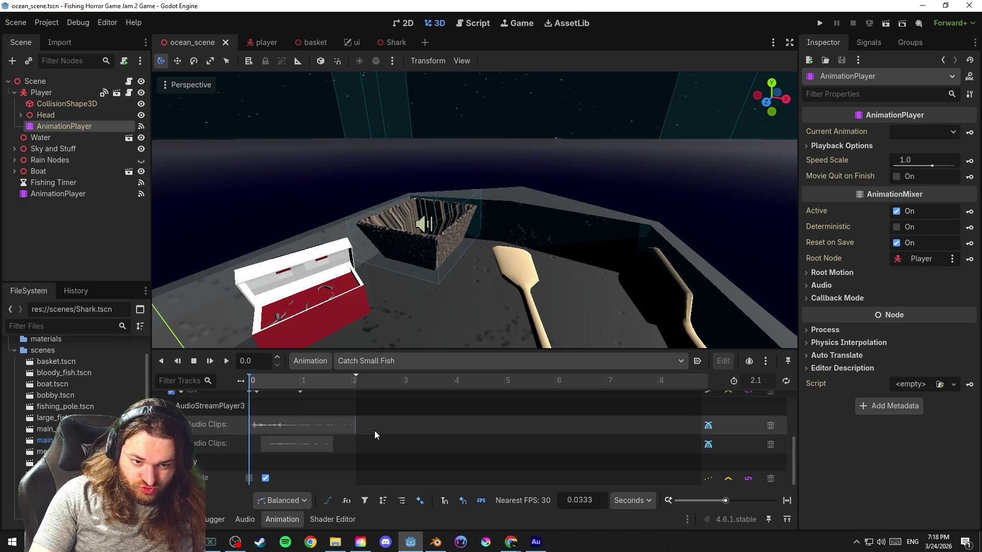
left_click(225, 362)
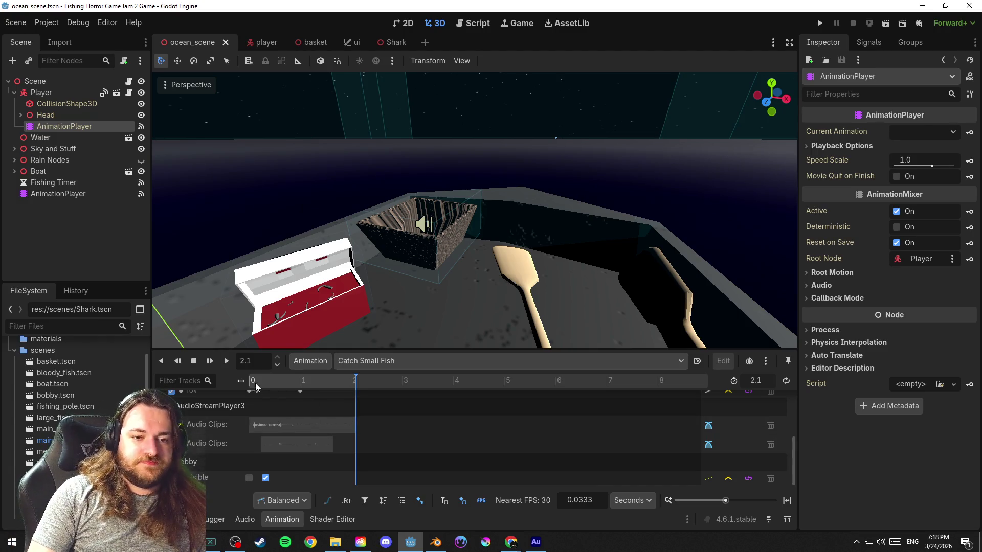
left_click(227, 362)
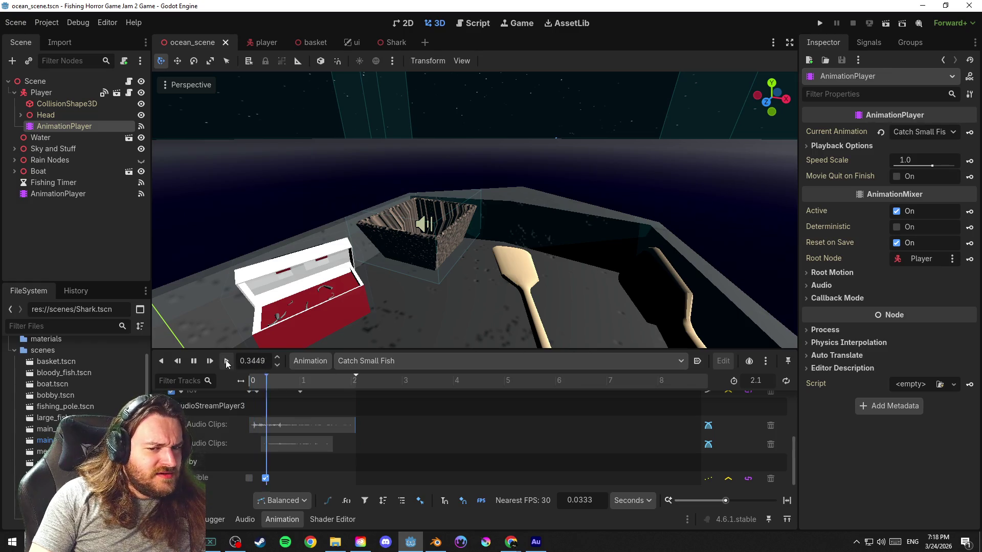
Import Fish Catch.wav into SFX, assign it to the first audio key, save, and open the player scene
left_click(327, 431)
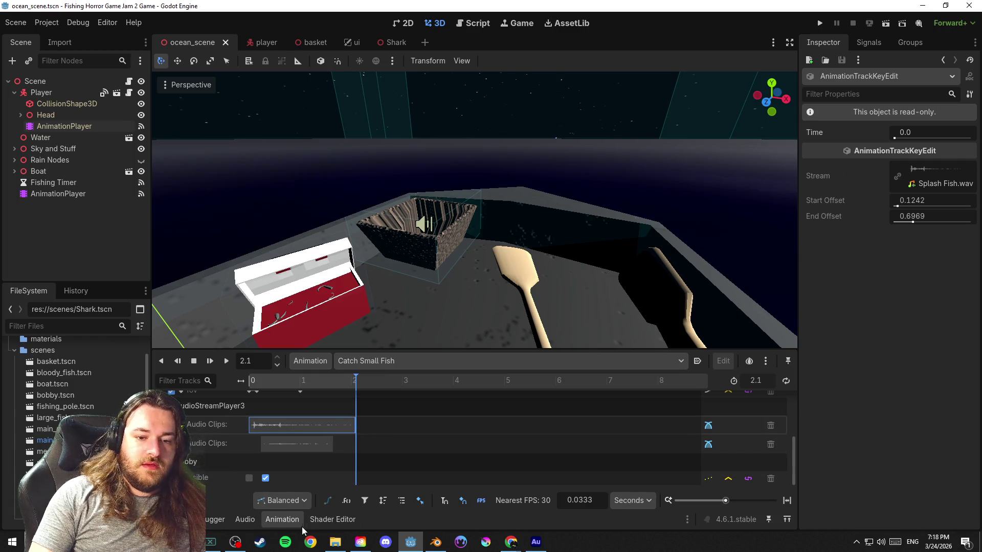
left_click(335, 542)
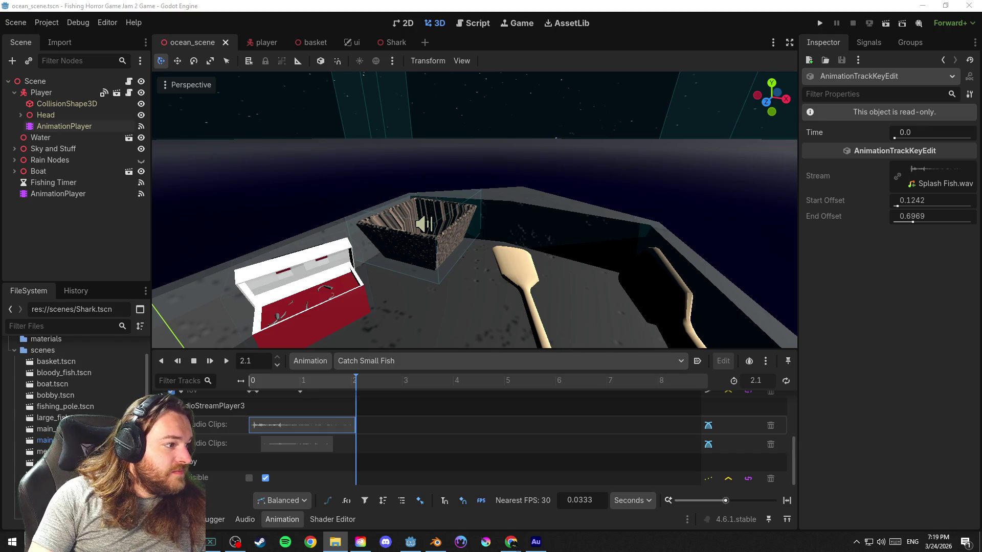
scroll(77, 404, "down", 5)
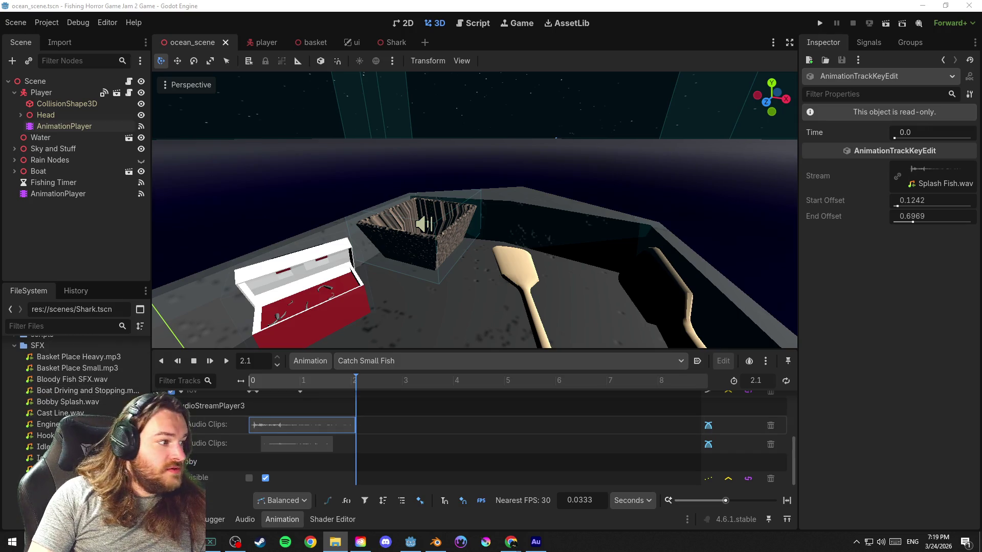
left_click_drag(48, 349, 47, 350)
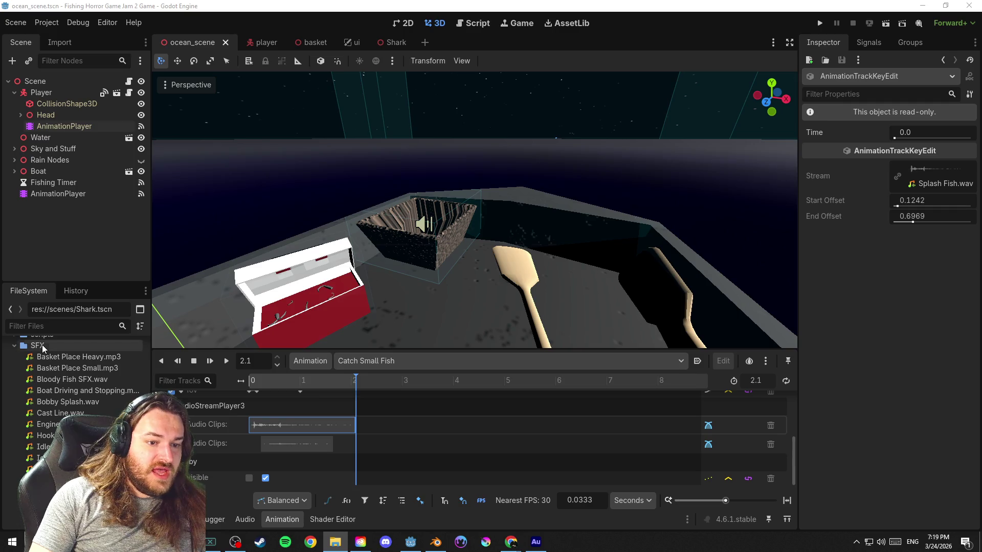
mouse_move(44, 435)
left_mouse_down()
mouse_move(574, 391)
mouse_move(910, 166)
mouse_move(916, 179)
mouse_move(939, 180)
left_mouse_up()
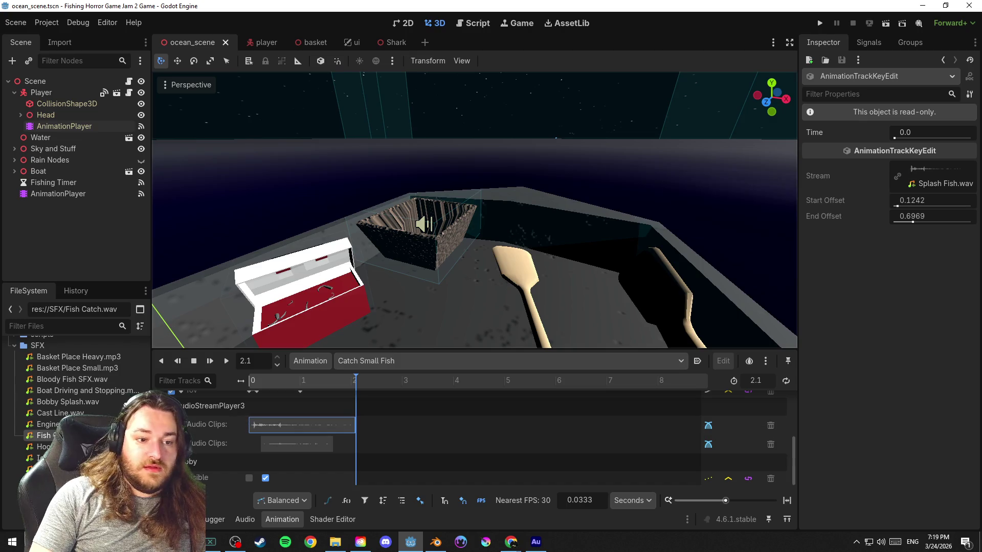
left_click(944, 169)
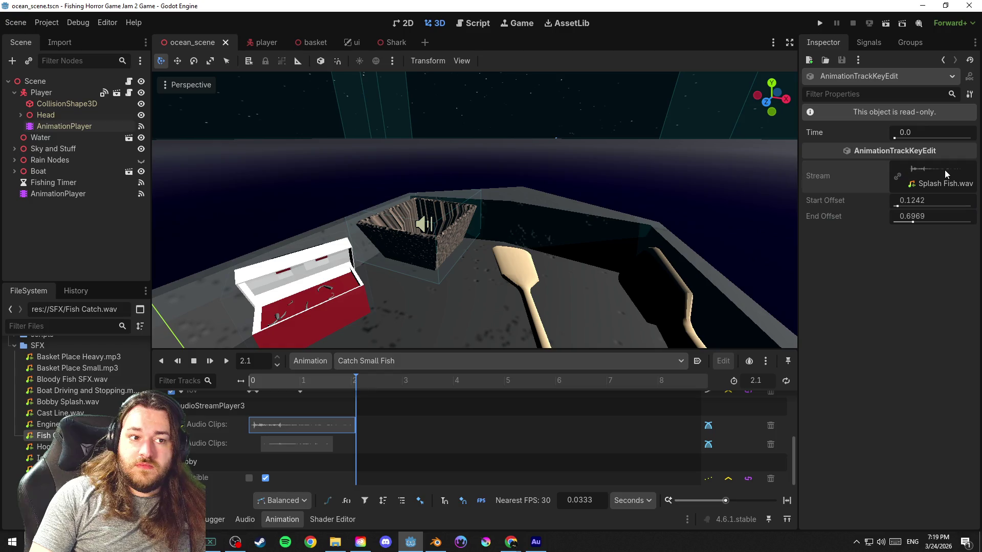
key("ctrl+s")
left_click(286, 44)
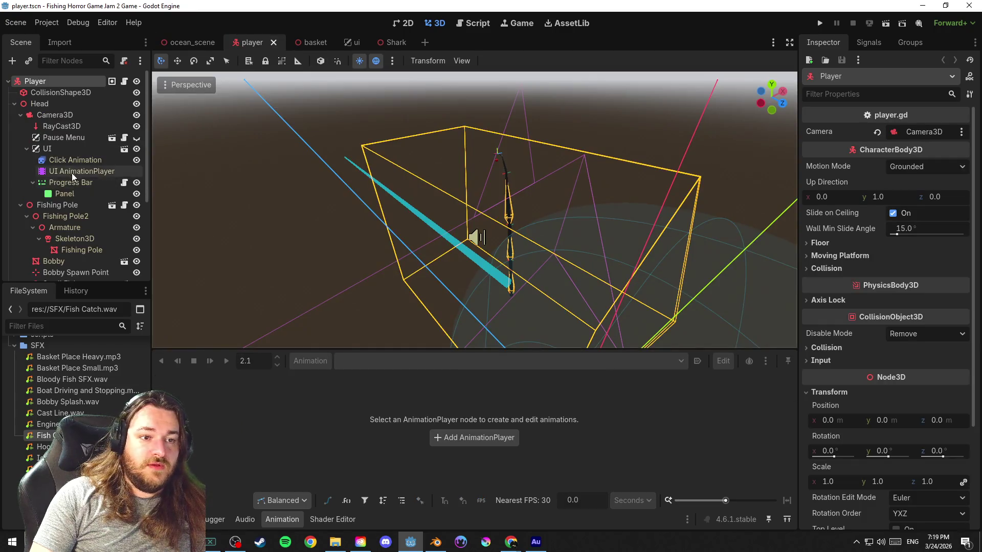
Select the Player's main AnimationPlayer, load Catch Small Fish, and set its first audio key to Fish Catch.wav
left_click(71, 172)
scroll(73, 180, "down", 5)
left_click(69, 235)
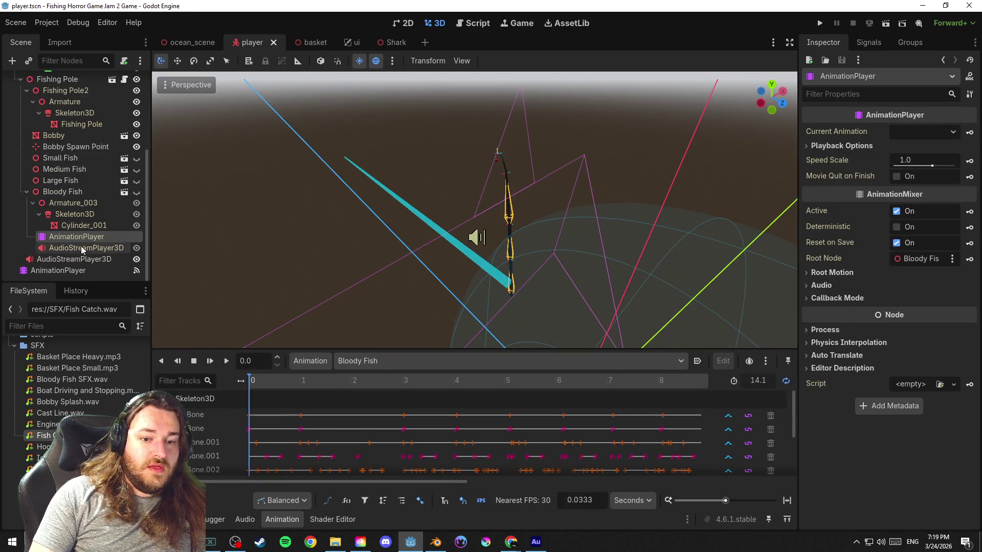
left_click(62, 270)
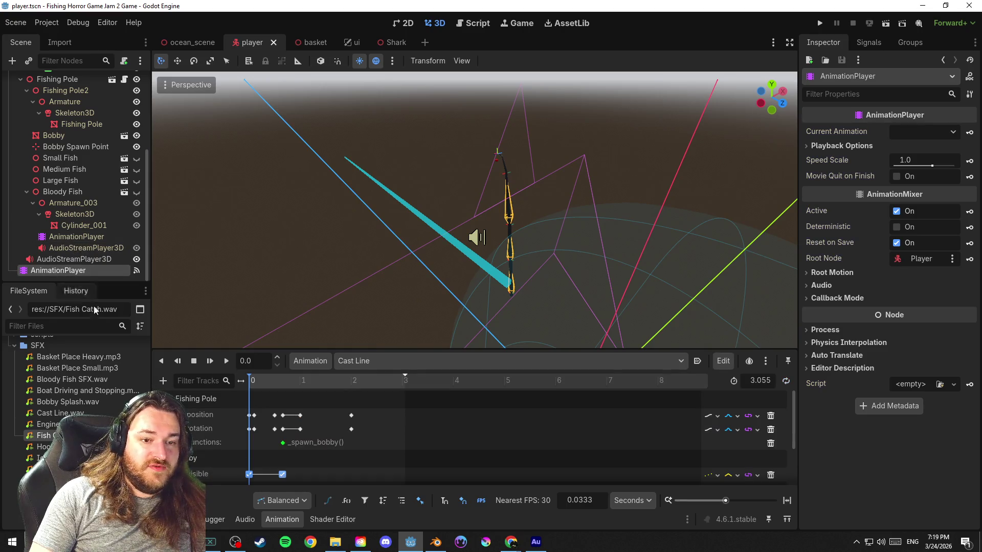
left_click(394, 368)
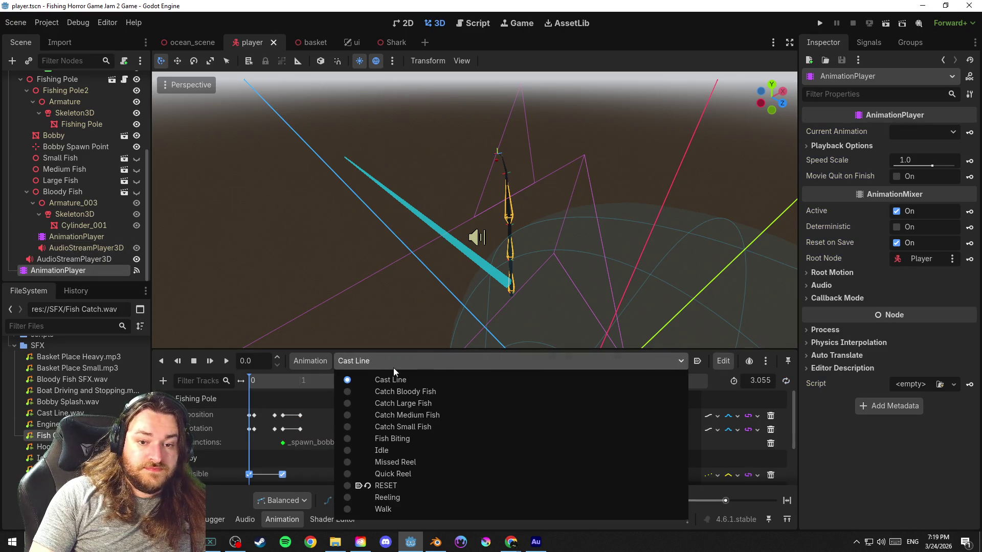
left_click(432, 428)
scroll(345, 441, "down", 3)
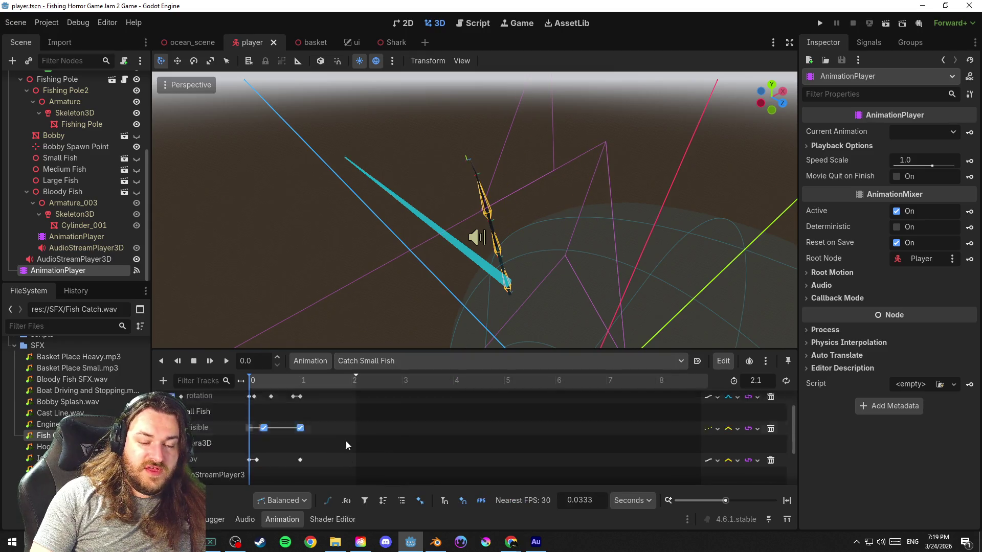
left_click(327, 426)
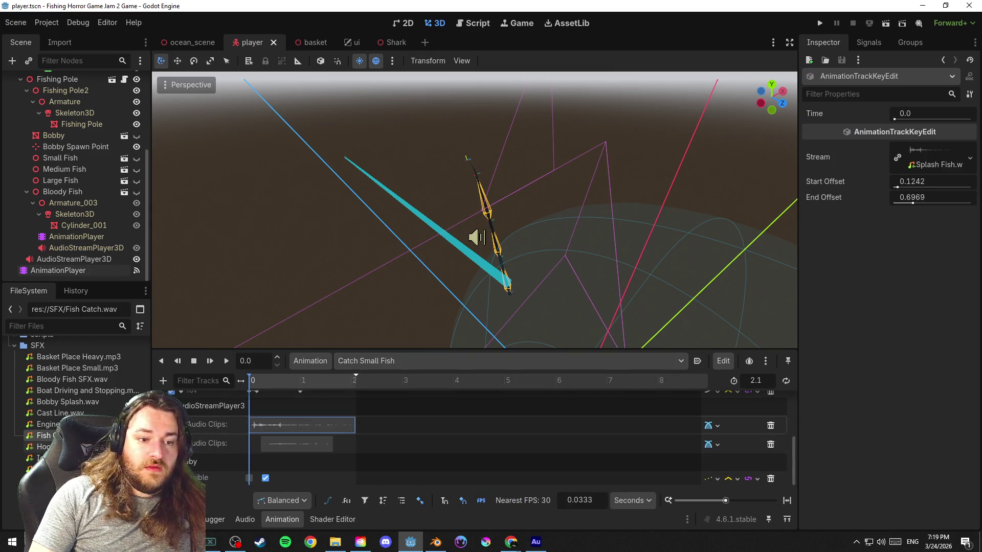
left_click_drag(949, 160, 949, 161)
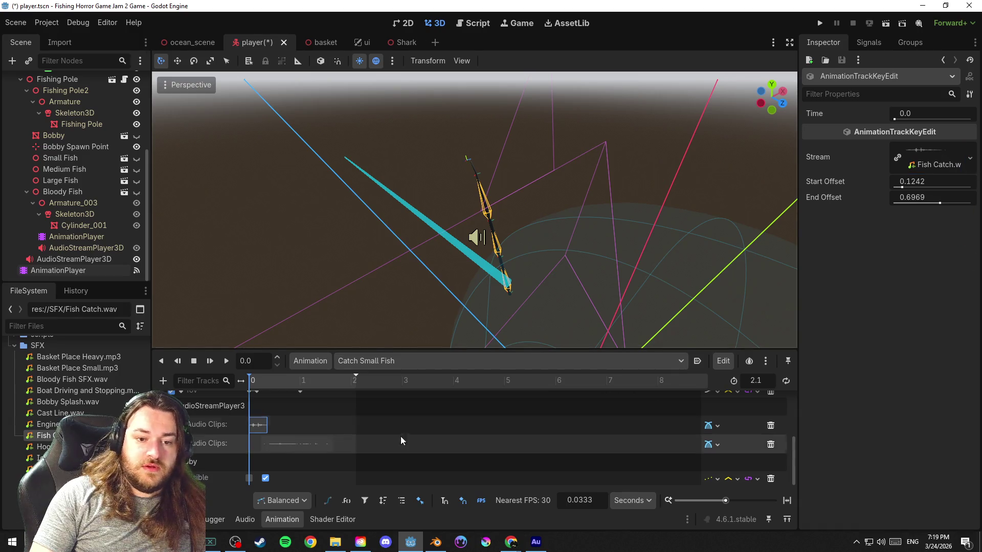
Save the player scene, replay Catch Small Fish with the new sound, then load Catch Medium Fish
left_click(227, 360)
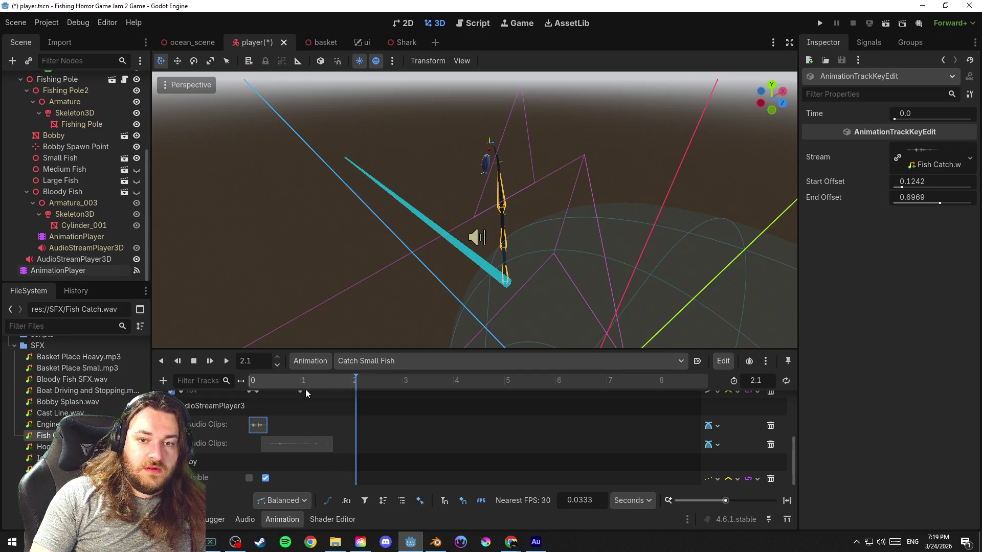
key("ctrl+s")
mouse_move(353, 307)
middle_mouse_down()
mouse_move(384, 247)
mouse_move(368, 235)
mouse_move(335, 236)
middle_mouse_up()
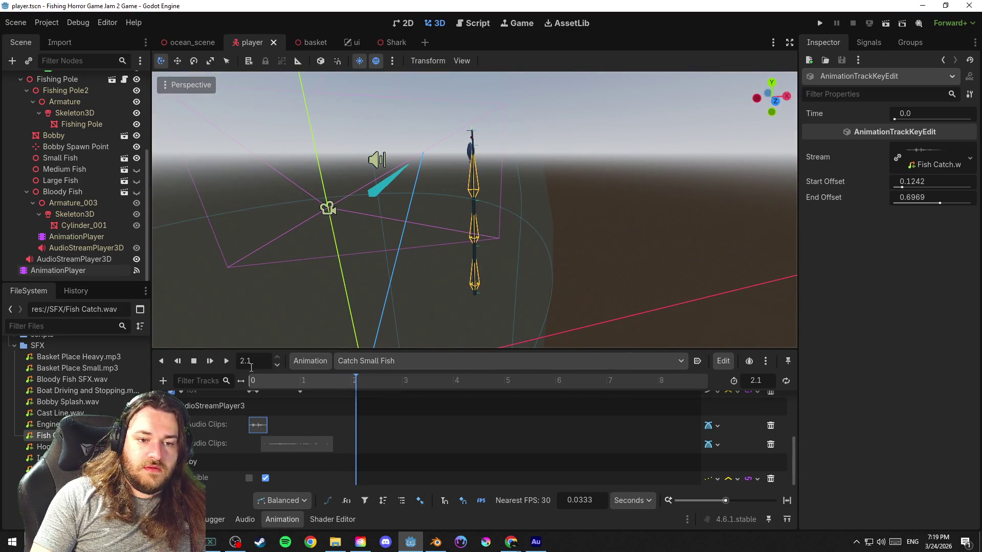
left_click(226, 361)
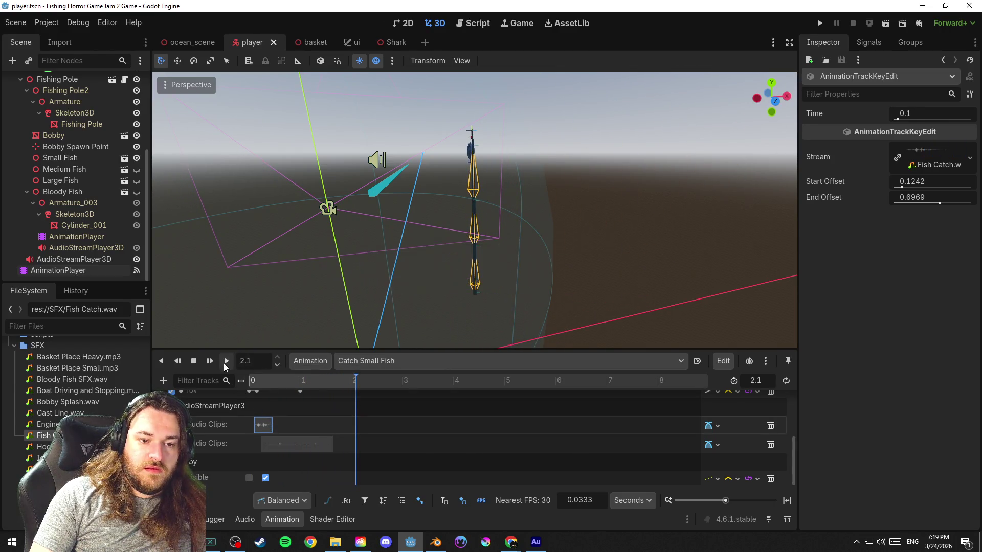
left_click(225, 361)
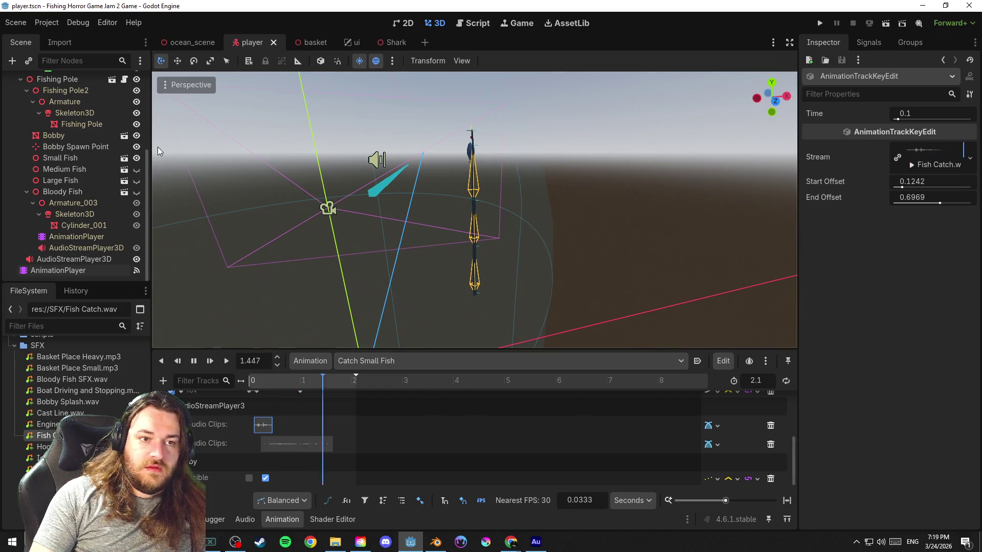
left_click(395, 364)
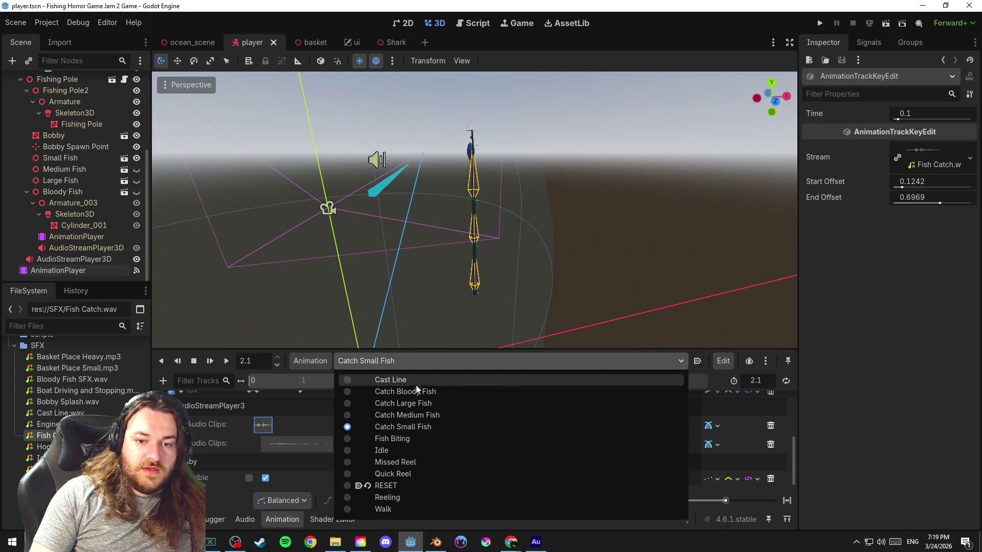
left_click(419, 414)
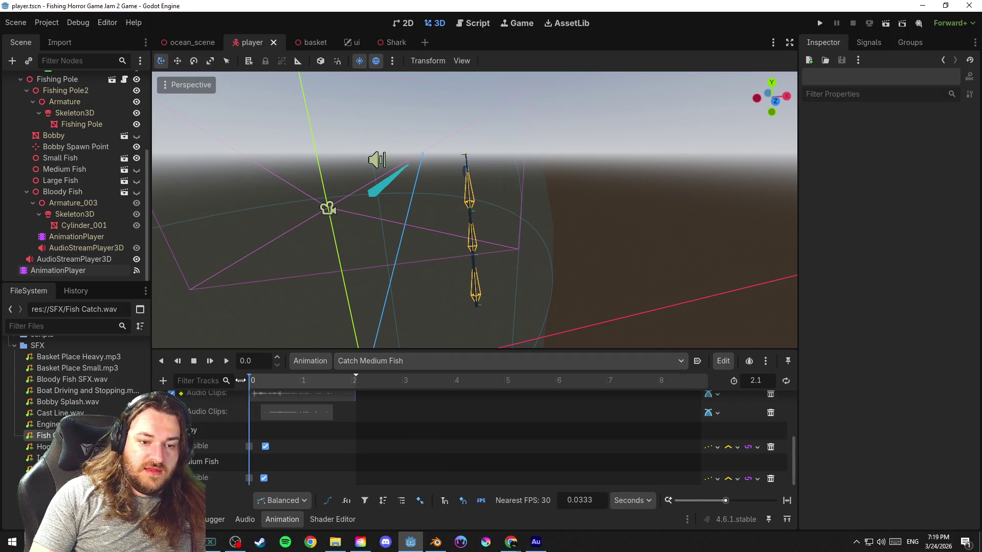
Replace the first audio clip's sound in Catch Medium Fish with Fish Catch.wav and save
scroll(323, 447, "up", 2)
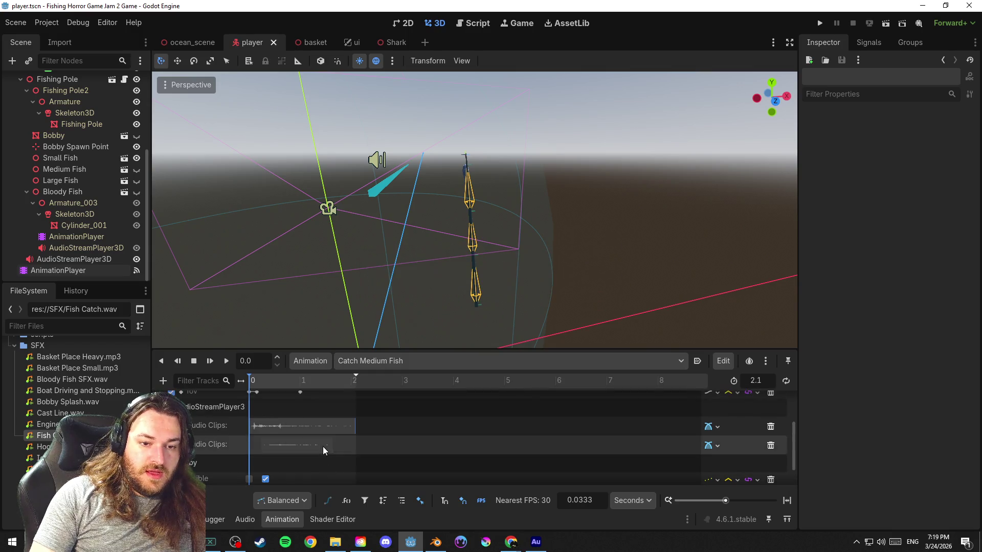
left_click(318, 426)
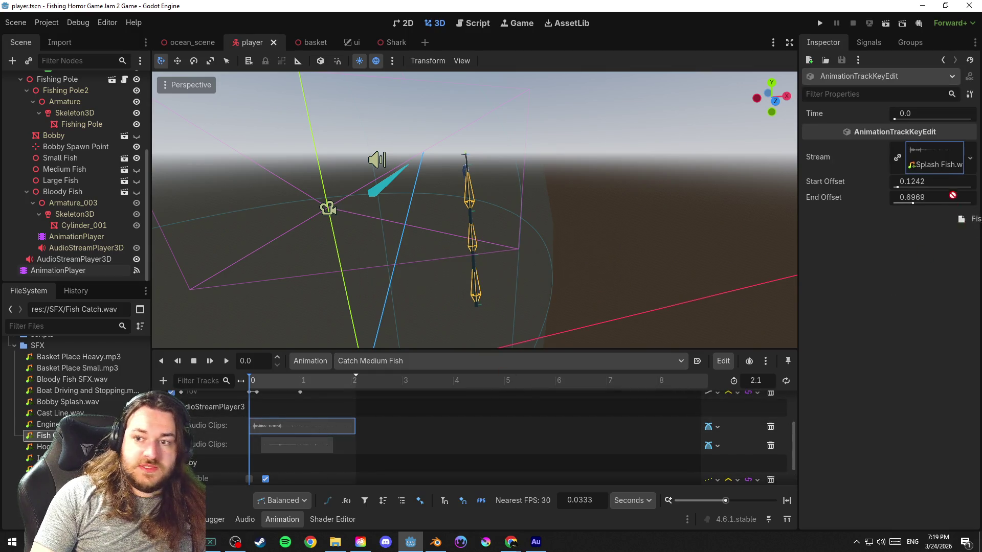
left_click_drag(952, 196, 936, 162)
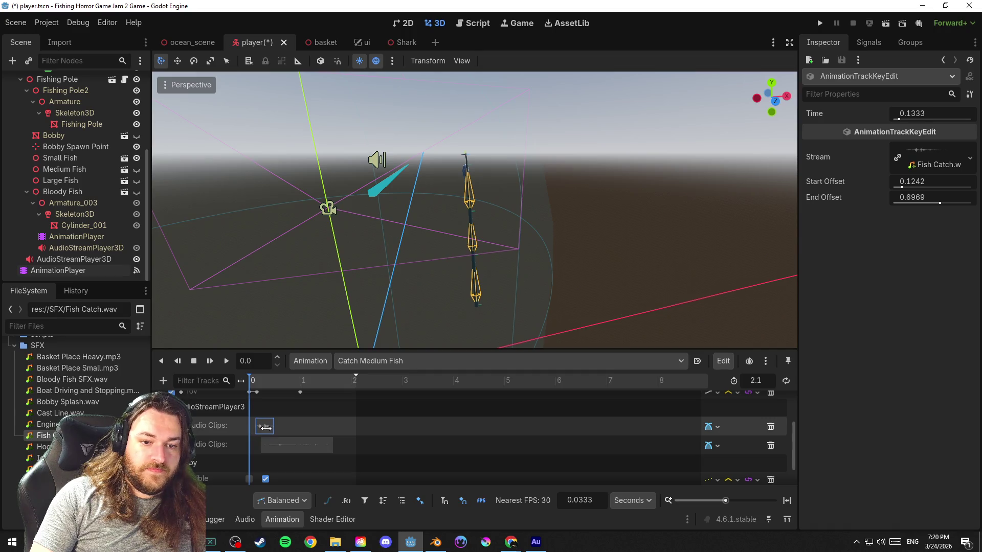
key("ctrl+s")
Shift the clip to start at 0.0667 s, replay the animation from the start, and save
left_click(227, 360)
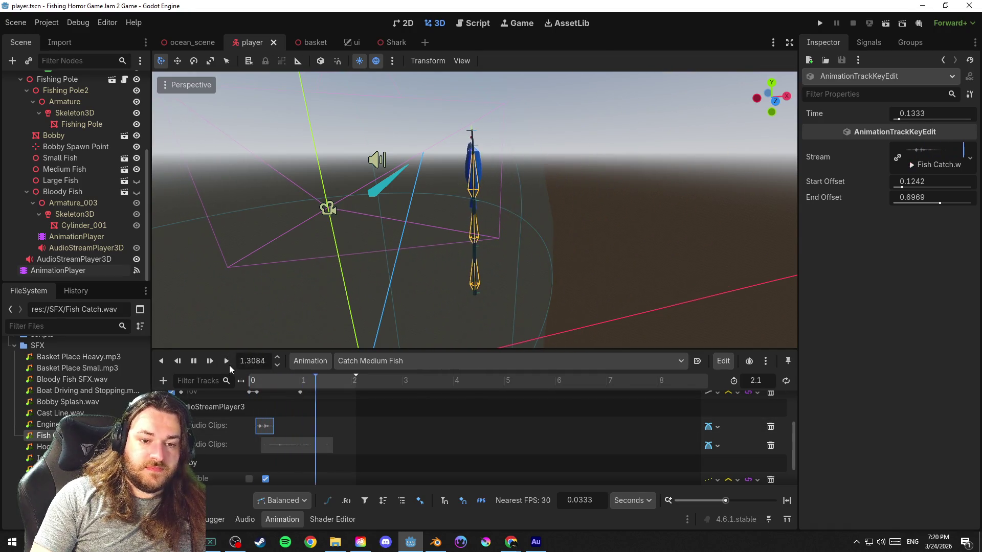
left_click_drag(264, 425, 261, 426)
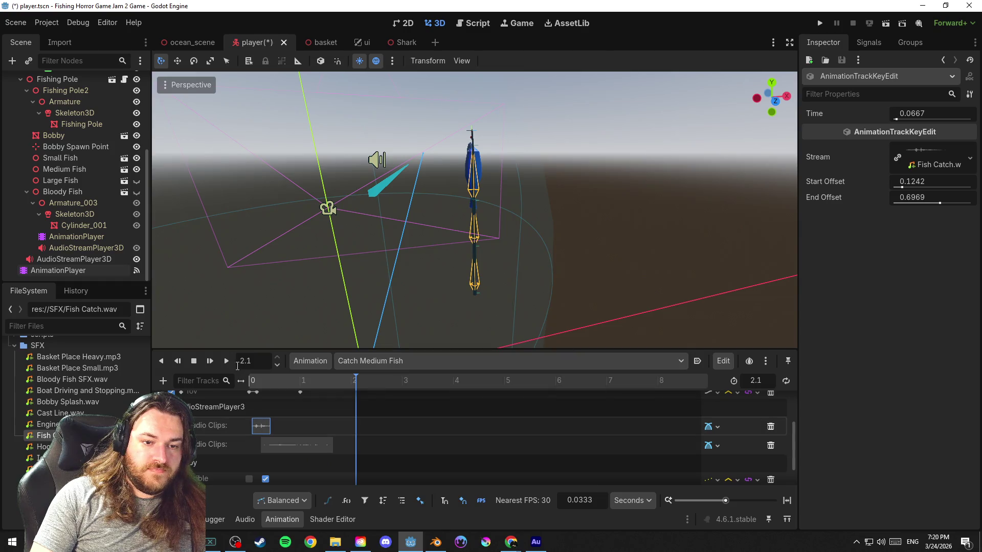
left_click_drag(269, 385, 249, 384)
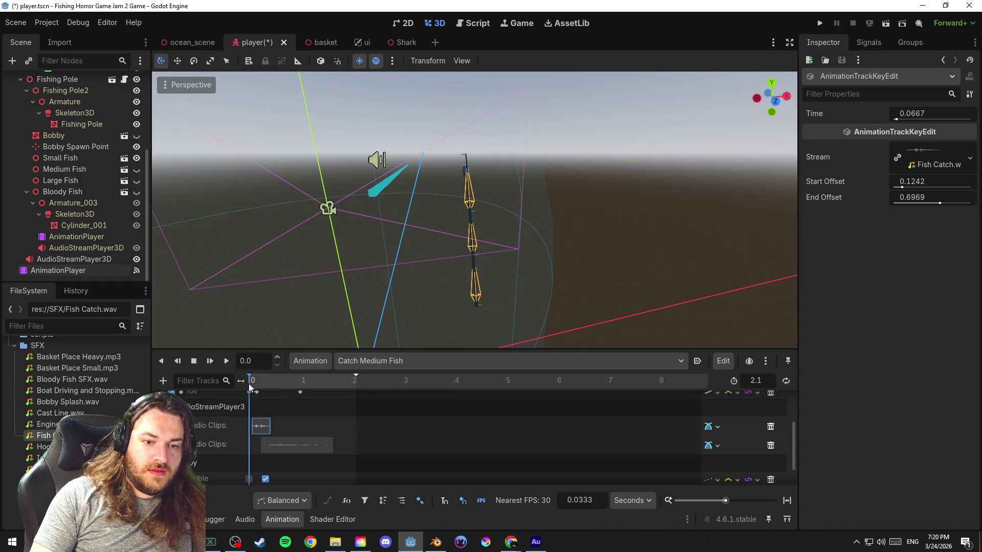
left_click(226, 361)
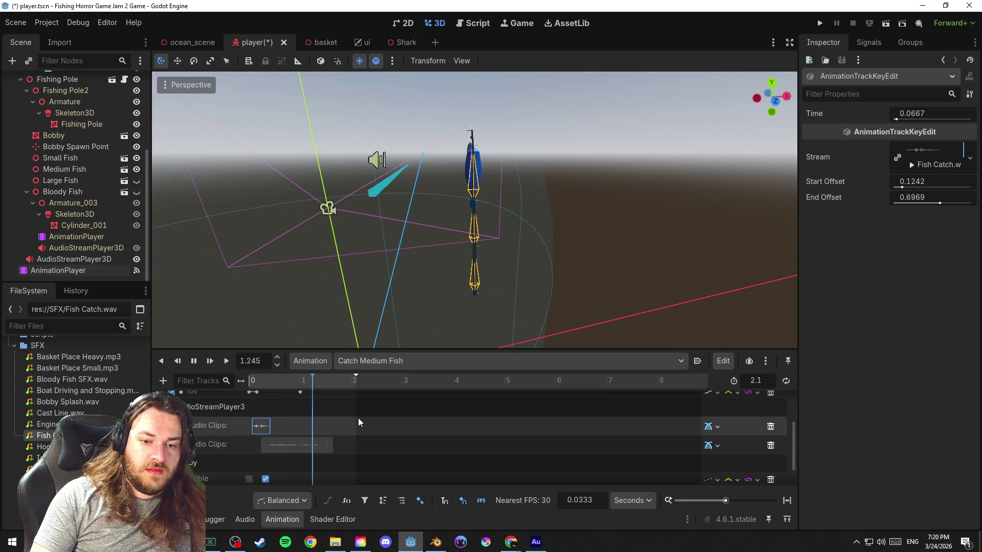
key("ctrl+s")
left_click(394, 361)
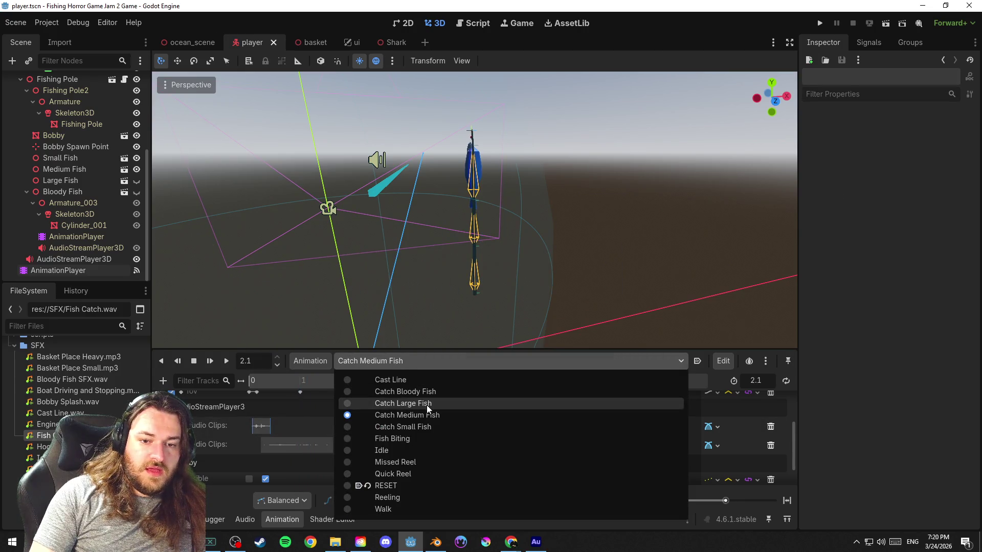